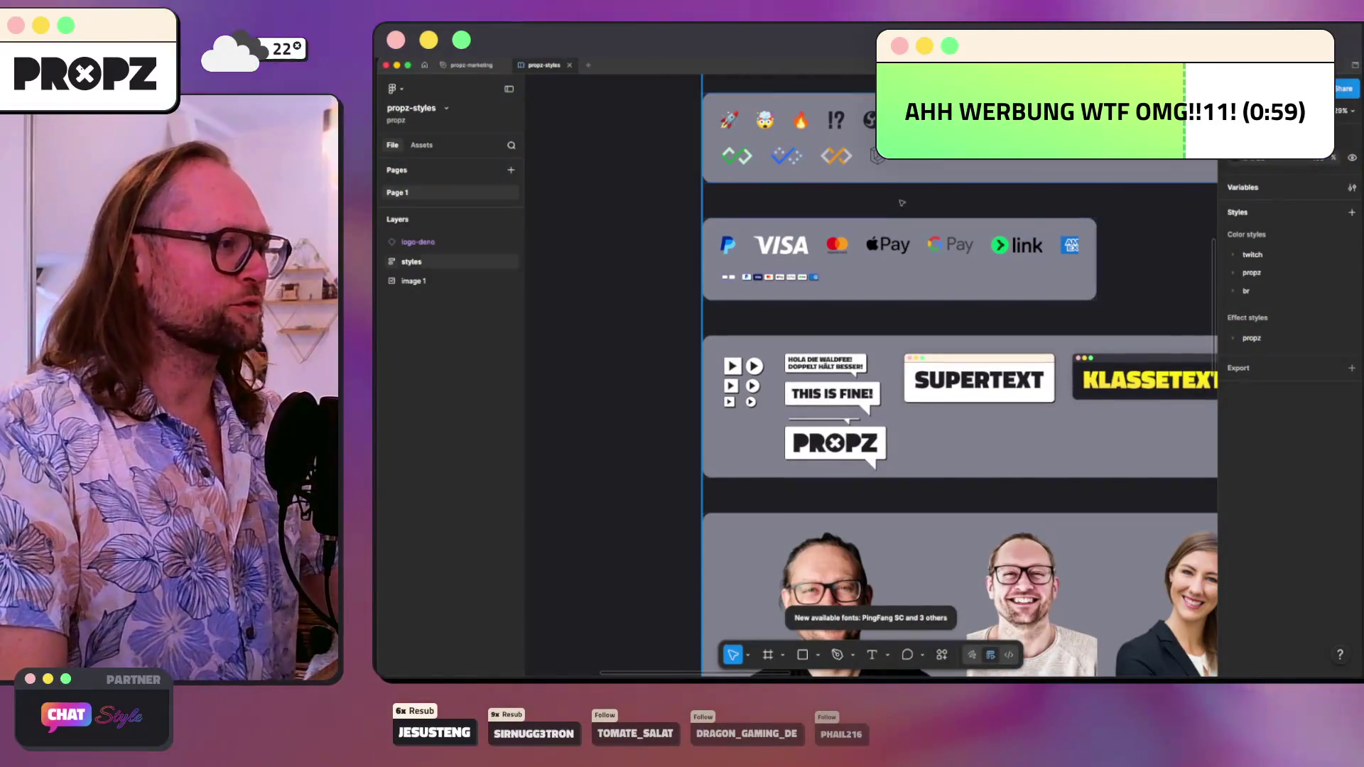
- Select the PayPal variant inside the payment-icon set in the Layers panel
left_click(743, 247)
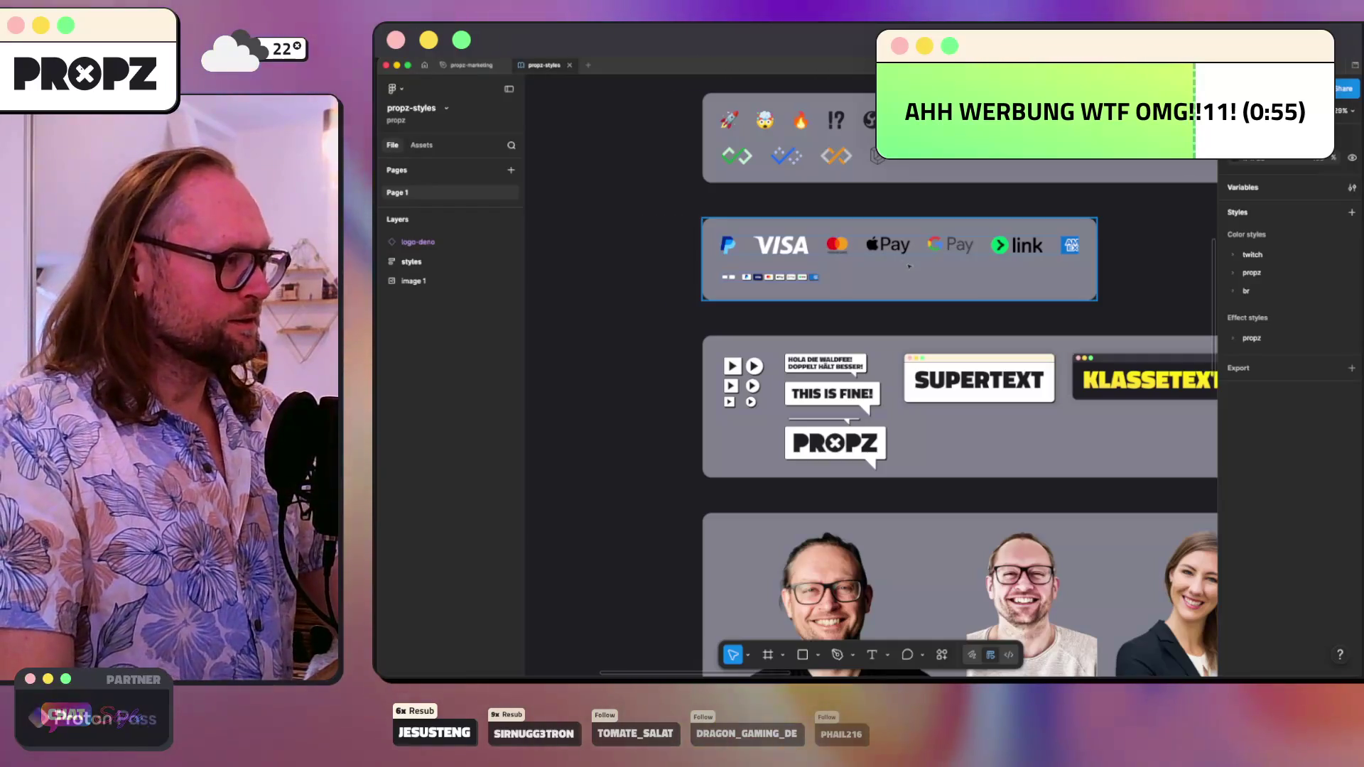
scroll(742, 298, "up", 2)
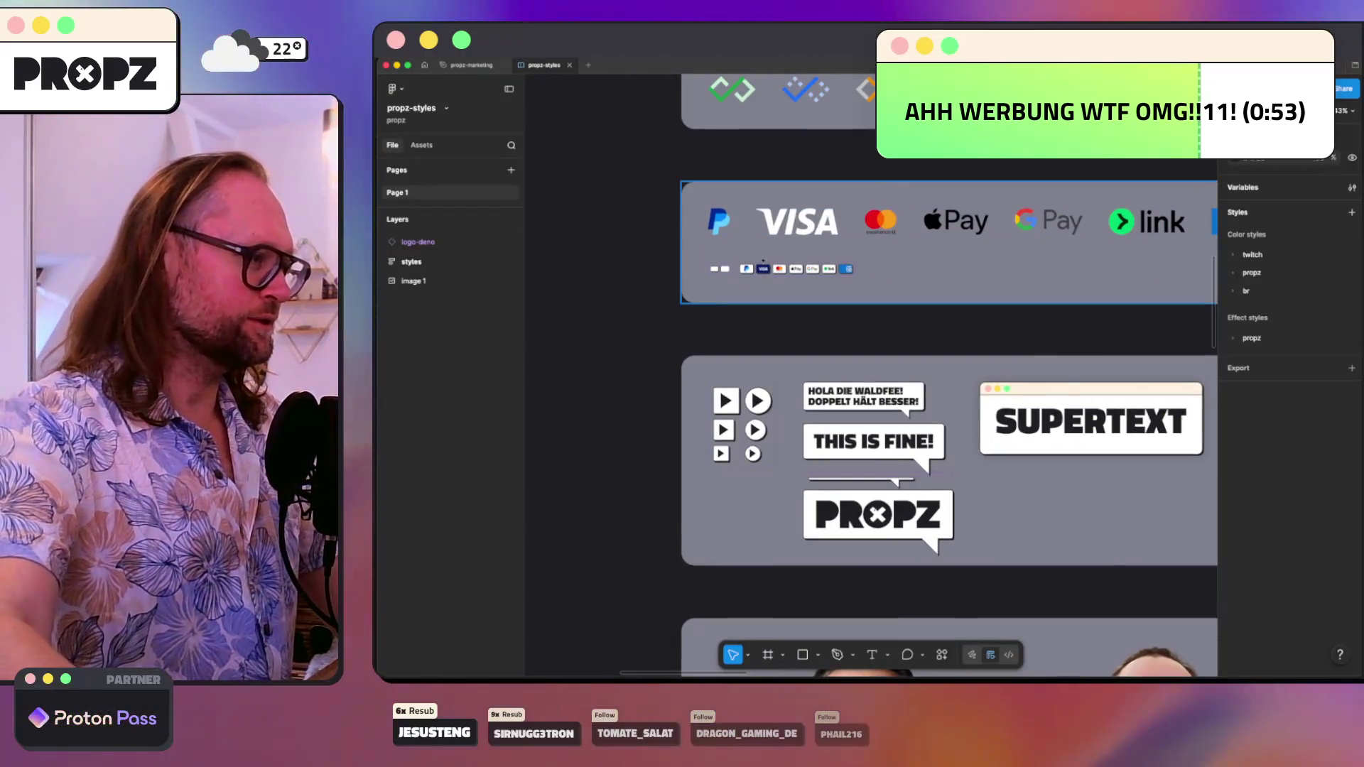
scroll(754, 272, "up", 4)
scroll(864, 293, "left", 5)
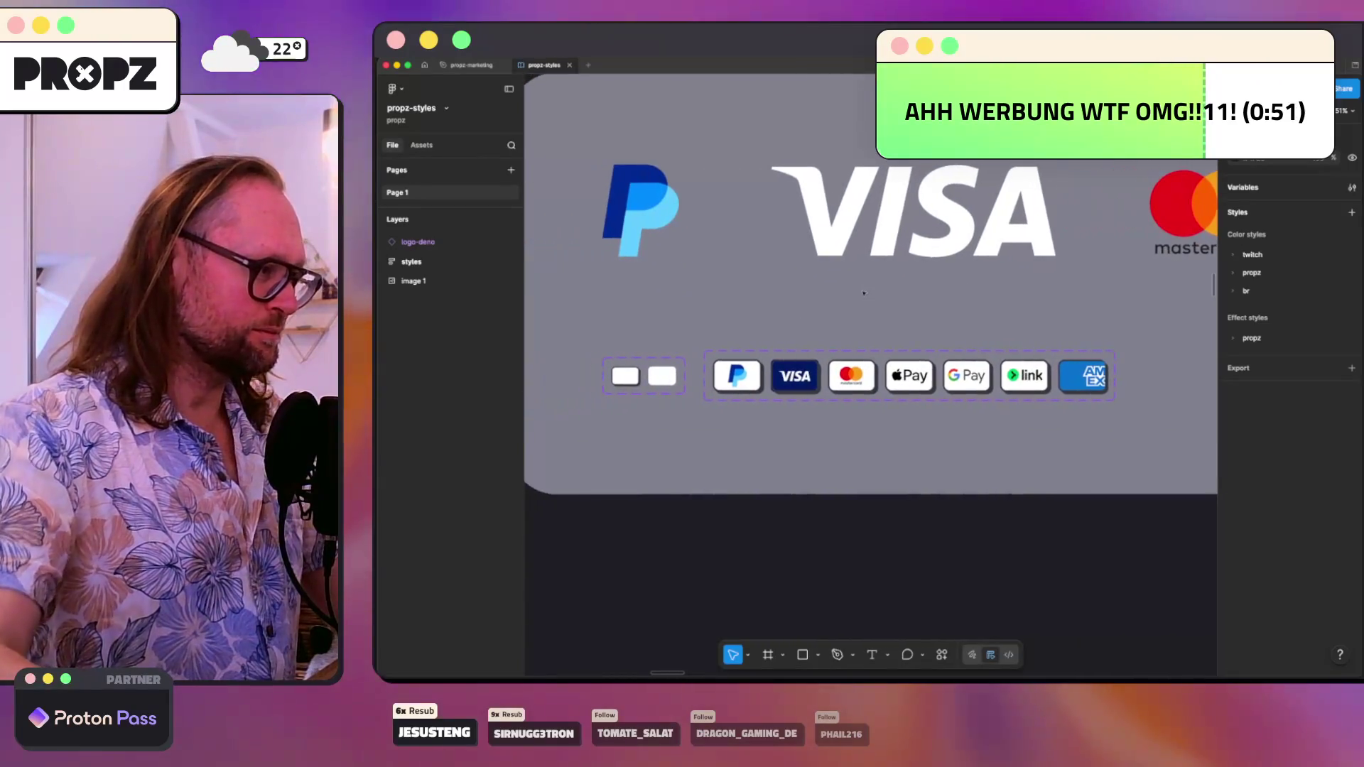
left_click(737, 376, "super")
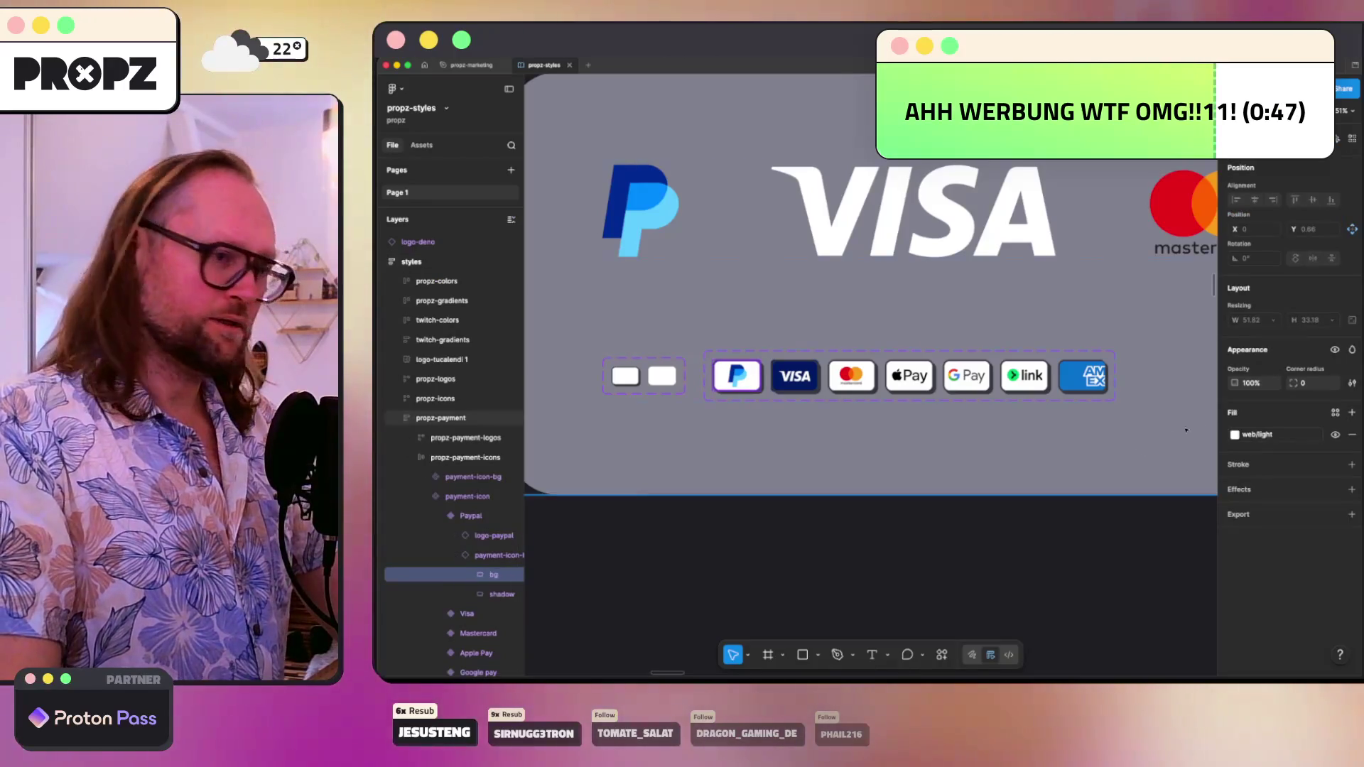
left_click(490, 555)
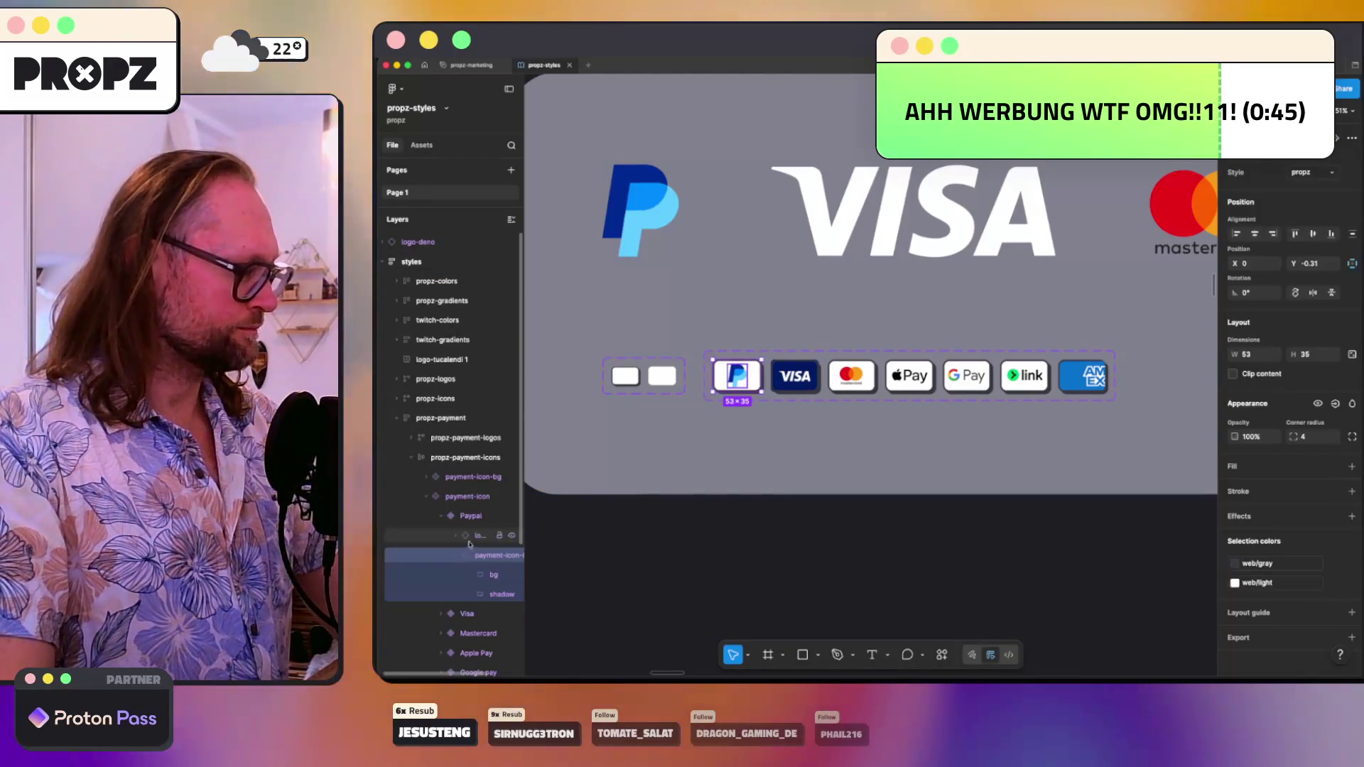
left_click(430, 478)
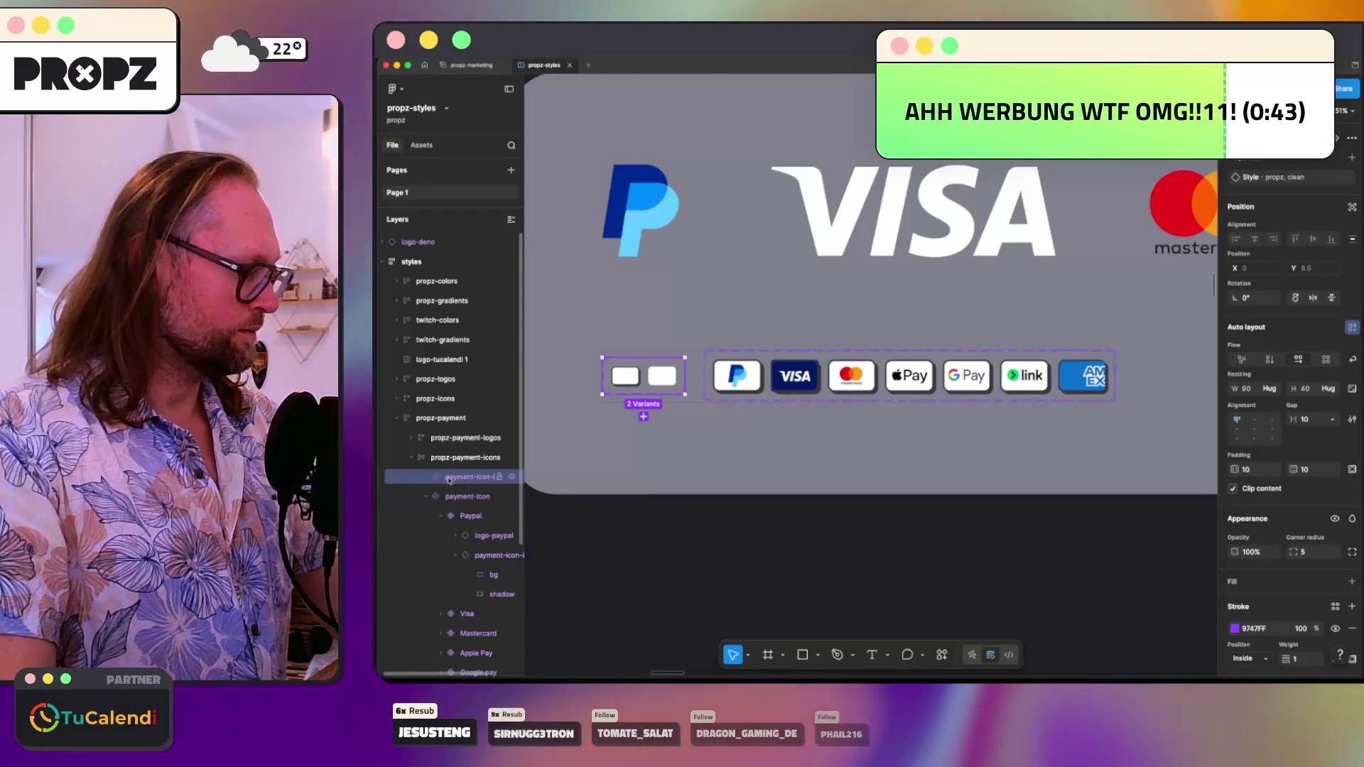
left_click(428, 477)
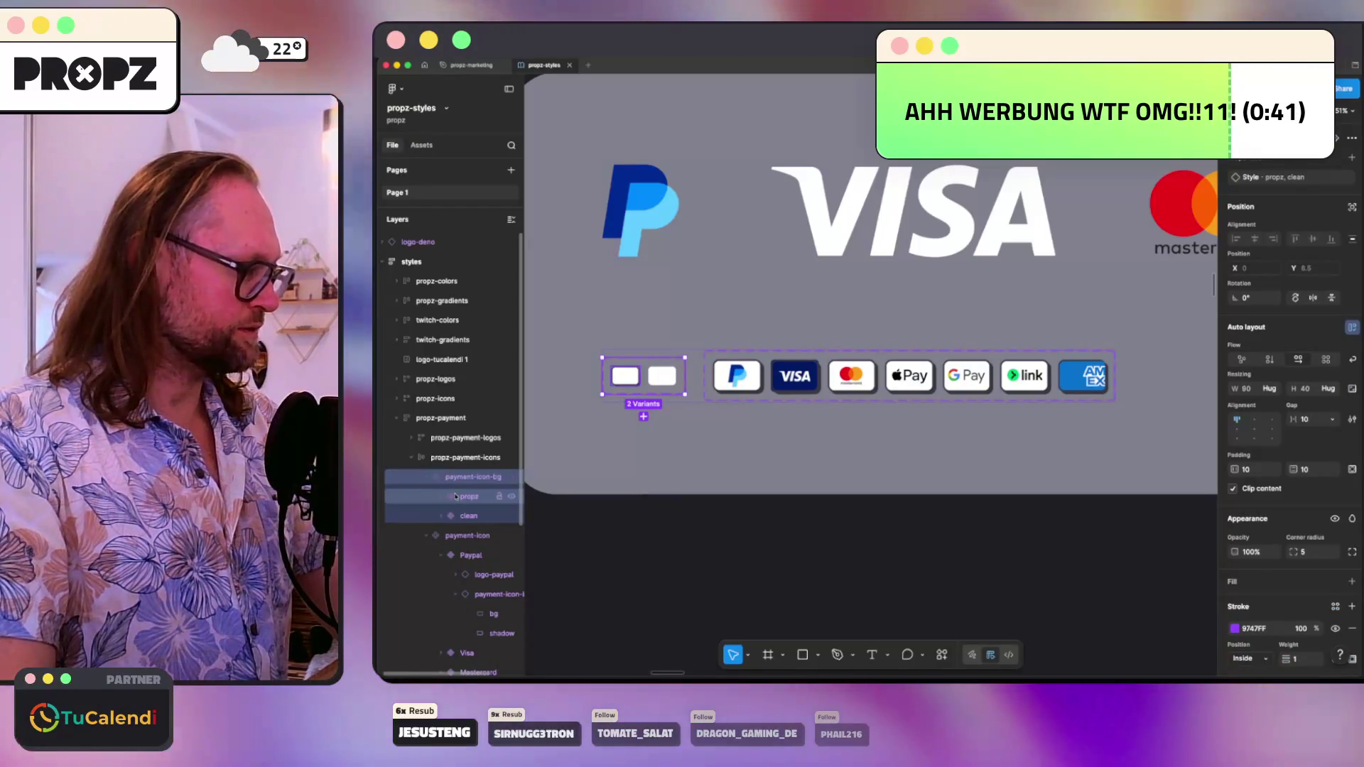
left_click(456, 497)
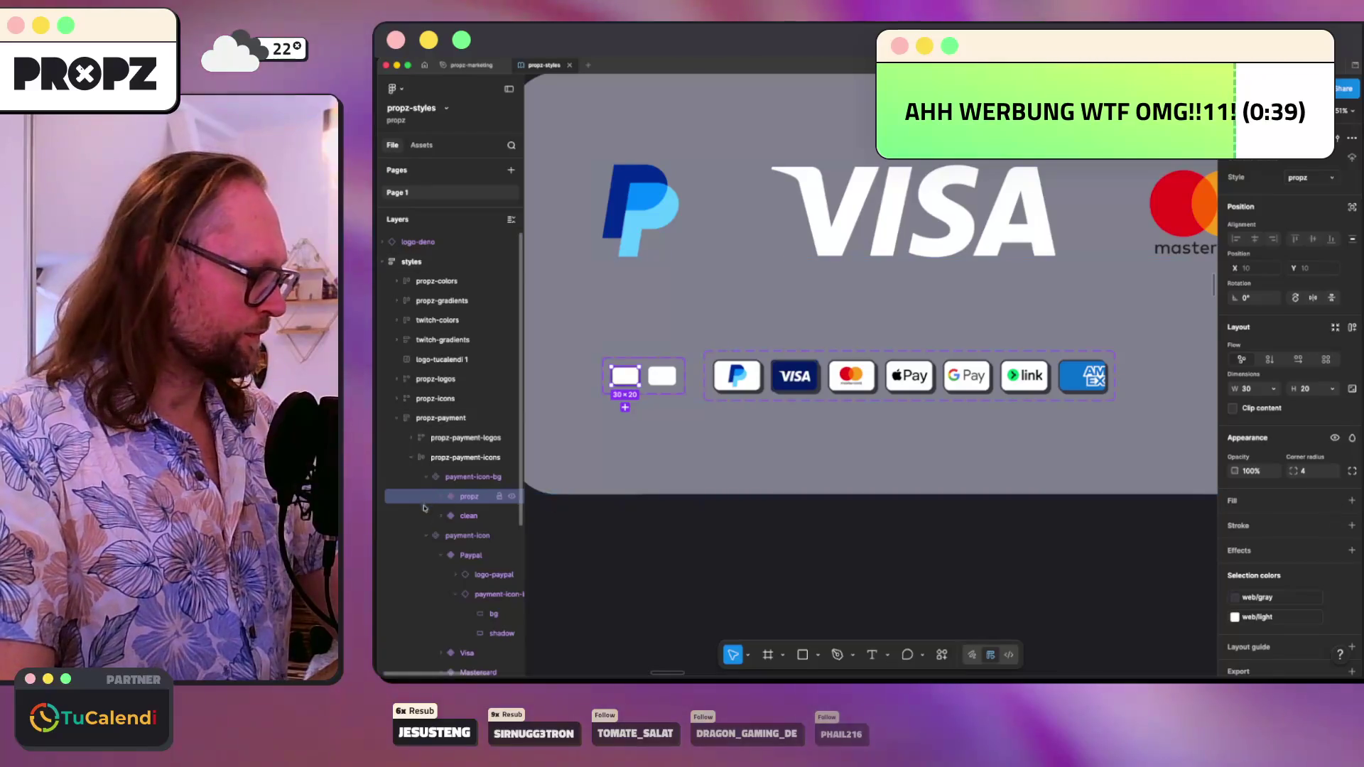
left_click(449, 537)
left_click(453, 556)
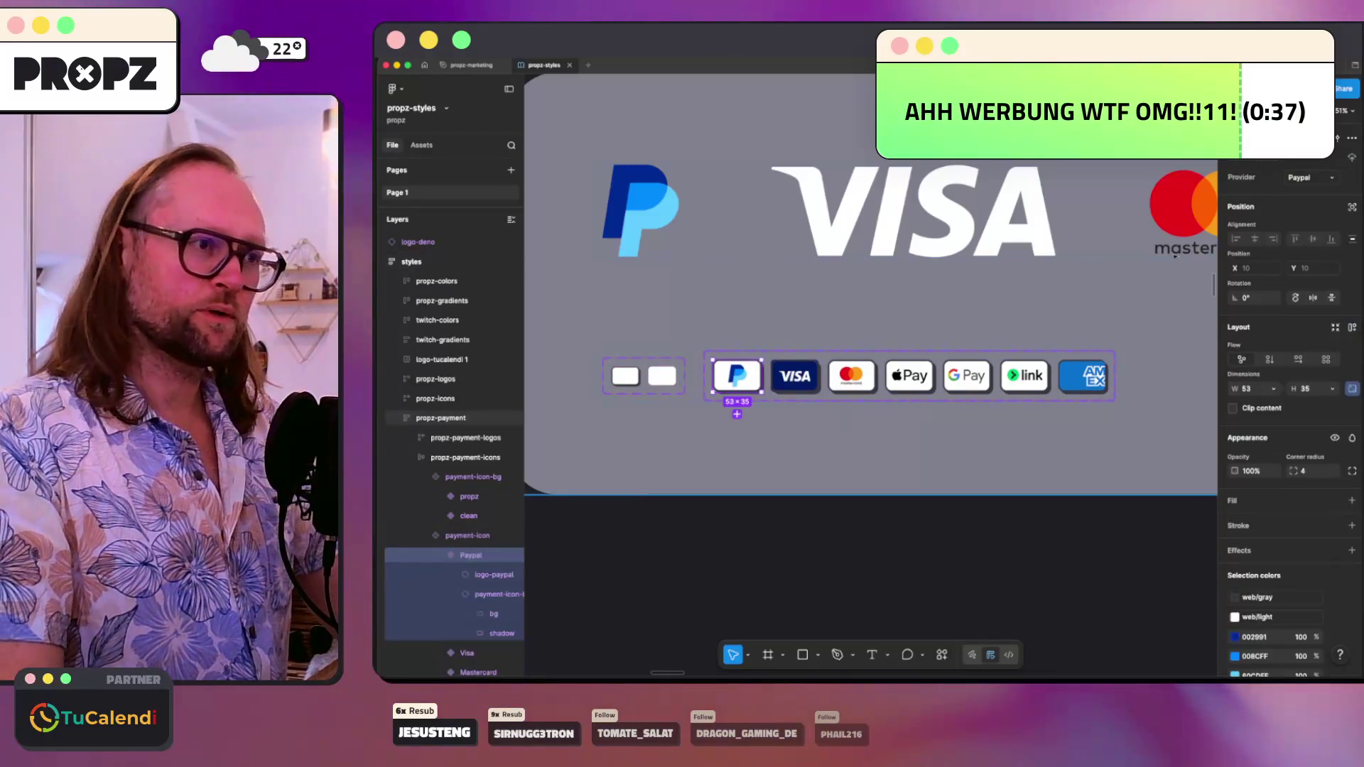
- Switch the PayPal payment-icon-bg instance's Style from propz to clean
left_click(1331, 178)
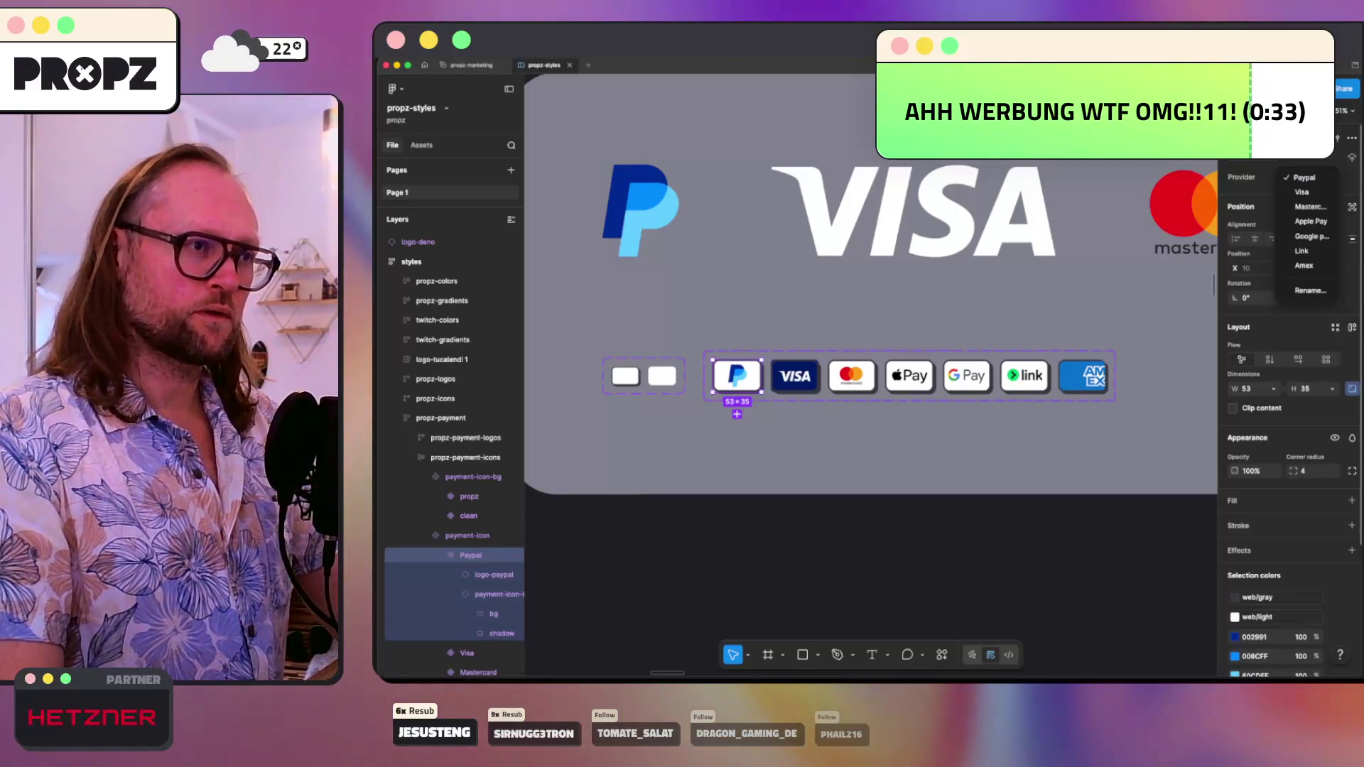
key("Escape")
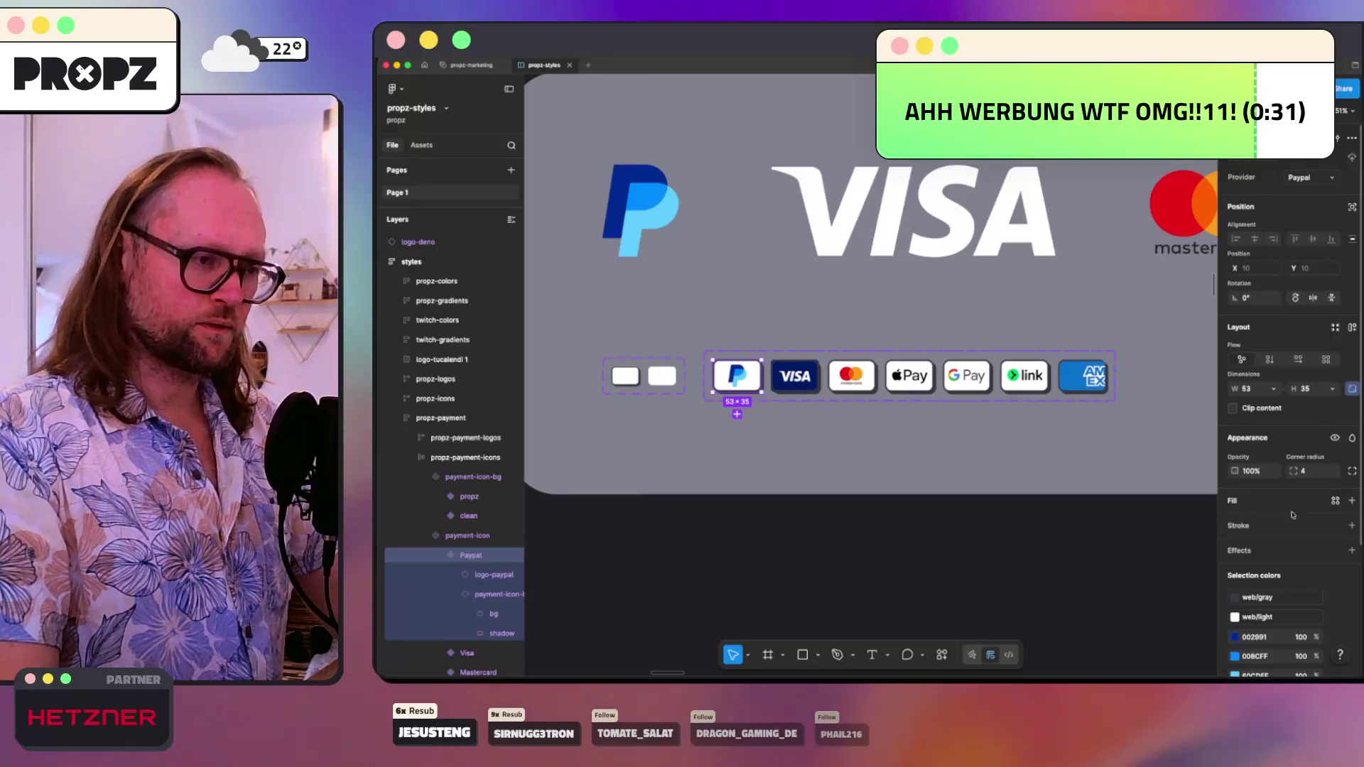
scroll(1308, 554, "down", 3)
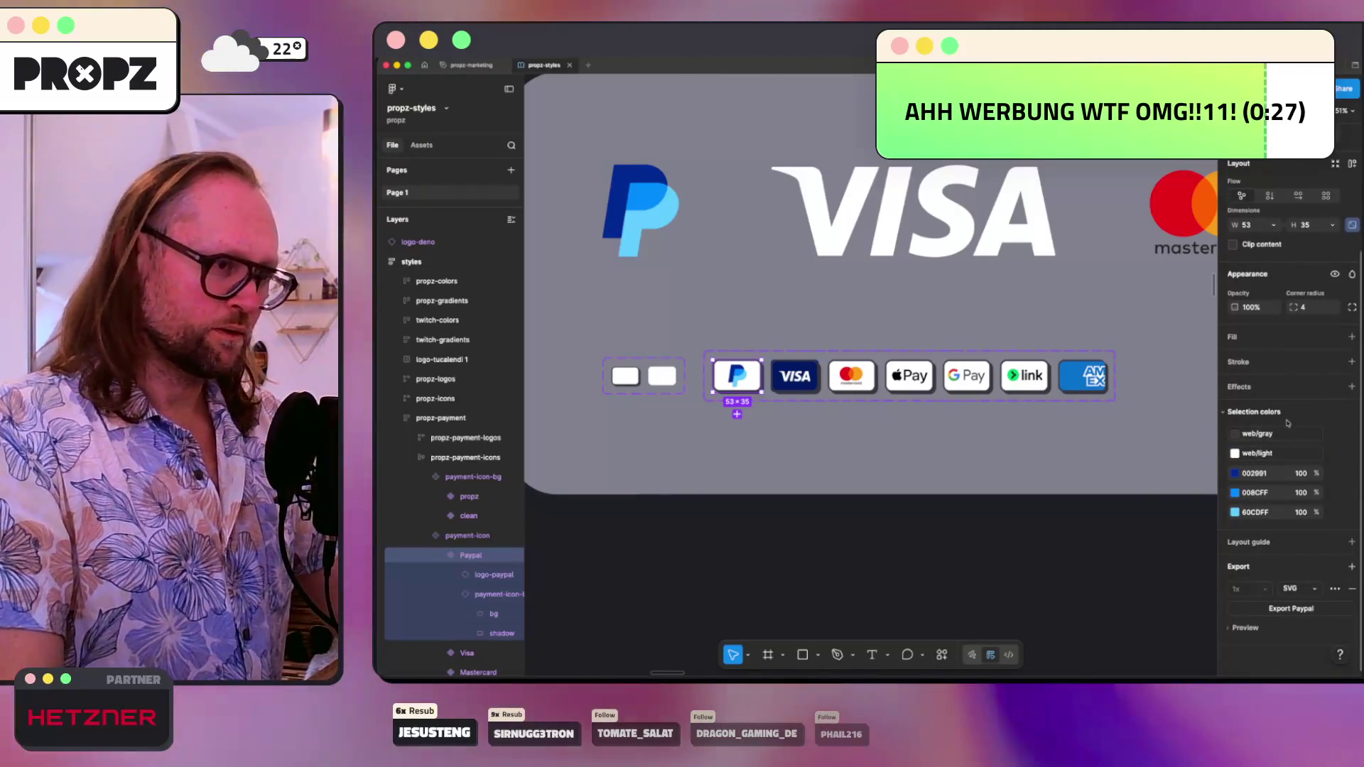
left_click(476, 576)
left_click(480, 595)
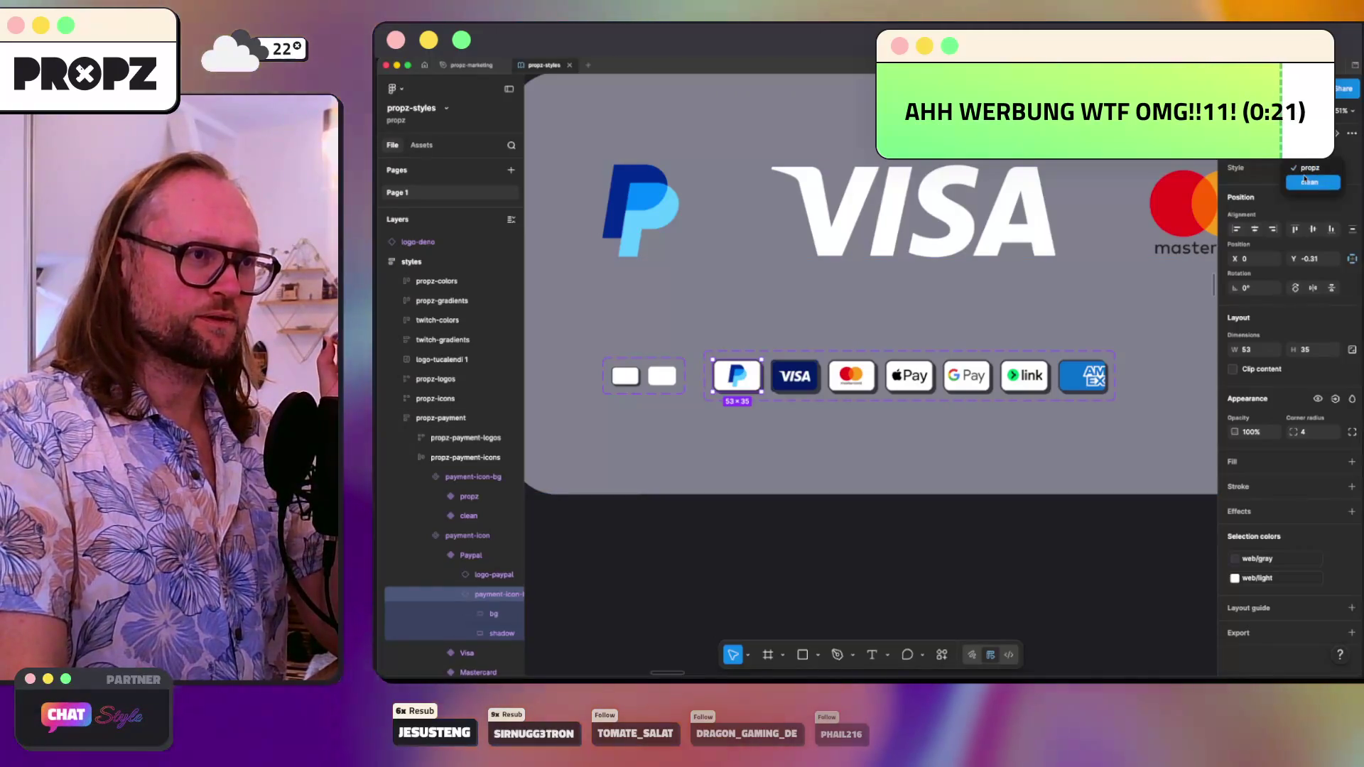
left_click(1306, 168)
left_click(1305, 183)
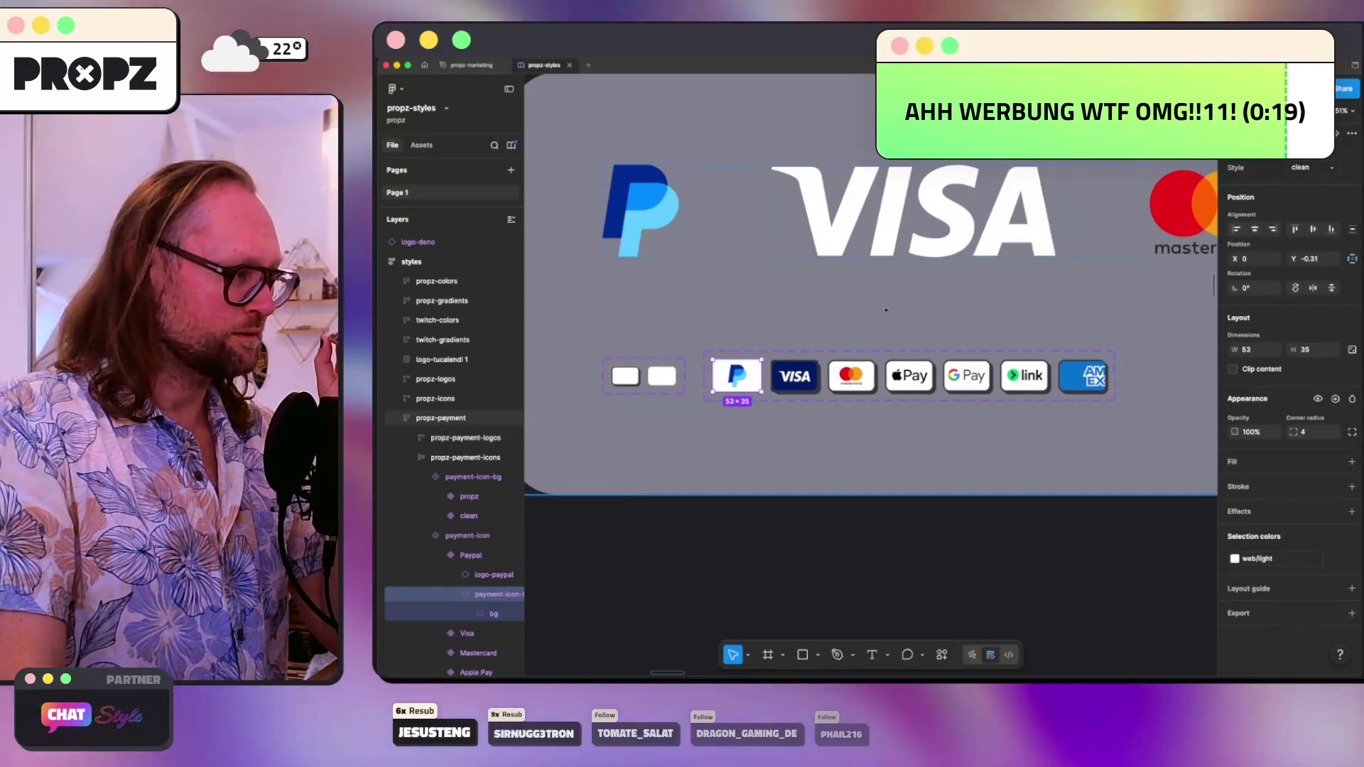
left_click(735, 324)
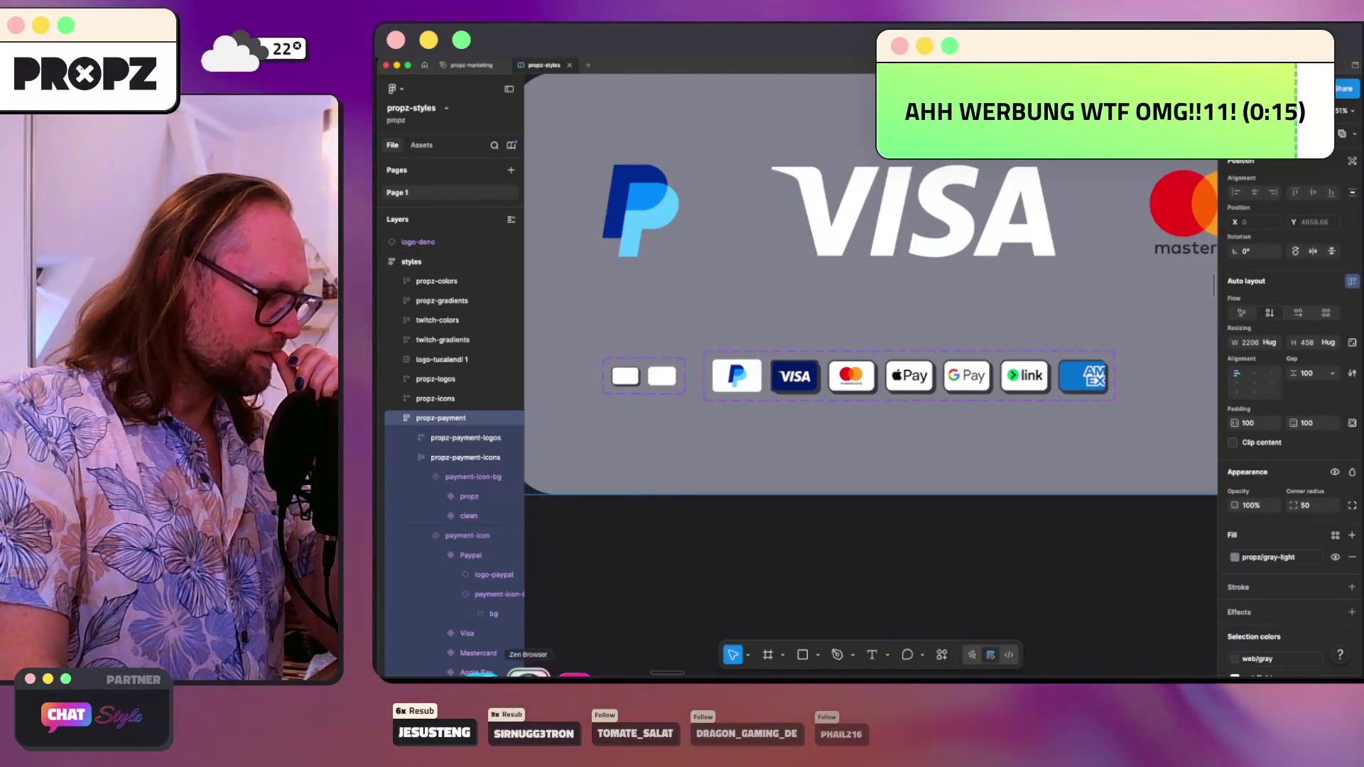
left_click(528, 674)
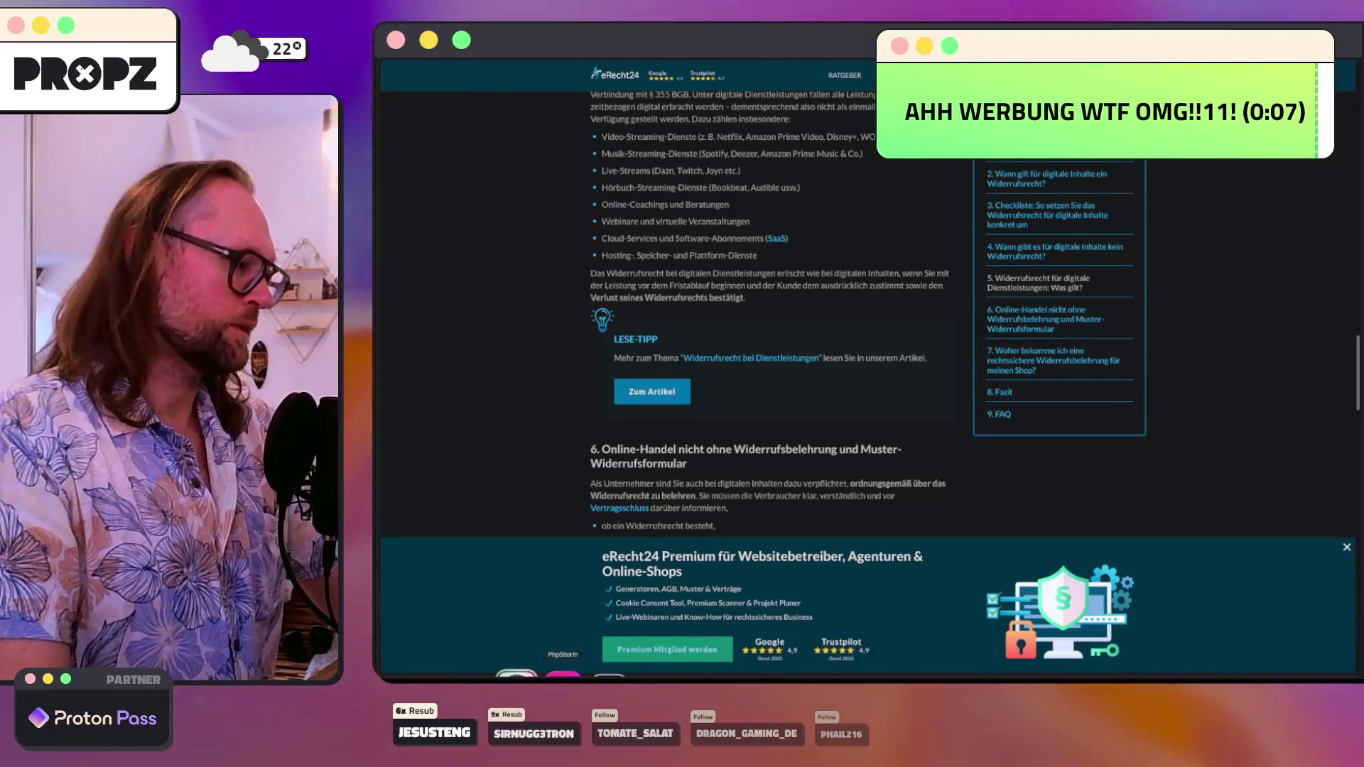
left_click(560, 675)
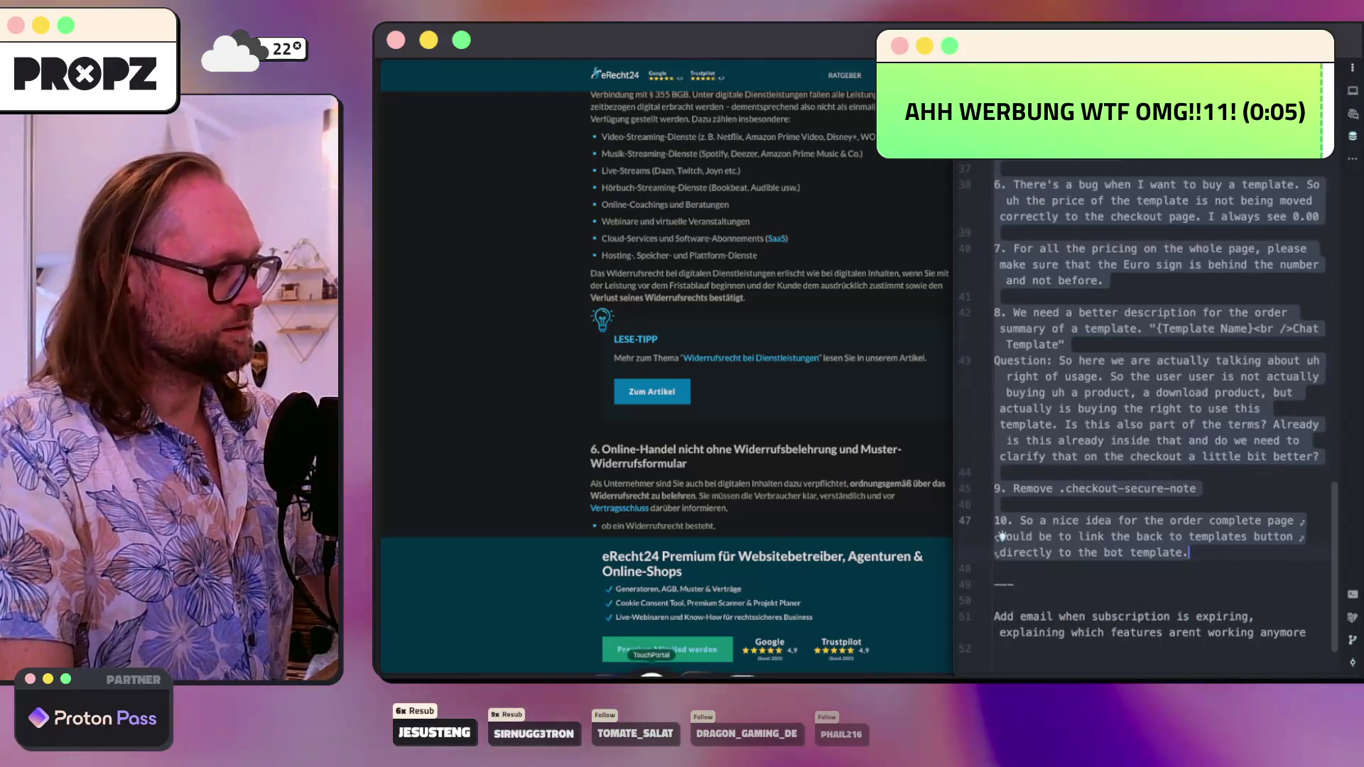
left_click(693, 673)
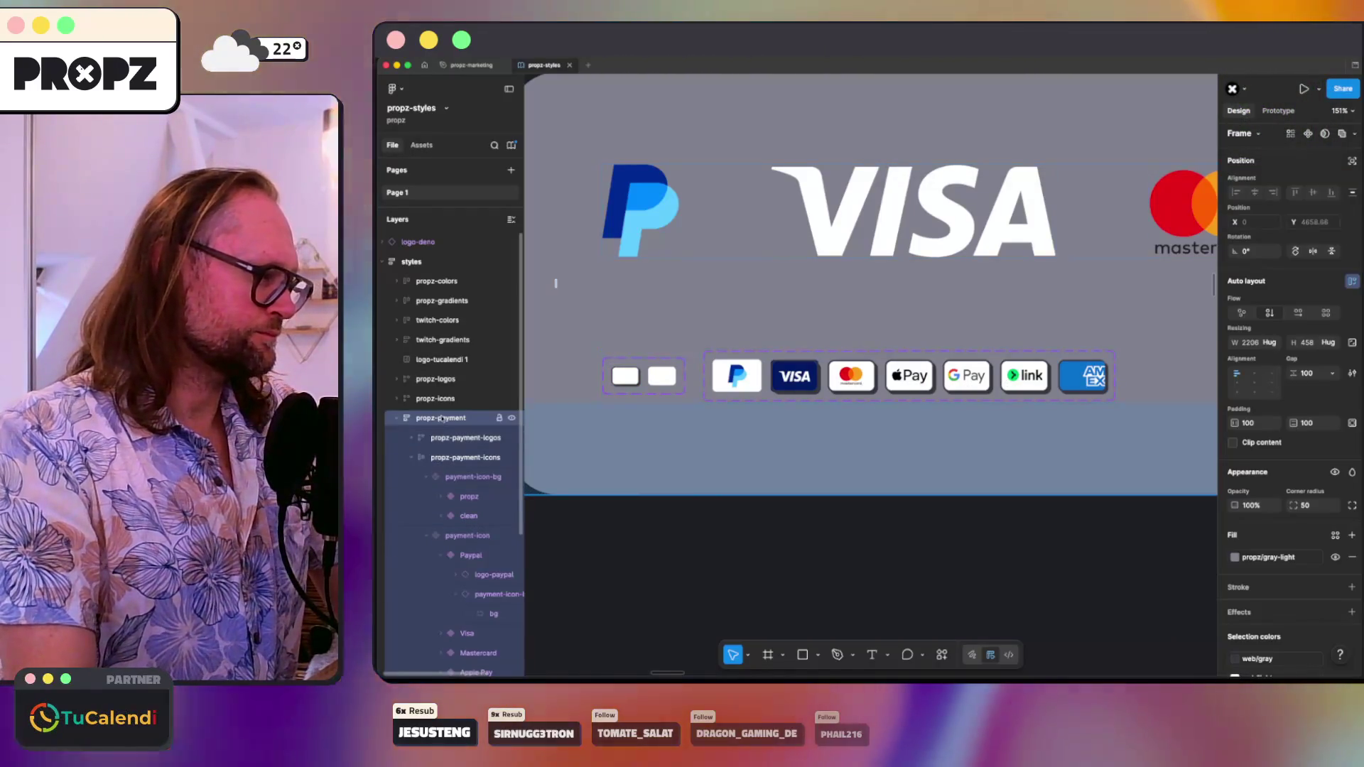
- Duplicate propz-payment-icons and delete the payment-icon-bg variant set from the copy
scroll(693, 413, "down", 10)
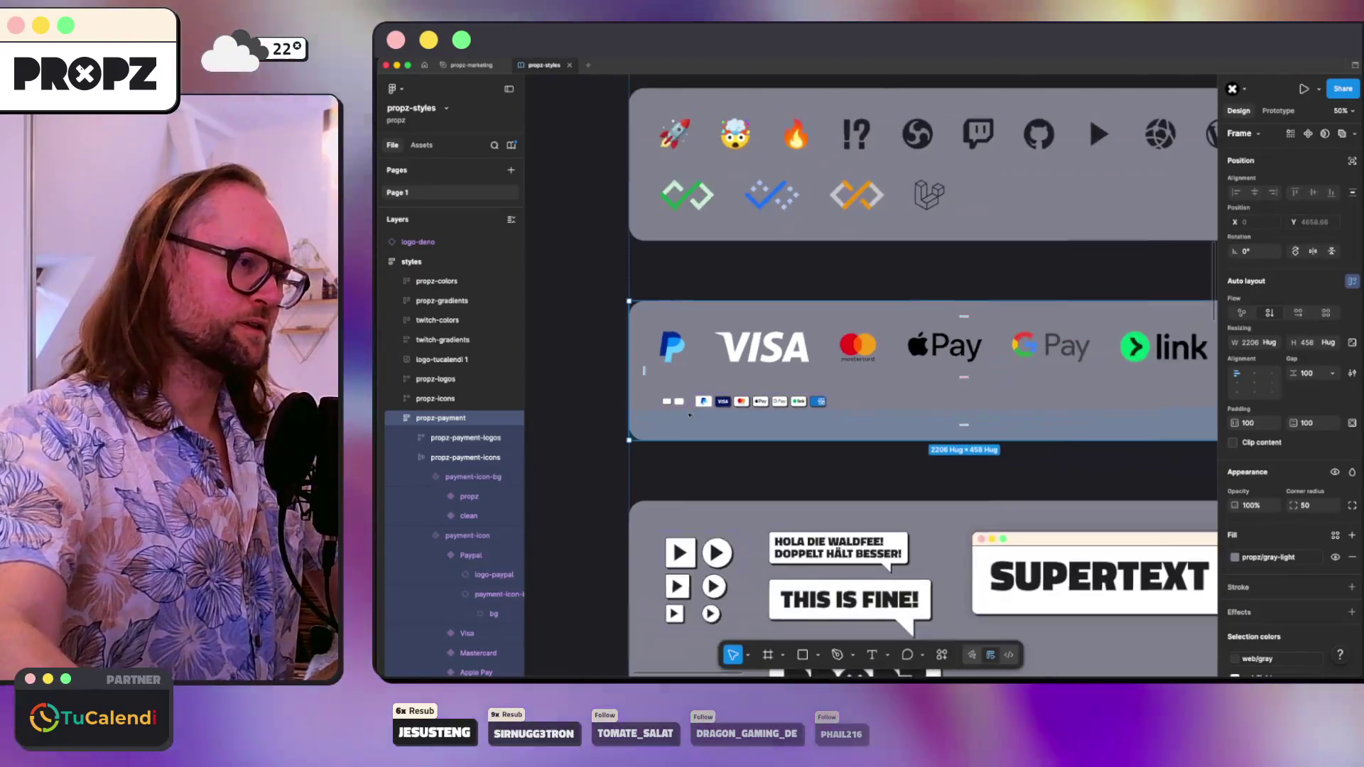
scroll(689, 417, "up", 1)
scroll(745, 376, "down", 3)
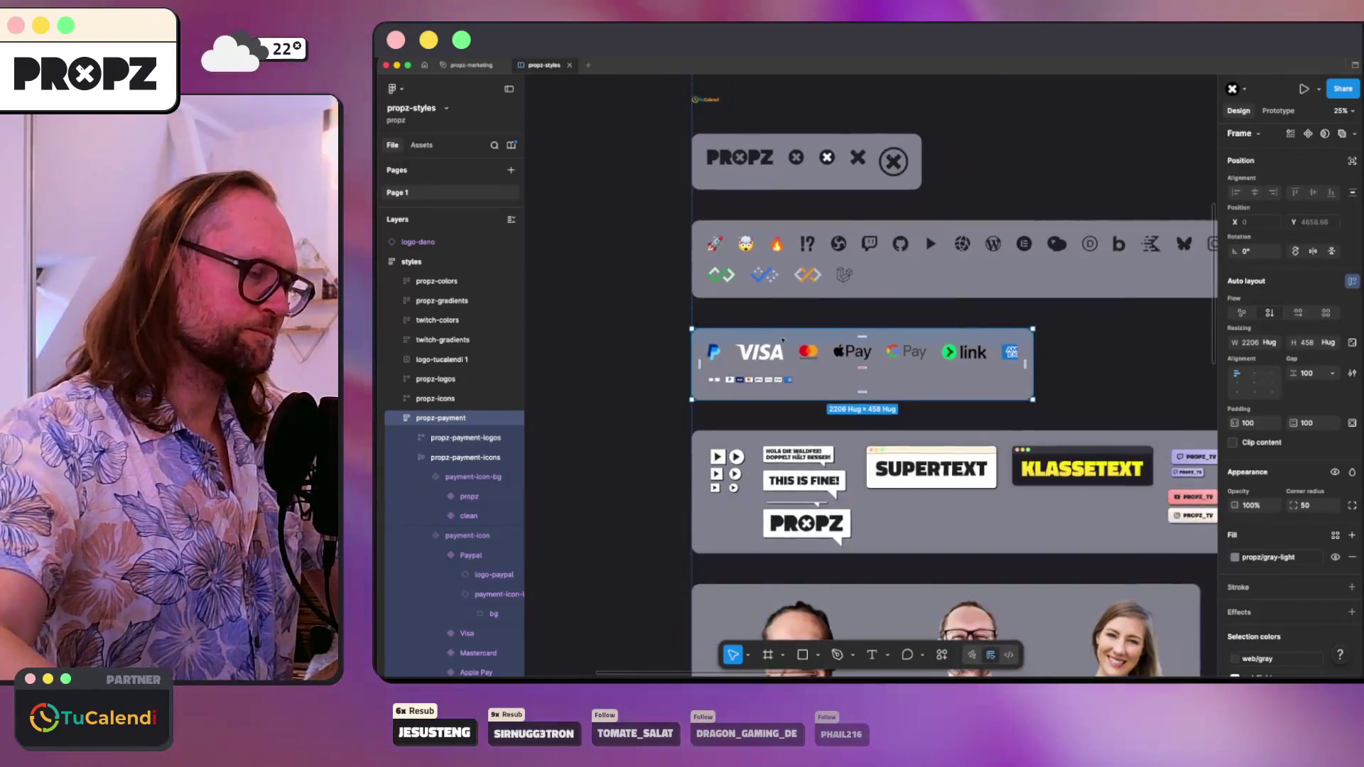
scroll(783, 340, "up", 4)
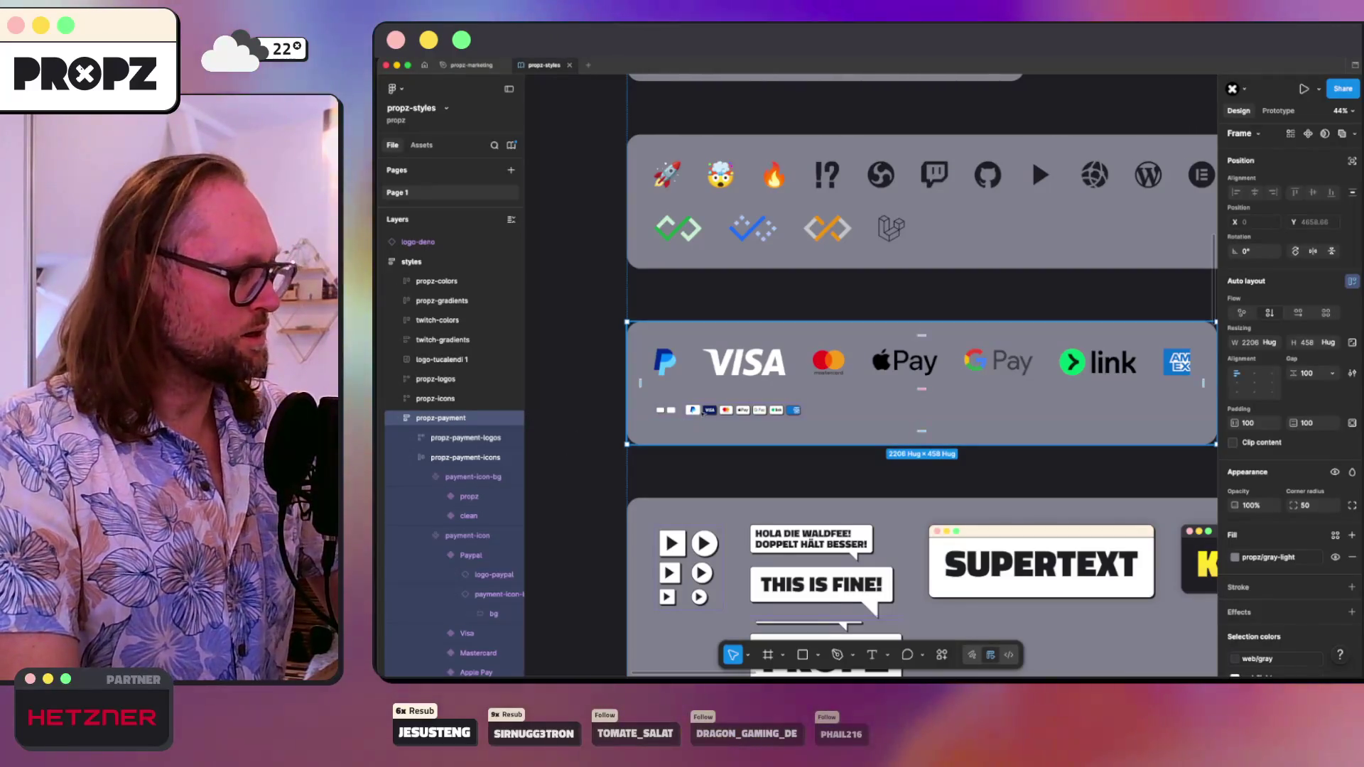
left_click(668, 412)
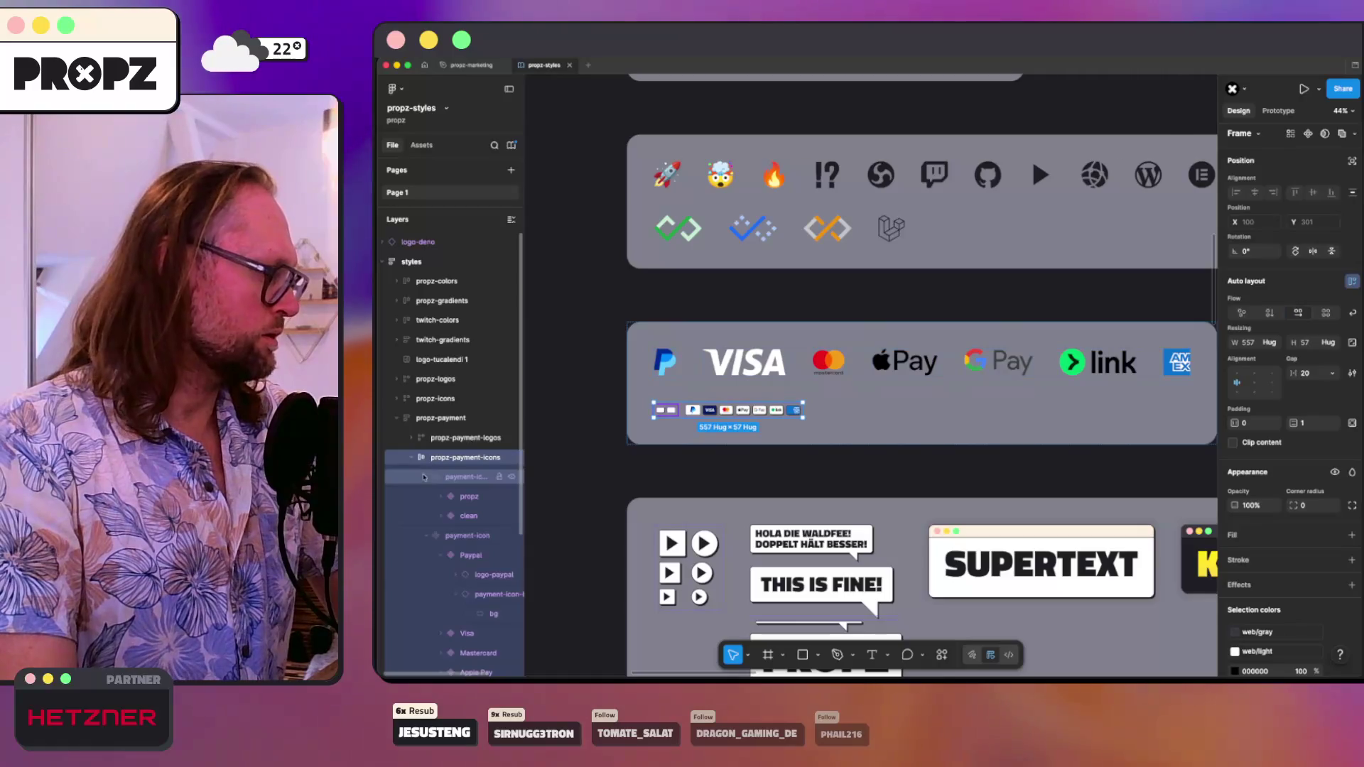
left_click(411, 458)
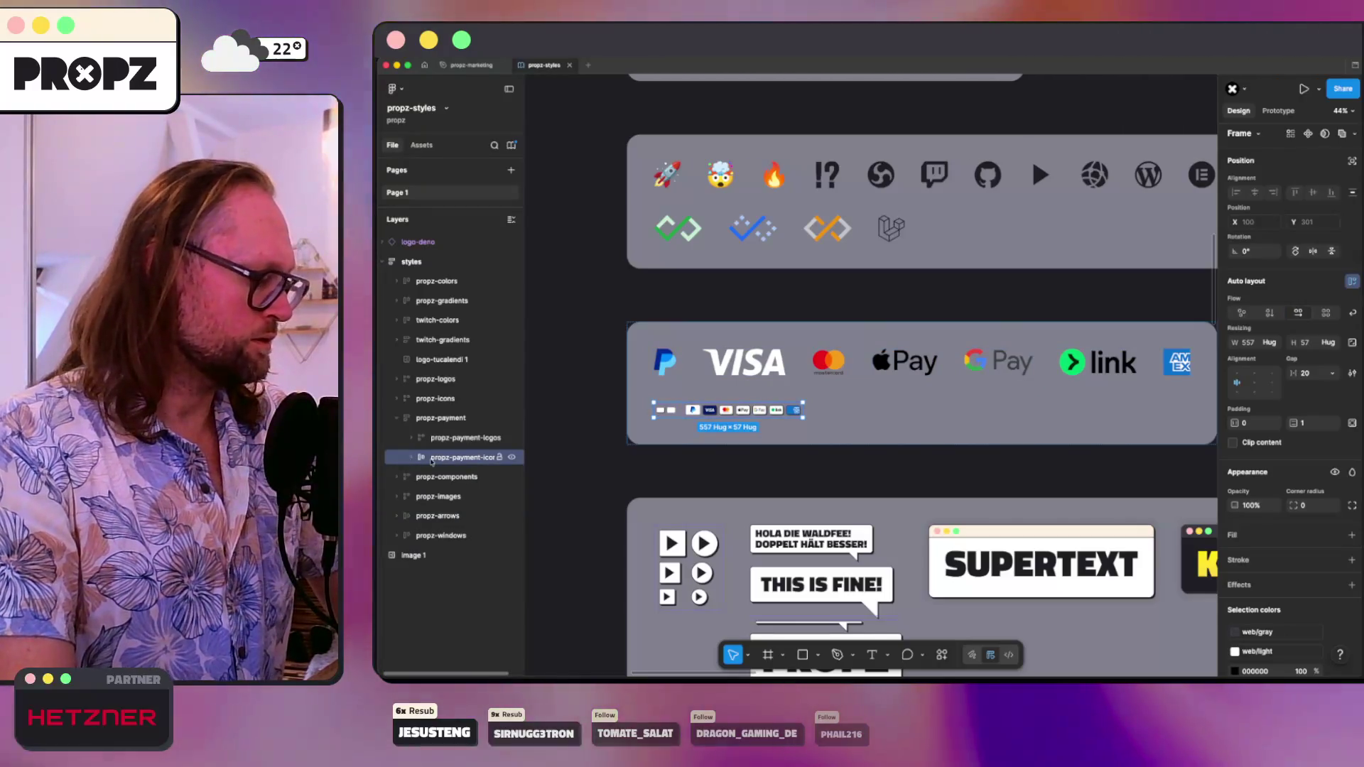
key("super+d")
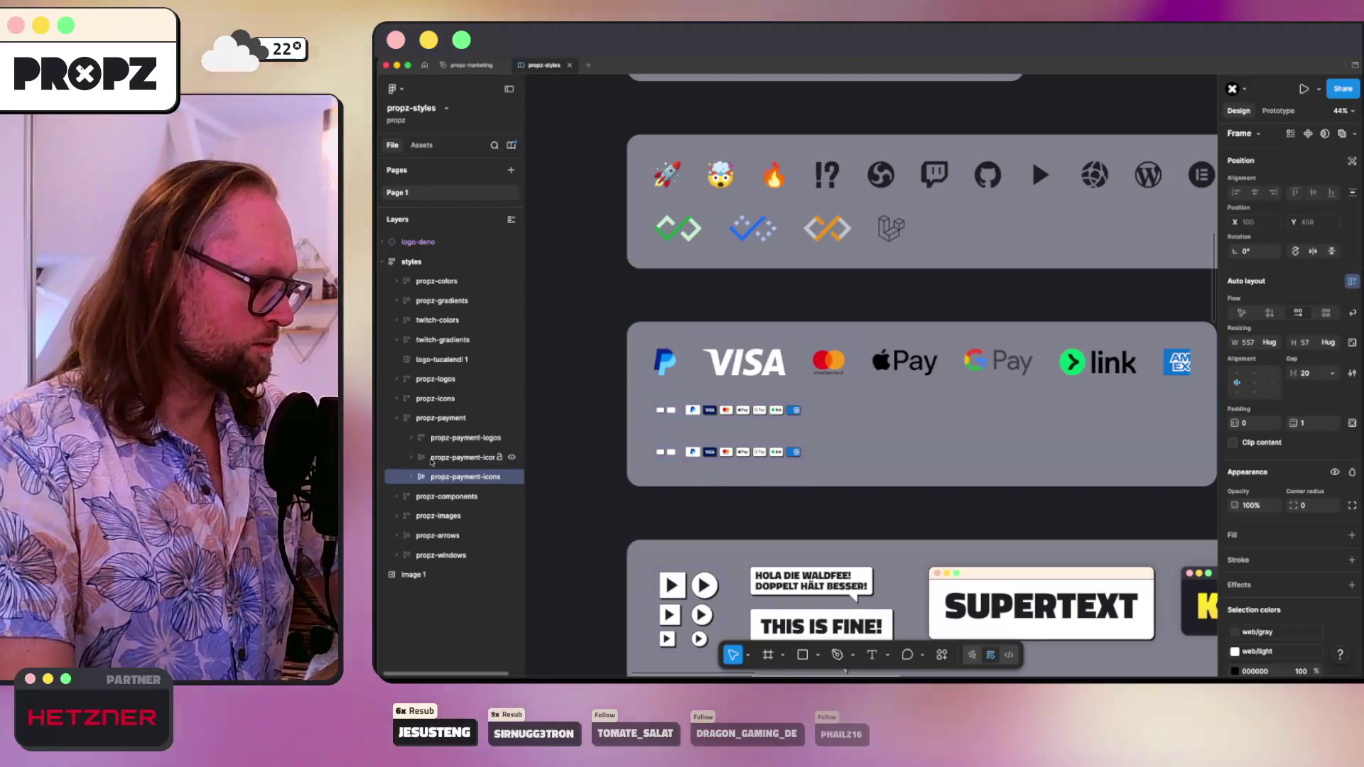
left_click(412, 477)
left_click(451, 514)
key("Delete")
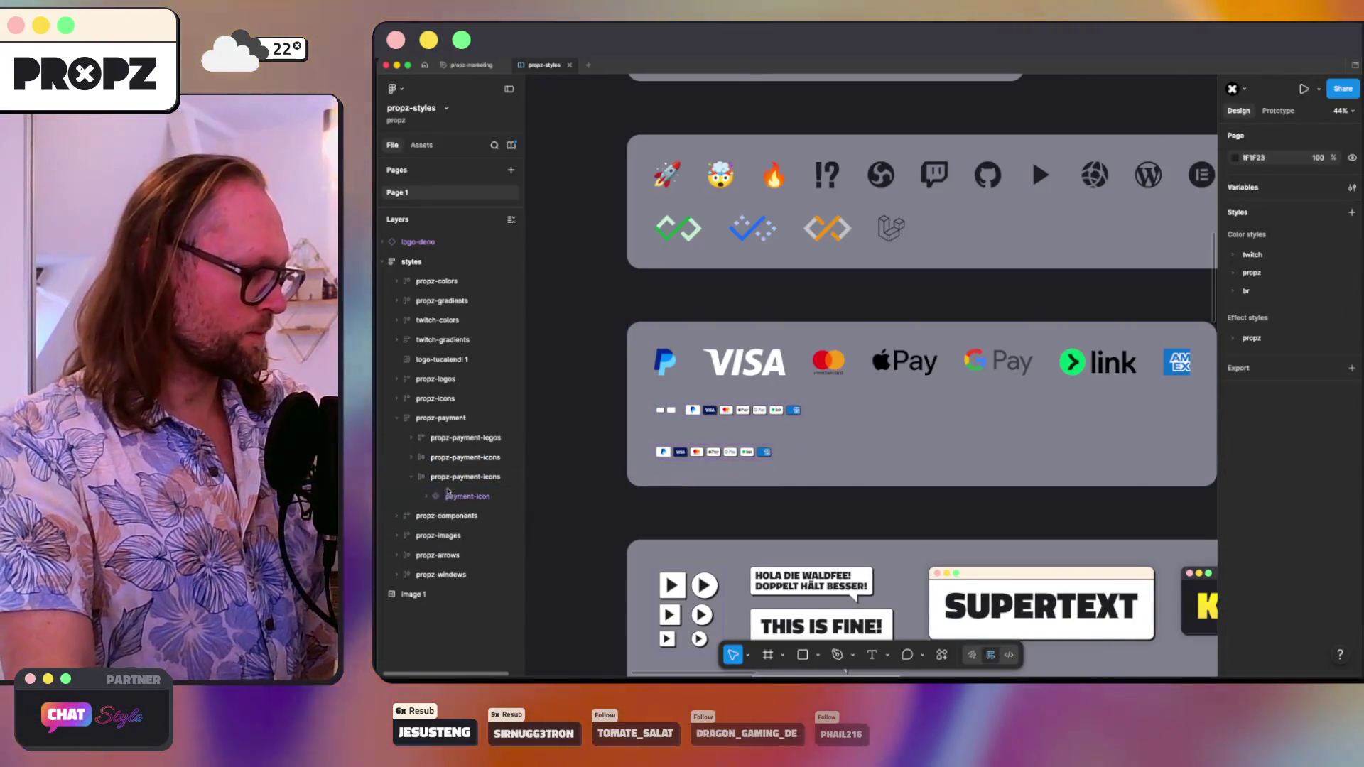
- Drag all seven payment-icon variants, PayPal through Amex, out of the copy's component set
left_click(453, 495)
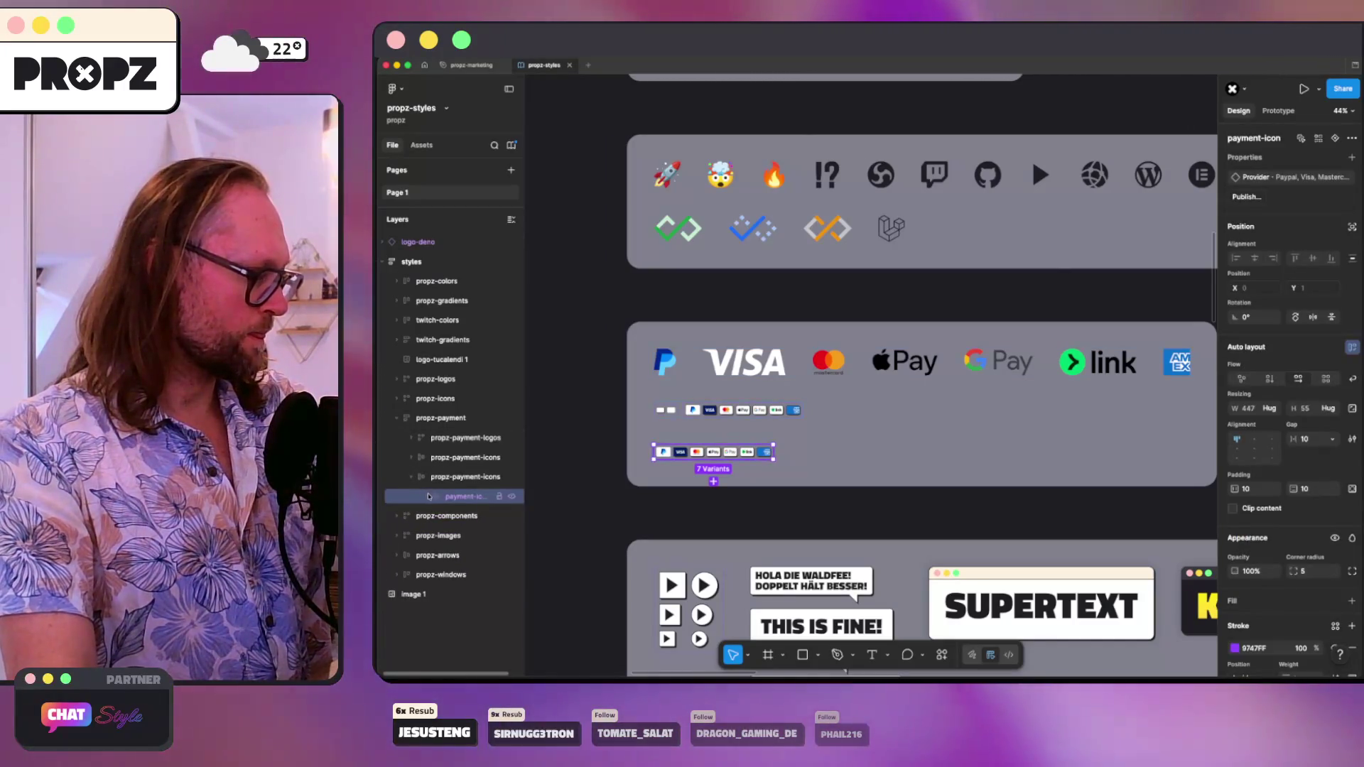
left_click(429, 497)
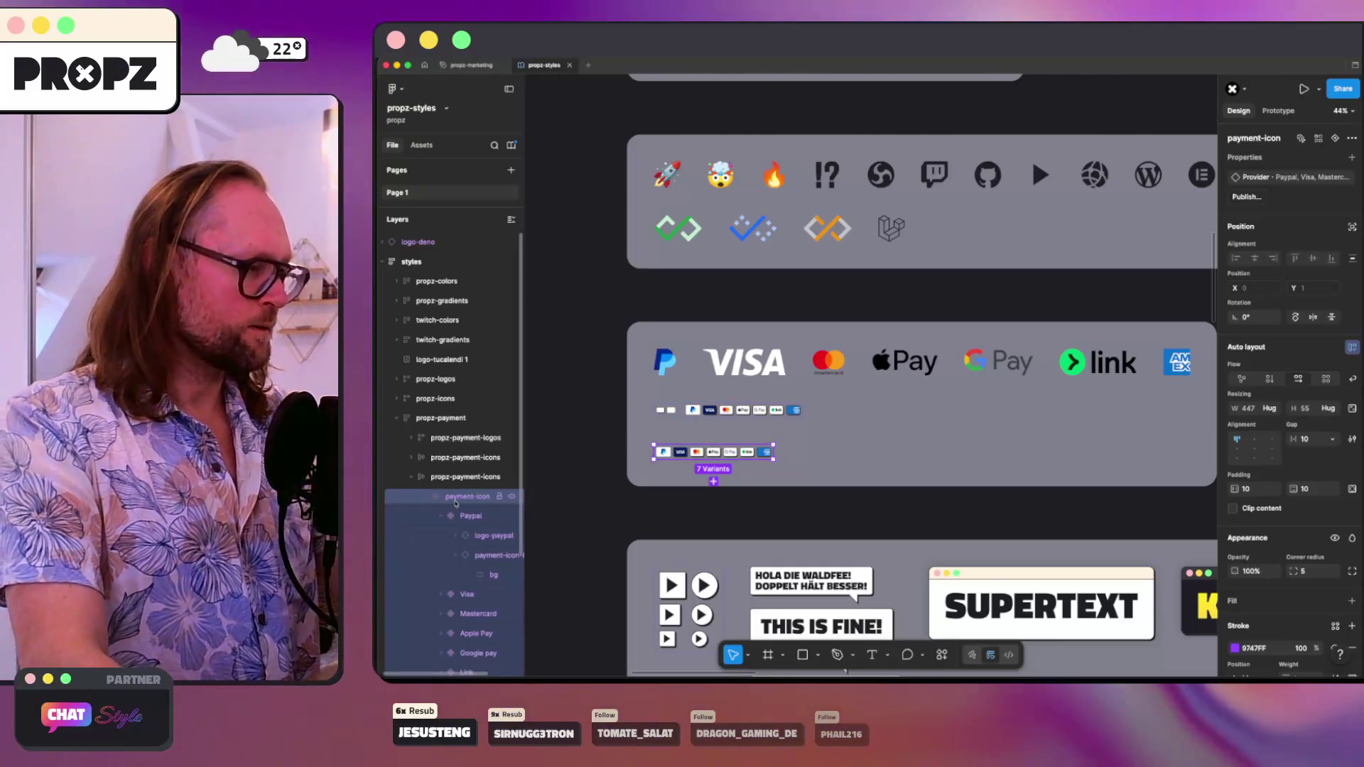
left_click(441, 516)
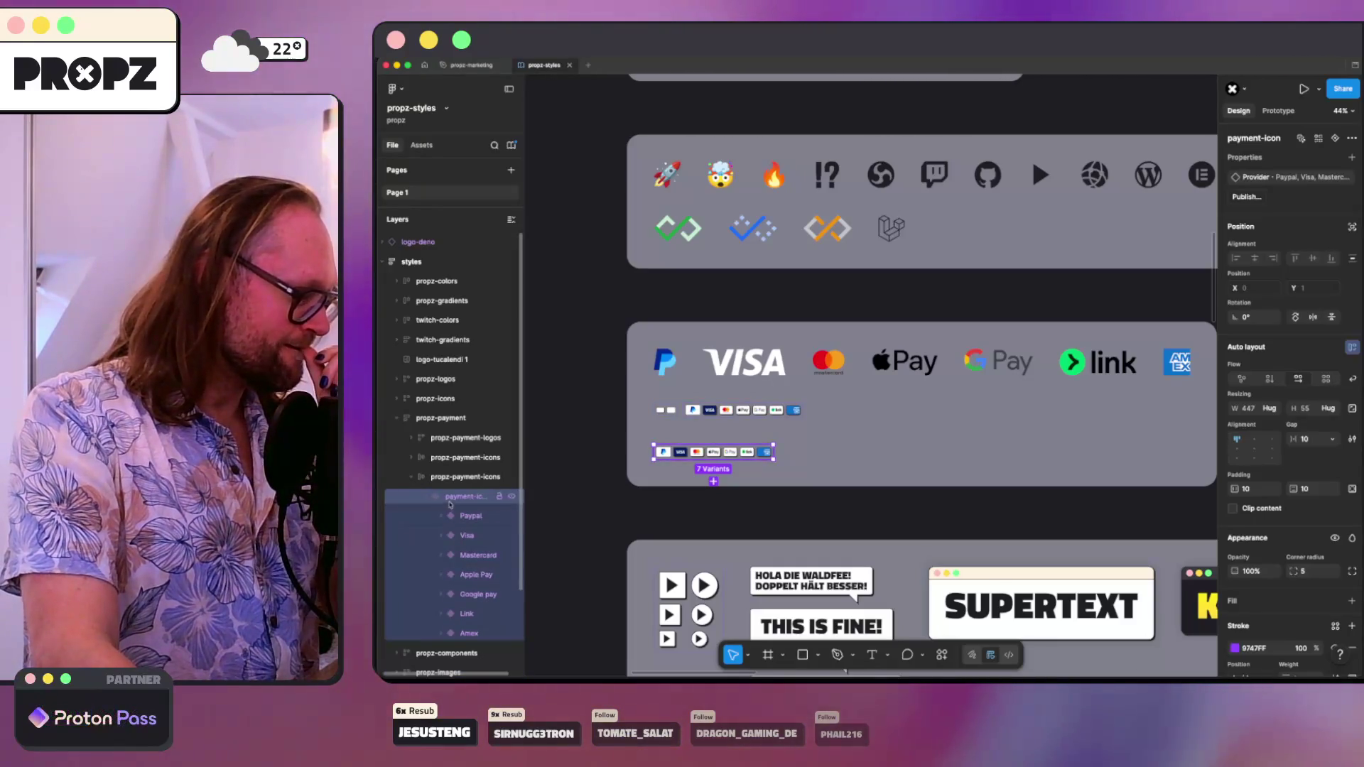
right_click(453, 498)
mouse_move(478, 505)
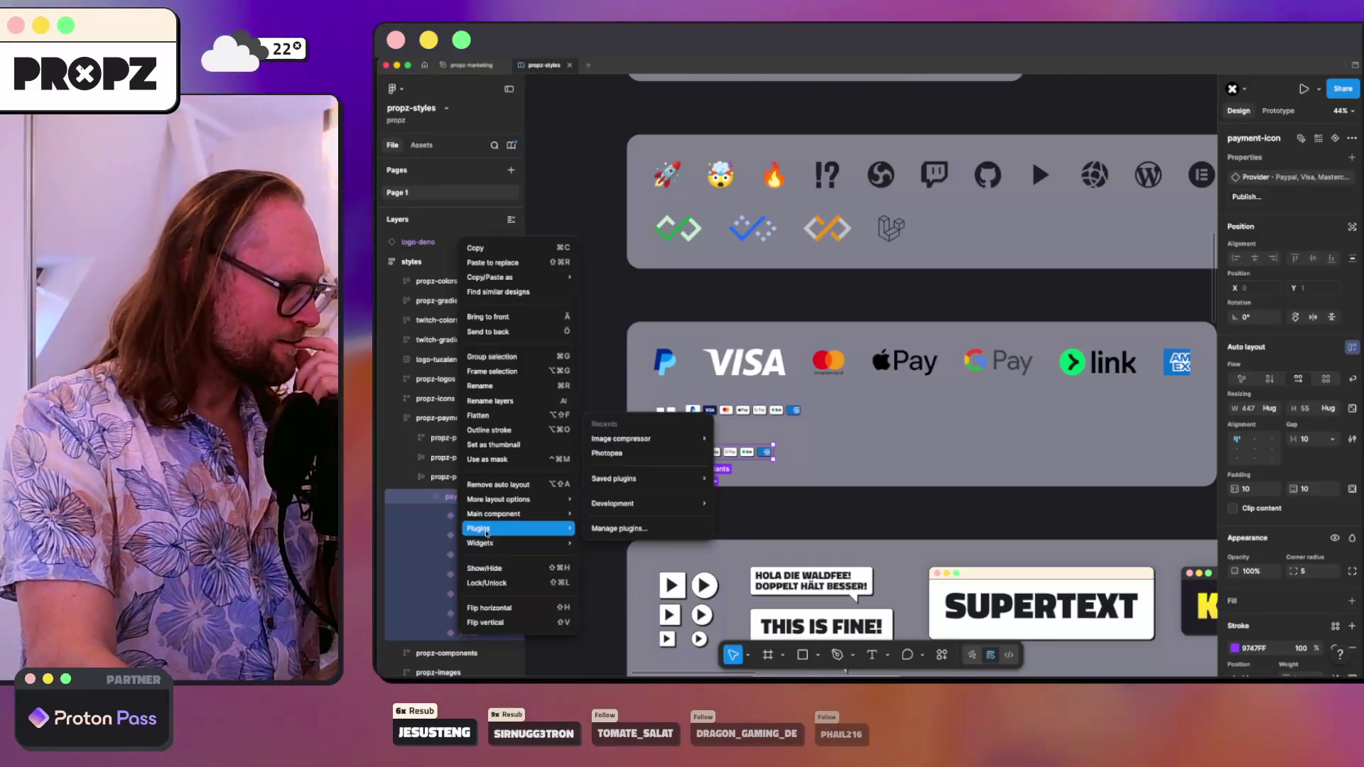
key("Escape")
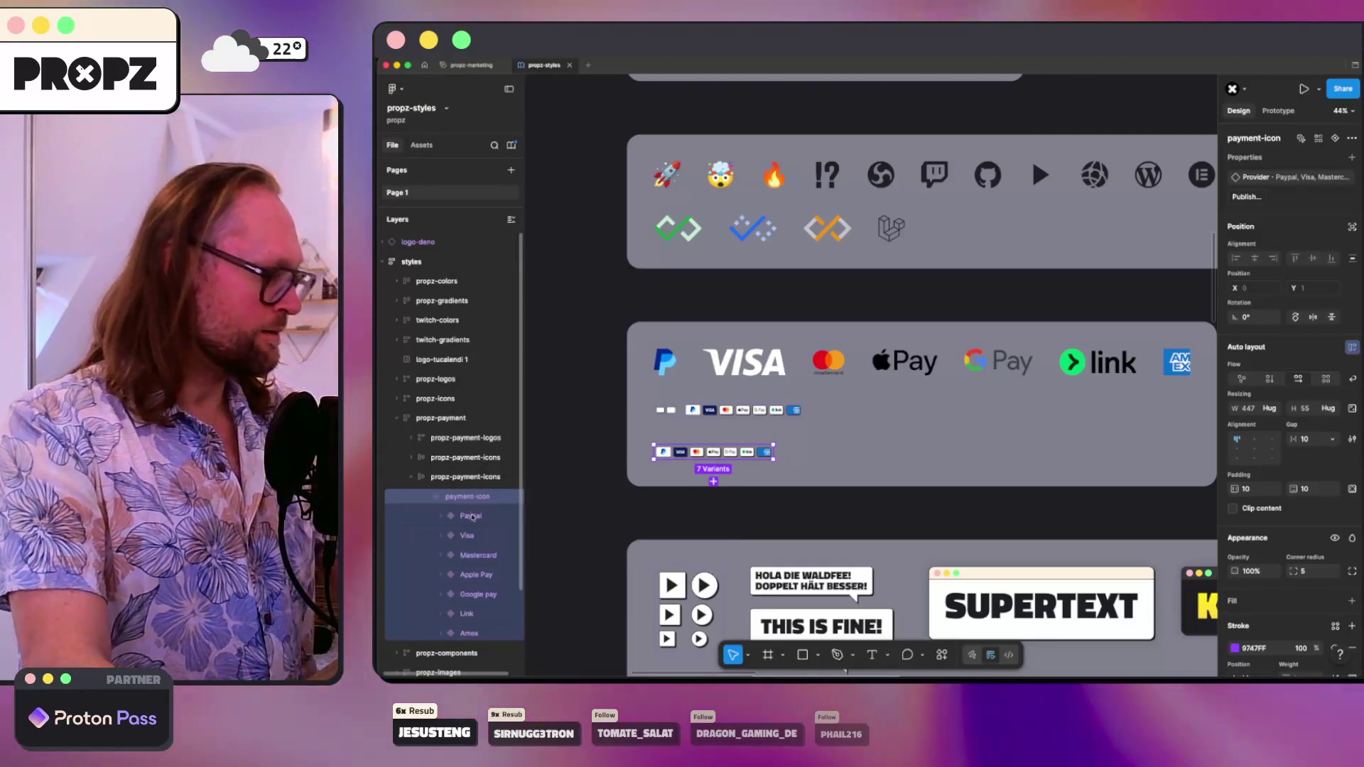
key("Return")
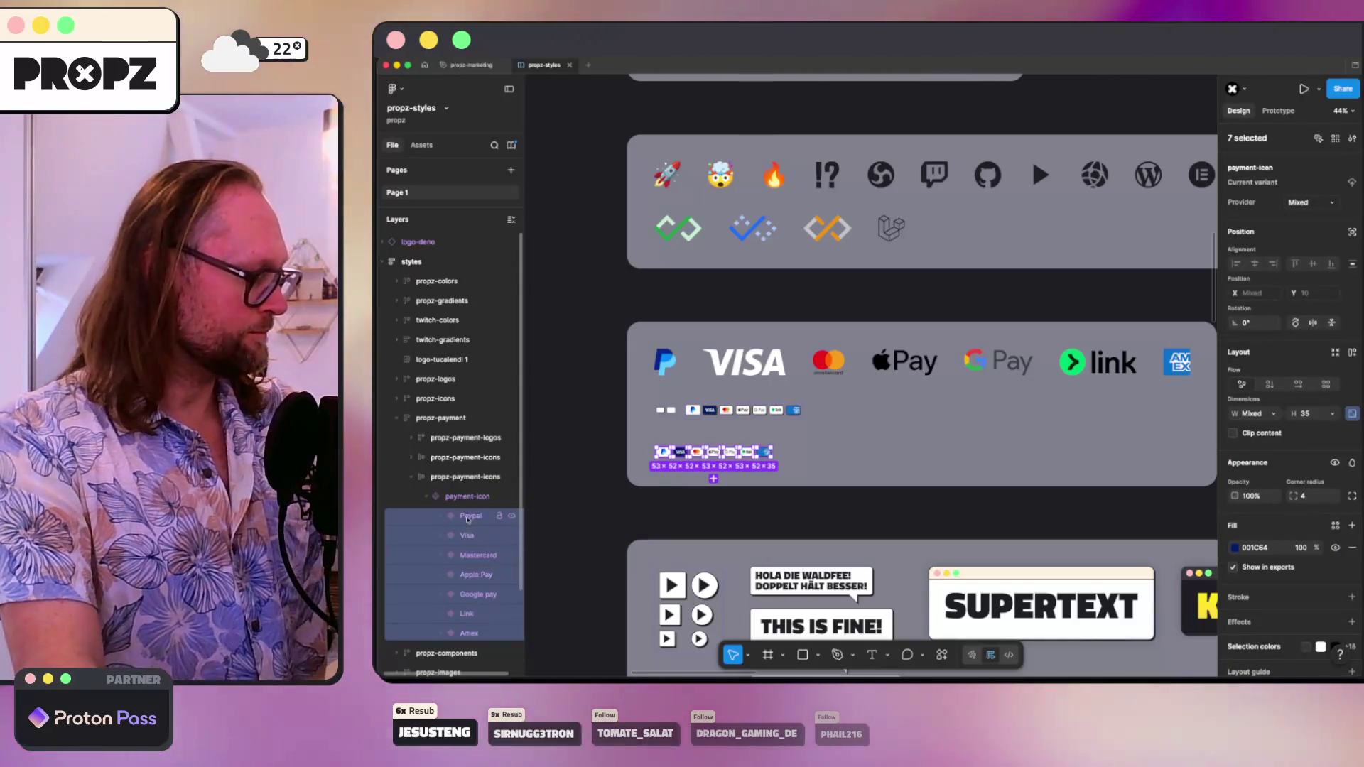
left_click_drag(467, 529, 462, 603)
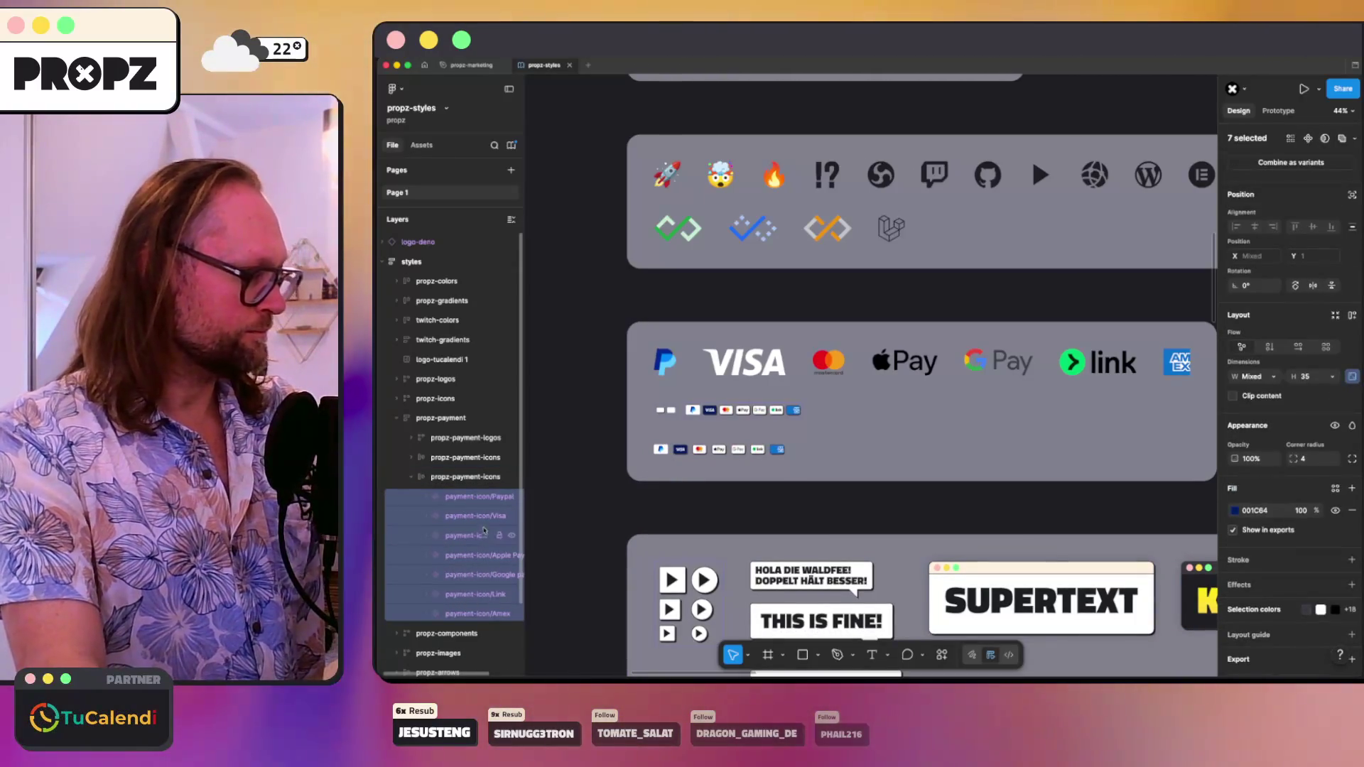
scroll(689, 458, "up", 2)
scroll(689, 458, "up", 10)
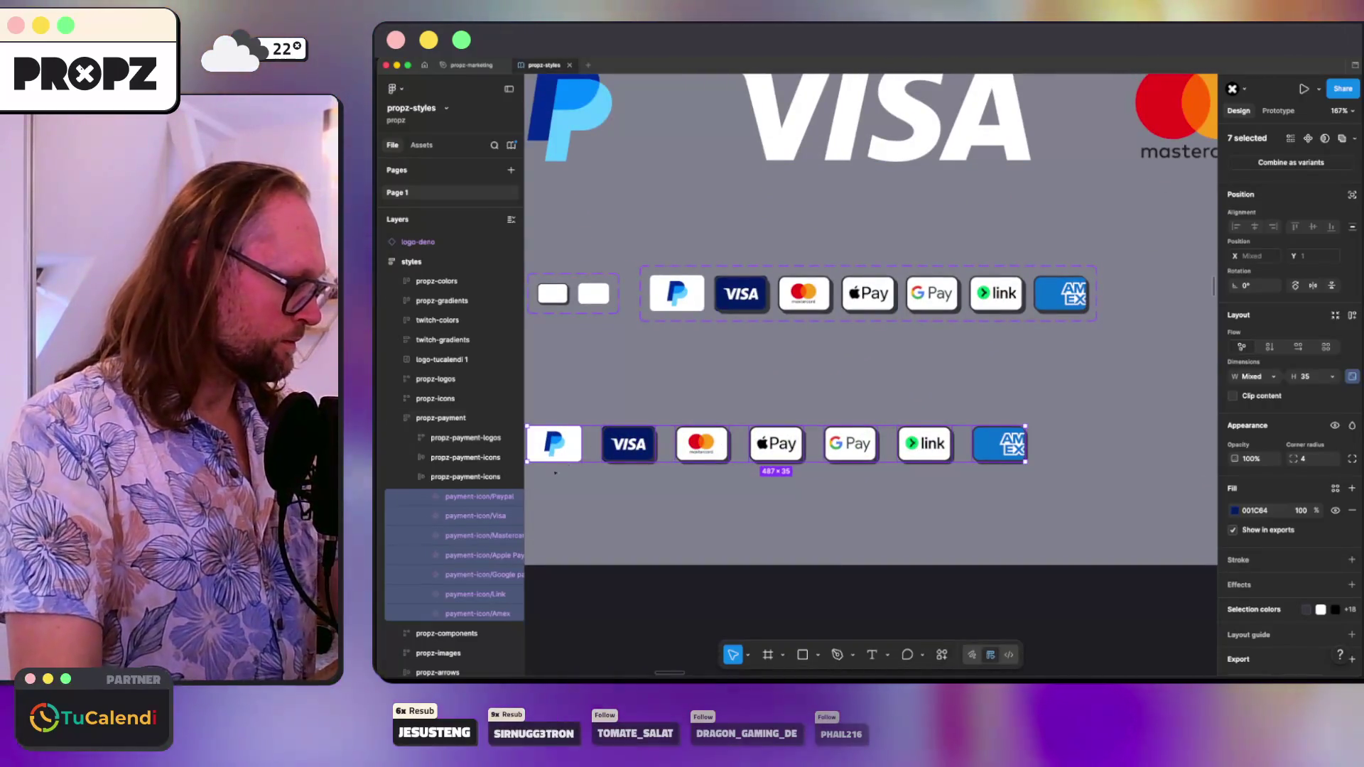
- Move the logo-paypal layer out of its PayPal card
left_click(454, 496)
right_click(457, 498)
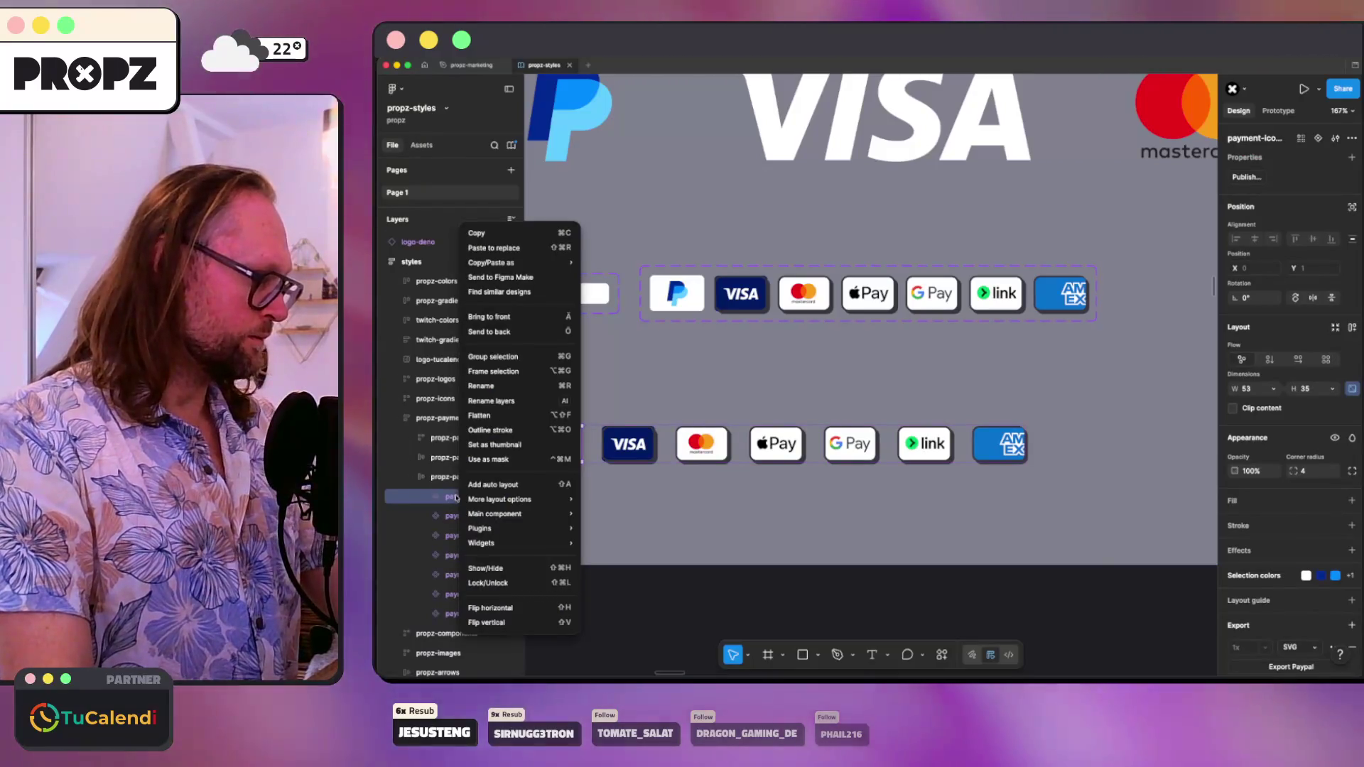
key("Escape")
left_click(426, 497)
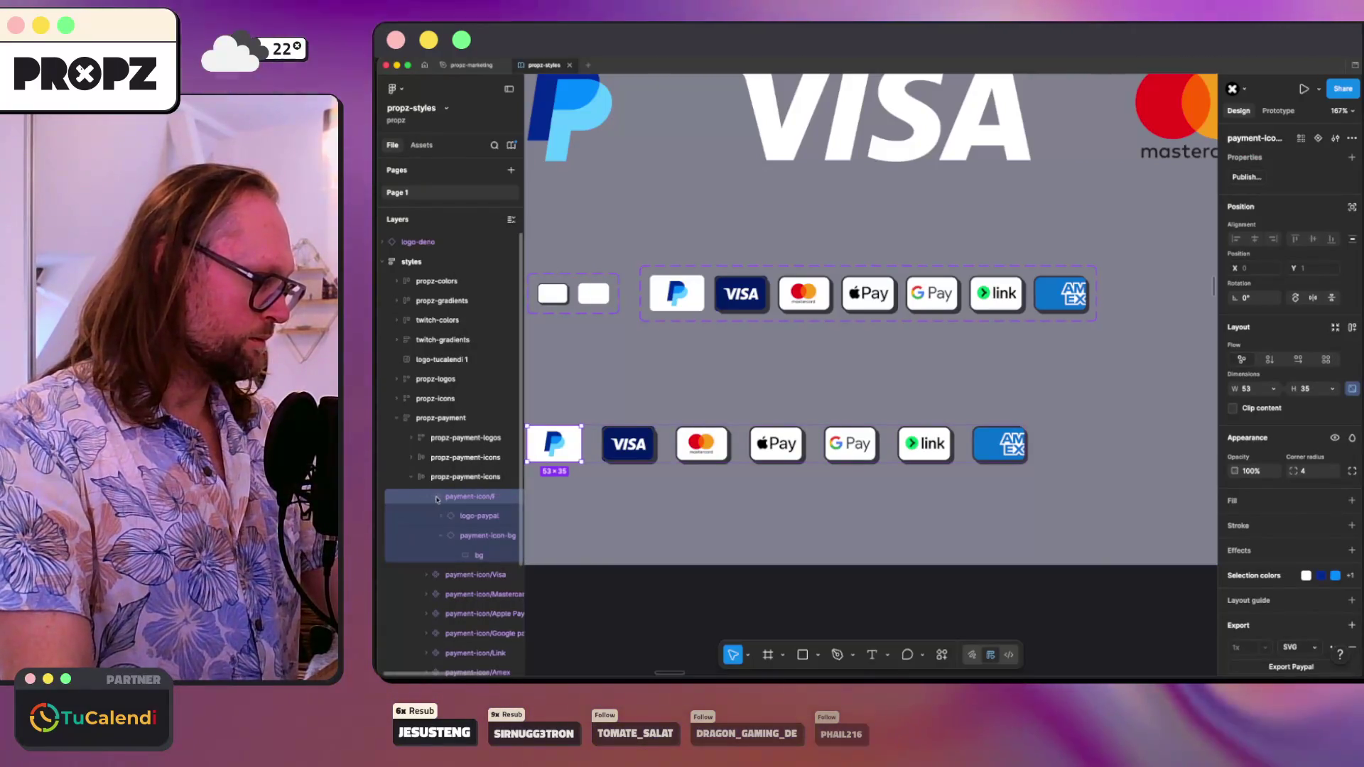
left_click(424, 497)
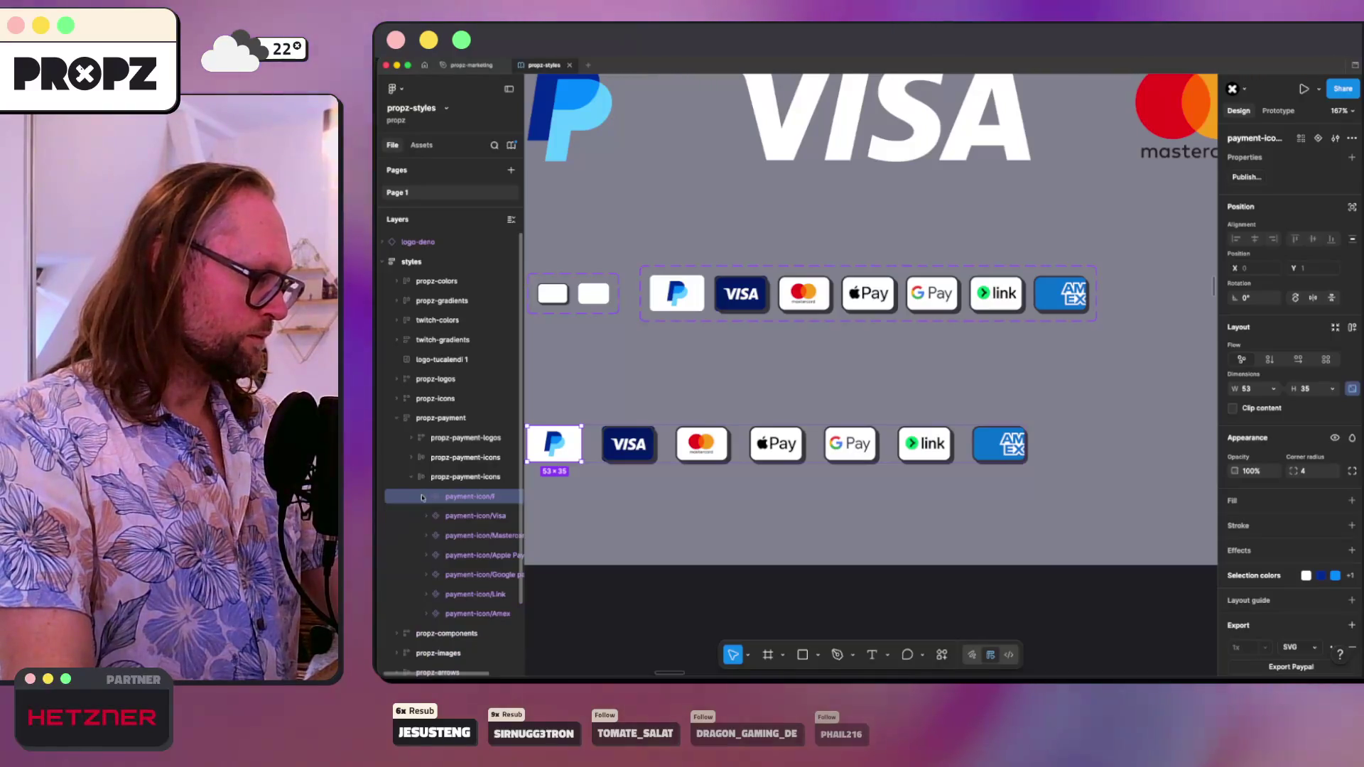
left_click(464, 612, "shift")
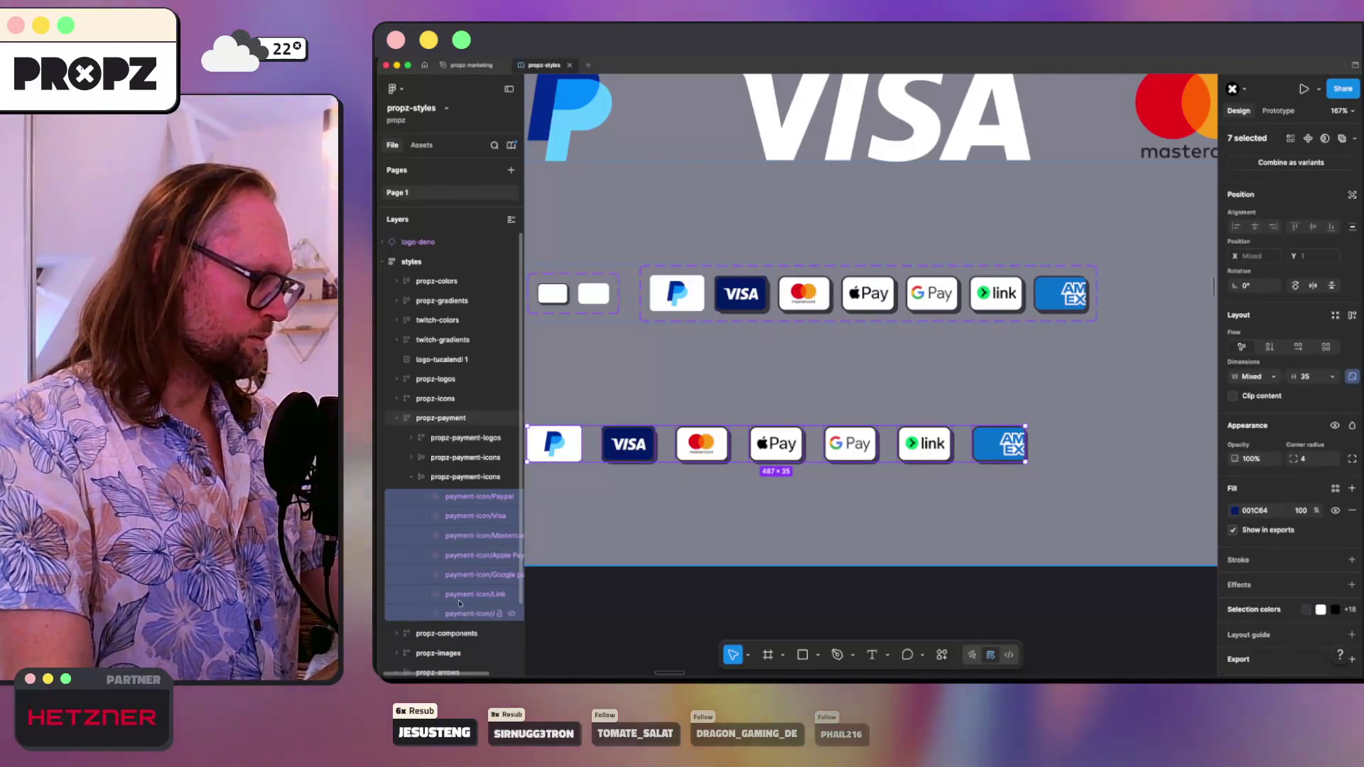
left_click(426, 497)
left_click(459, 517)
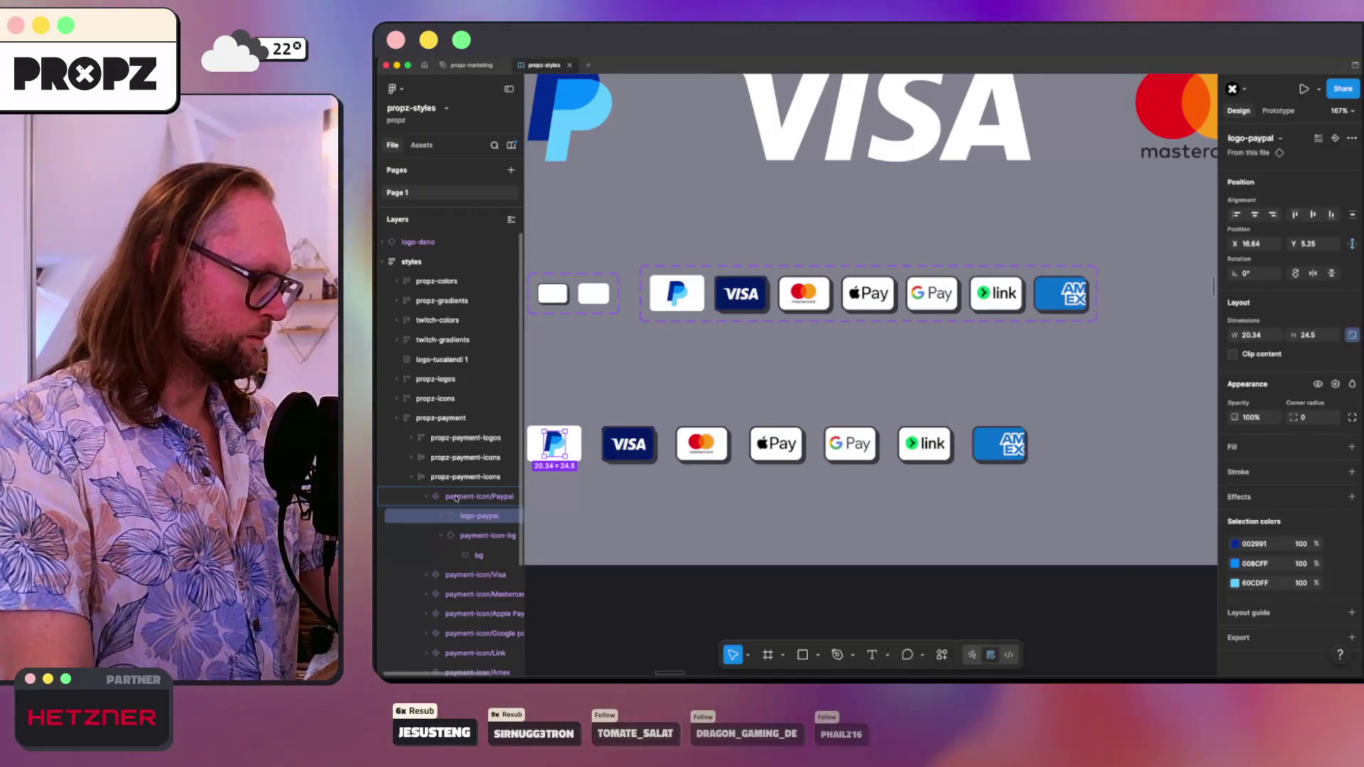
left_click_drag(456, 493, 458, 501)
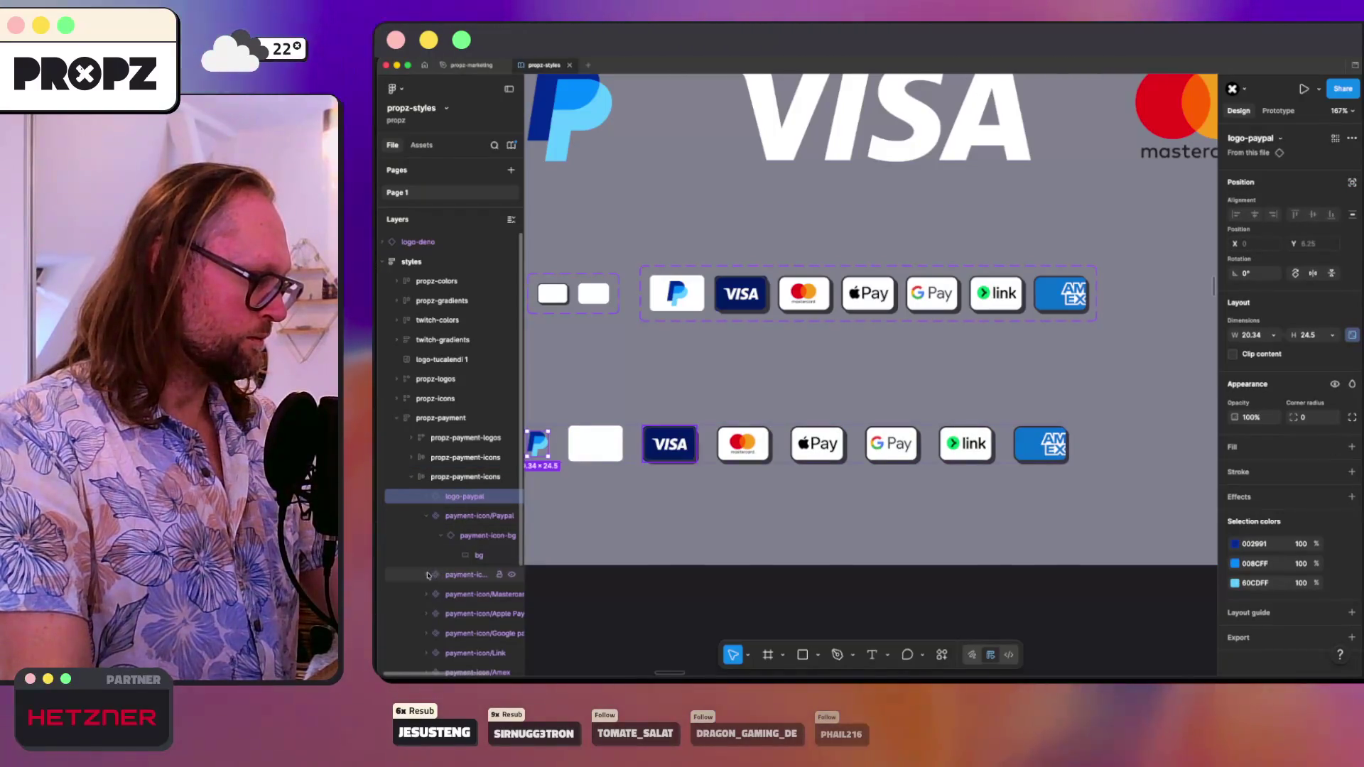
- Set the Visa card's background style to clean and delete the empty PayPal card
left_click(448, 579)
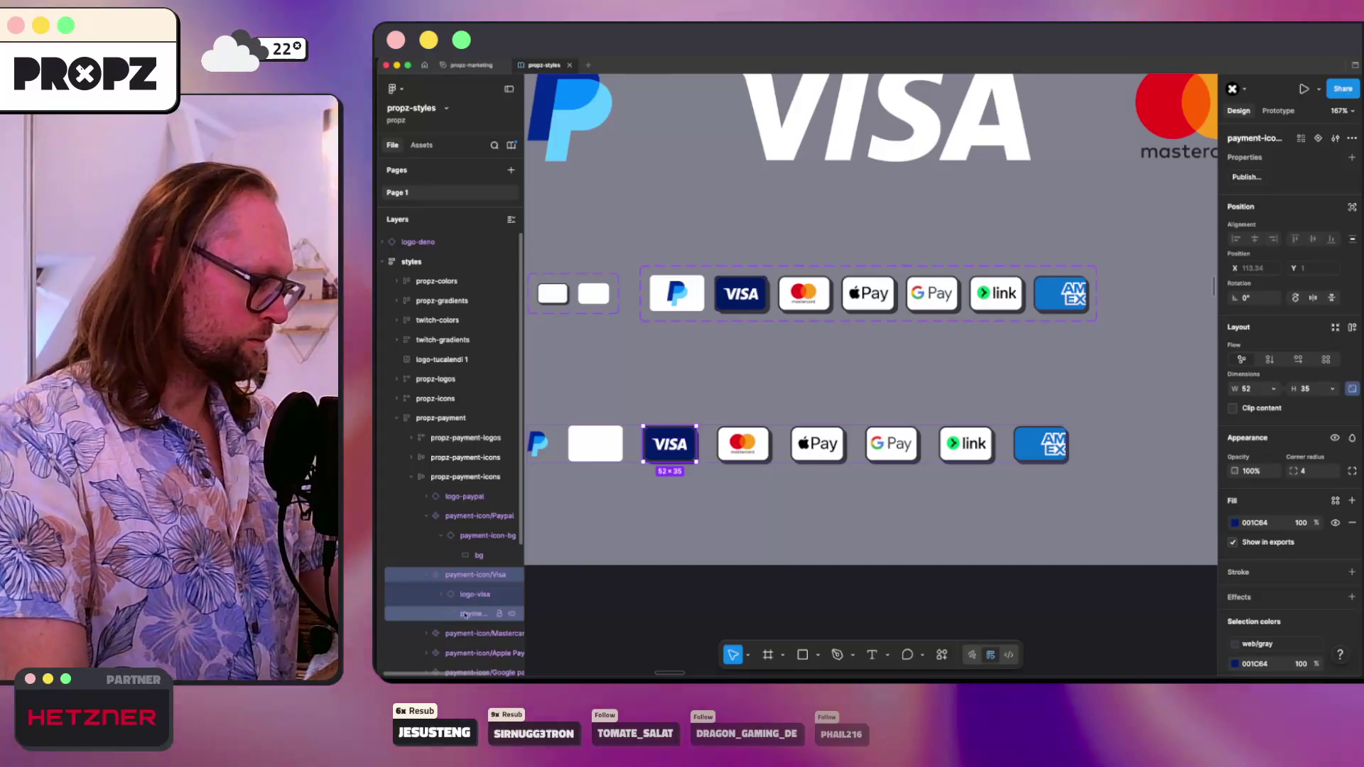
left_click(487, 613)
scroll(1312, 617, "down", 2)
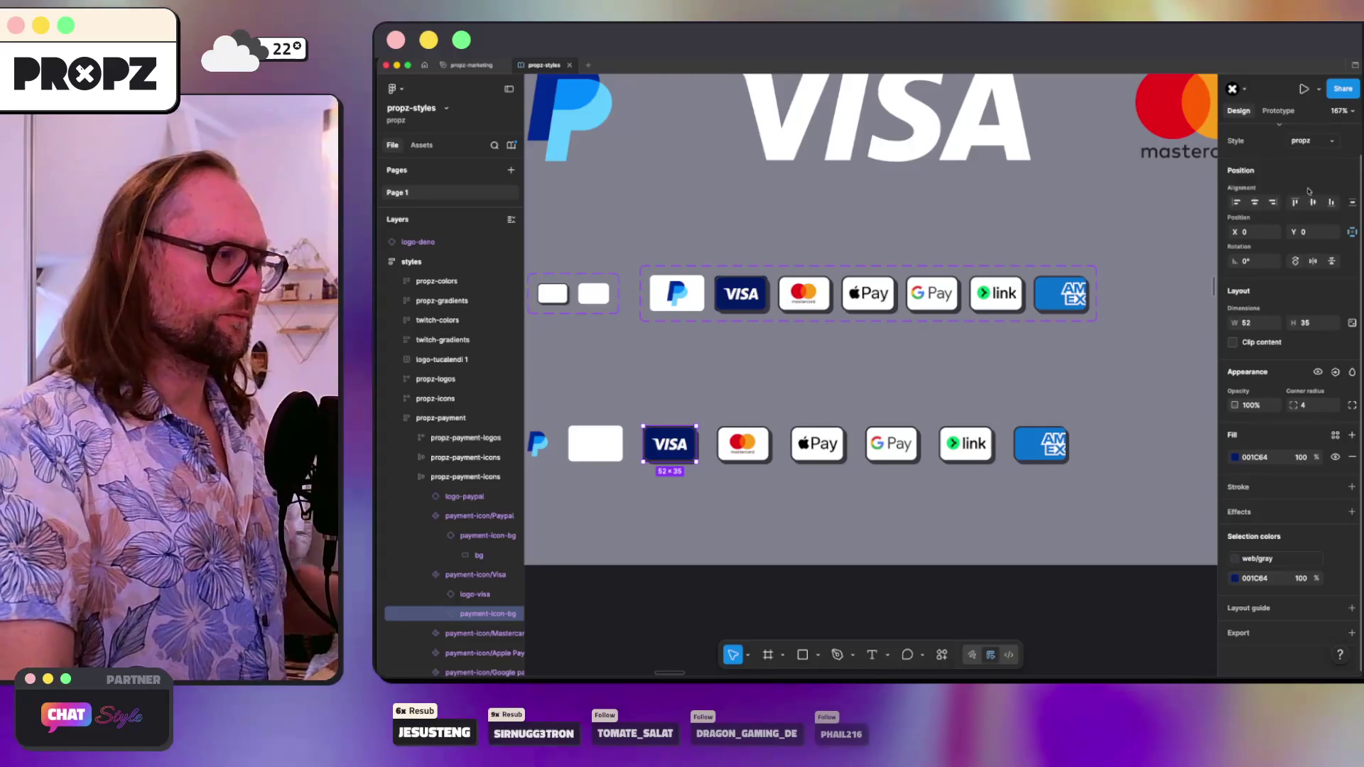
left_click(1307, 140)
left_click(1299, 178)
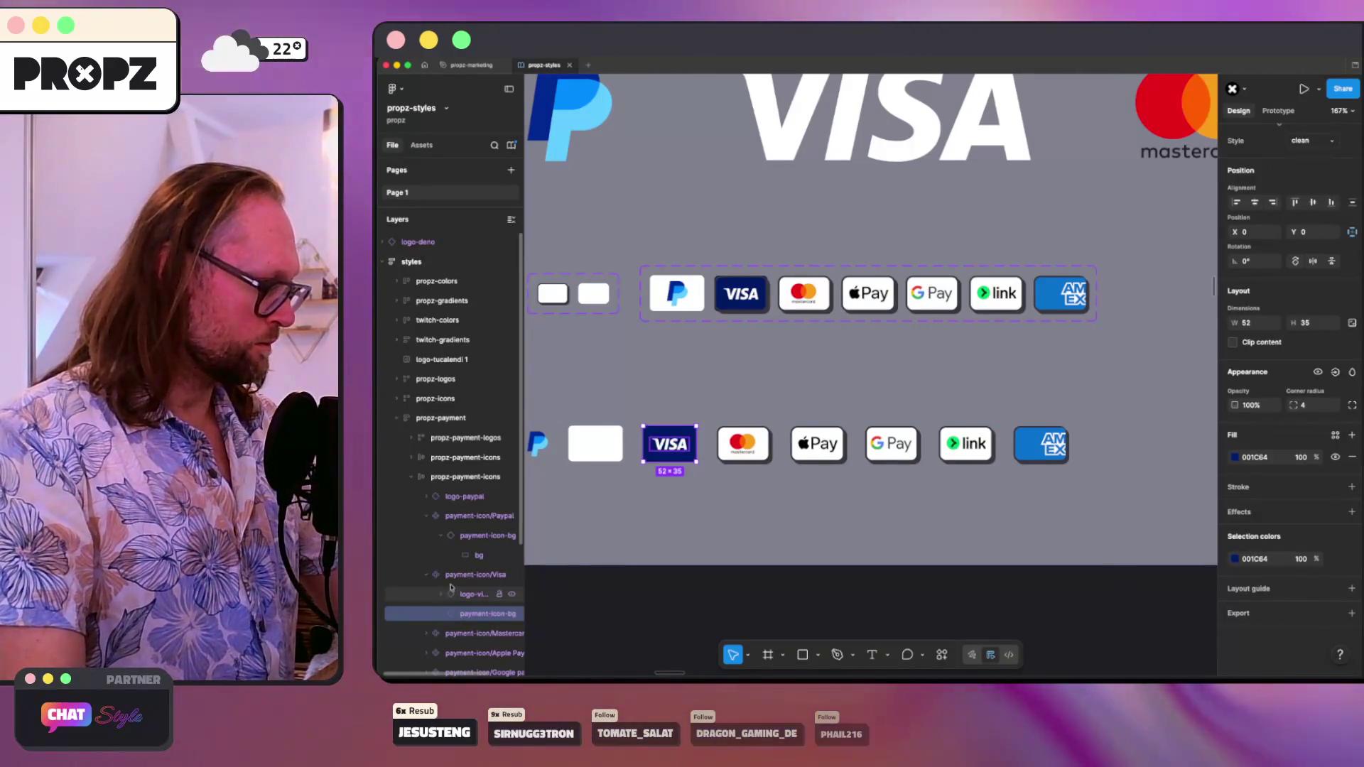
left_click_drag(453, 577, 461, 513)
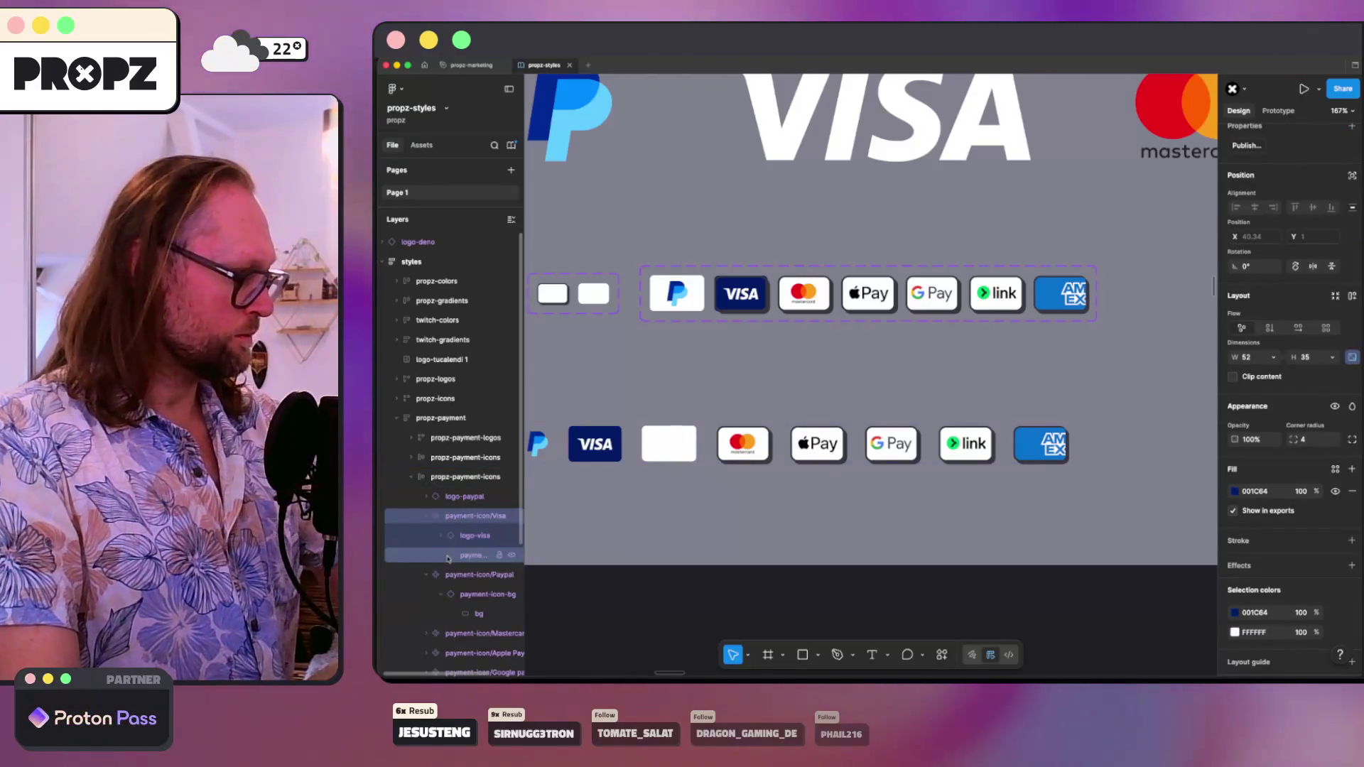
left_click(424, 573)
left_click(452, 574)
key("Delete")
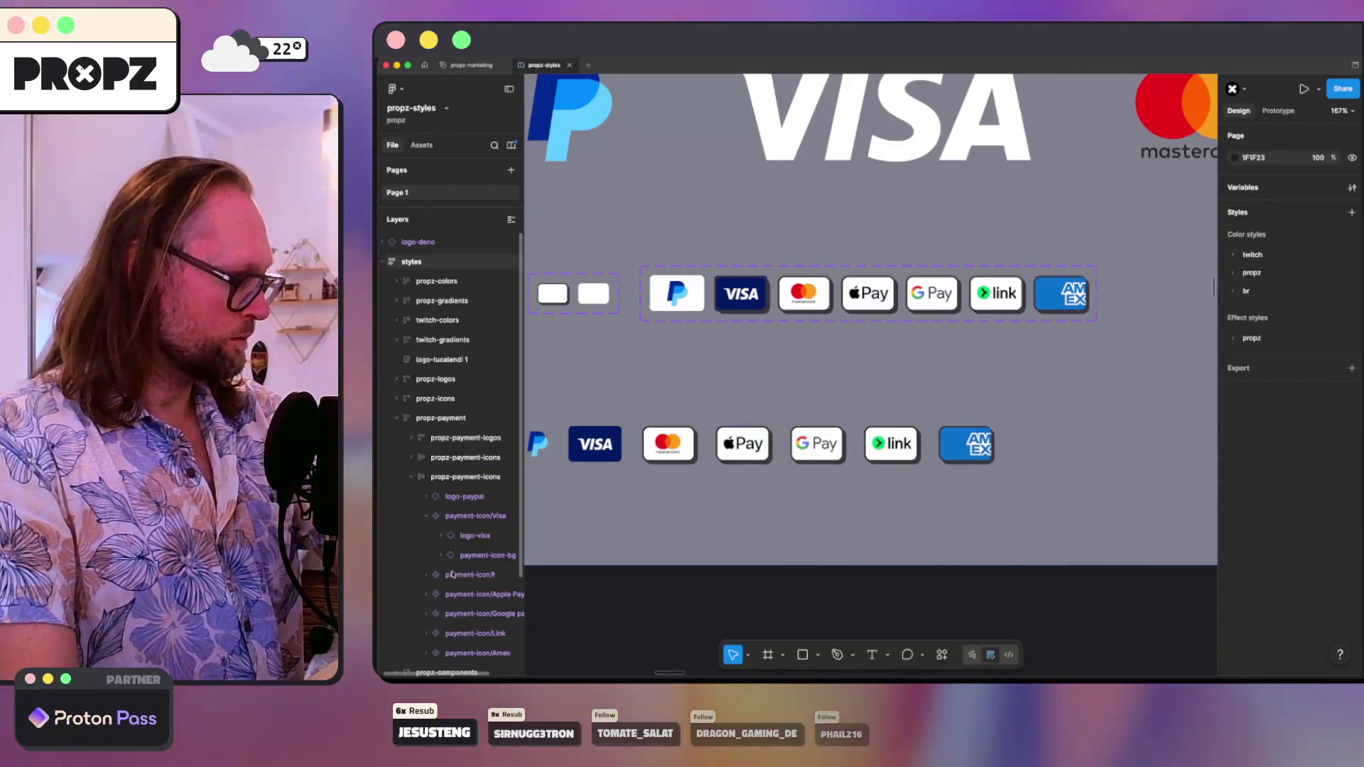
- Pull logo-mastercard and logo-applepay out of their cards and delete both empty cards
left_click(430, 576)
left_click(460, 595)
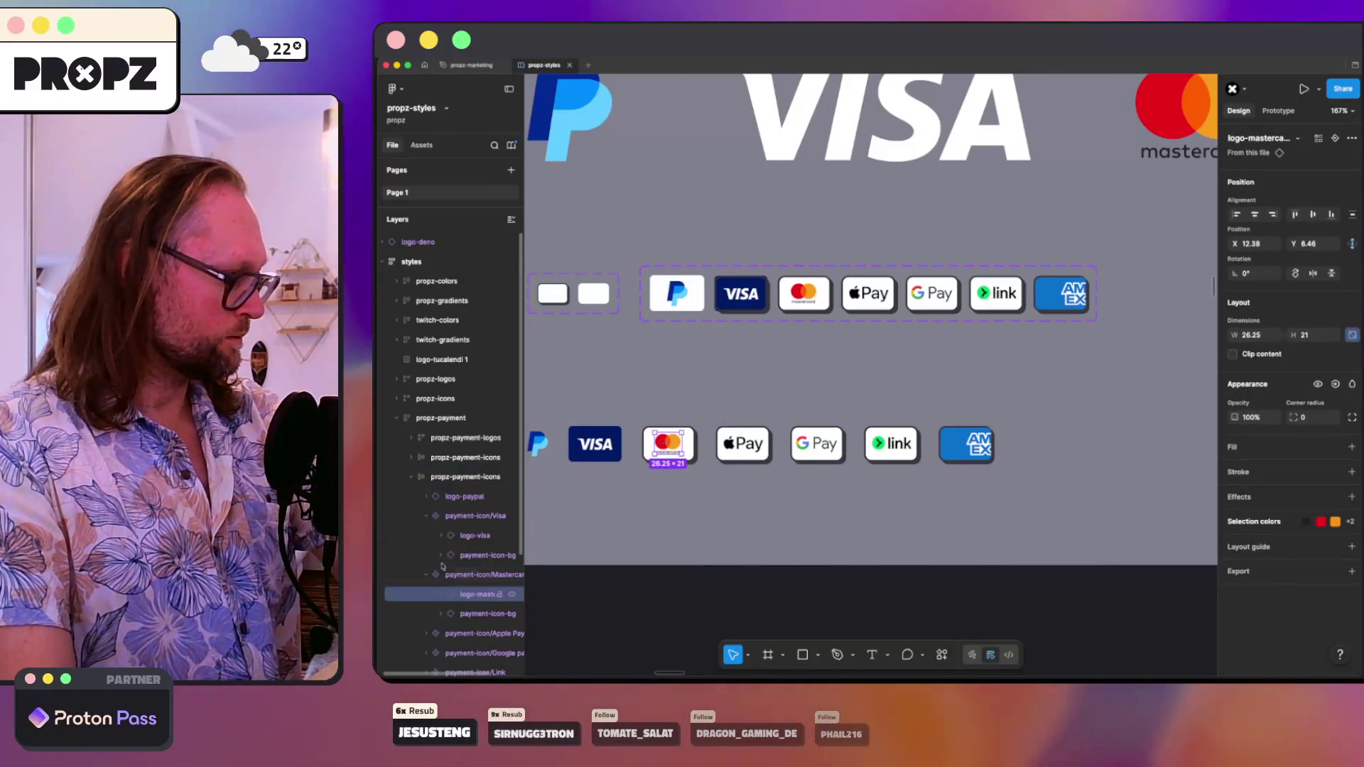
left_click(427, 518)
left_click_drag(448, 528, 449, 529)
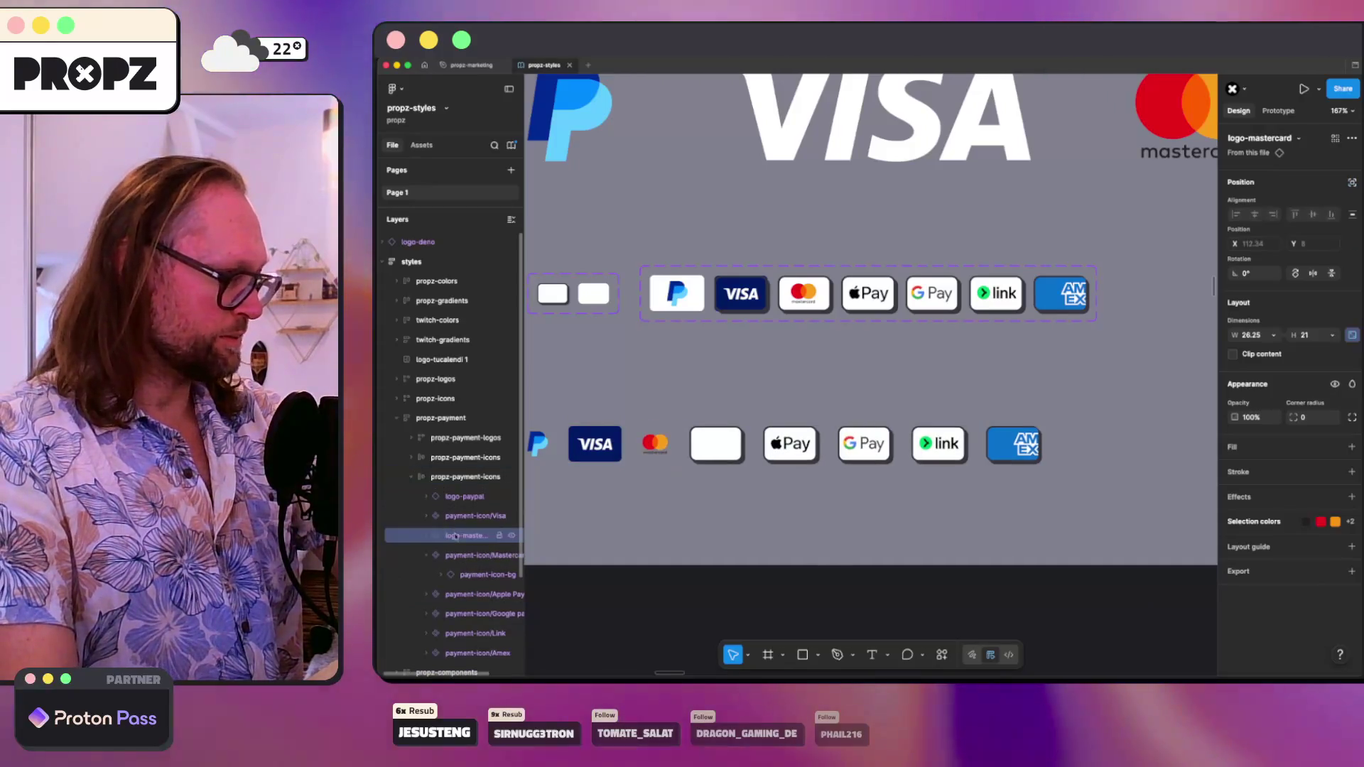
left_click(459, 555)
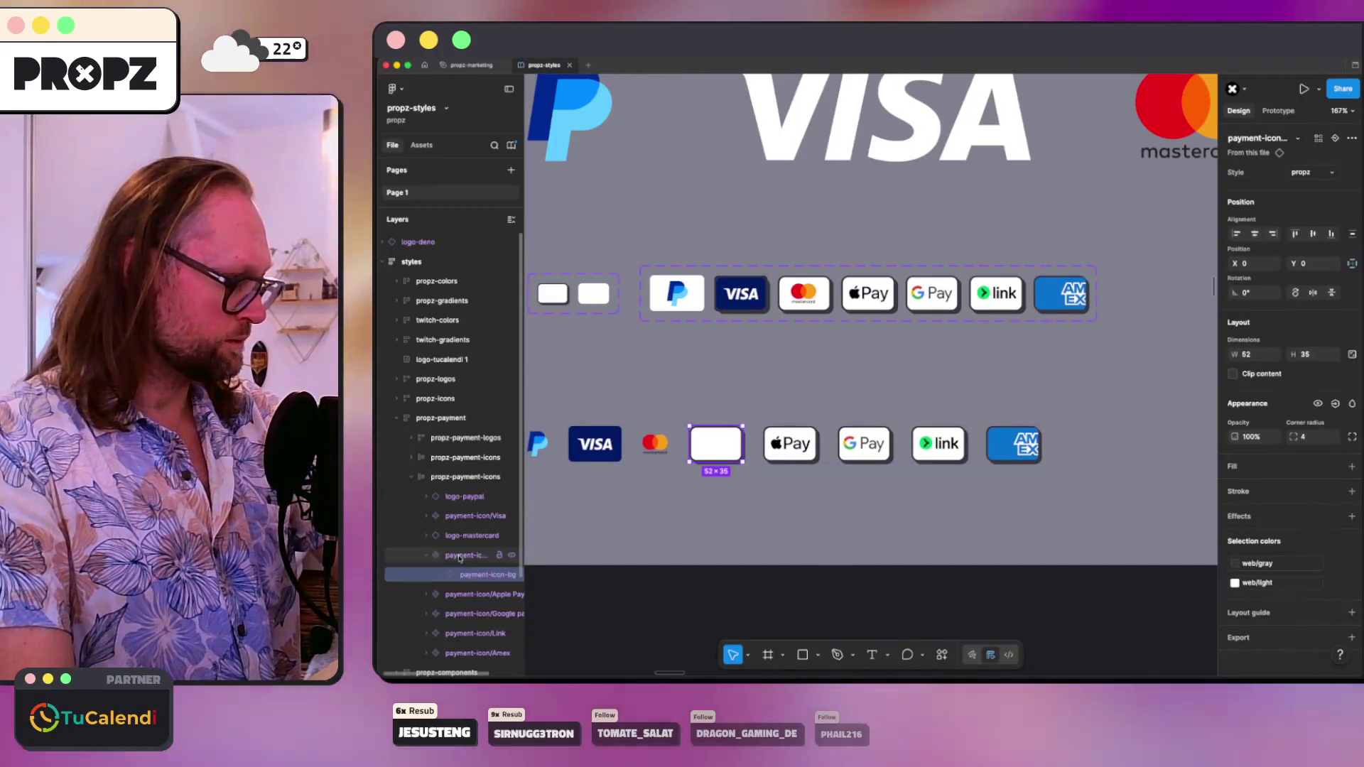
key("Delete")
left_click(426, 556)
left_click_drag(465, 573, 462, 546)
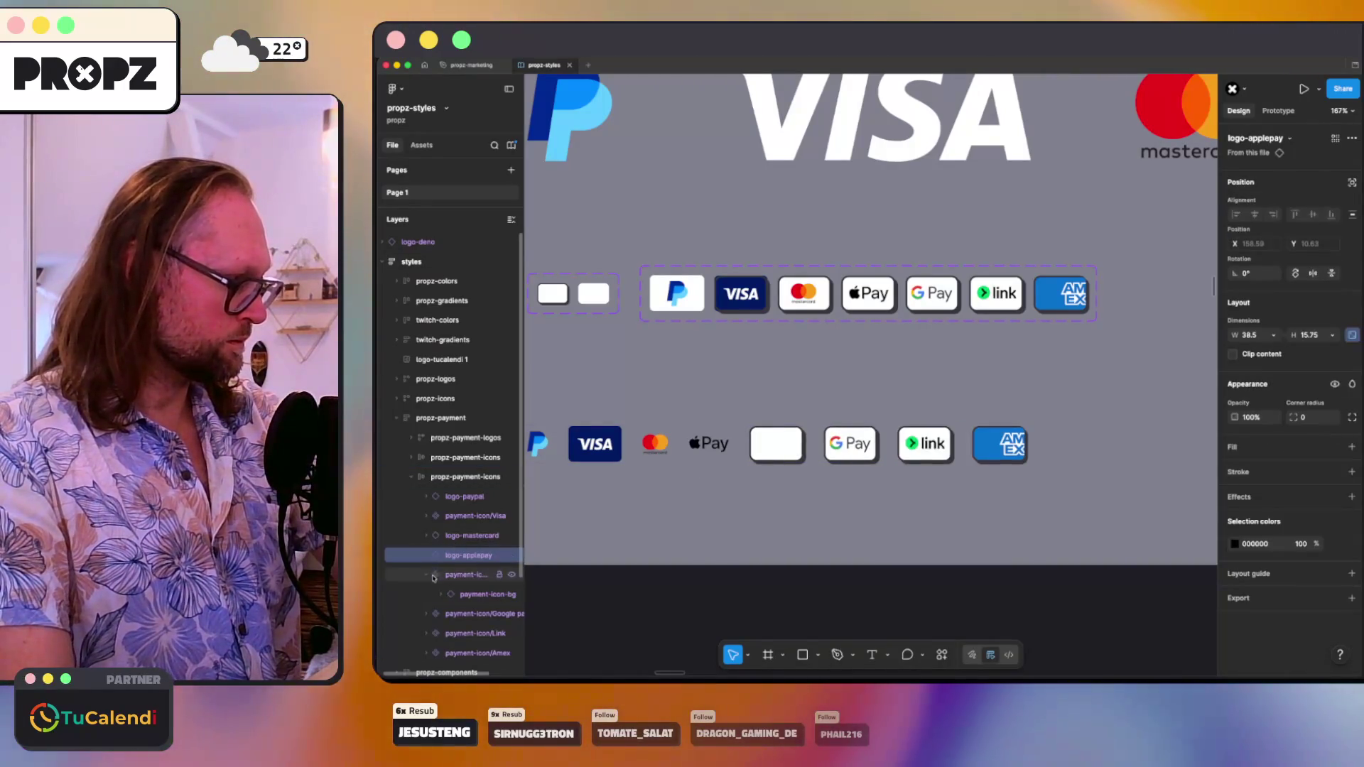
left_click(444, 575)
key("Delete")
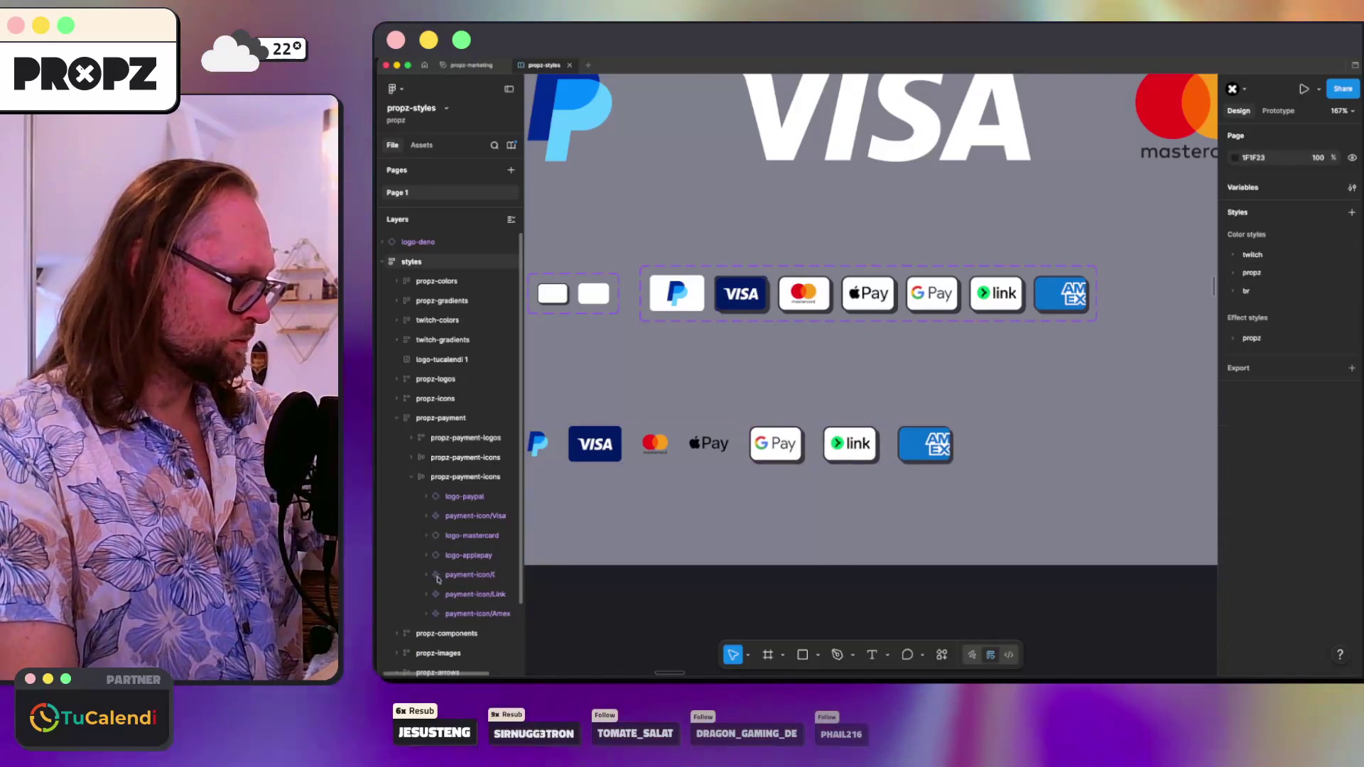
- Pull logo-googlepay out, delete its empty card, and keep the Amex background via undo
left_click(427, 574)
left_click(472, 595)
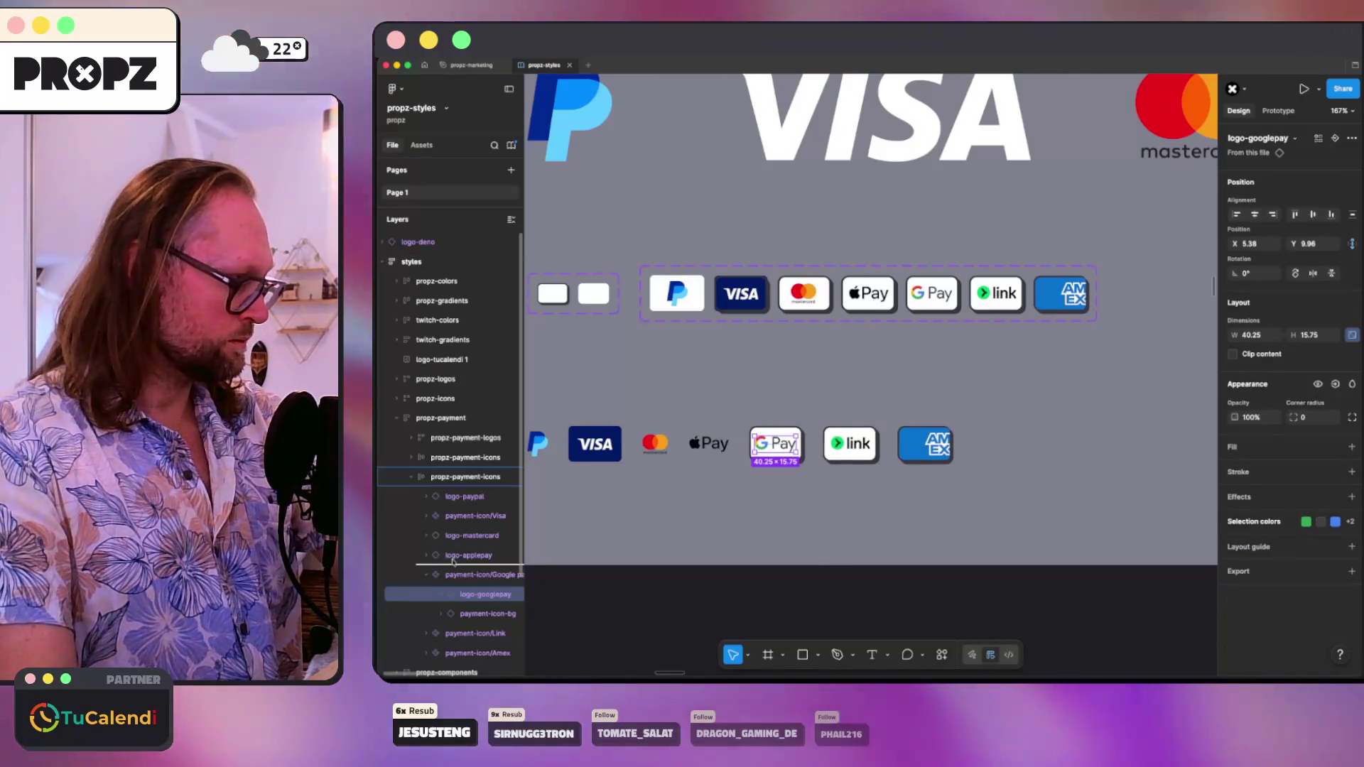
left_click_drag(473, 596, 469, 566)
left_click(453, 595)
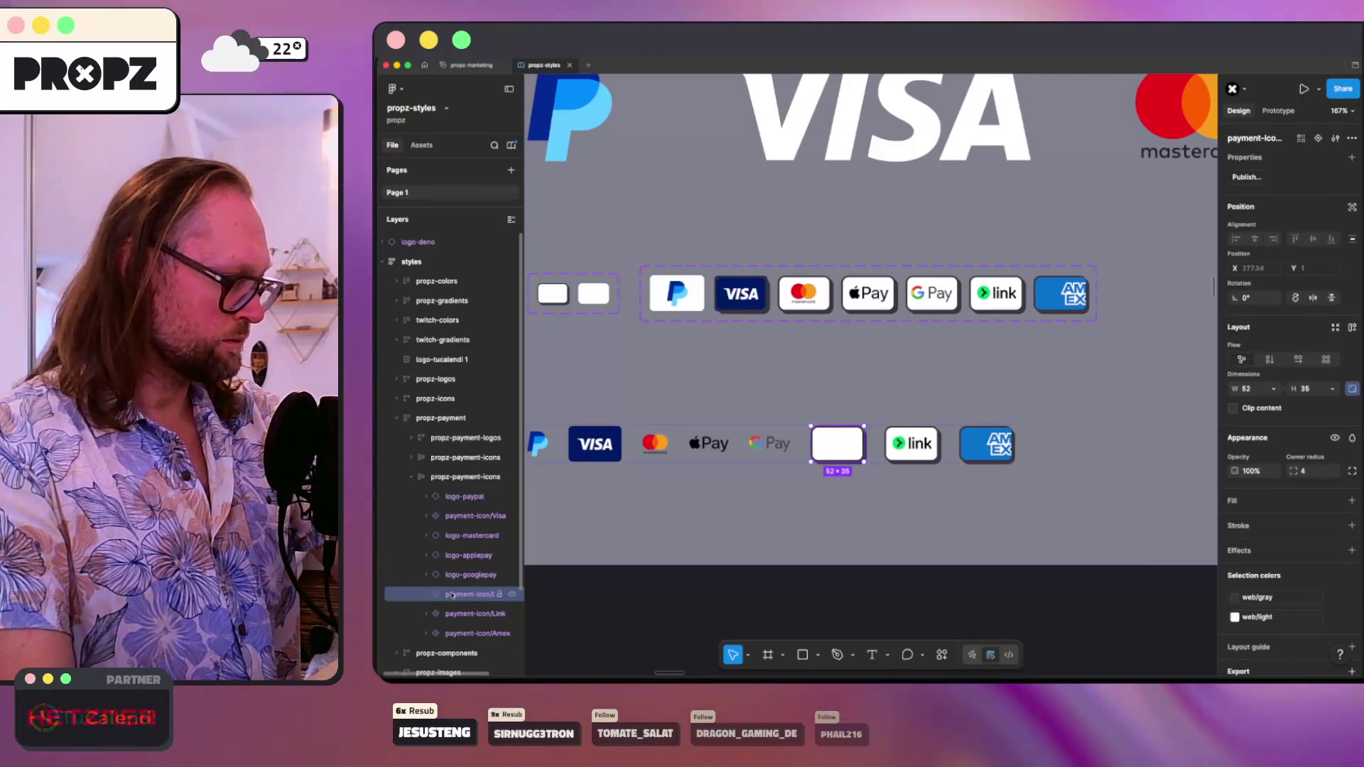
key("Delete")
left_click(455, 599)
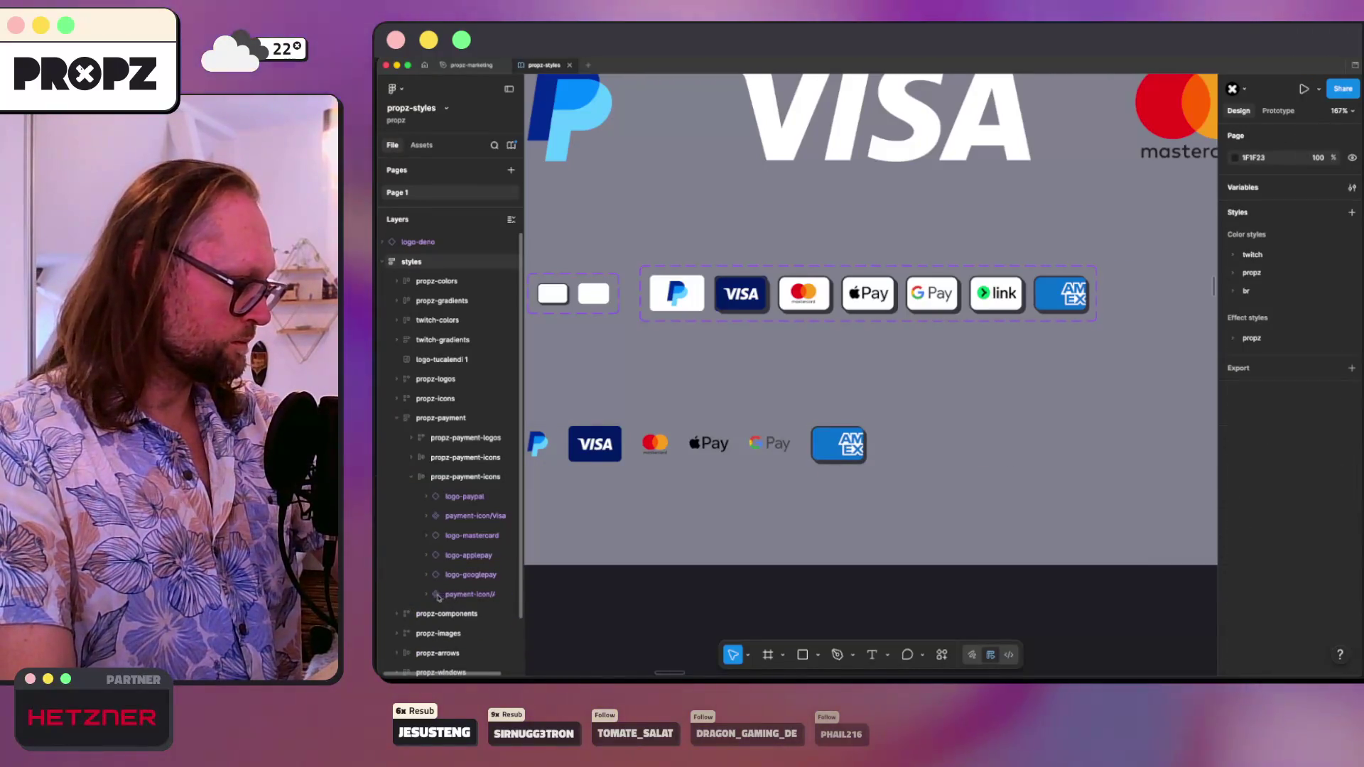
left_click(461, 633)
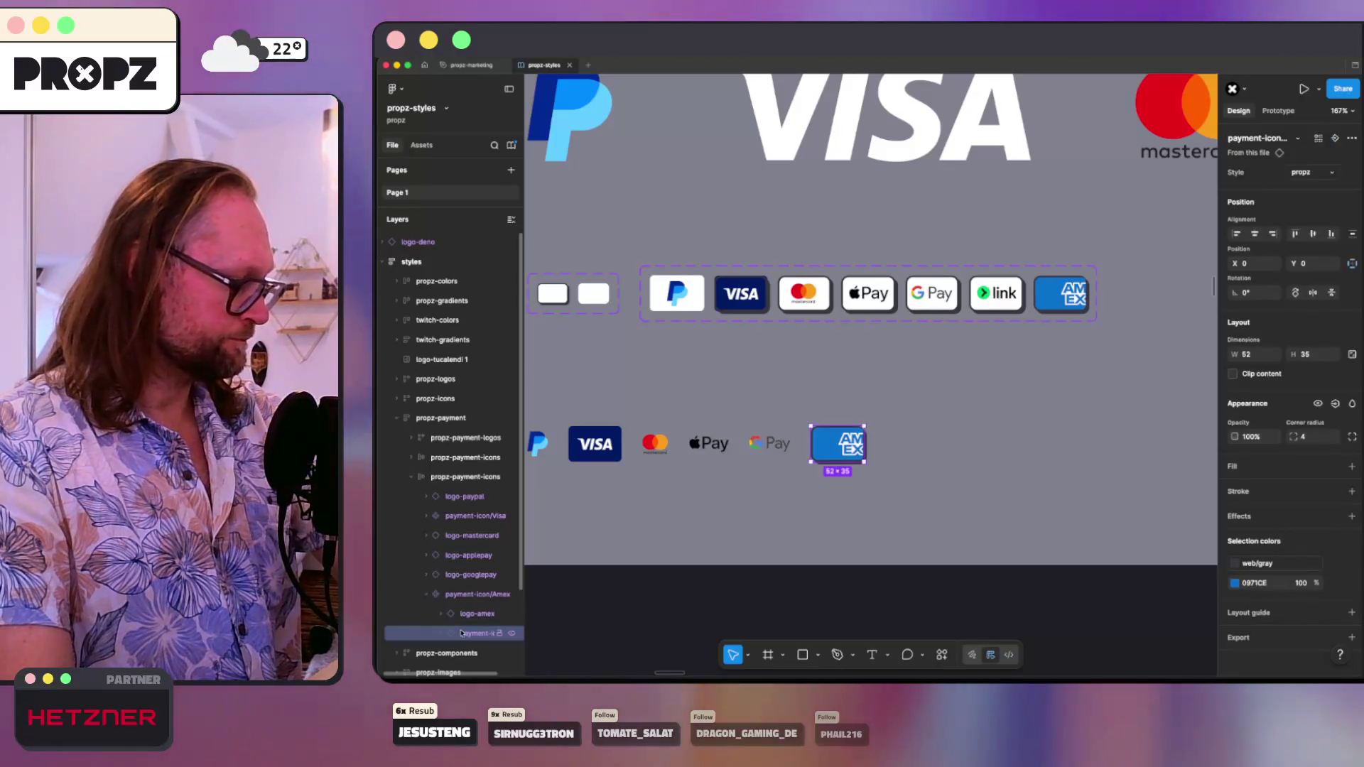
key("Delete")
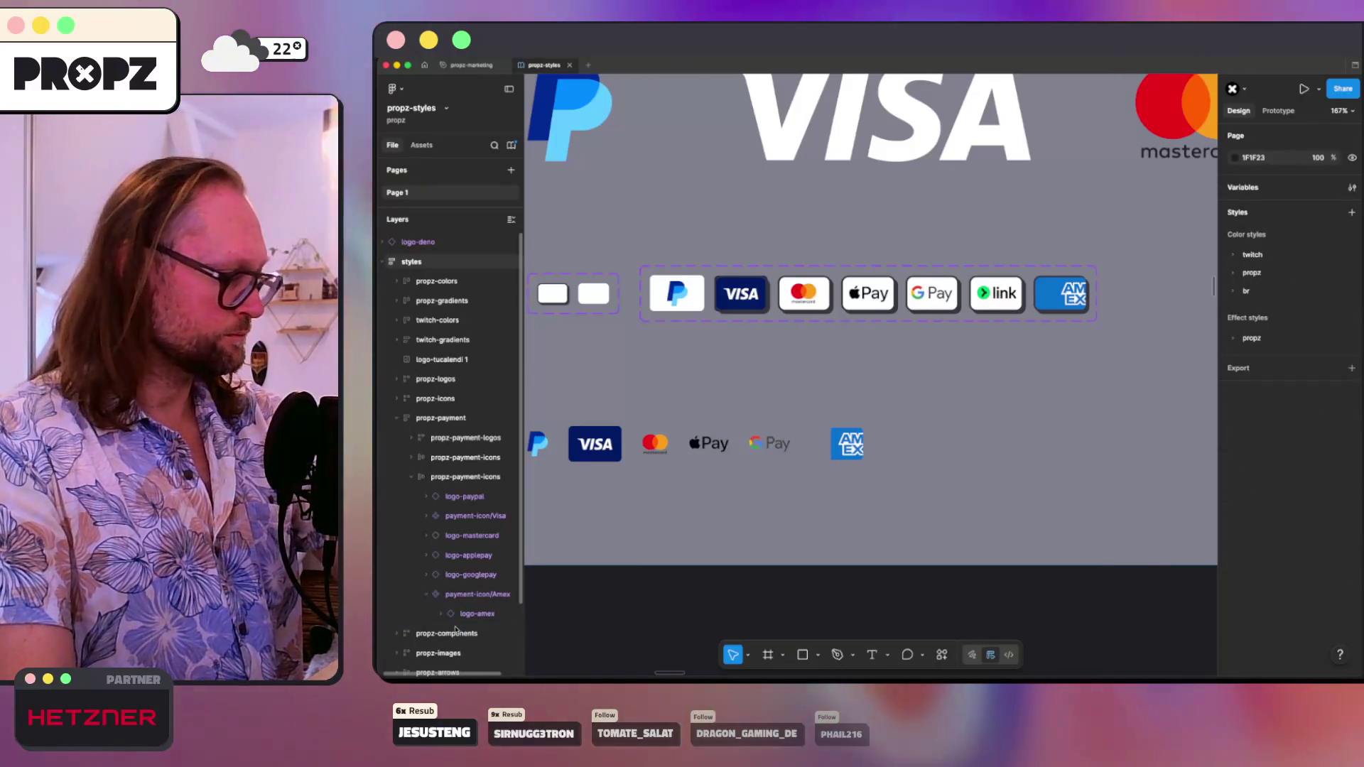
key("ctrl+z")
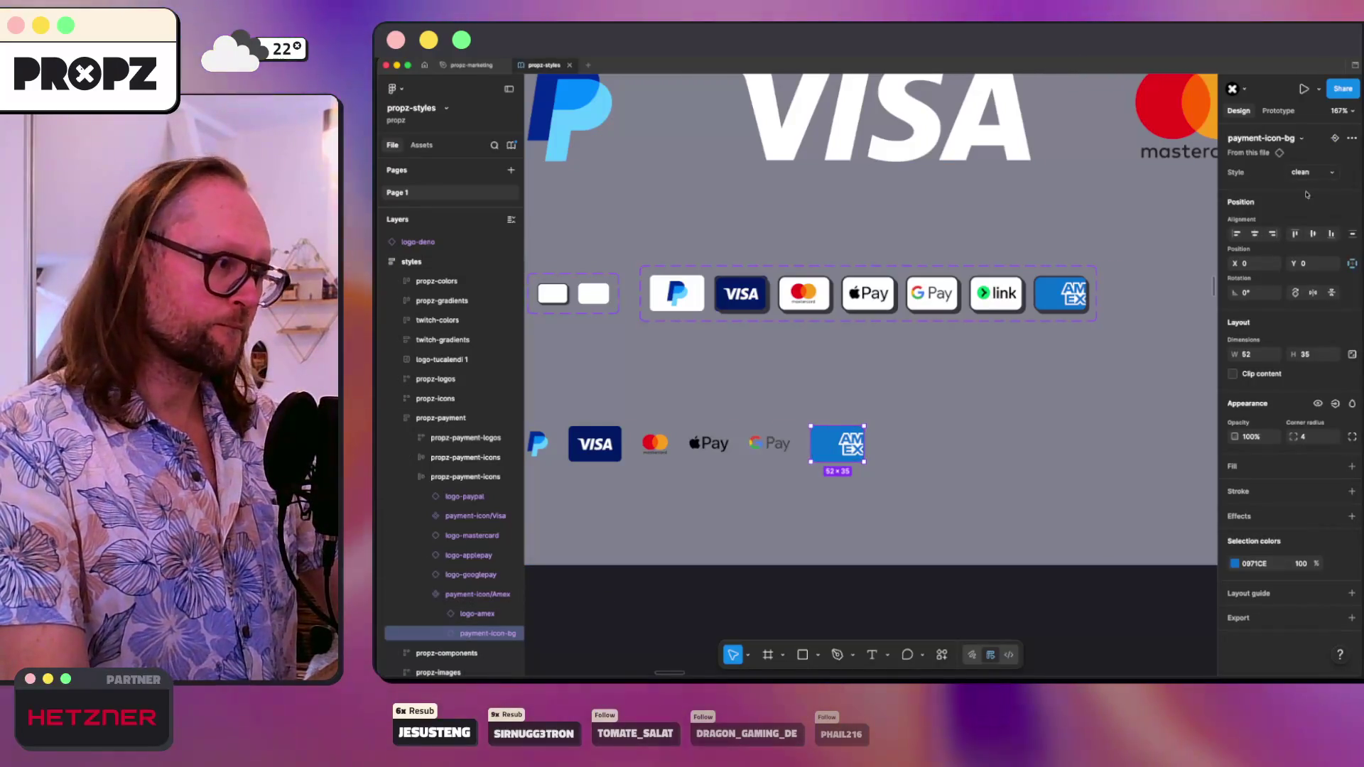
- Set the width of the Amex payment-icon-bg and the payment-icon/Amex component to 35
left_click(768, 395)
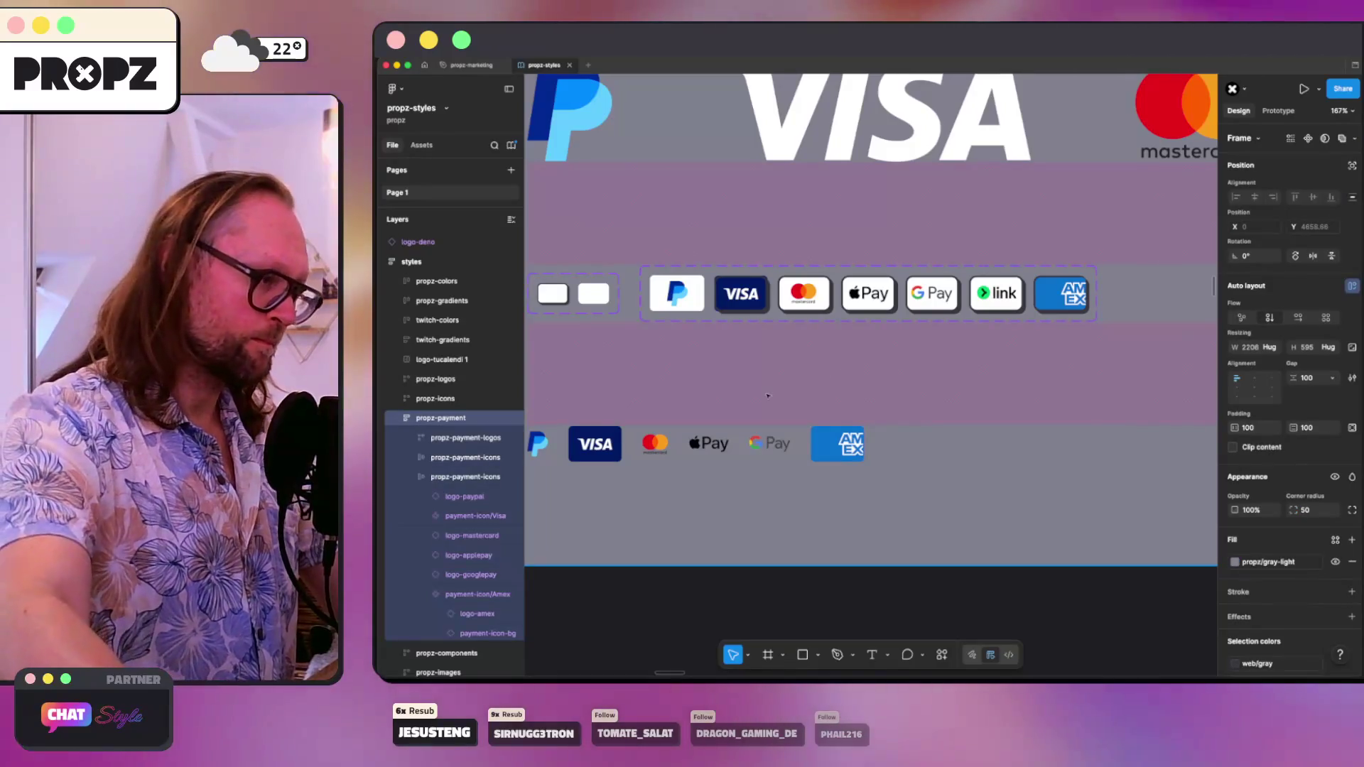
scroll(768, 395, "left", 3)
scroll(767, 395, "down", 2)
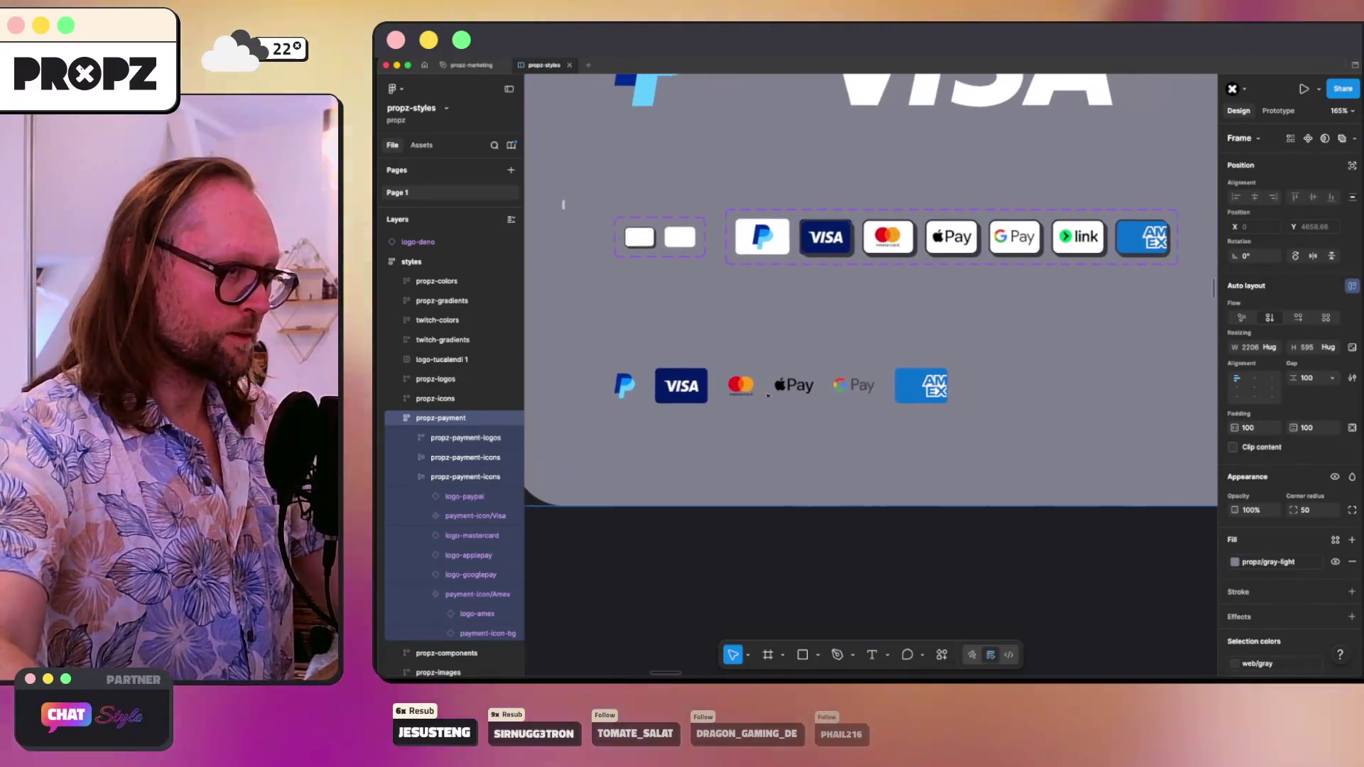
scroll(767, 395, "down", 1)
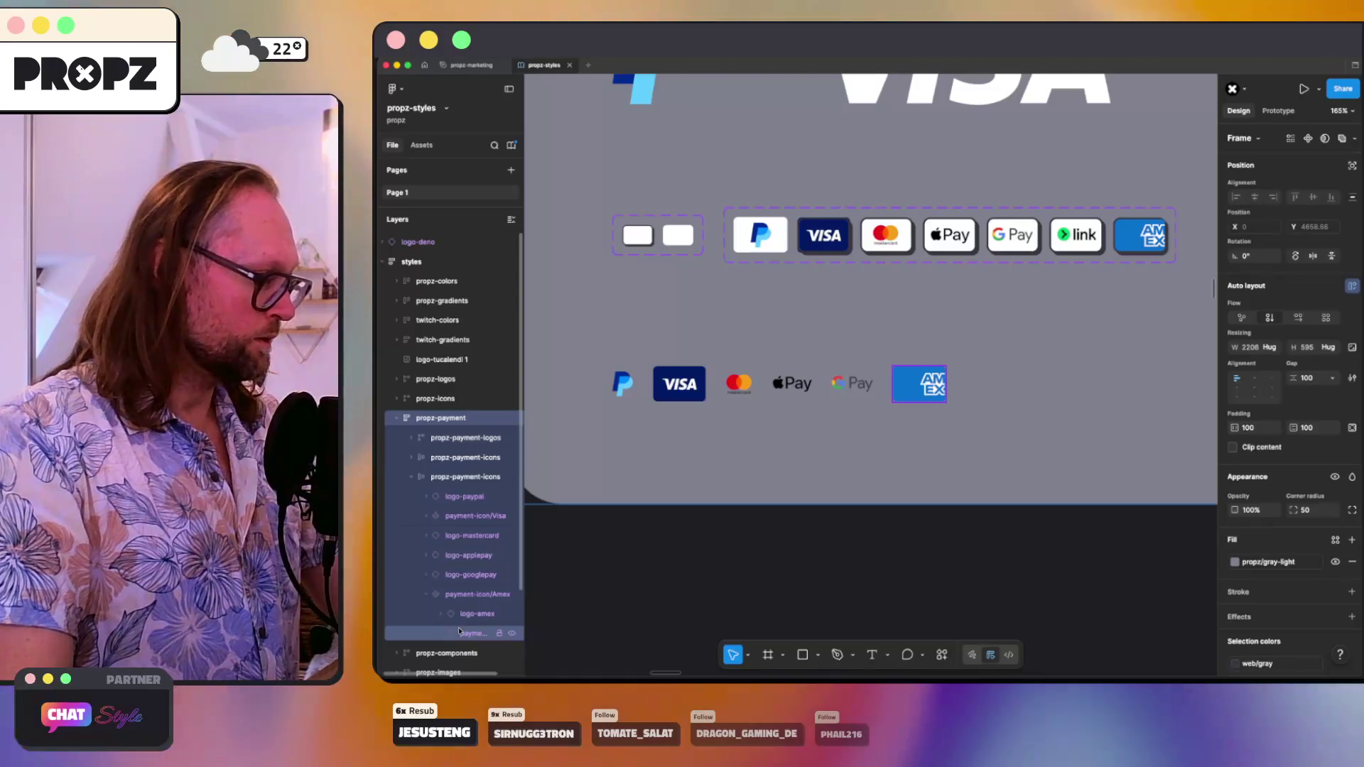
left_click(459, 631)
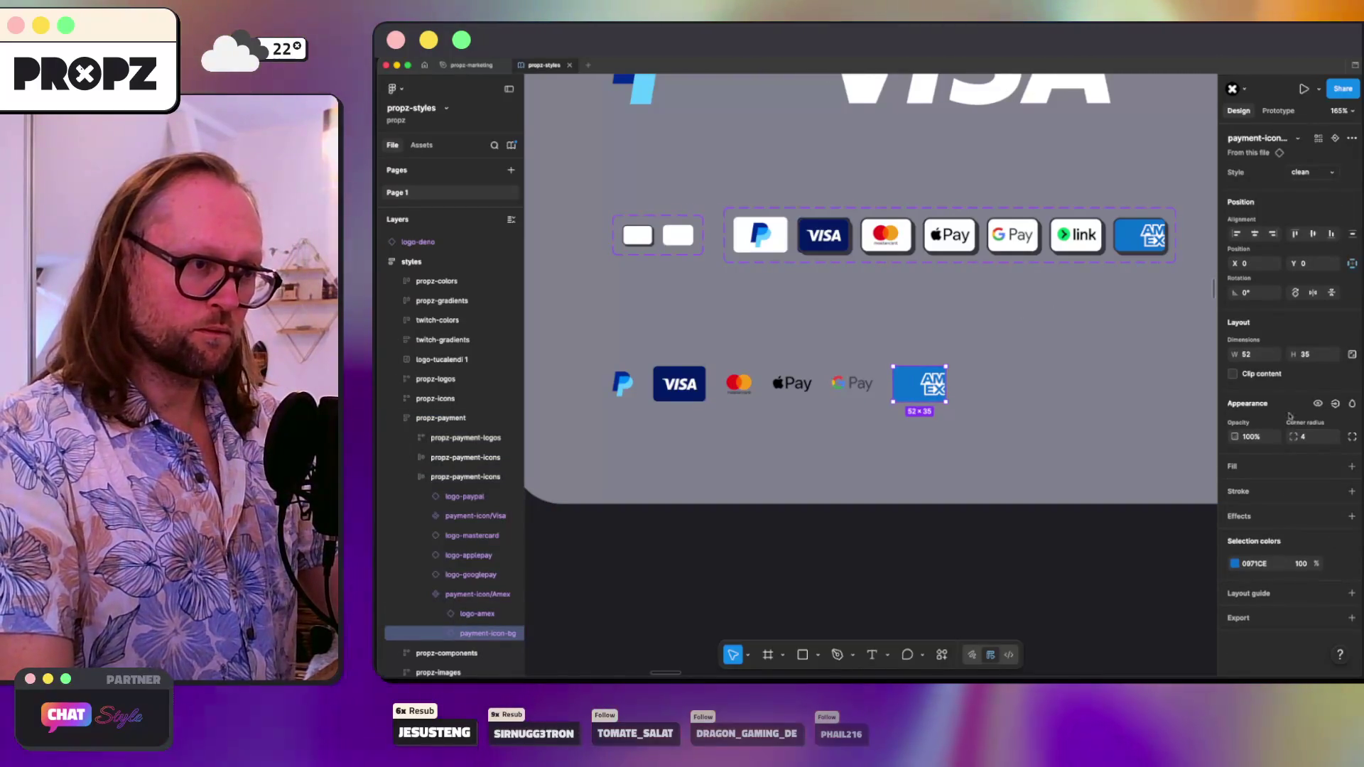
left_click(1251, 354)
type("35")
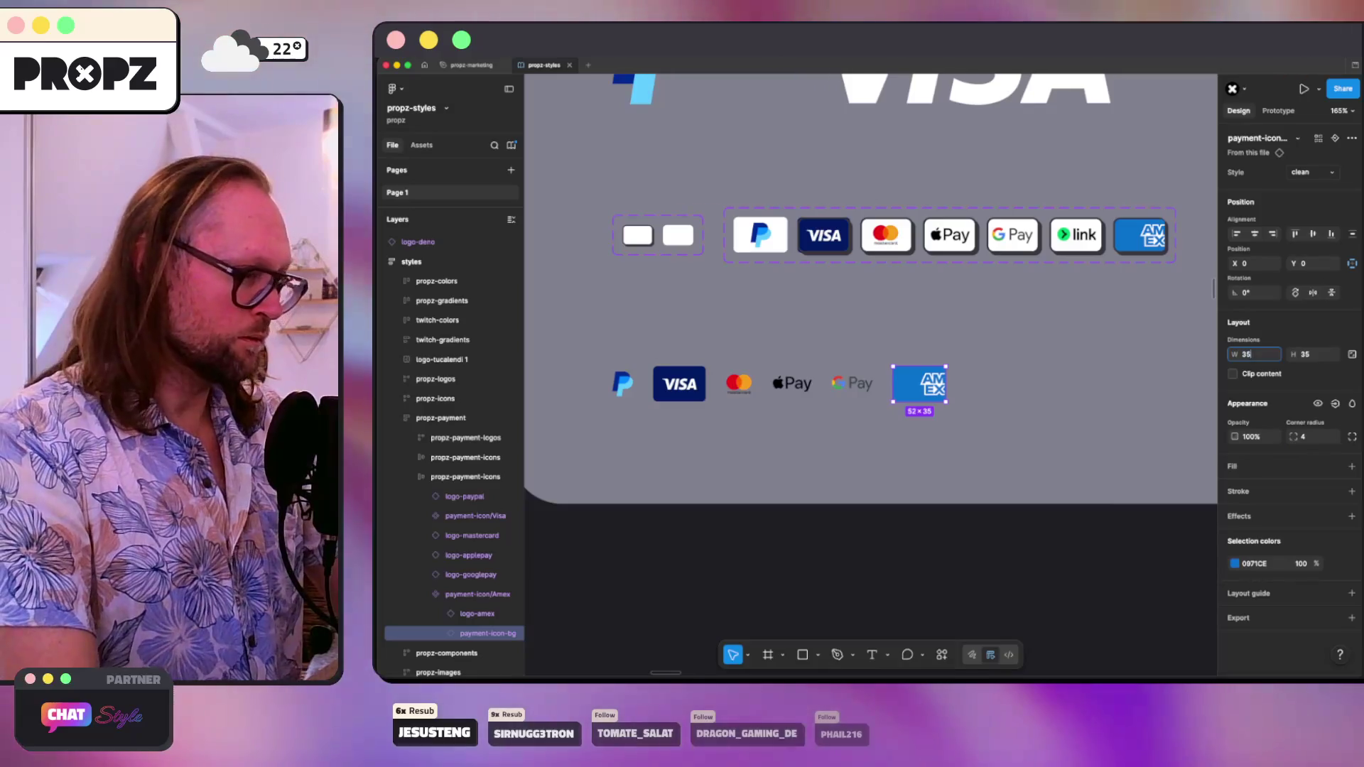
key("Return")
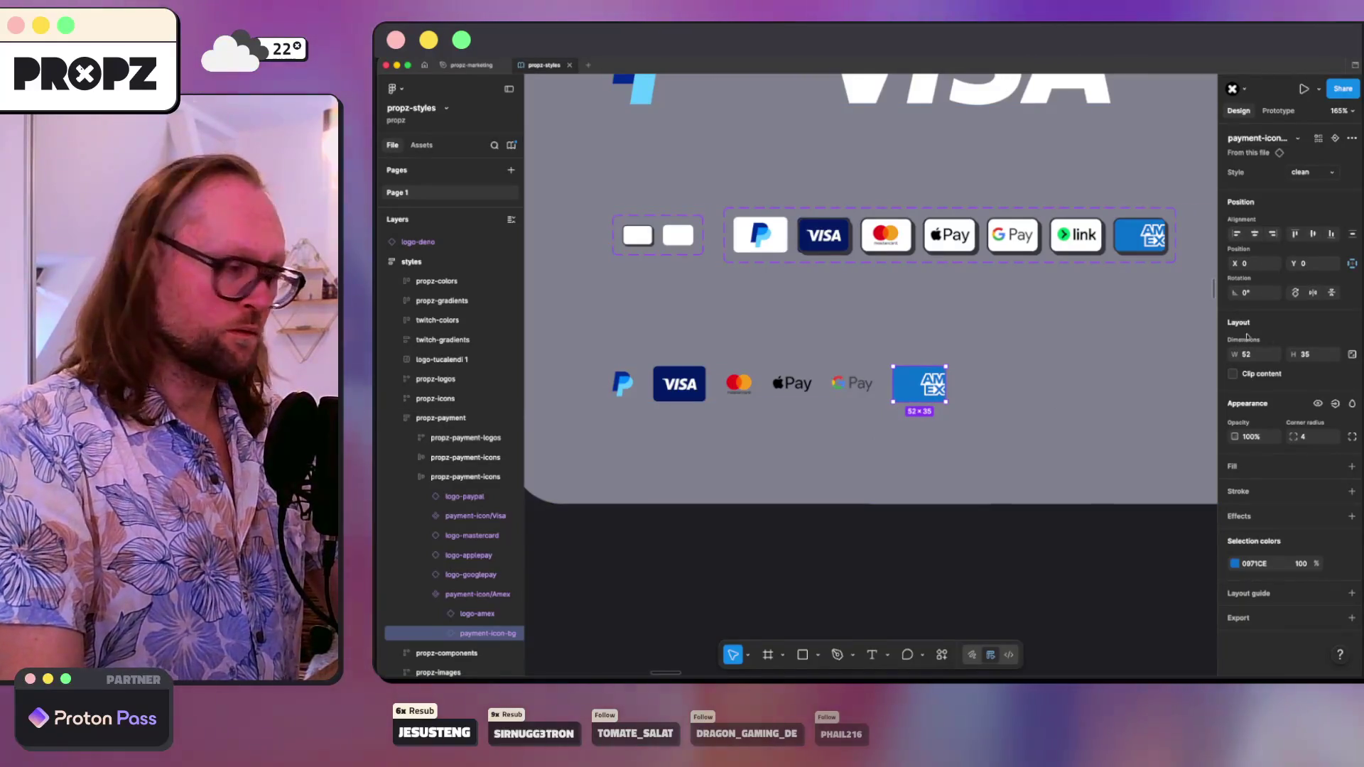
left_click(474, 594)
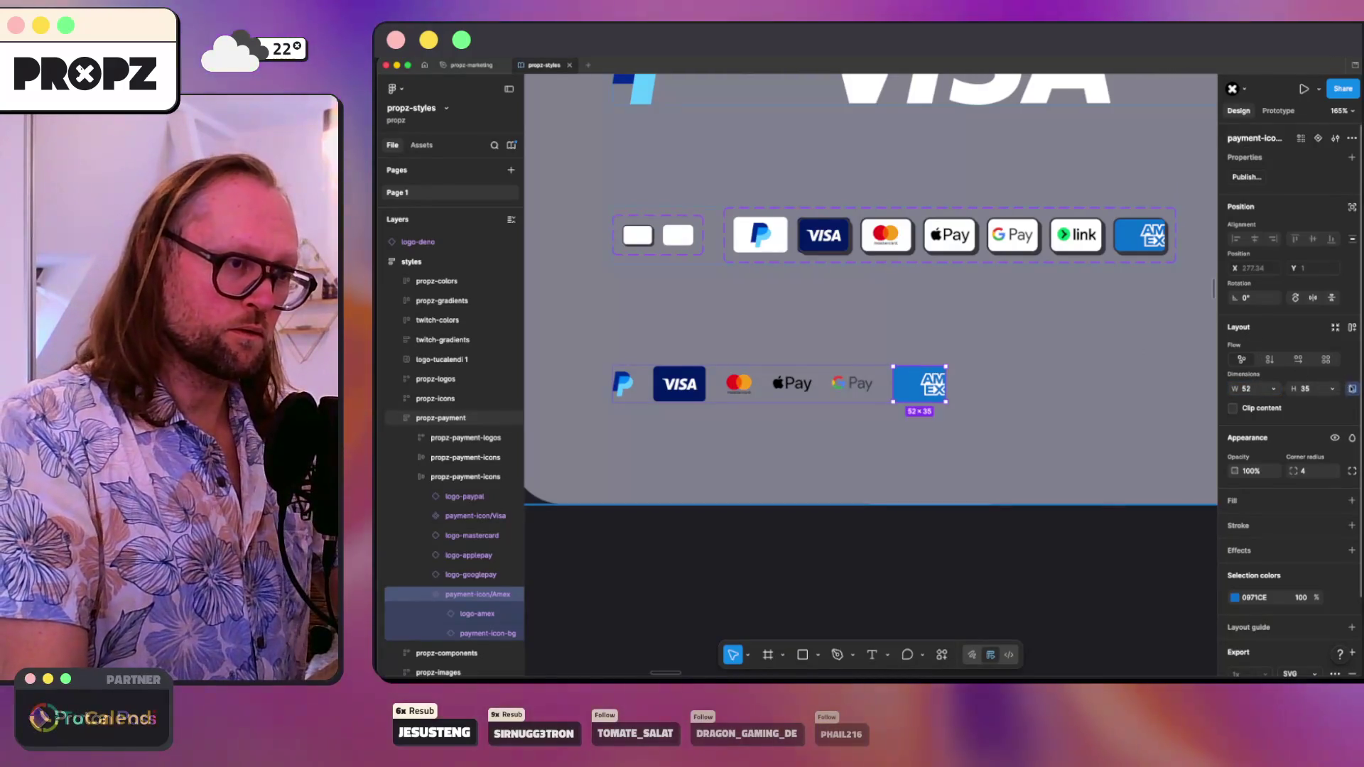
type("35")
key("Return")
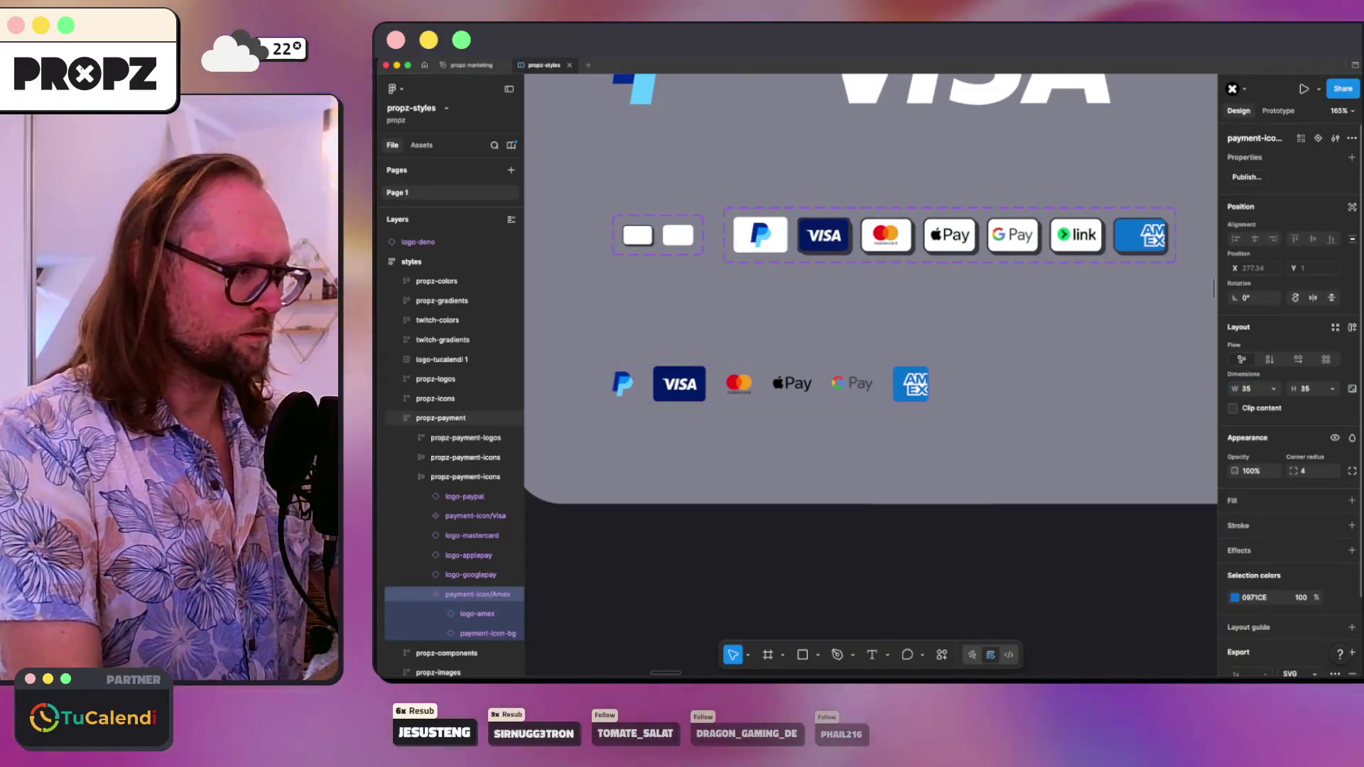
left_click(984, 358)
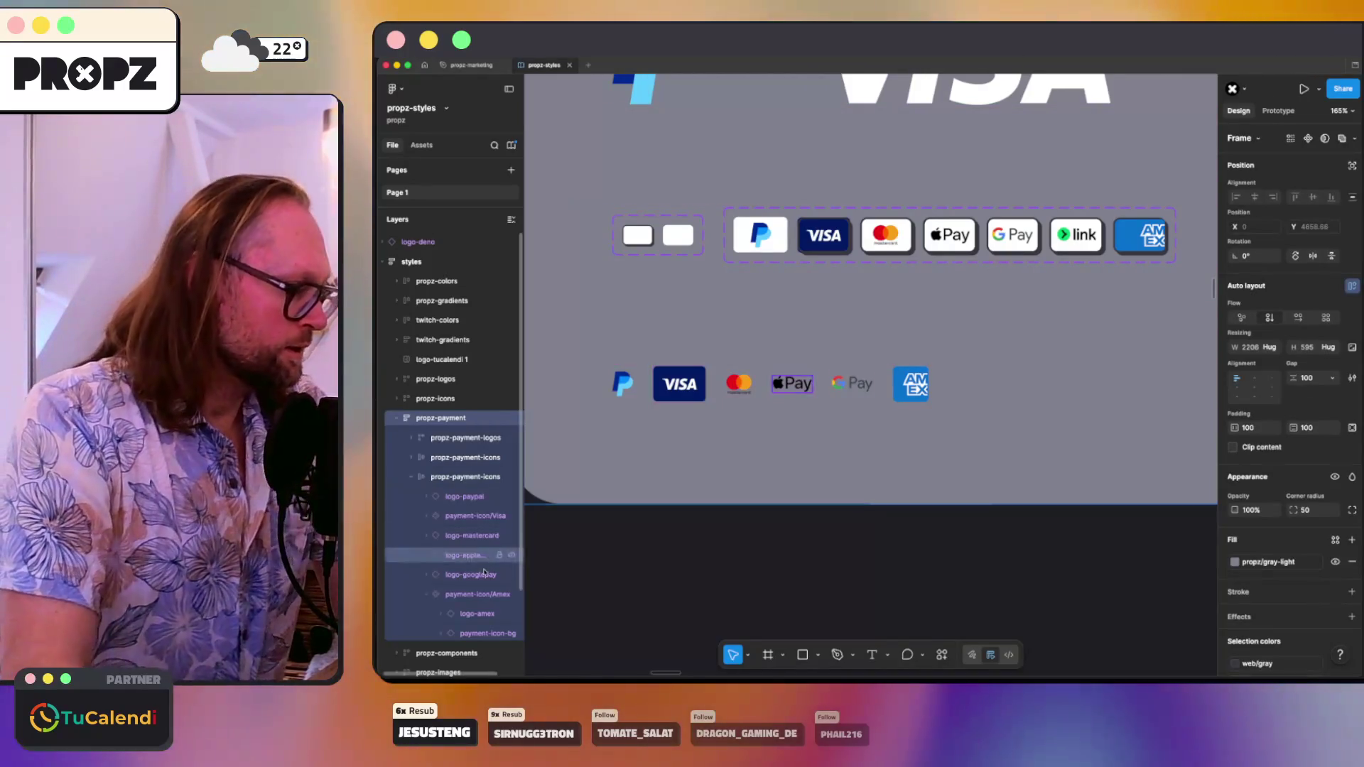
- Reorder the icons so Amex follows logo-mastercard and logo-mastercard follows logo-paypal
left_click_drag(427, 595, 465, 549)
key("Escape")
key("Escape")
key("Escape")
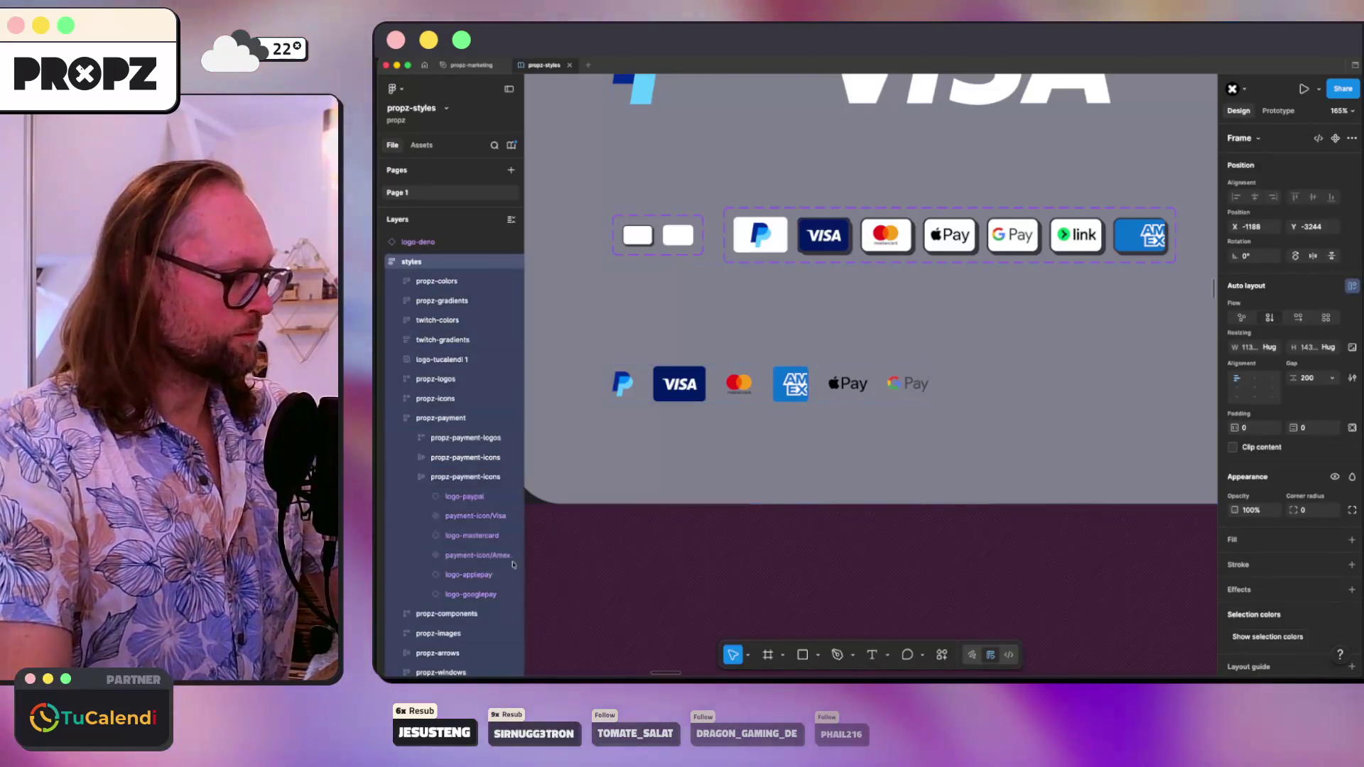
left_click(469, 516)
left_click(469, 535)
left_click(459, 555)
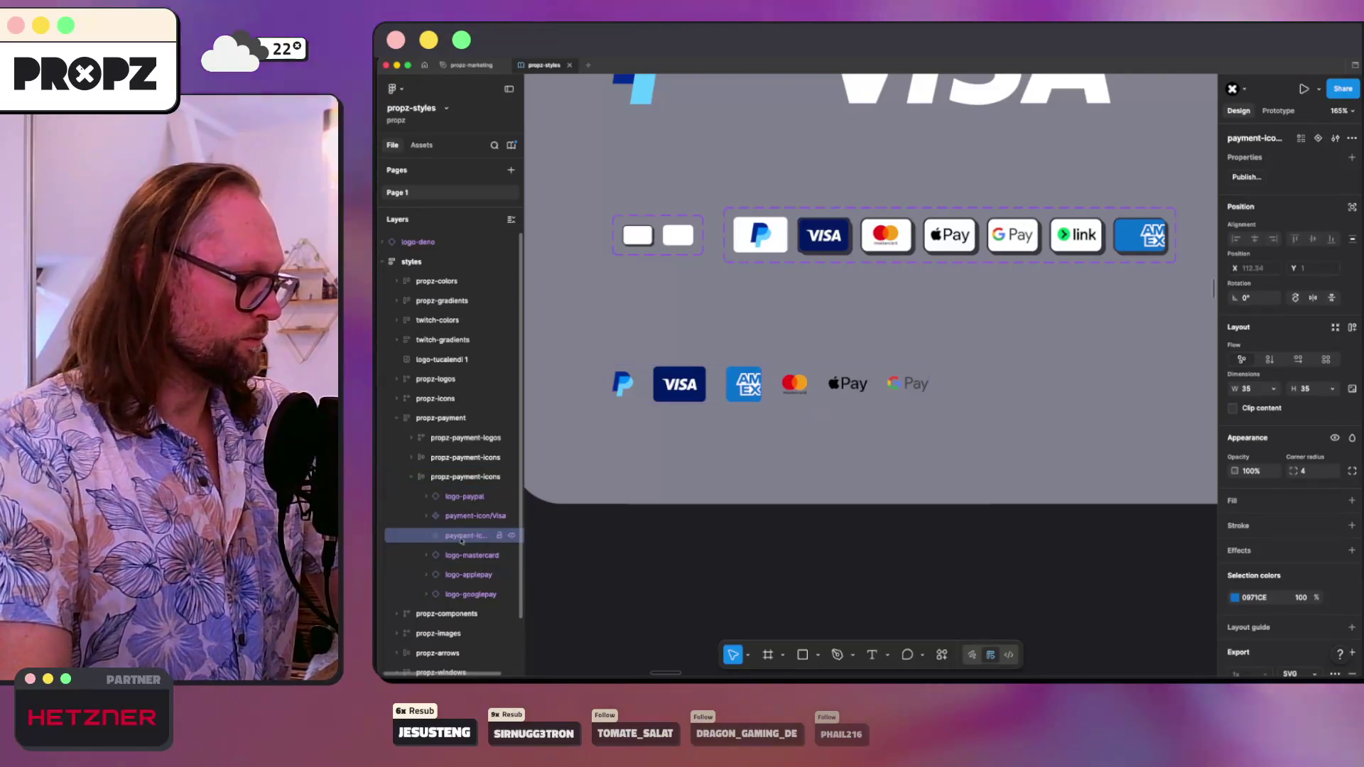
left_click_drag(461, 546, 458, 510)
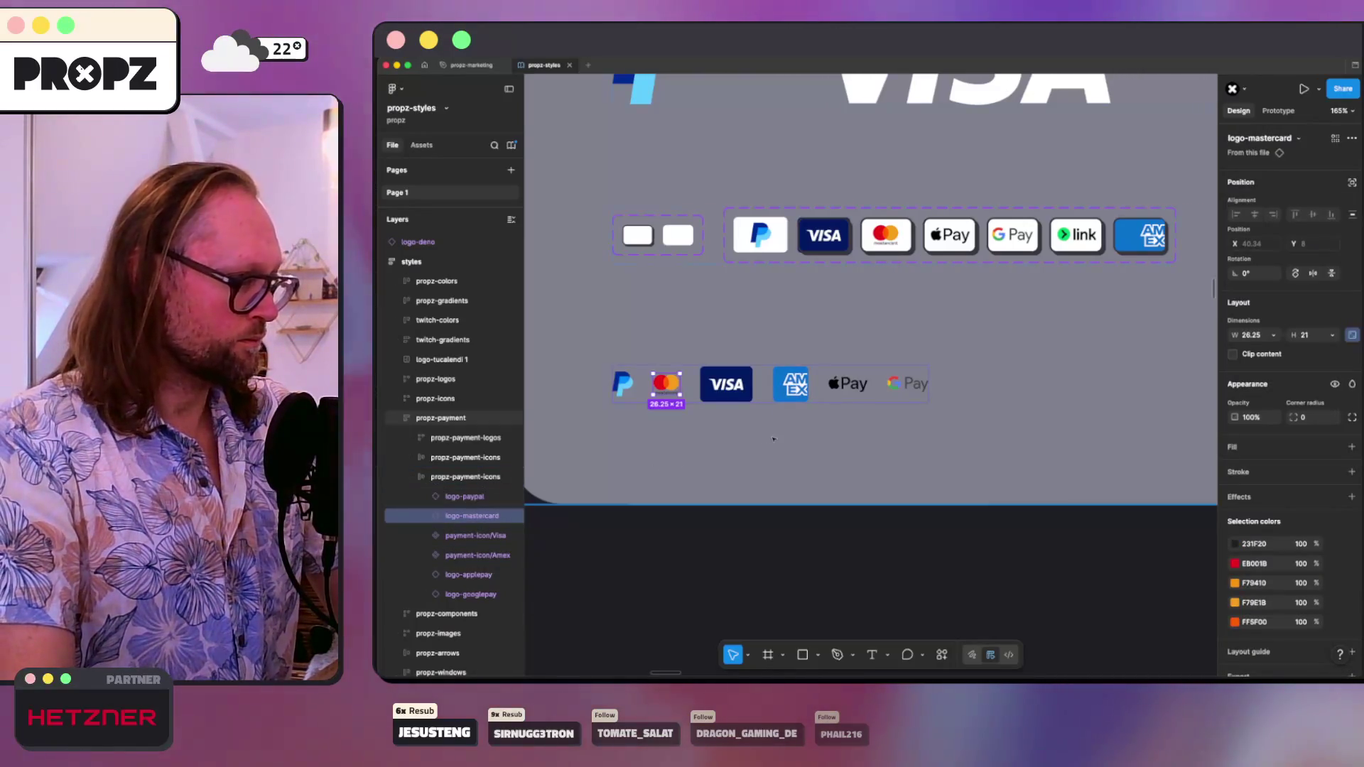
- Set the propz-payment-icons auto-layout gap to 10
left_click(773, 439)
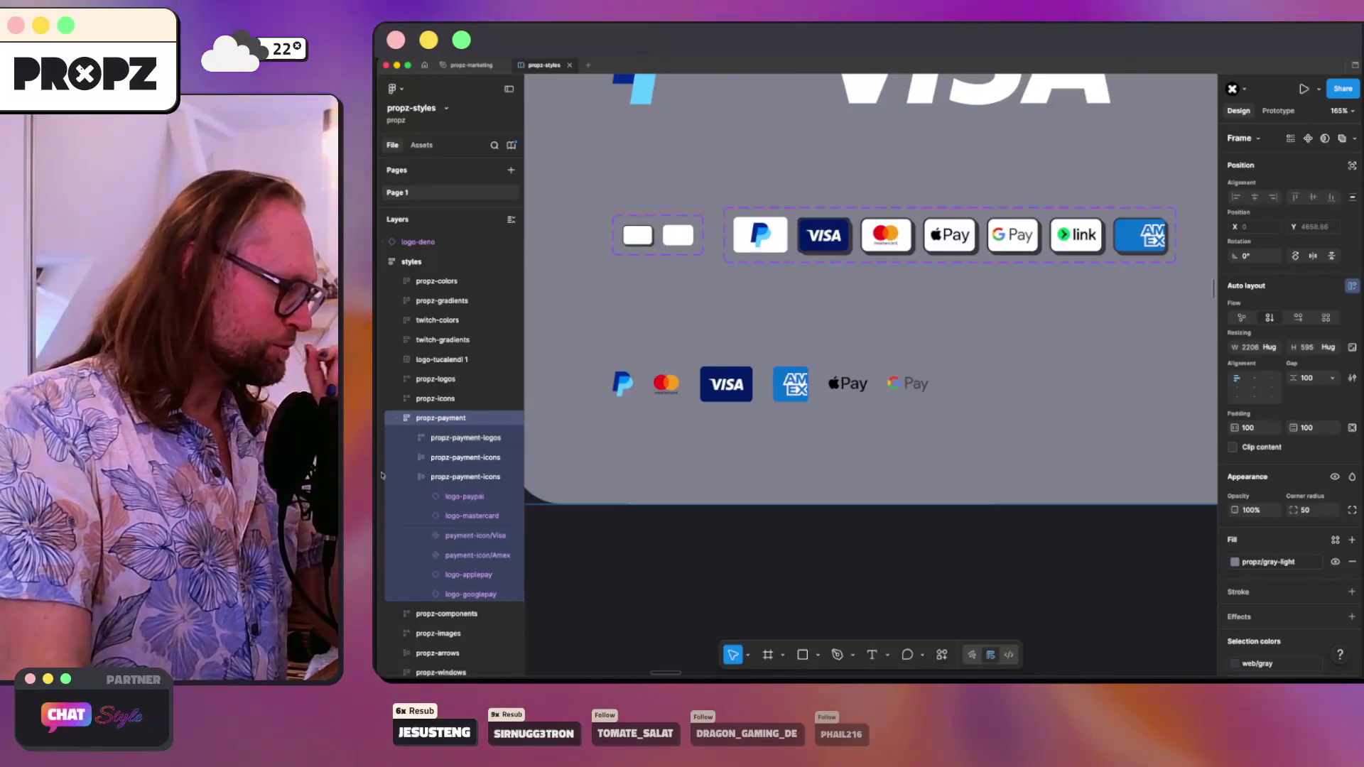
left_click(435, 475)
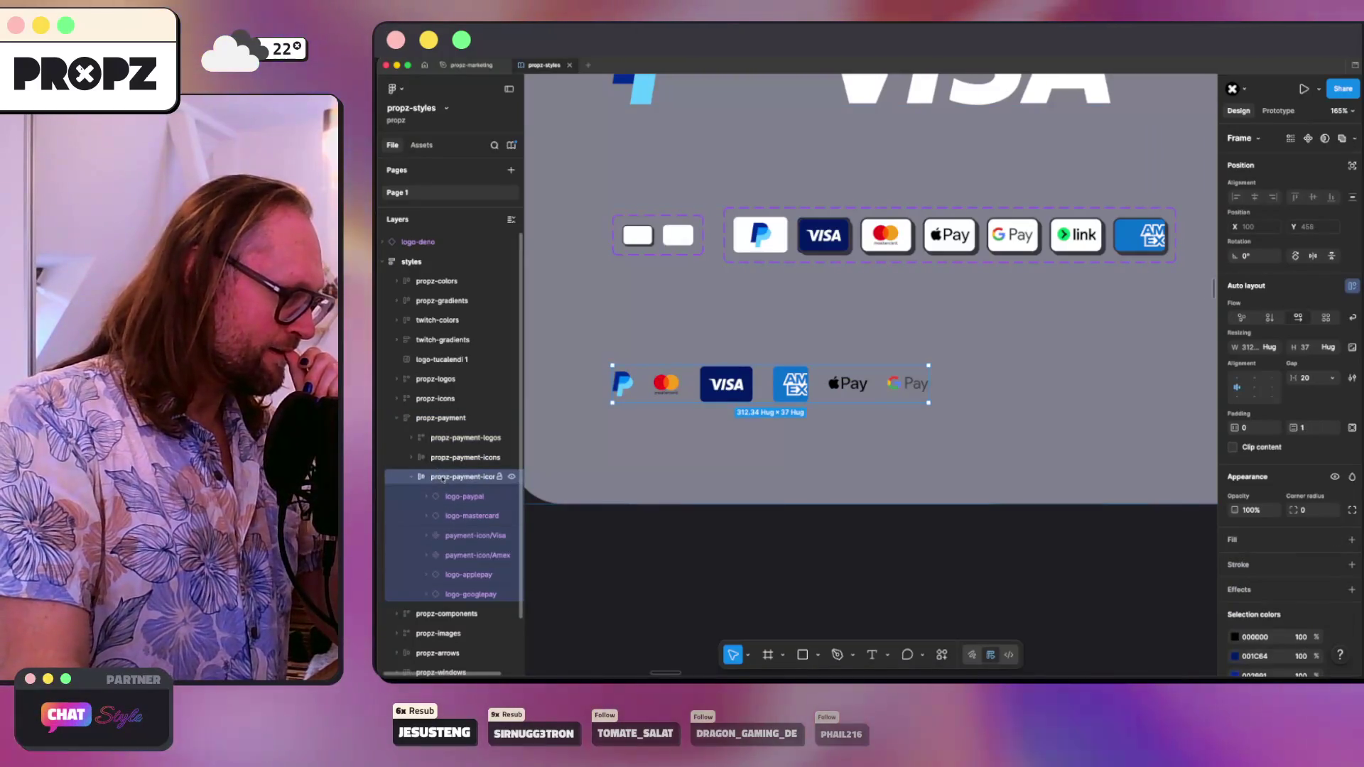
left_click(1311, 380)
type("10")
key("Return")
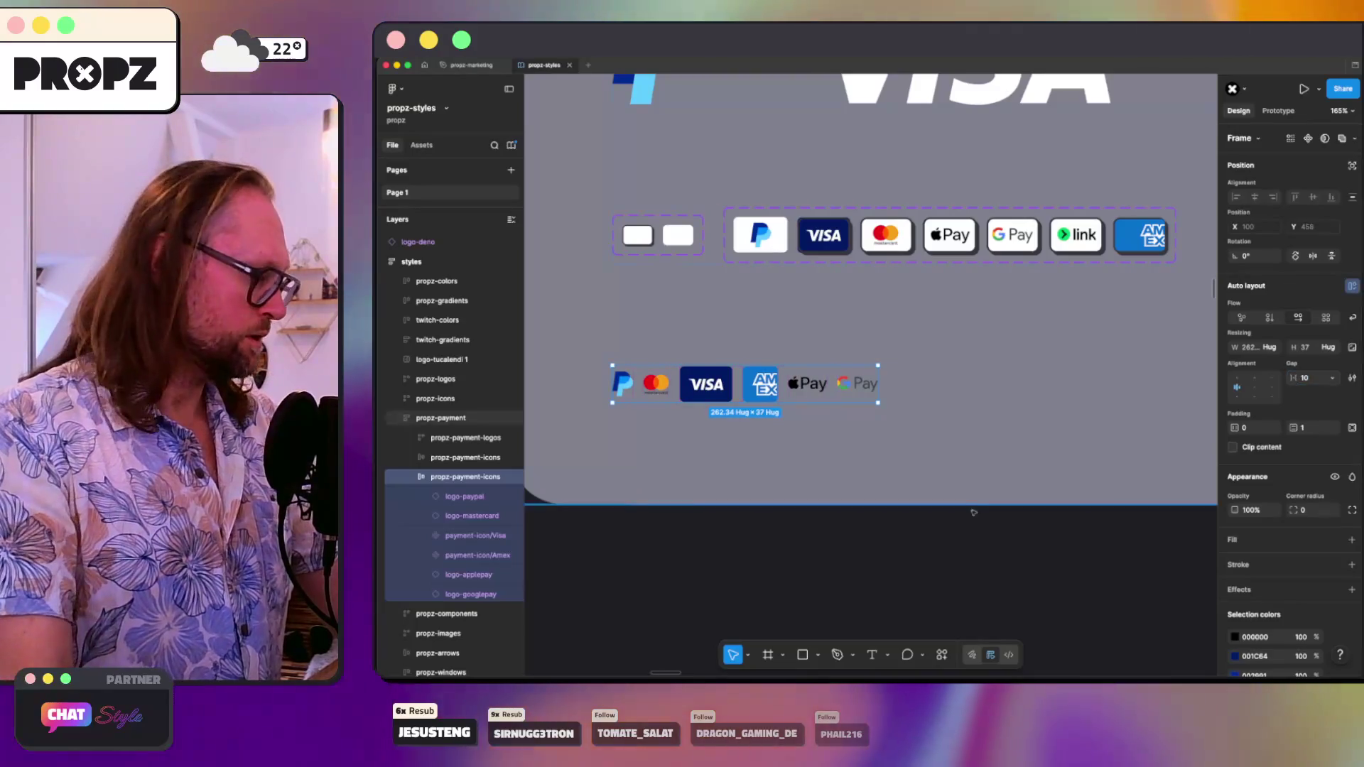
- Review the reordered icon row with the canvas zoomed to 100%
left_click(519, 517)
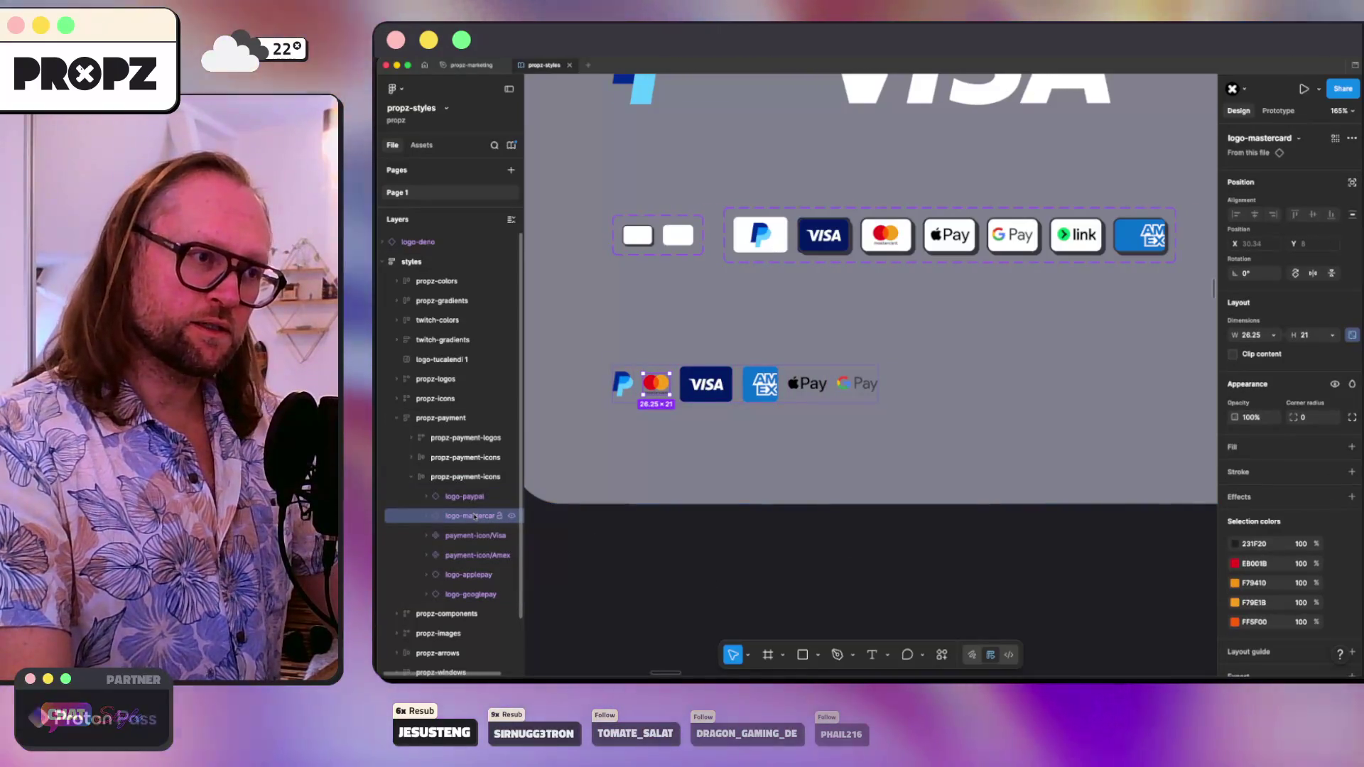
left_click(463, 538)
left_click(807, 334)
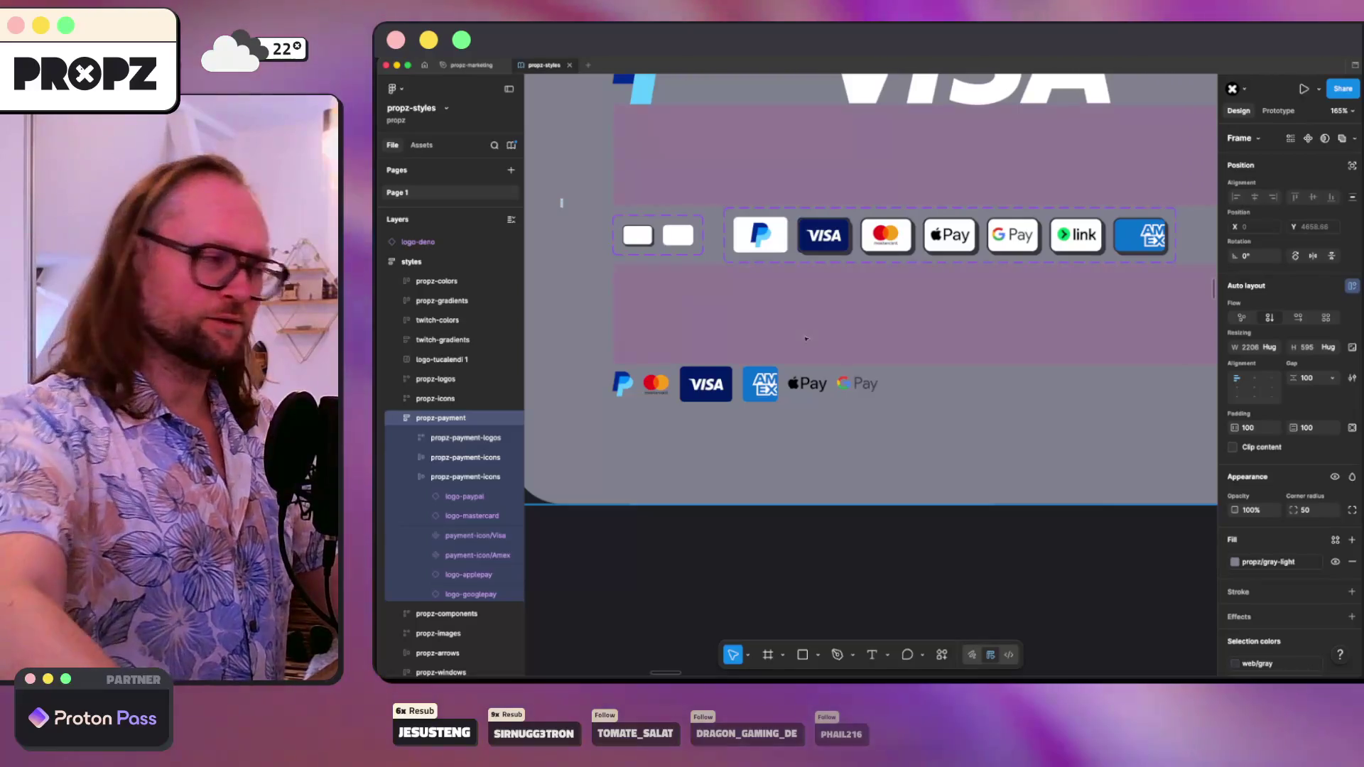
scroll(806, 339, "down", 5)
scroll(806, 338, "down", 3)
scroll(806, 339, "up", 2)
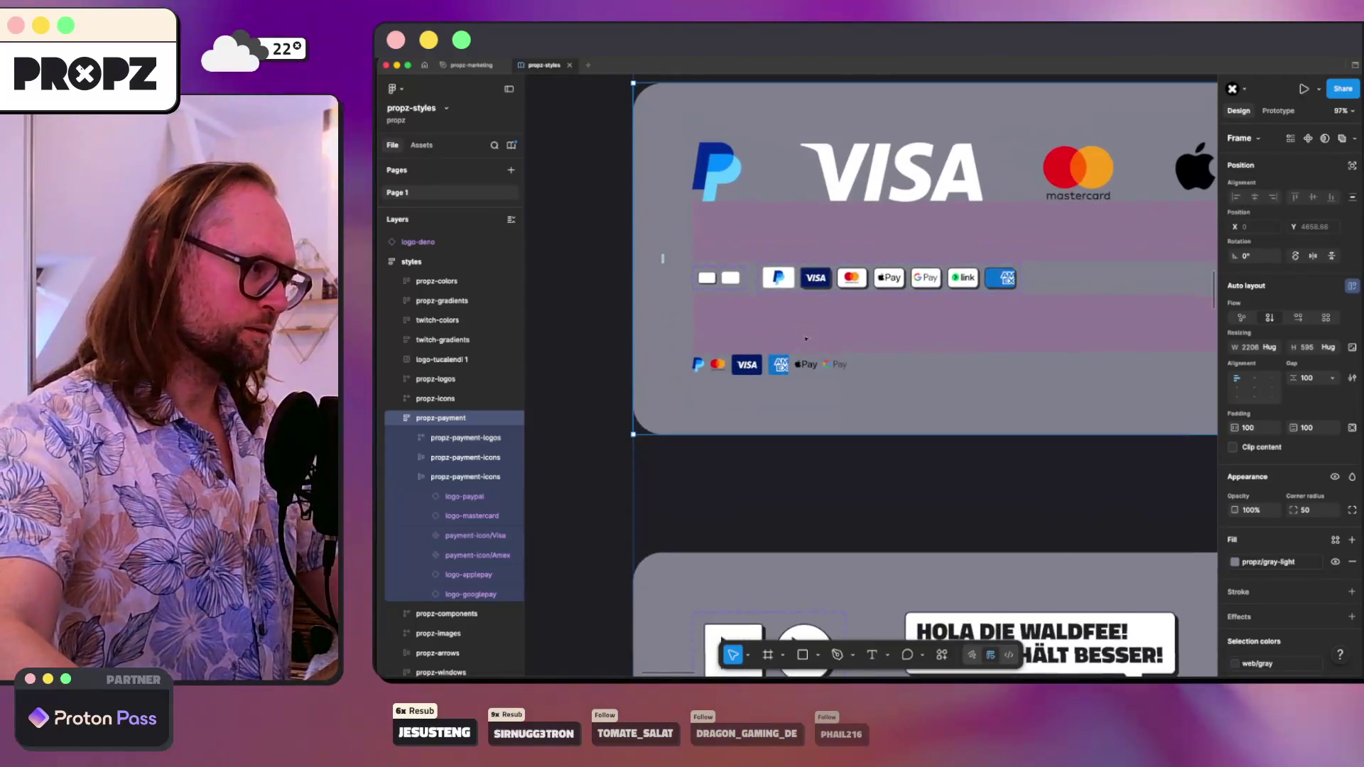
key("shift+0")
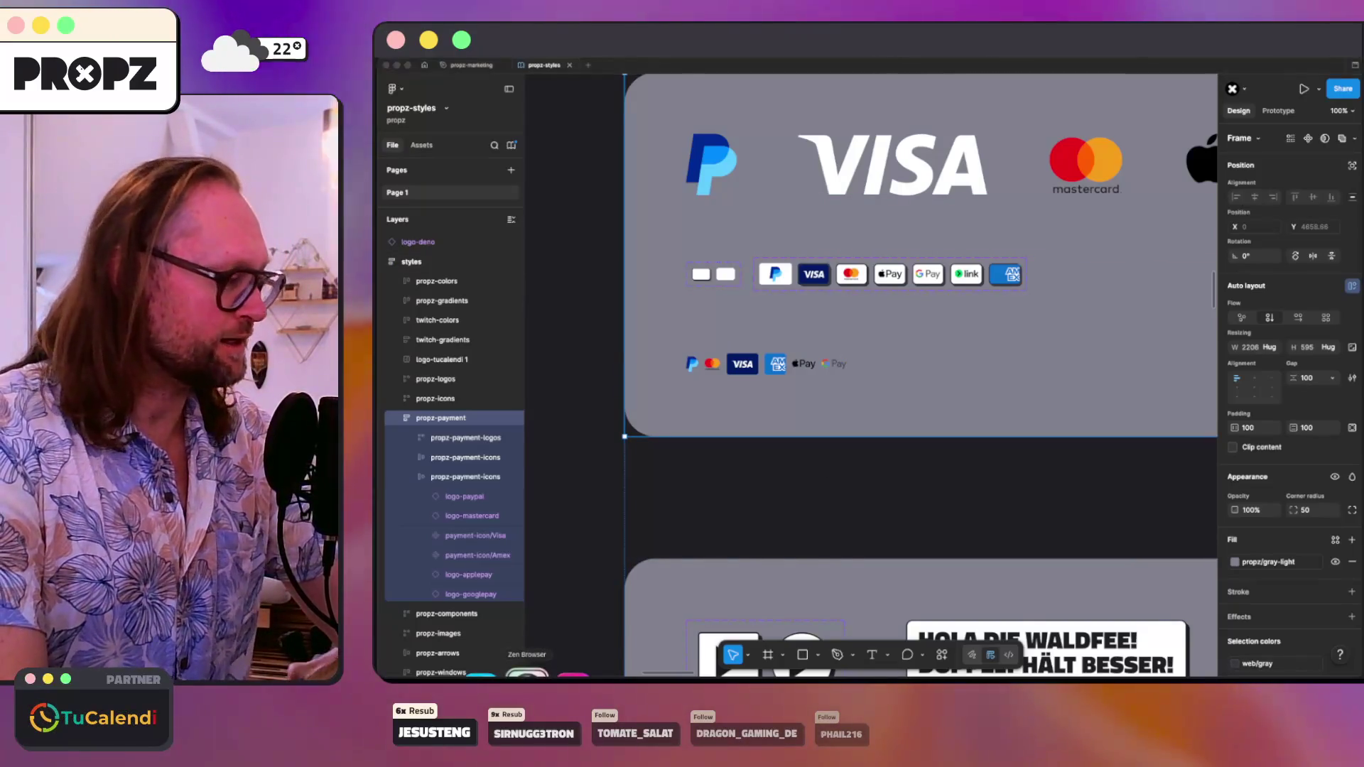
left_click(526, 673)
- Search Startpage for the iDEAL payment logo and open the ideal.nl iDEAL | Wero branding manual
key("super+t")
type("ideal")
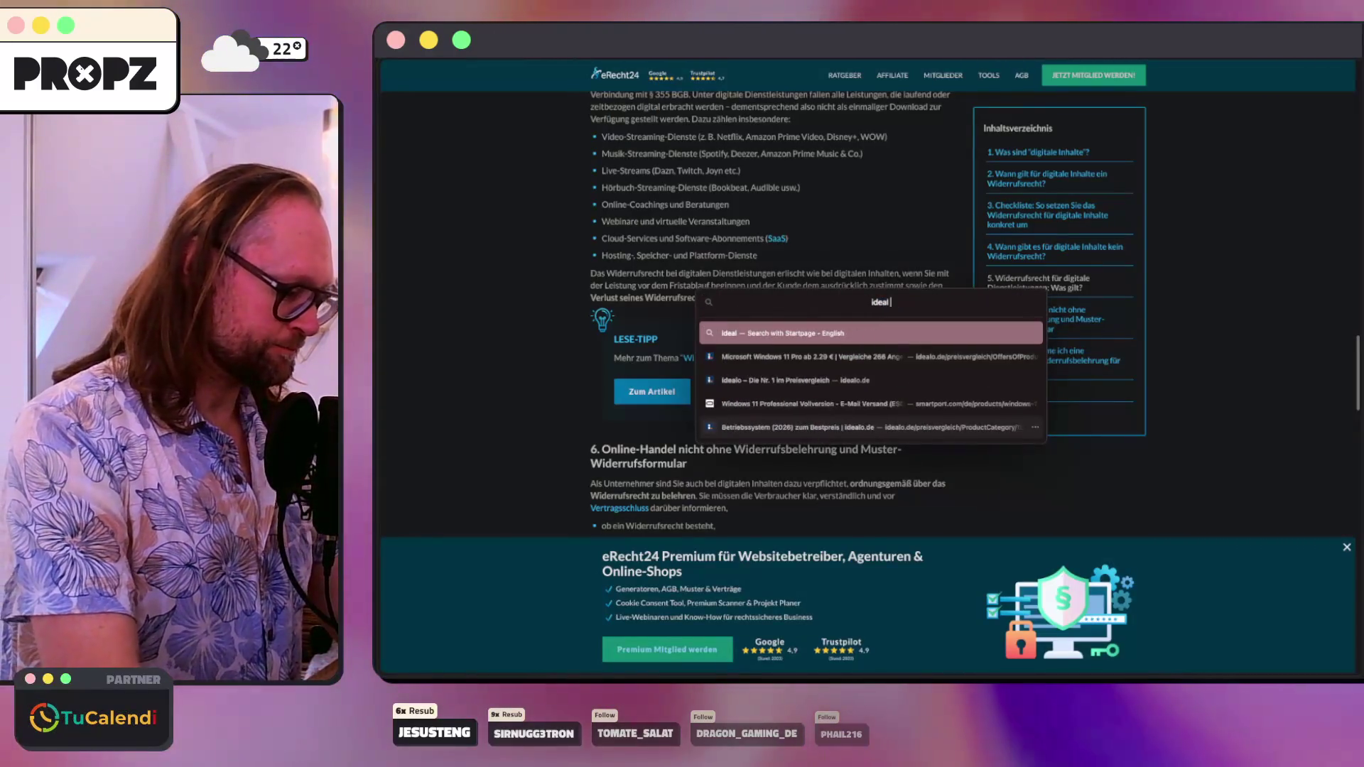
type("o windows 11")
key("Return")
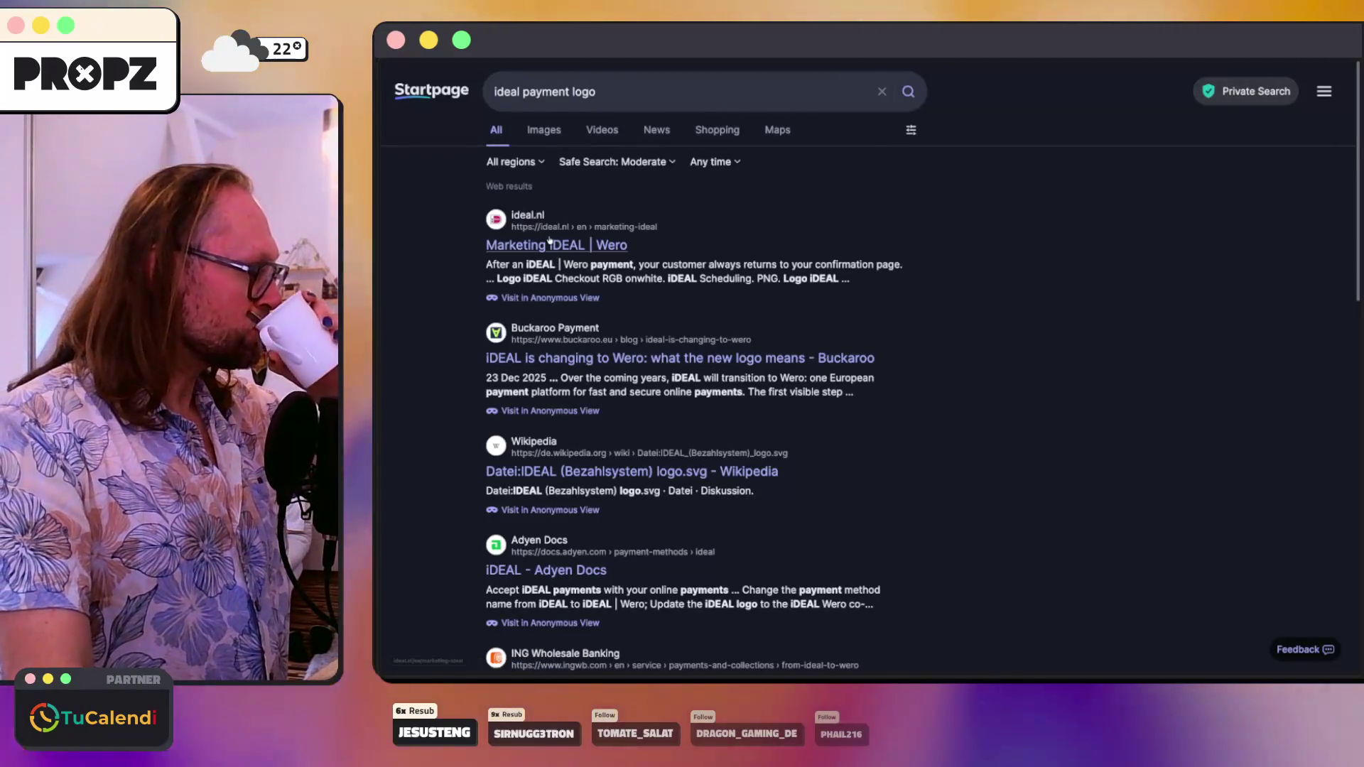
left_click(548, 244)
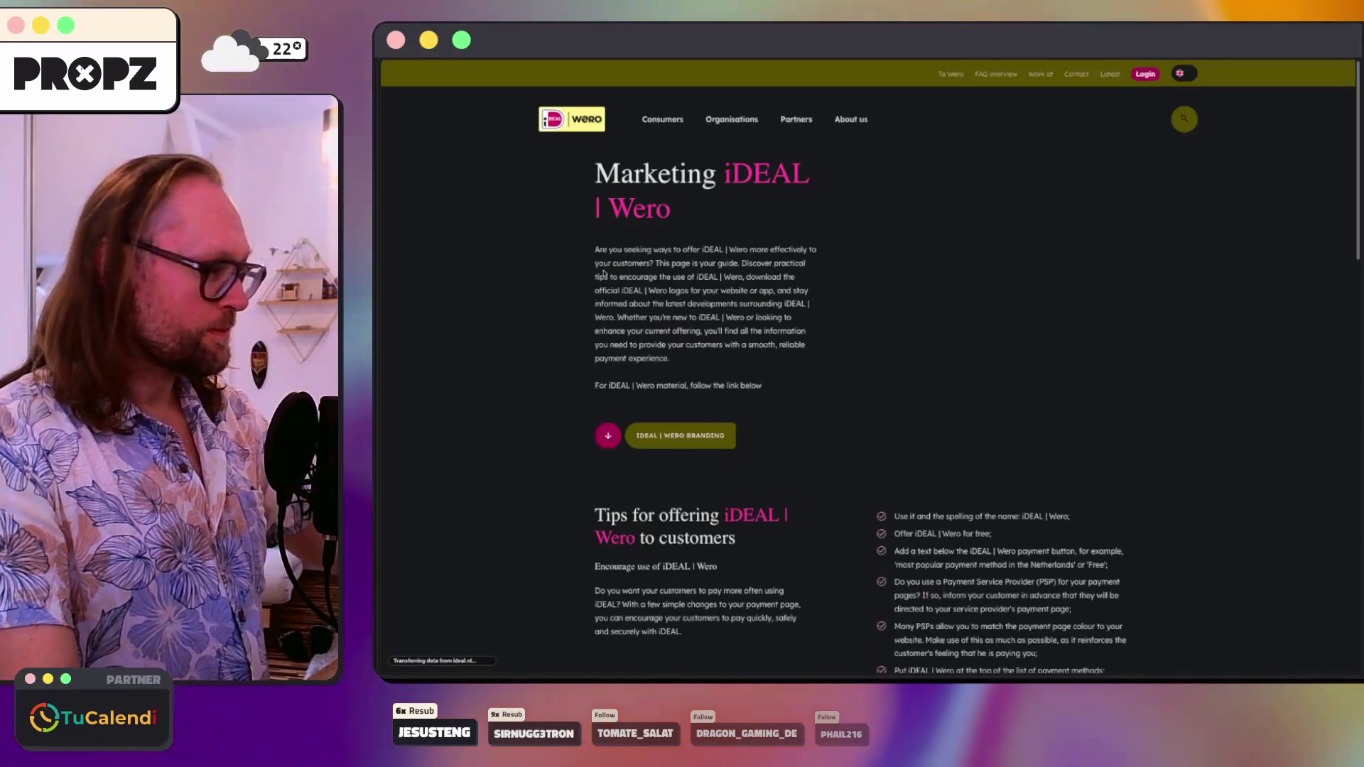
scroll(783, 264, "down", 4)
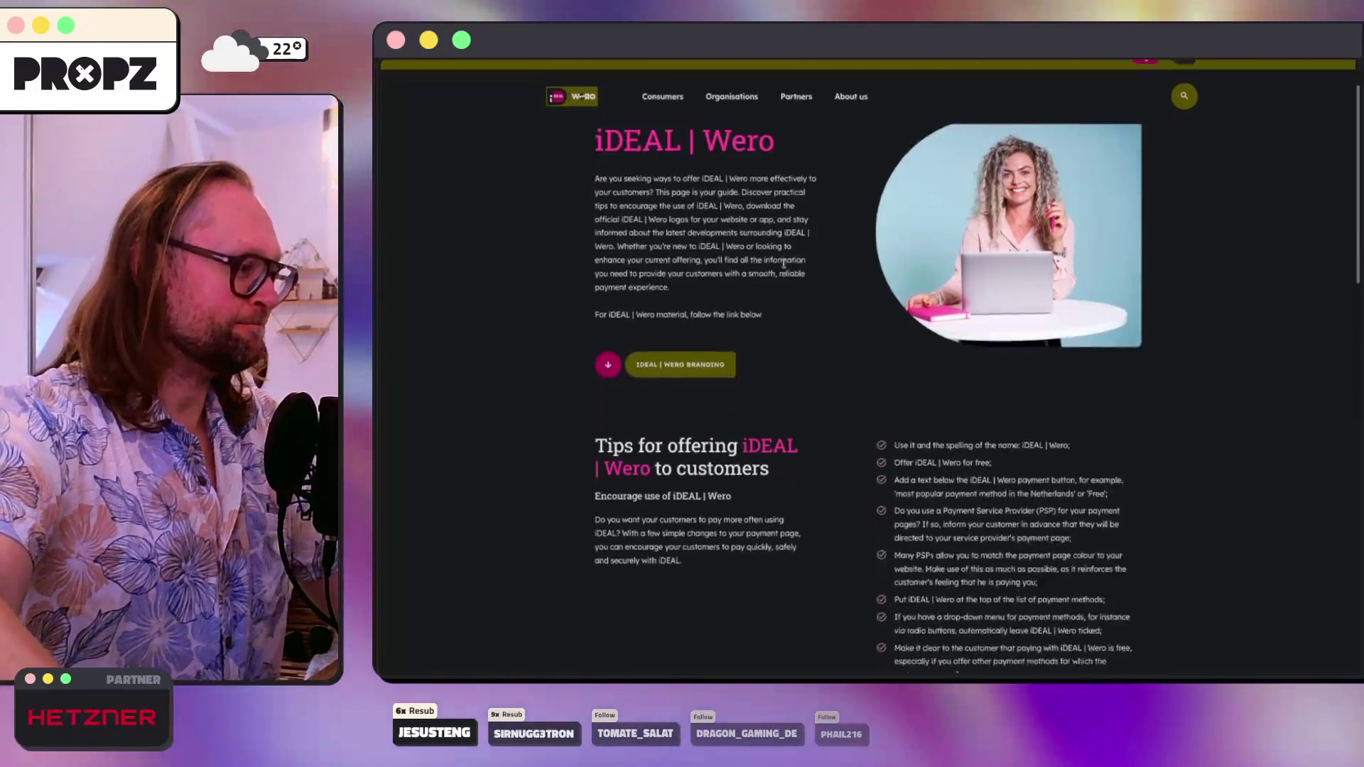
left_click(714, 176)
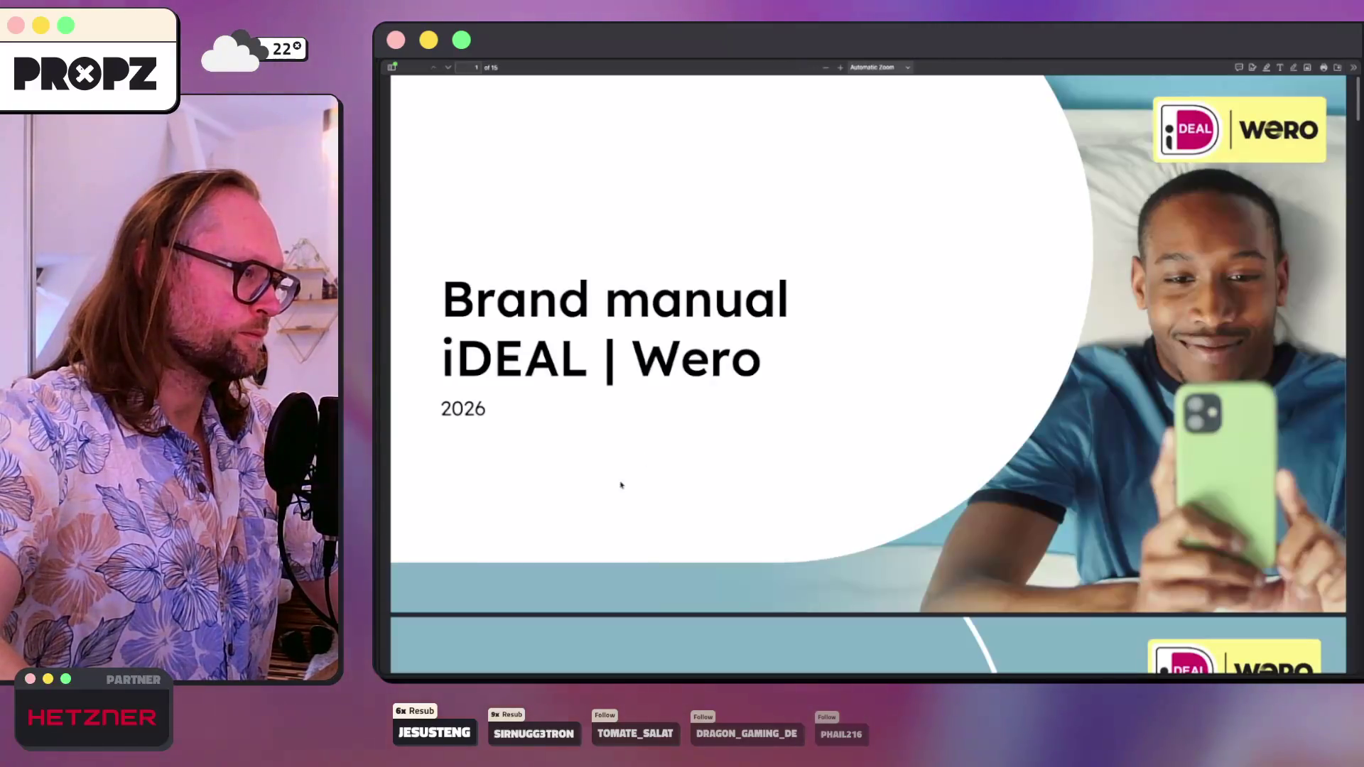
- Turn Dark Reader off for ideal.nl, scroll the logo downloads, then return to the Startpage results
key("super+bracketleft")
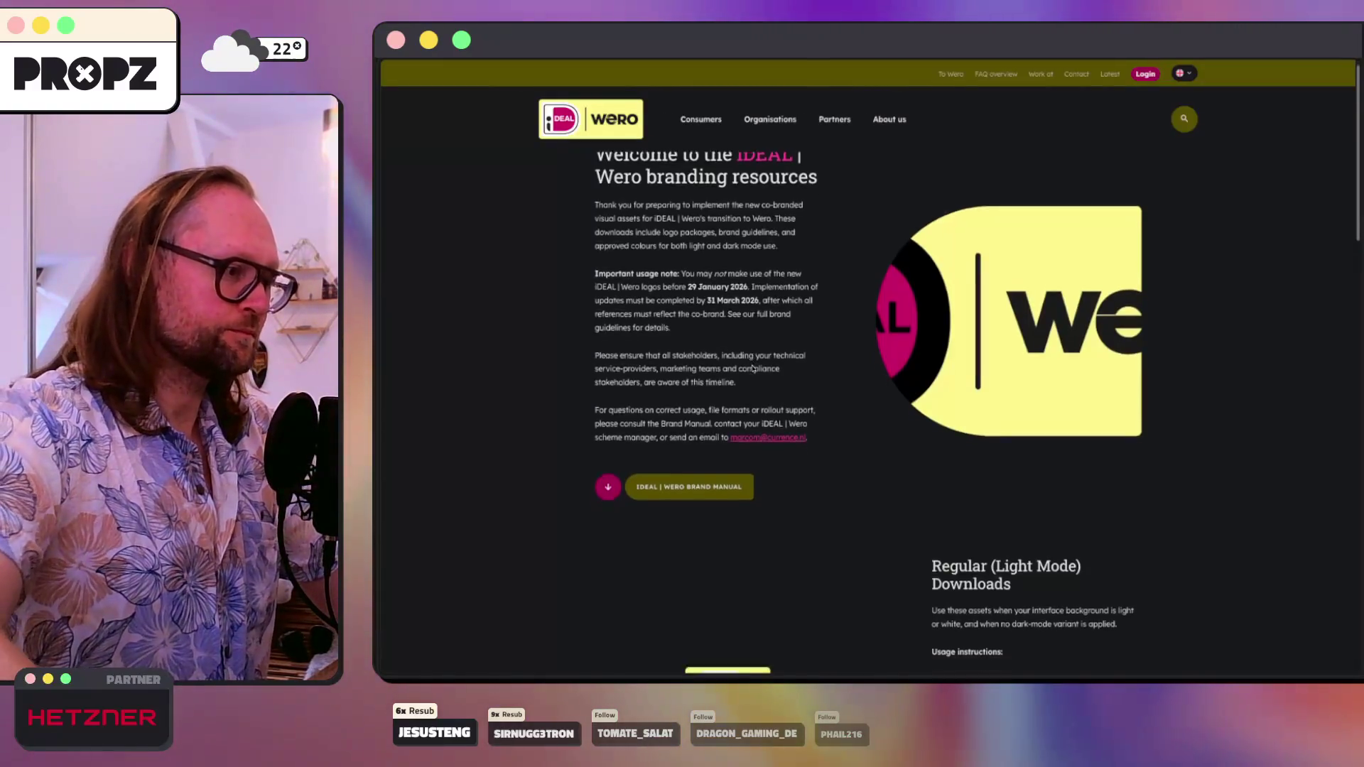
scroll(753, 366, "down", 5)
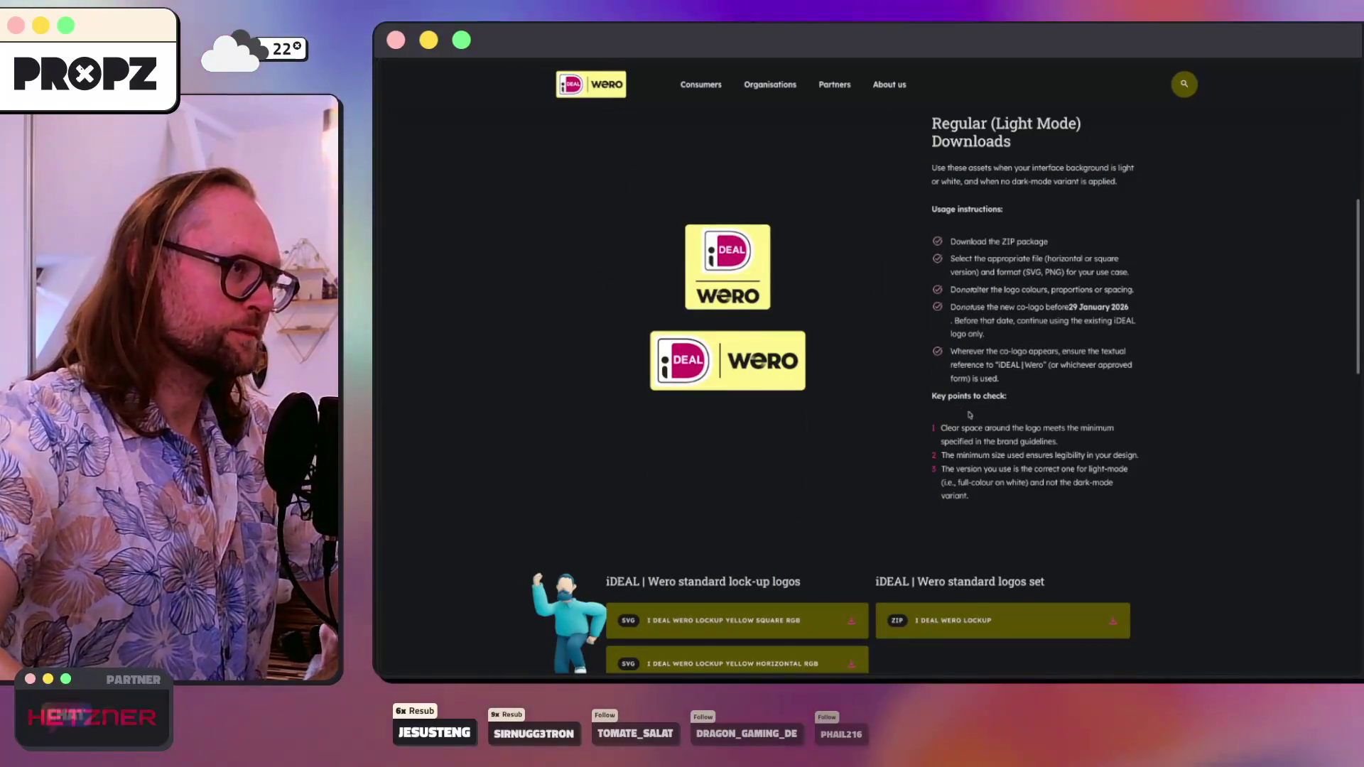
mouse_move(434, 228)
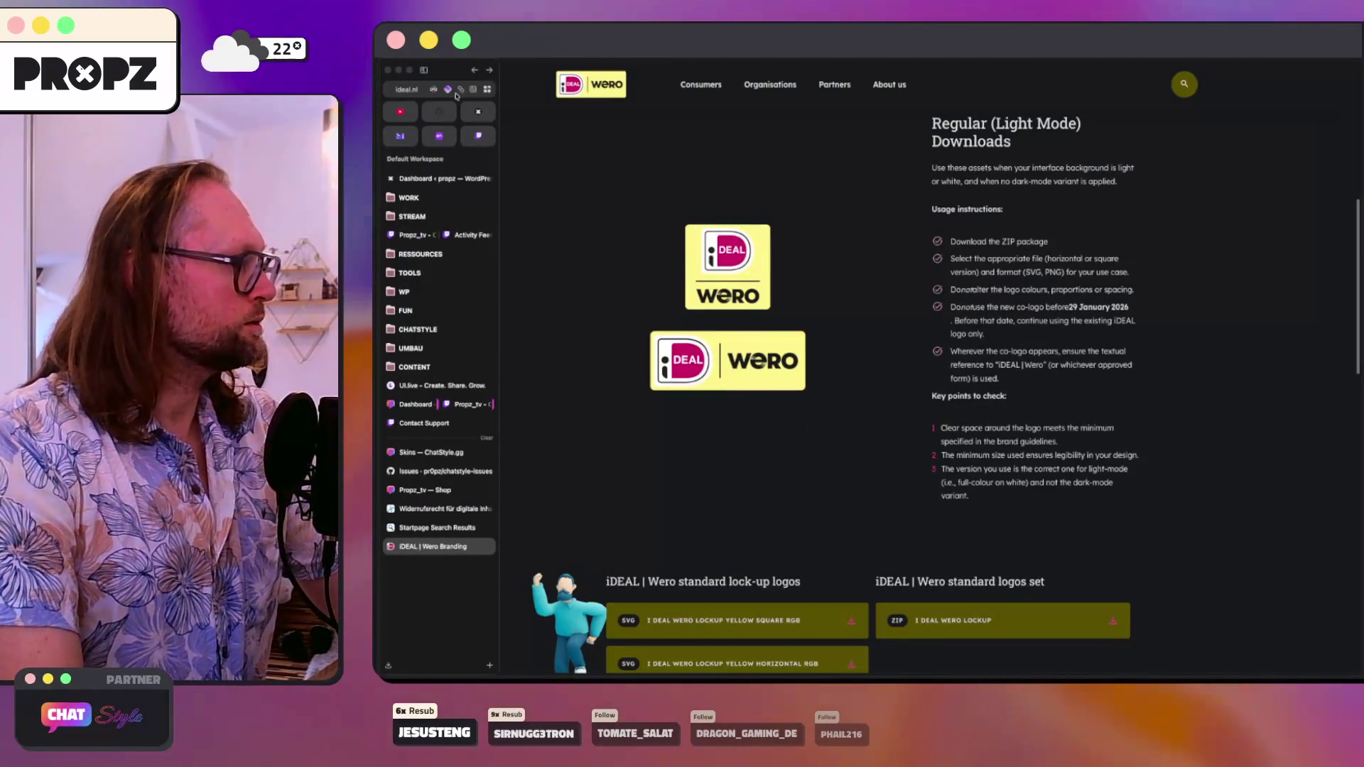
left_click(433, 90)
left_click(426, 142)
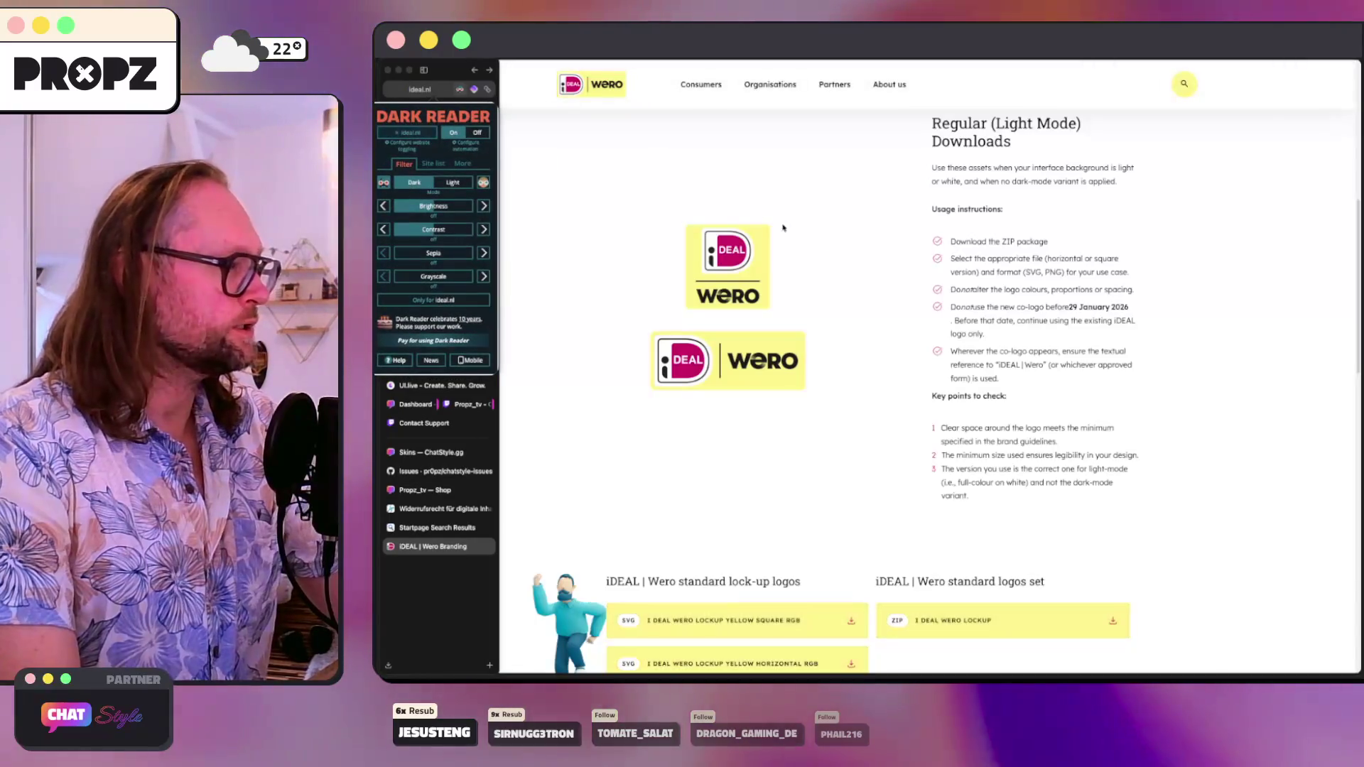
scroll(843, 251, "down", 15)
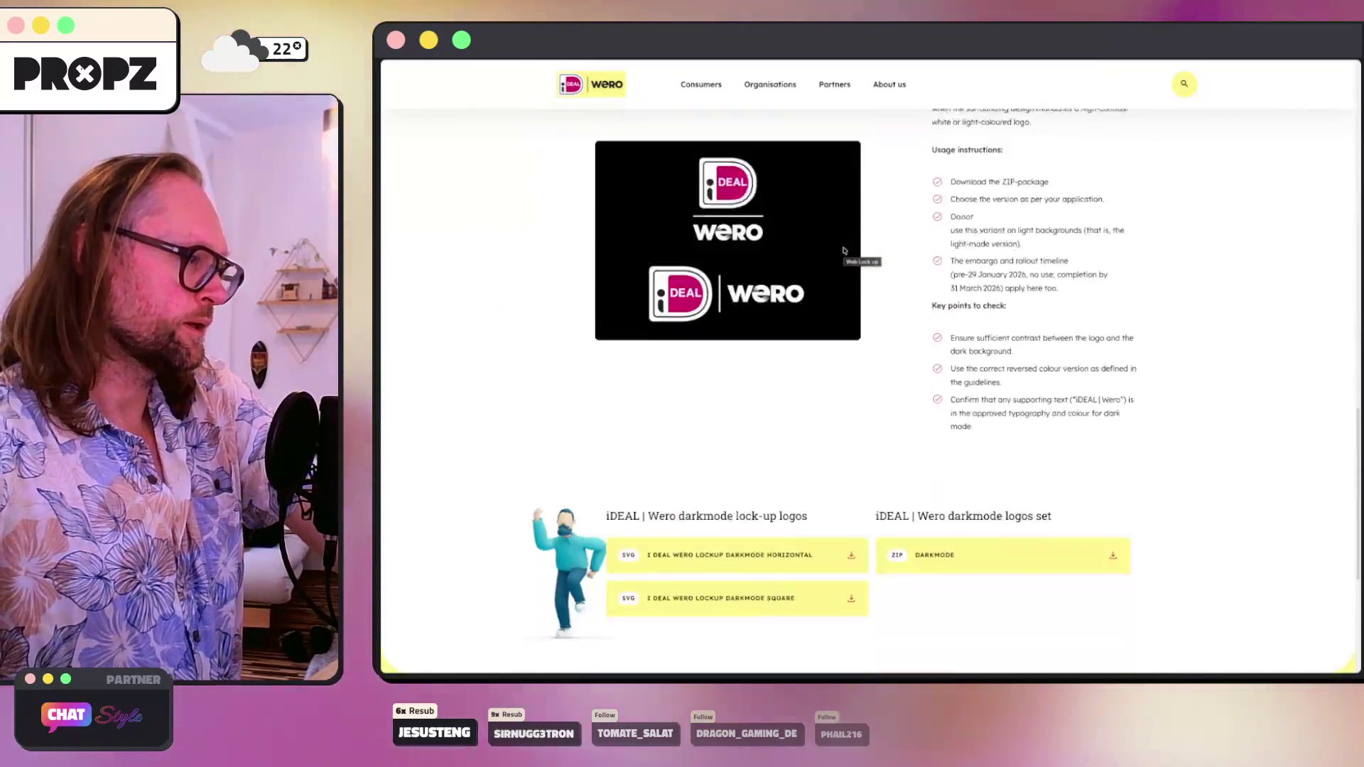
key("alt+Left")
key("alt+Left")
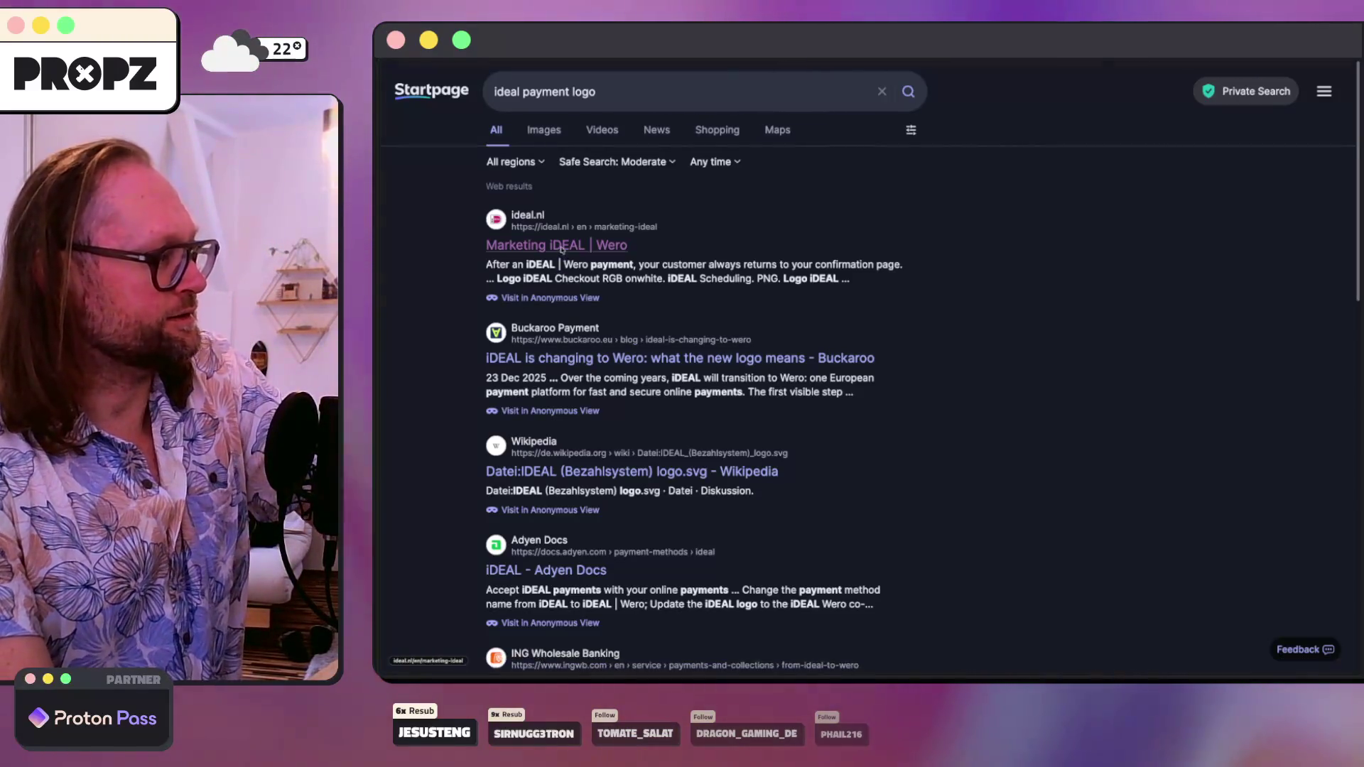
- Preview the iDEAL Checkout and Inplannen logo images from the ideal.nl downloads page
left_click(562, 249)
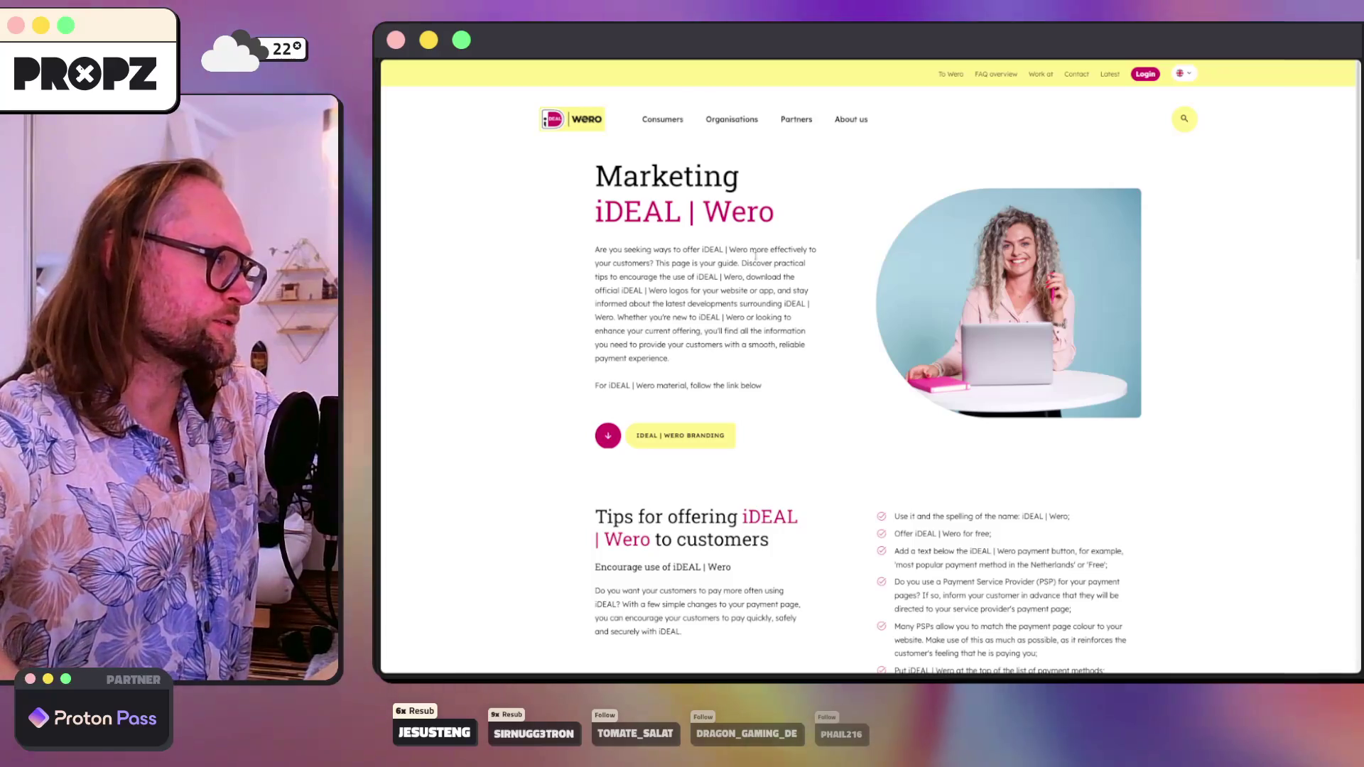
scroll(885, 289, "down", 15)
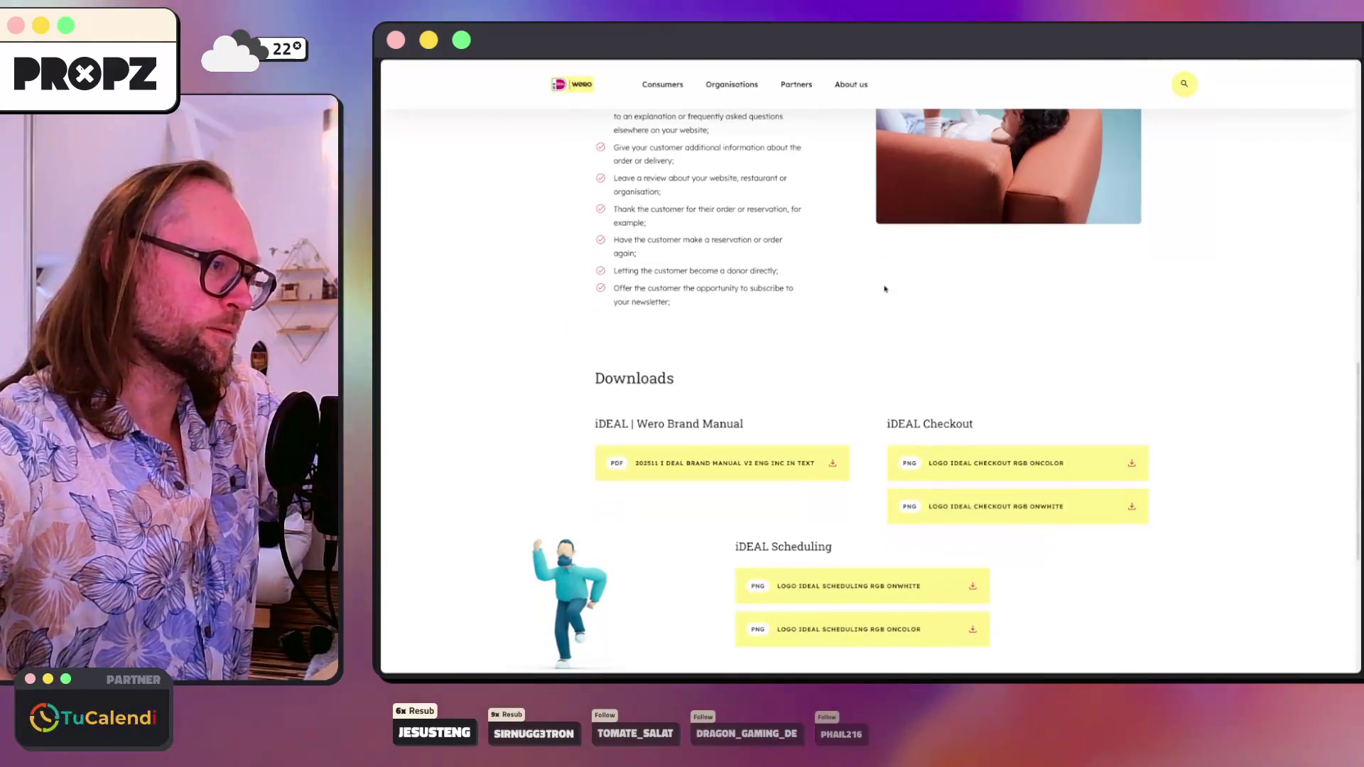
scroll(885, 288, "down", 2)
scroll(853, 355, "up", 3)
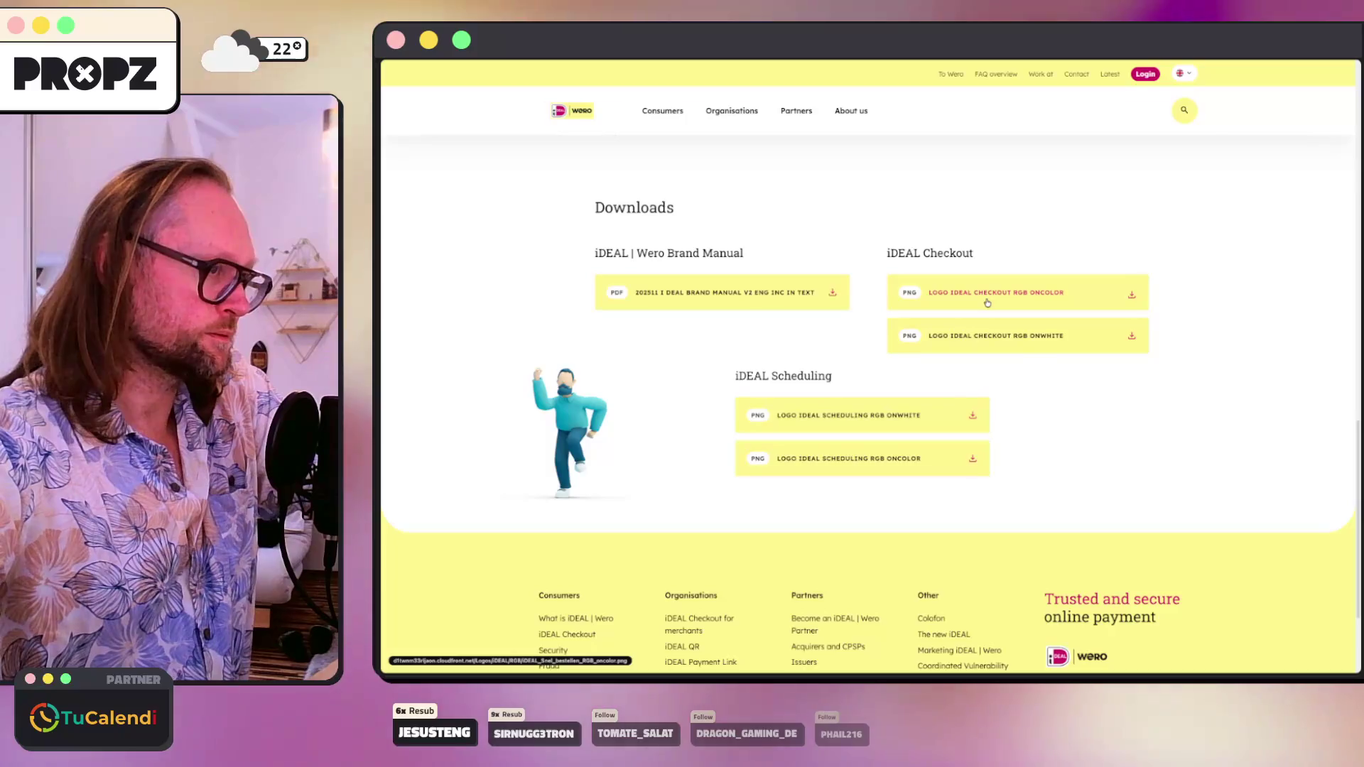
left_click(987, 303)
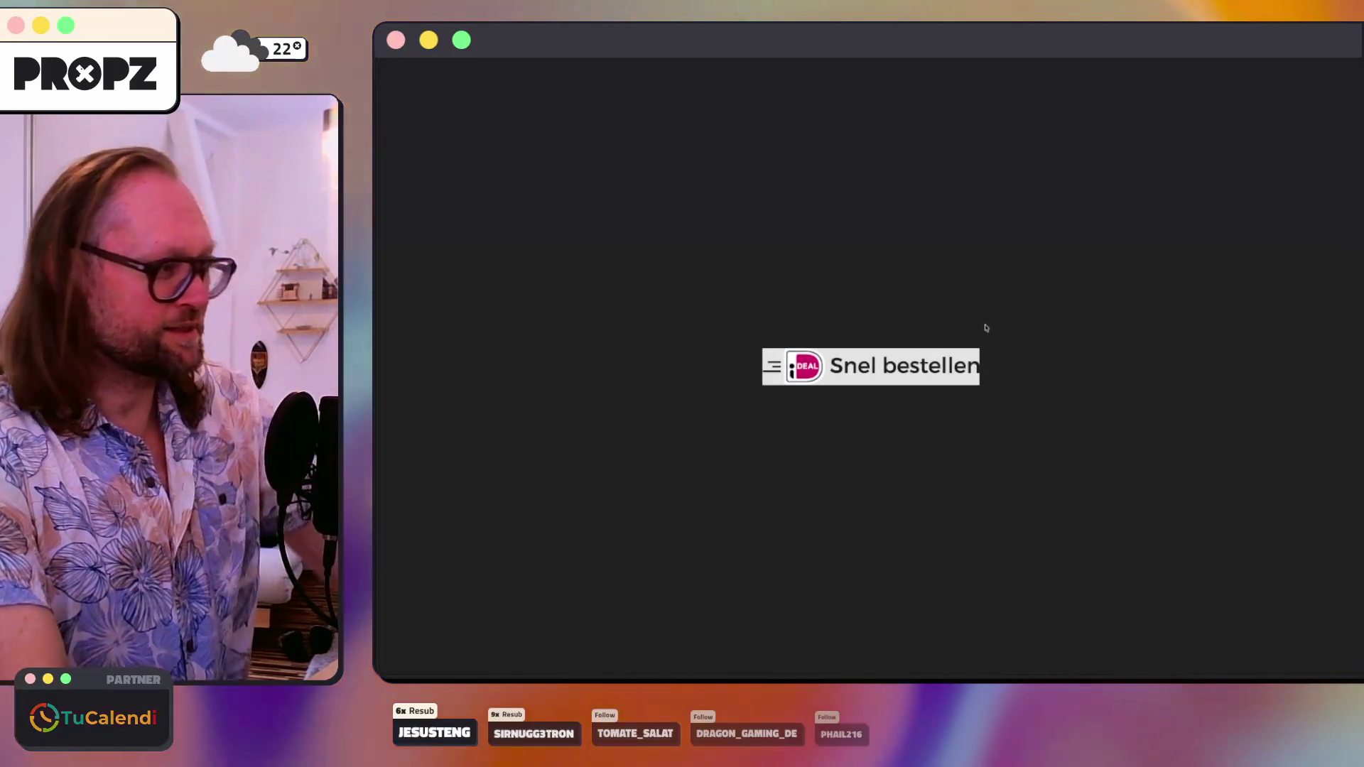
key("alt+Left")
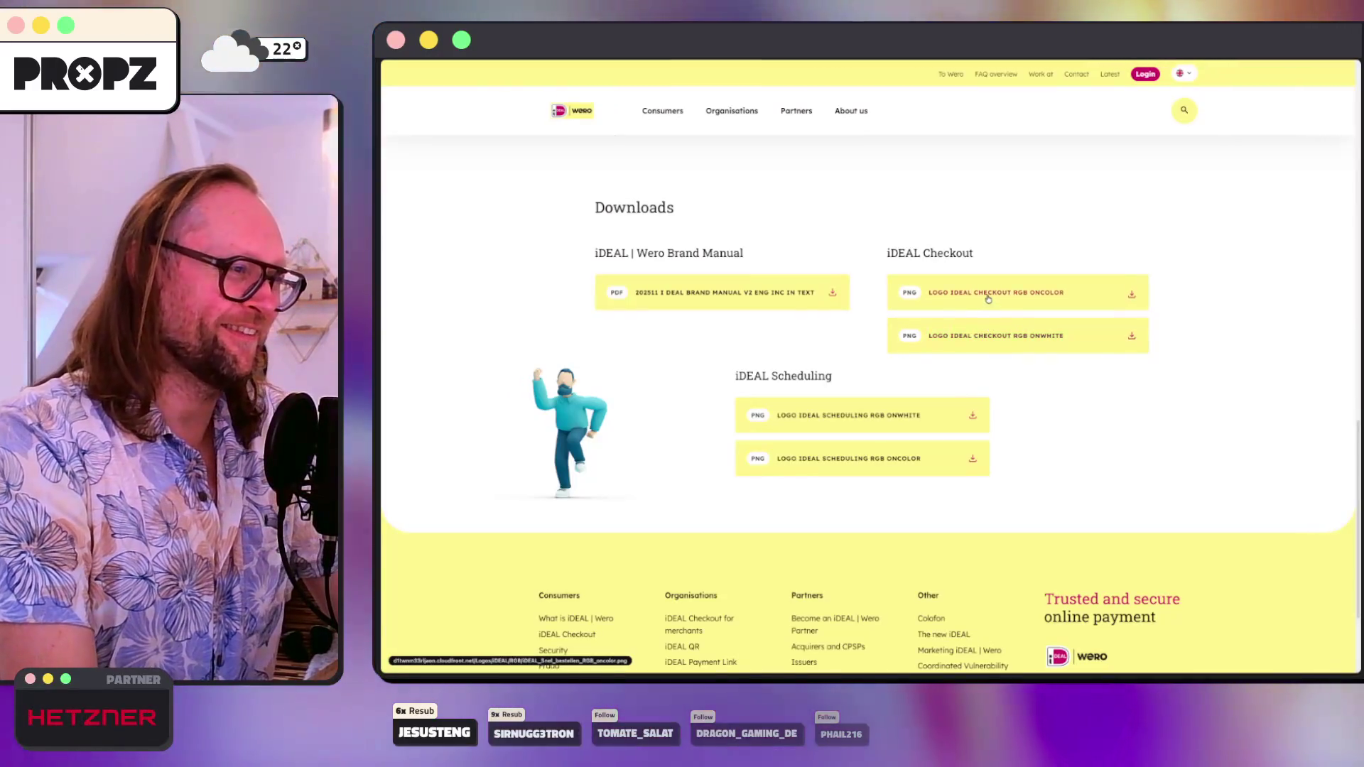
left_click(984, 323)
key("alt+Left")
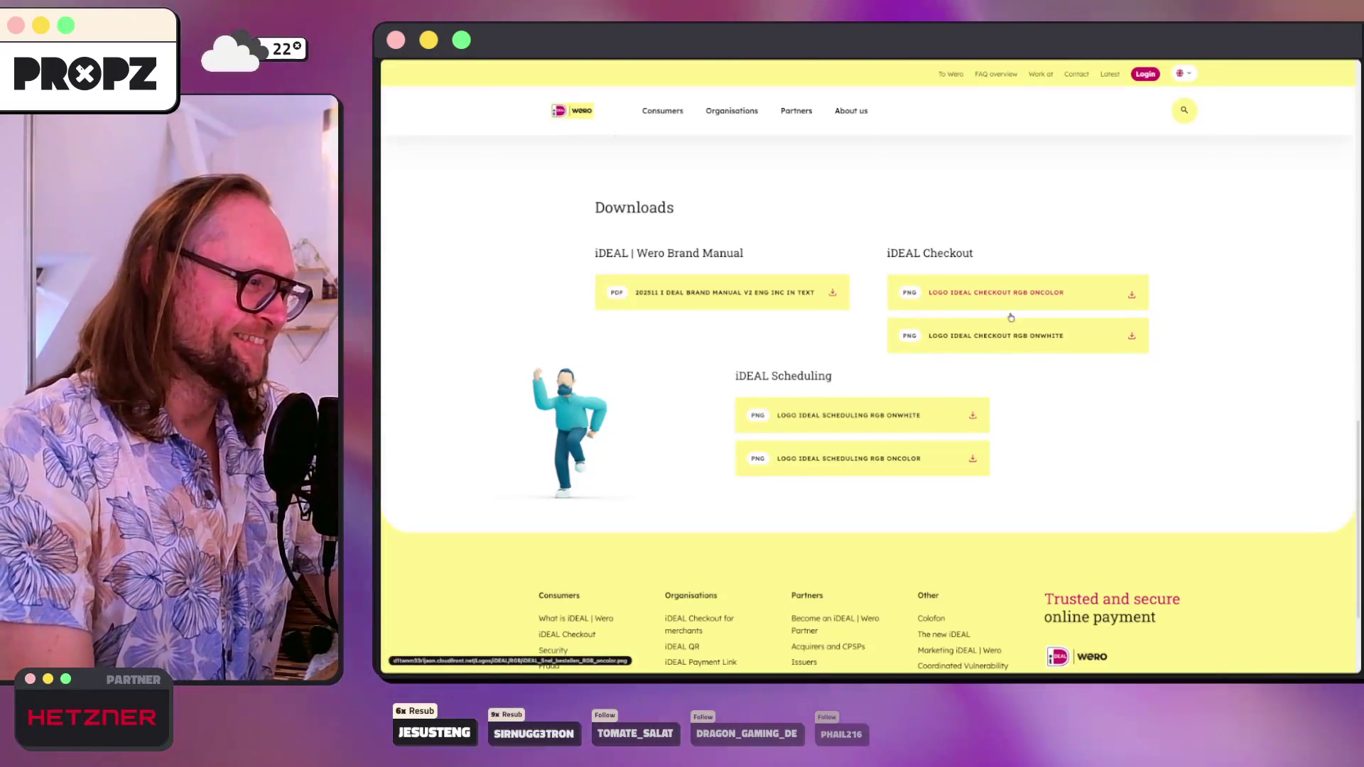
left_click(865, 418)
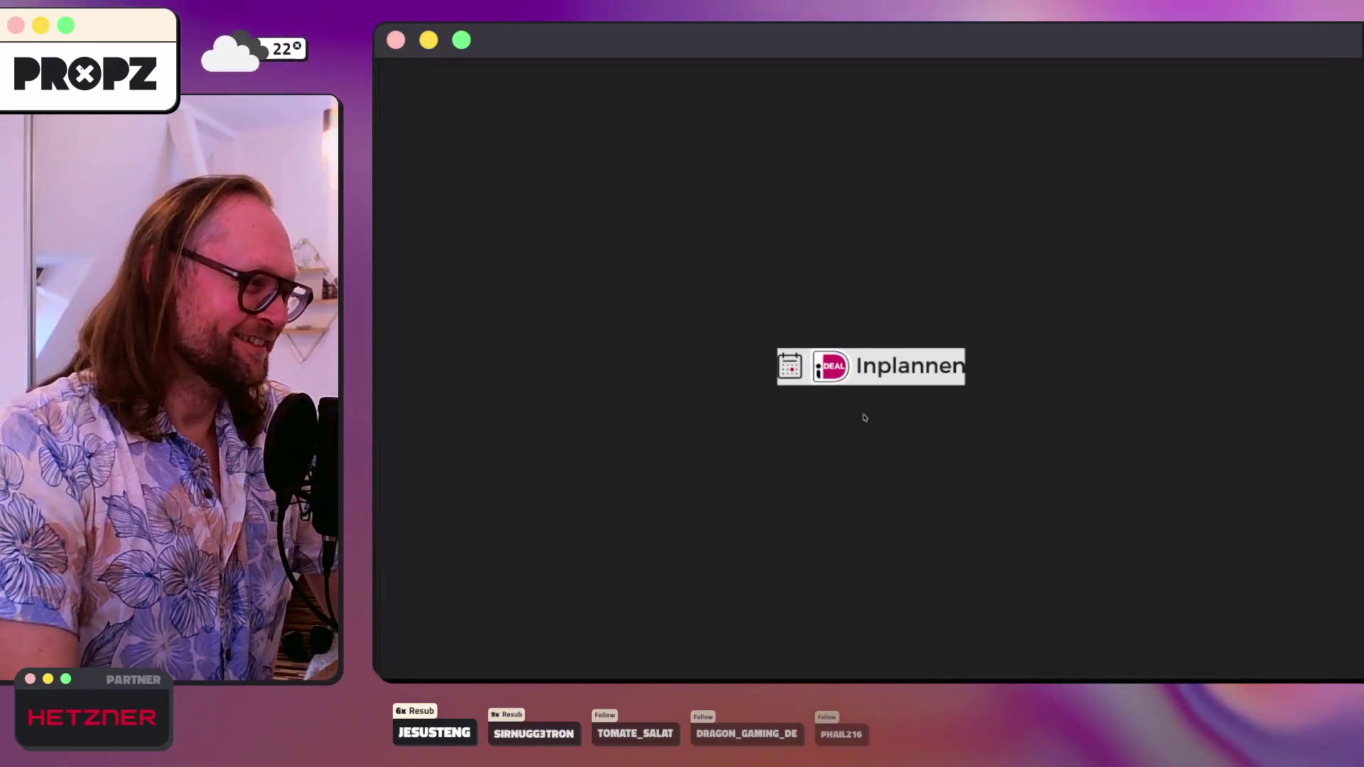
key("alt+Left")
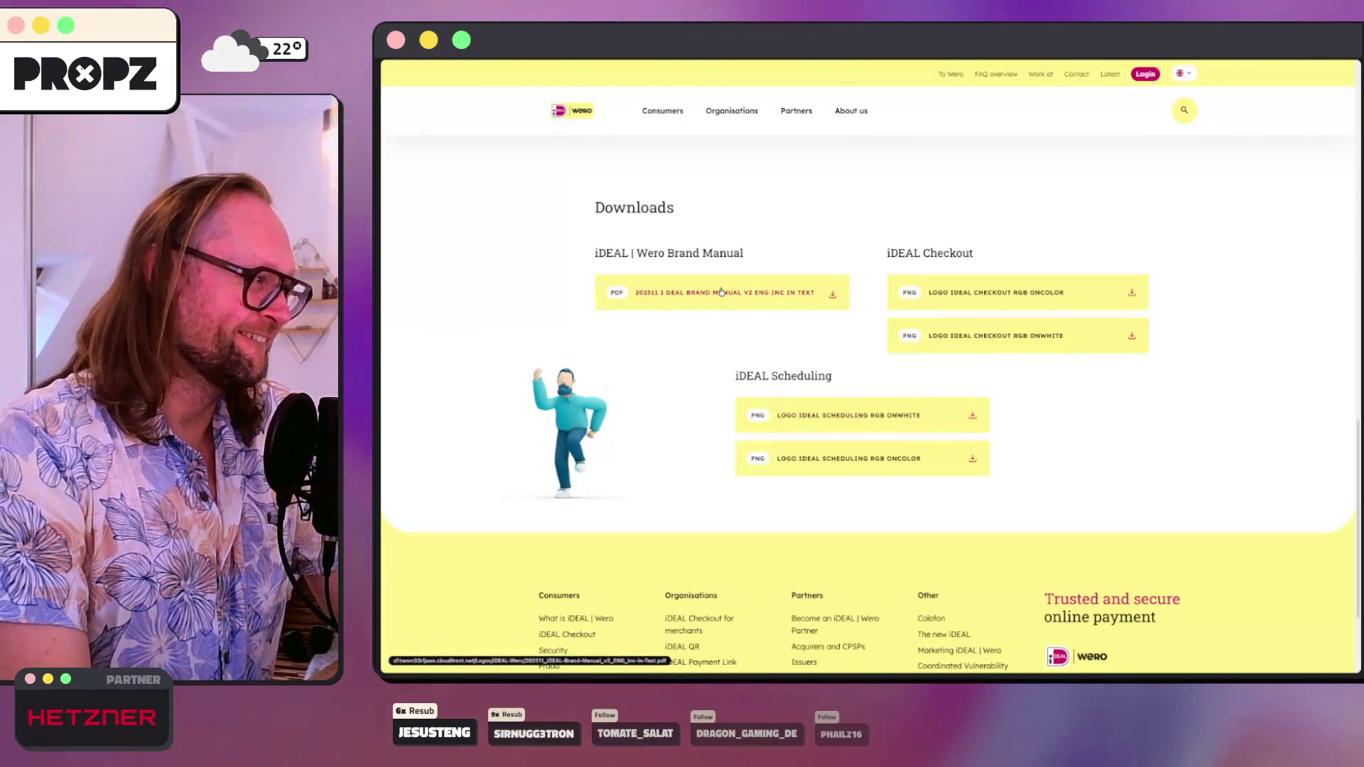
scroll(954, 256, "up", 6)
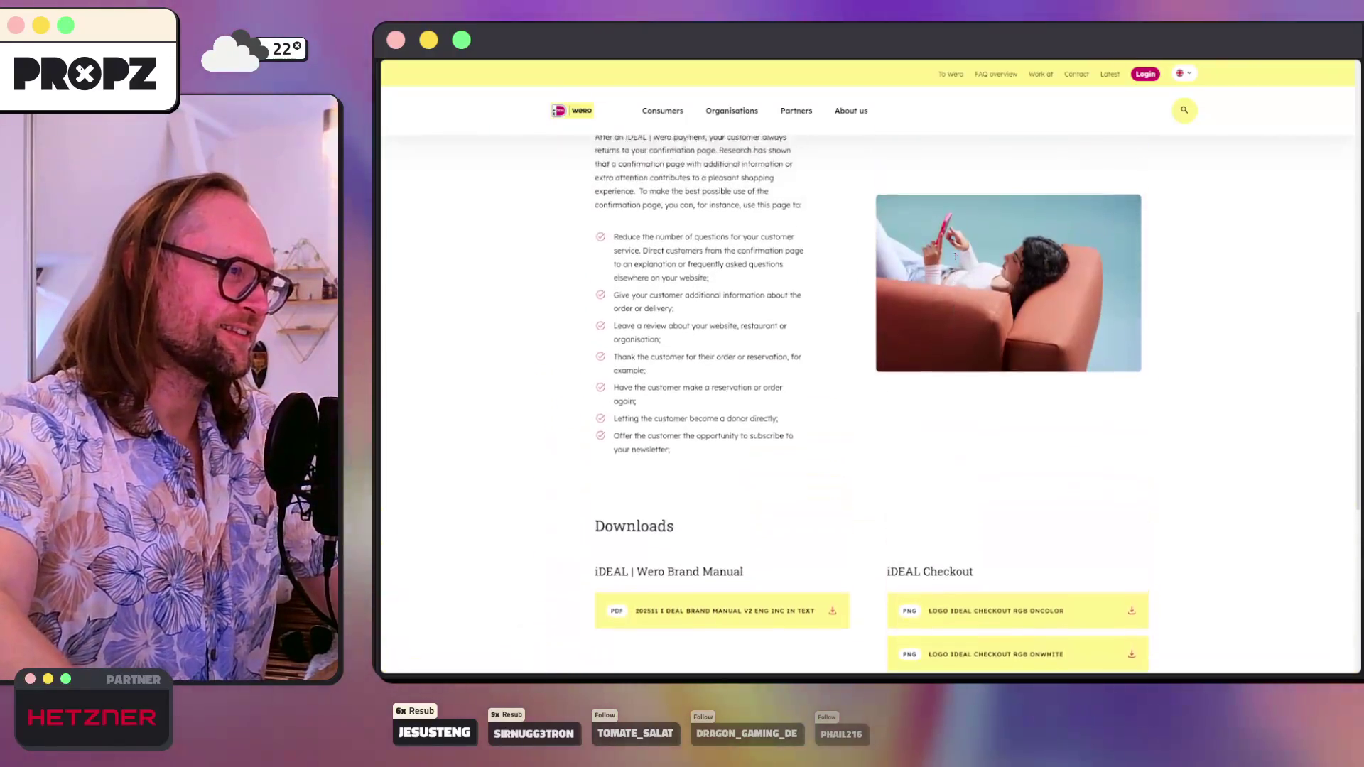
scroll(952, 249, "down", 6)
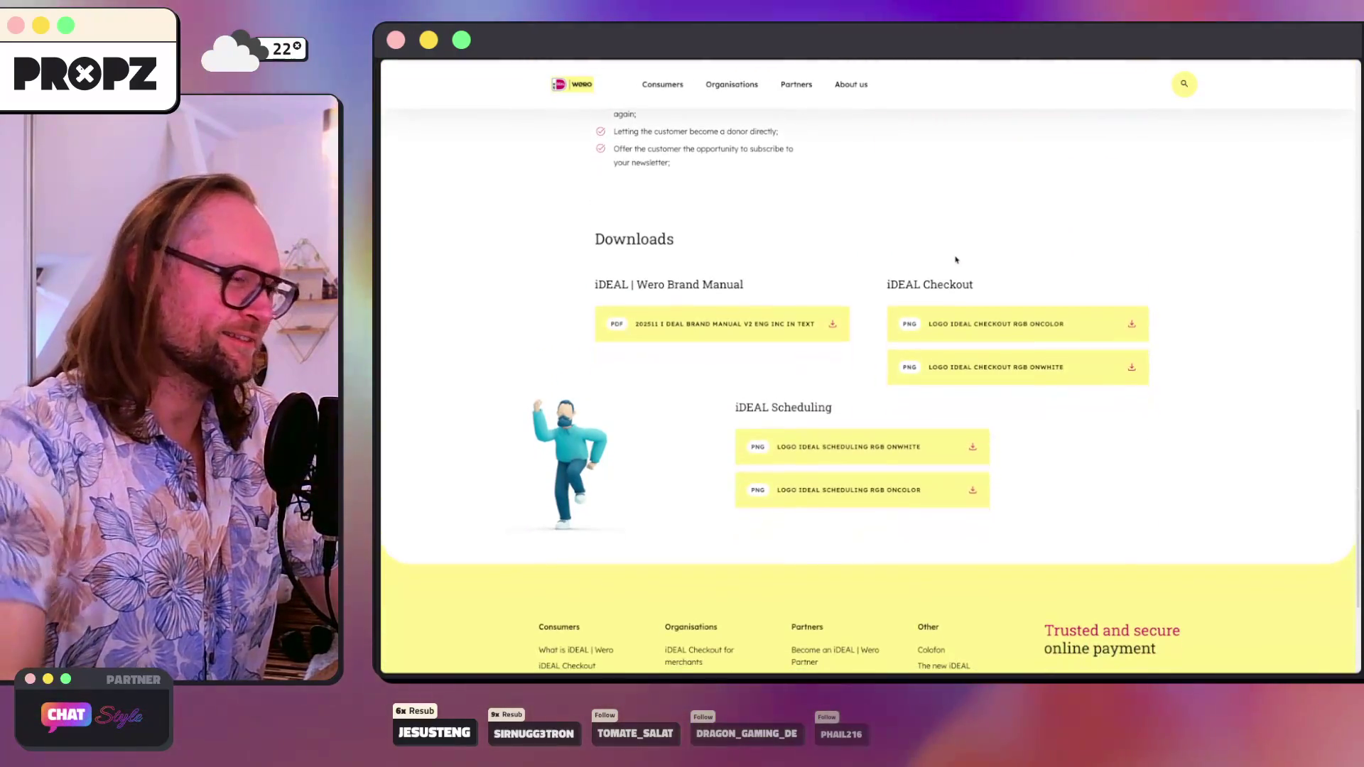
left_click(978, 324)
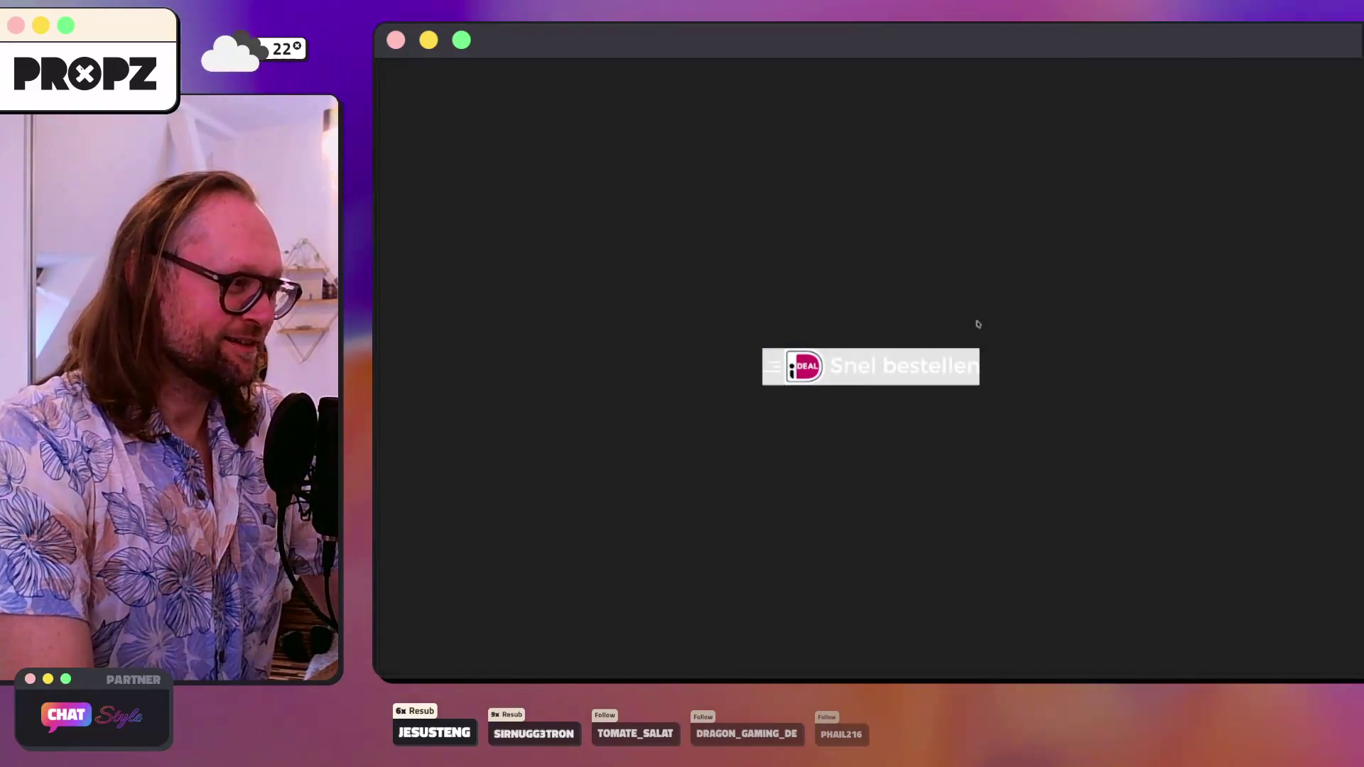
key("alt+Left")
- Copy the 'Logo iDEAL Checkout RGB onwhite' PNG image to the clipboard
left_click(1097, 355)
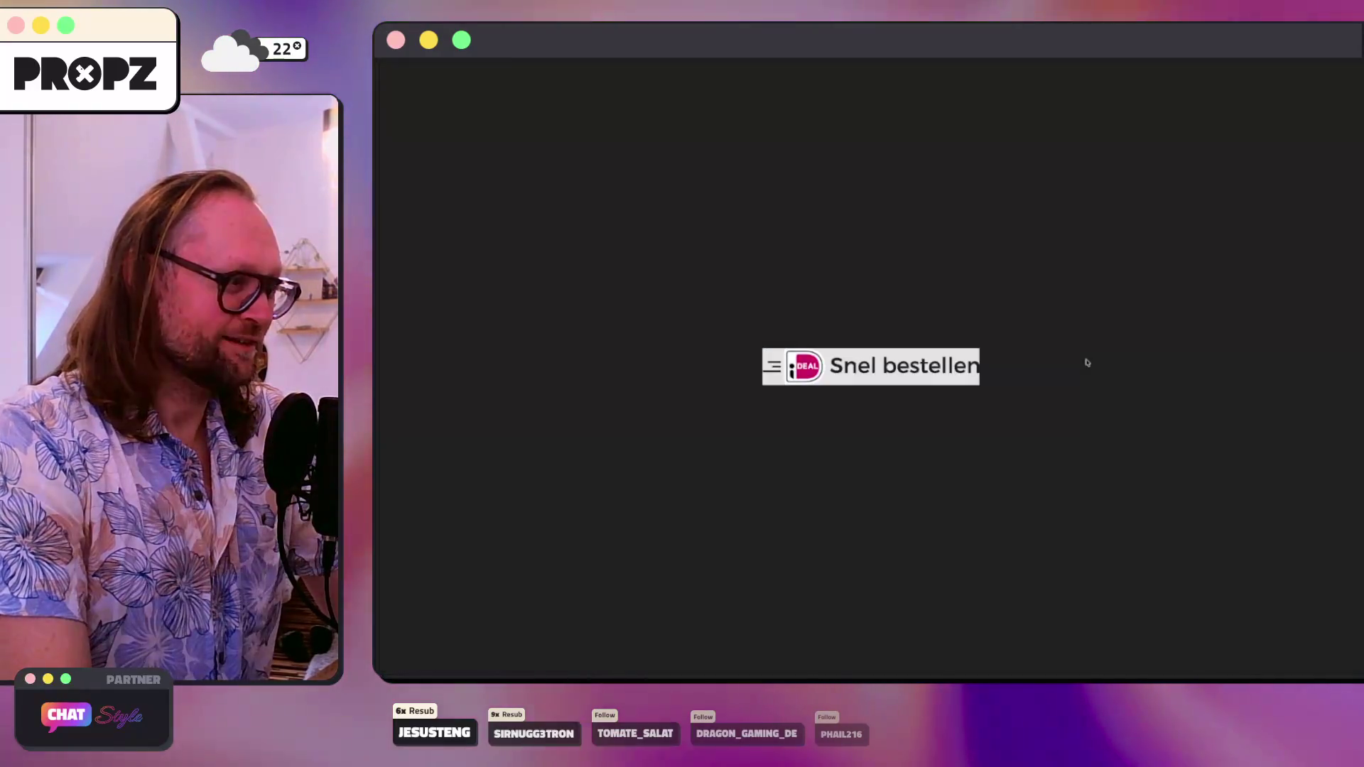
key("alt+Left")
left_click(1069, 343)
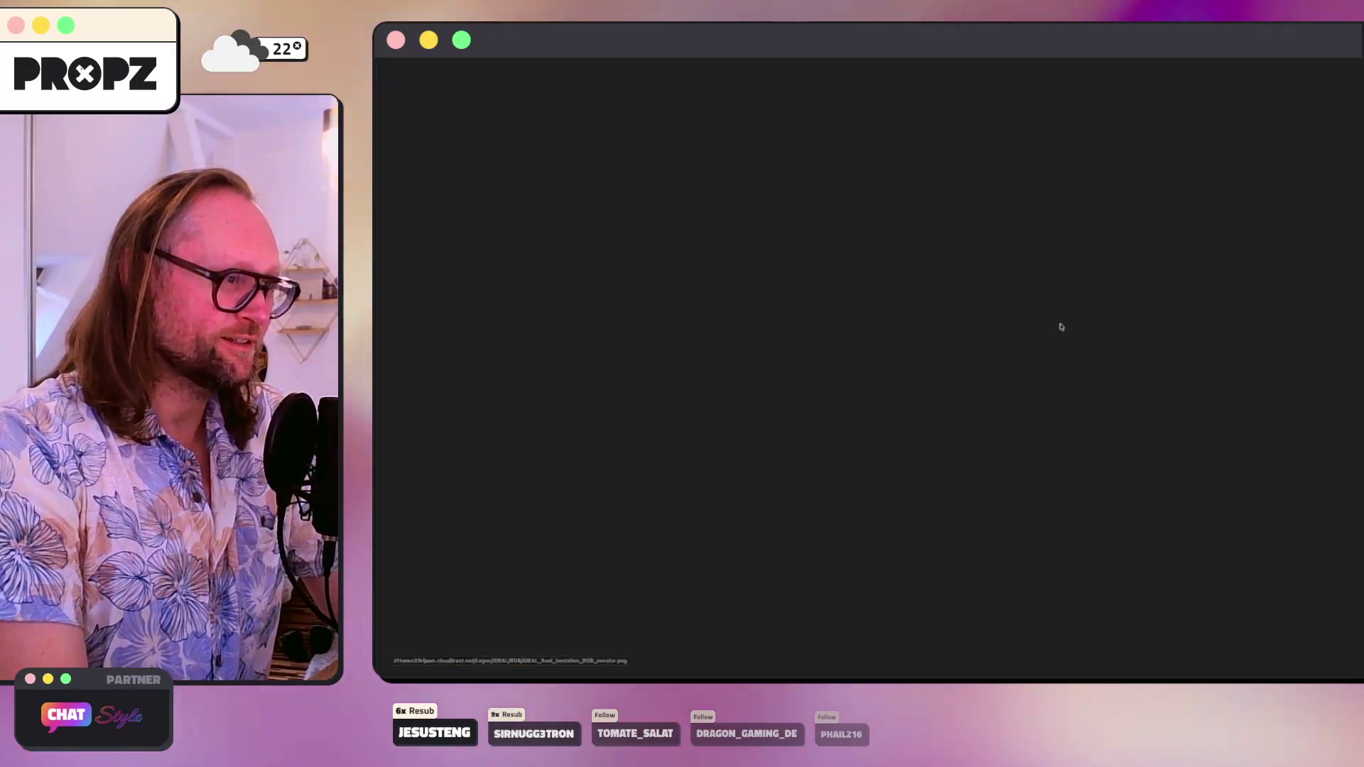
right_click(849, 364)
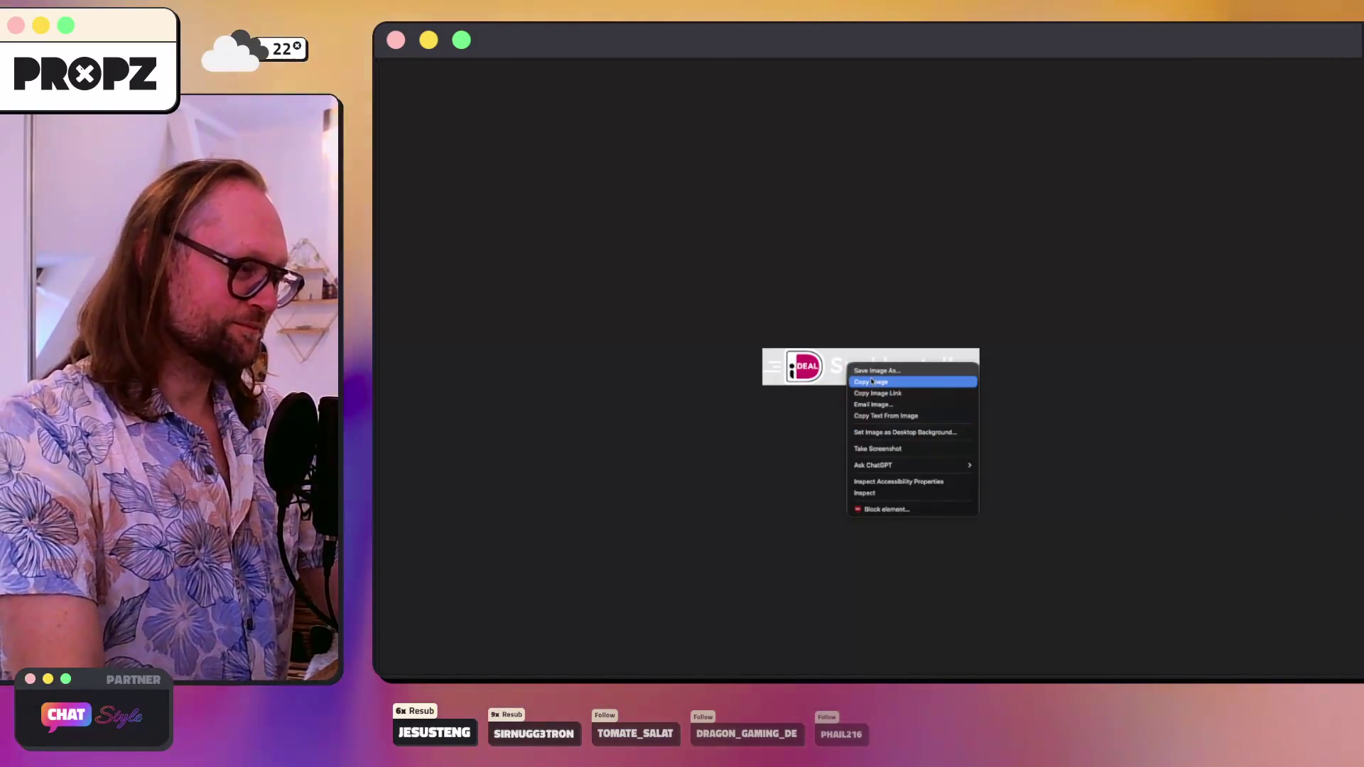
left_click(872, 382)
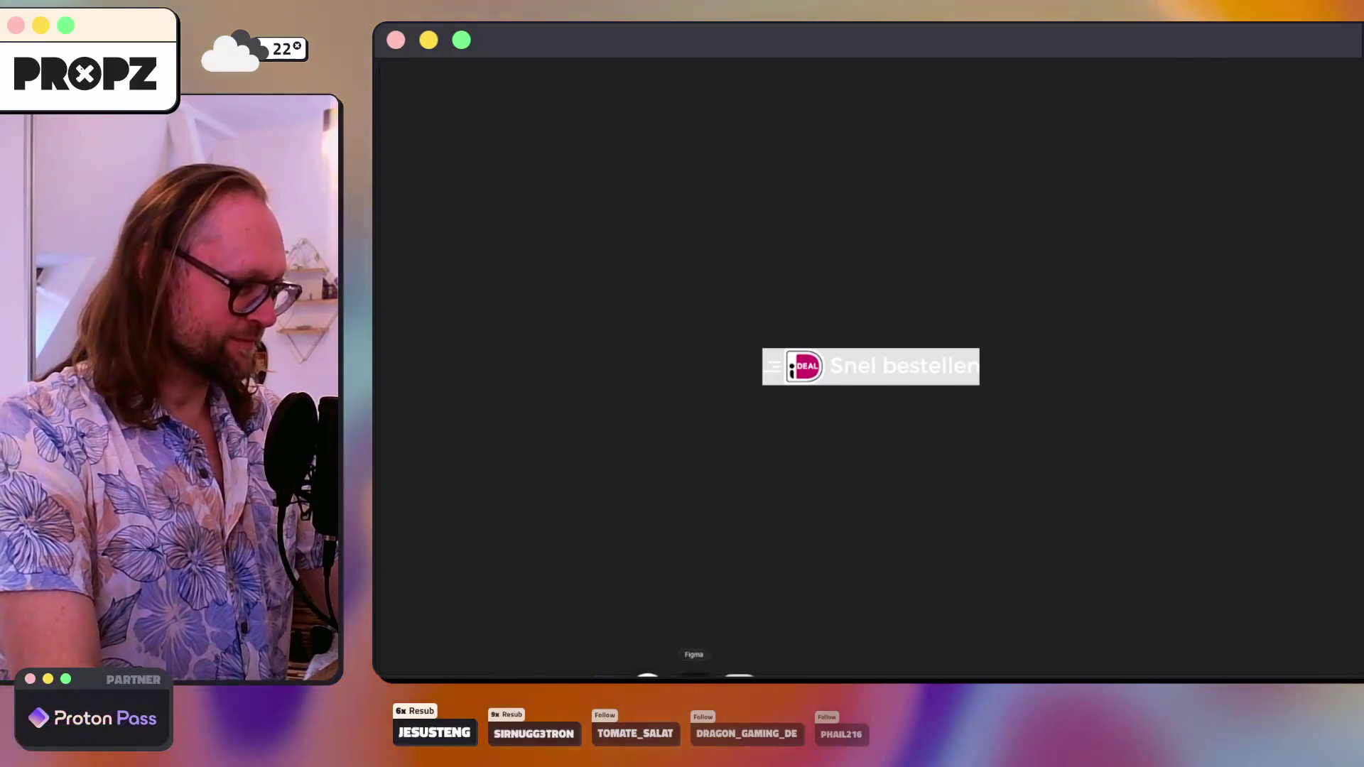
- Paste the copied iDEAL 'Snel bestellen' logo into the propz-payment-logos frame beside the Amex logo
left_click(701, 676)
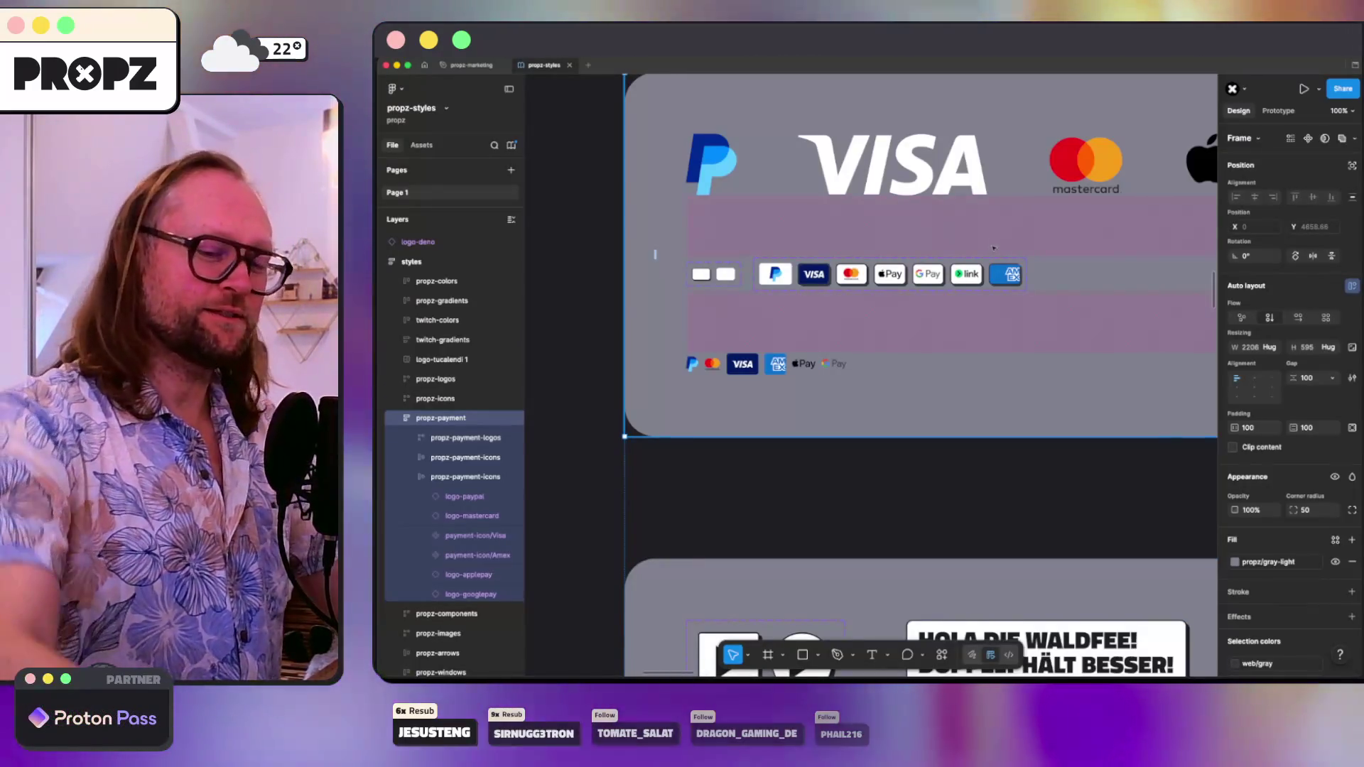
scroll(987, 250, "down", 5)
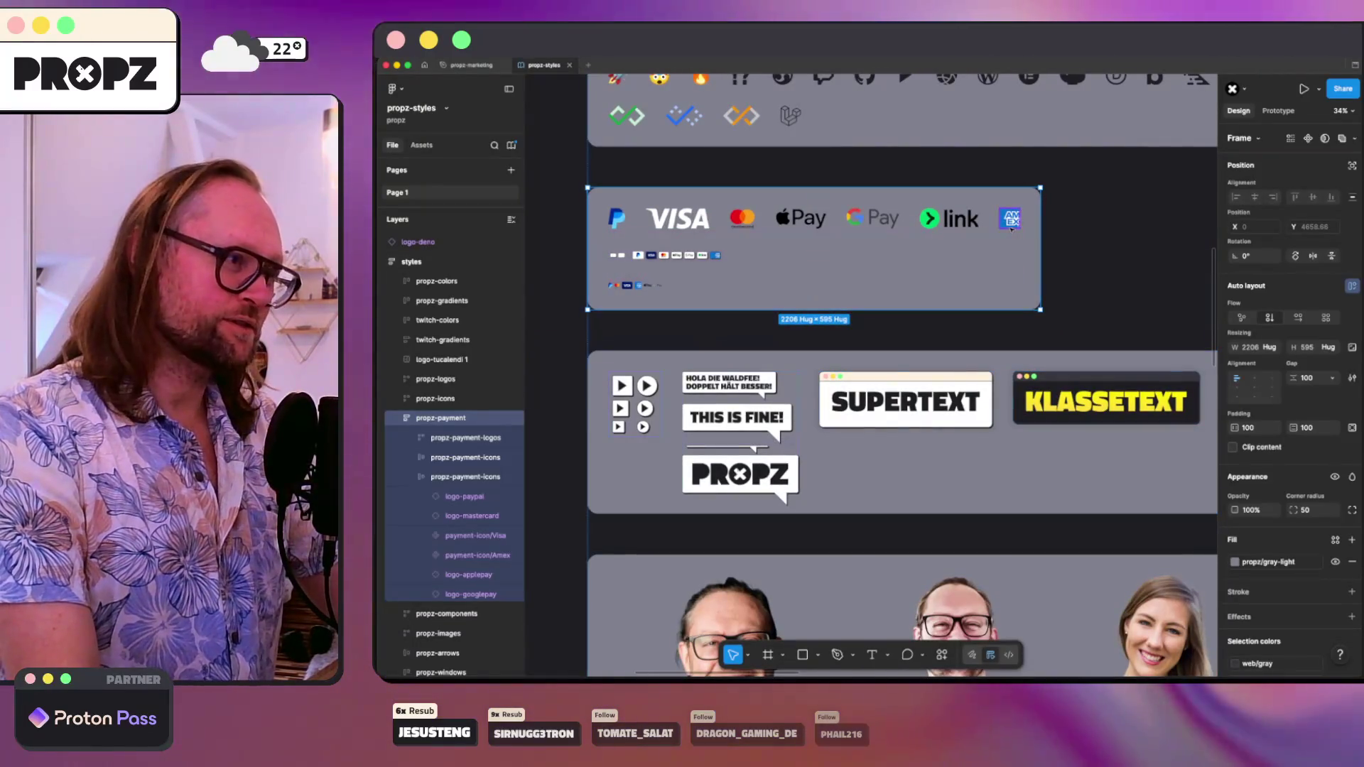
left_click(1010, 229, "super")
left_click(446, 438)
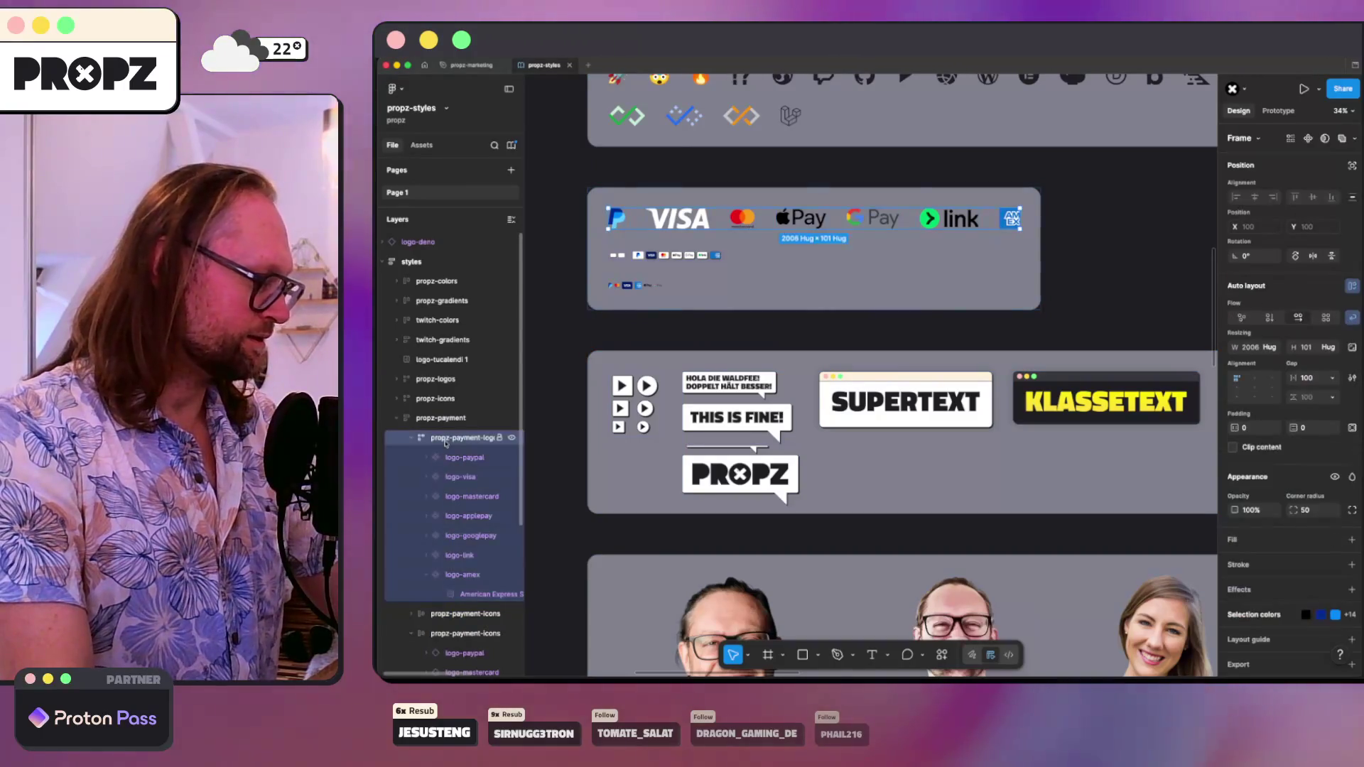
key("super+v")
left_click(429, 575)
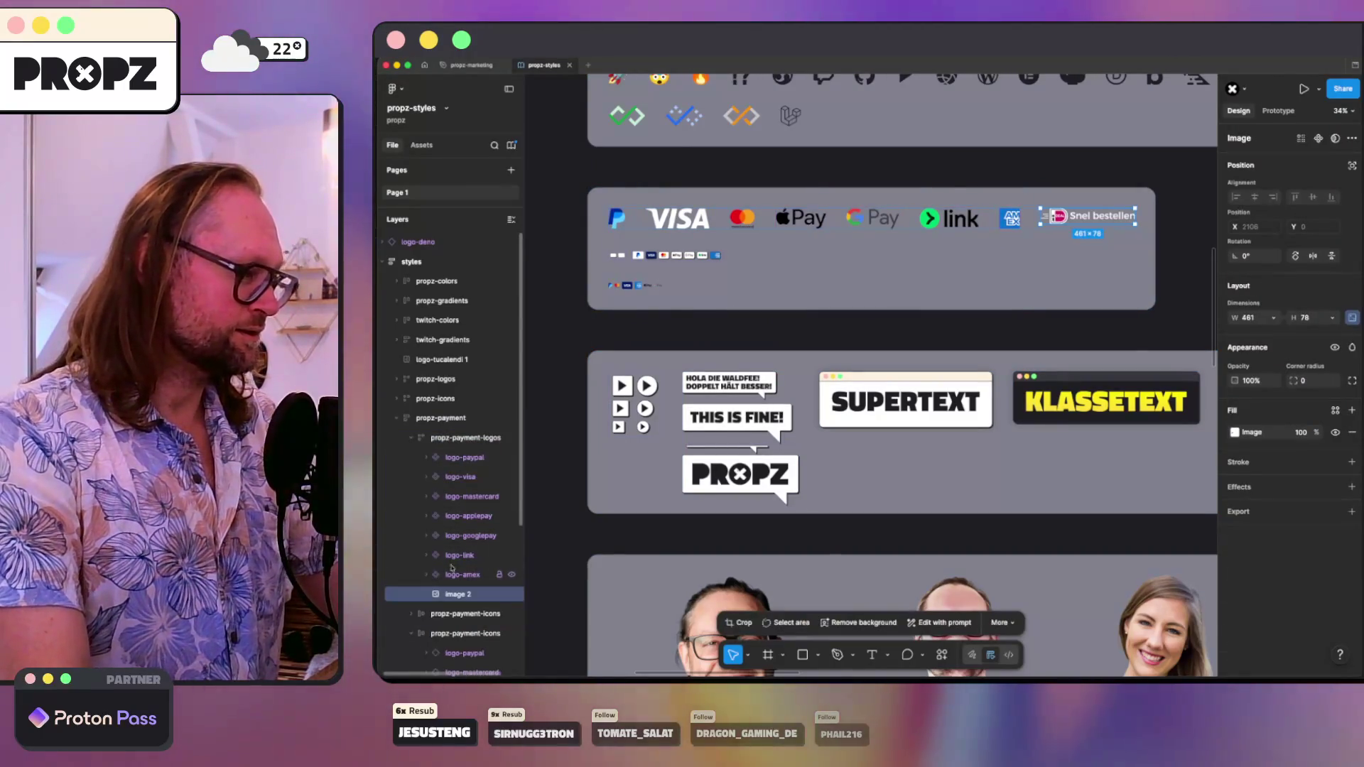
scroll(1087, 216, "up", 10)
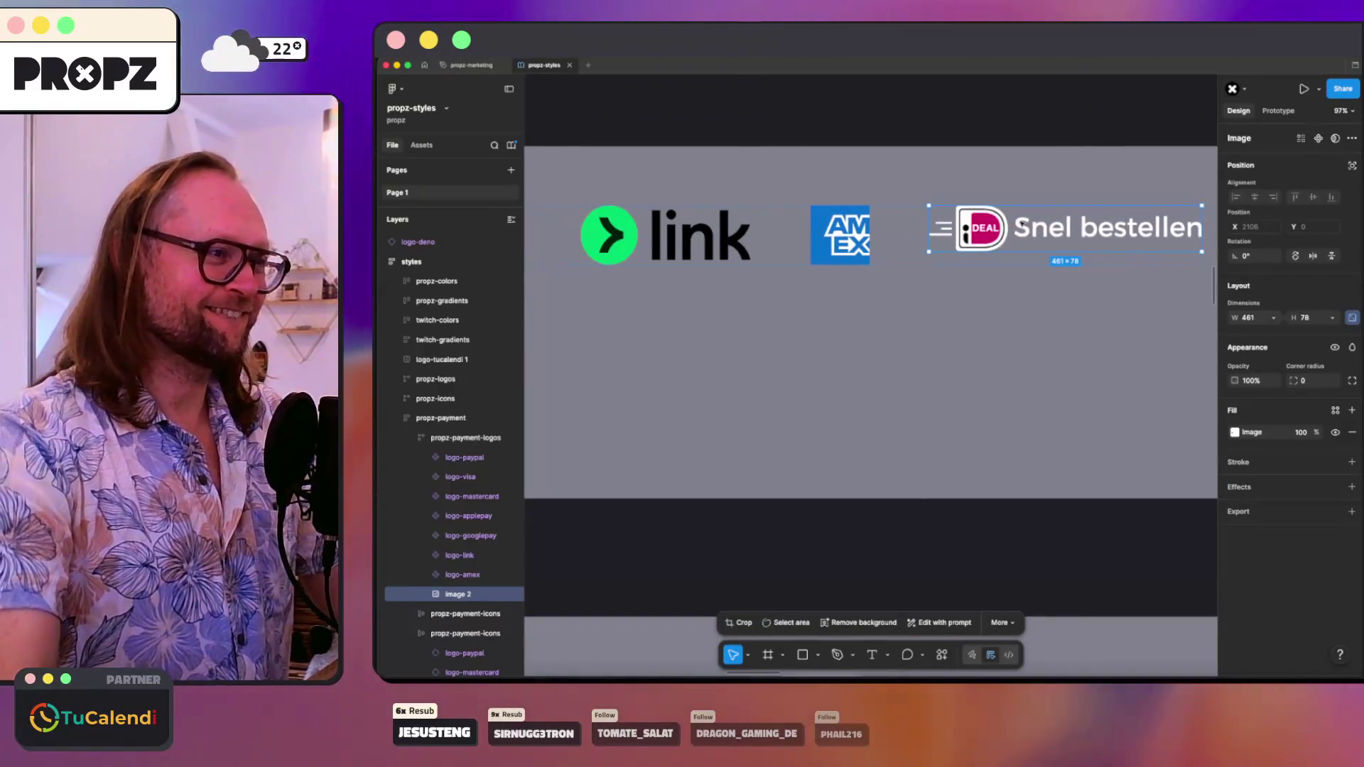
scroll(1021, 224, "up", 3)
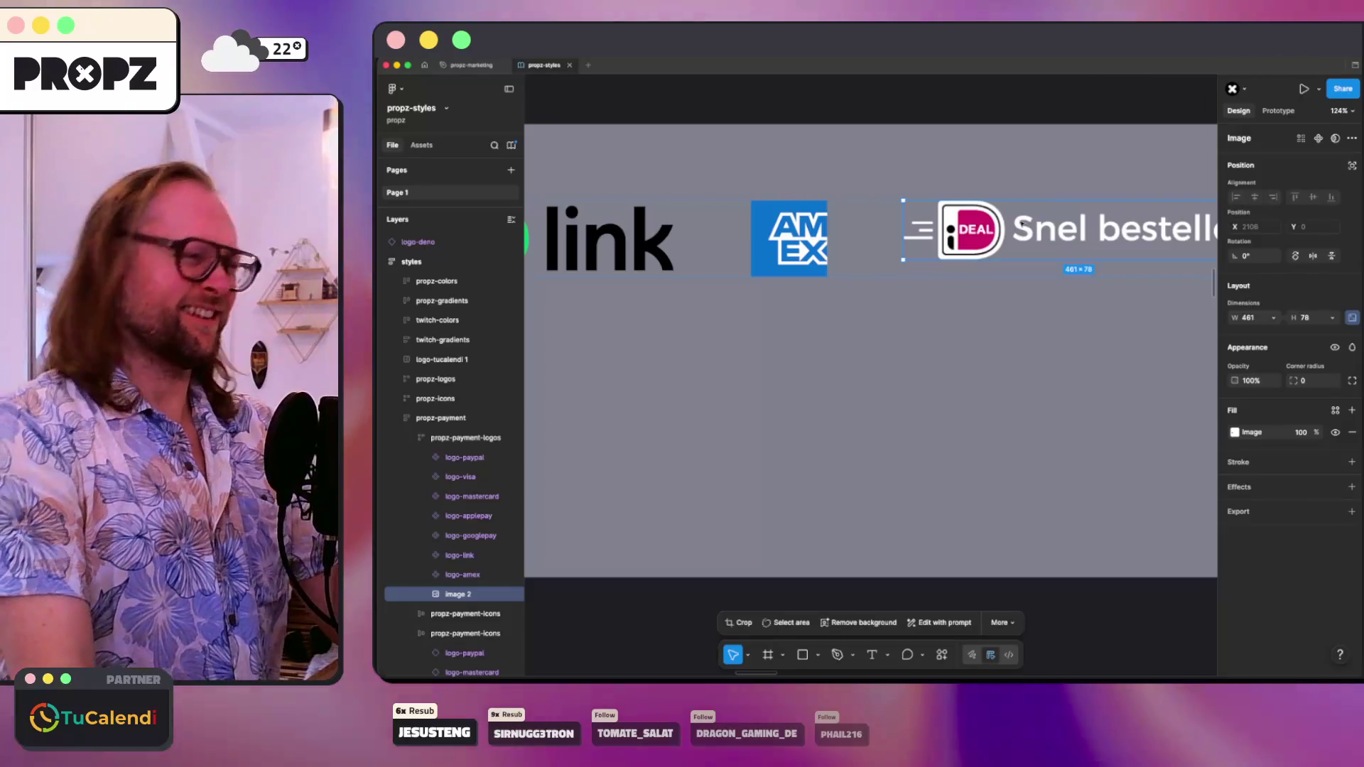
scroll(984, 234, "right", 3)
scroll(984, 234, "up", 1)
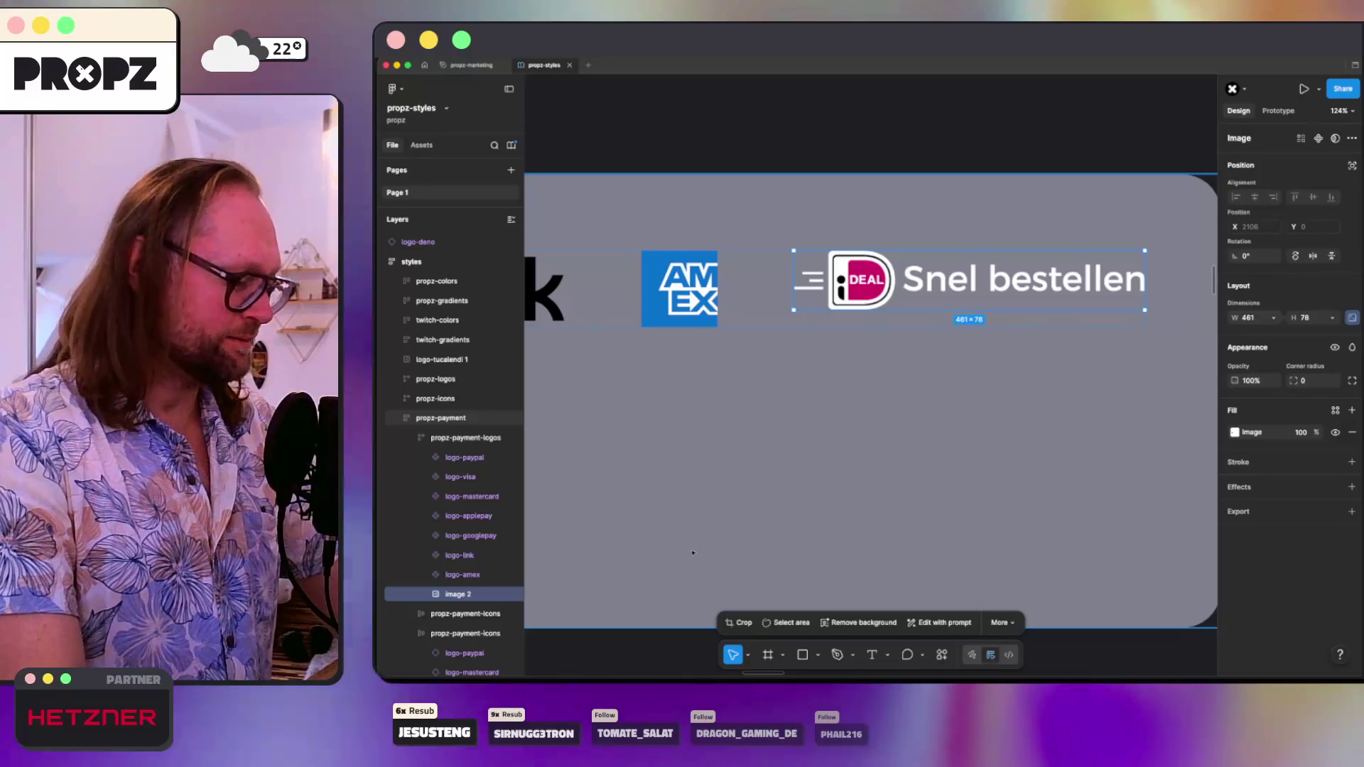
key("r")
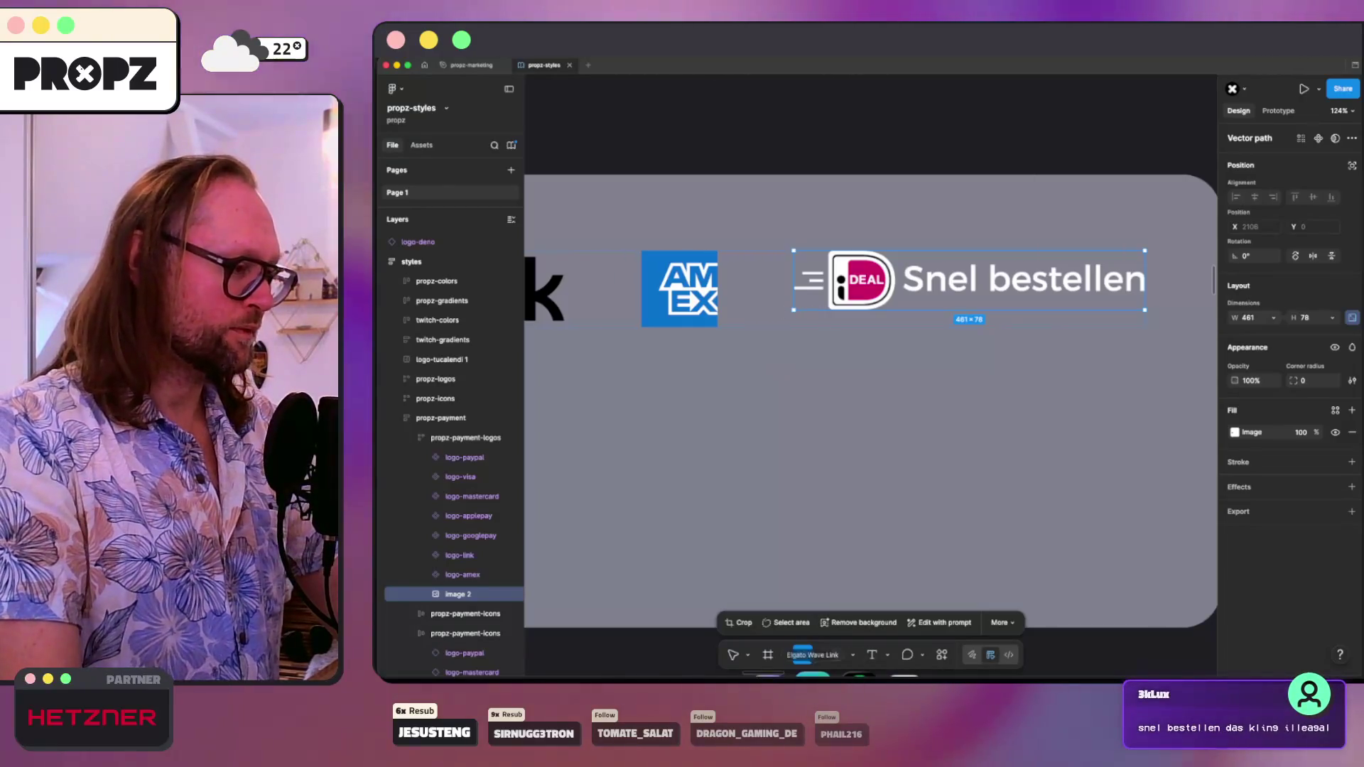
- Draw a four-corner shape around the Snel bestellen logo and give it a light grey fill
left_click(787, 297)
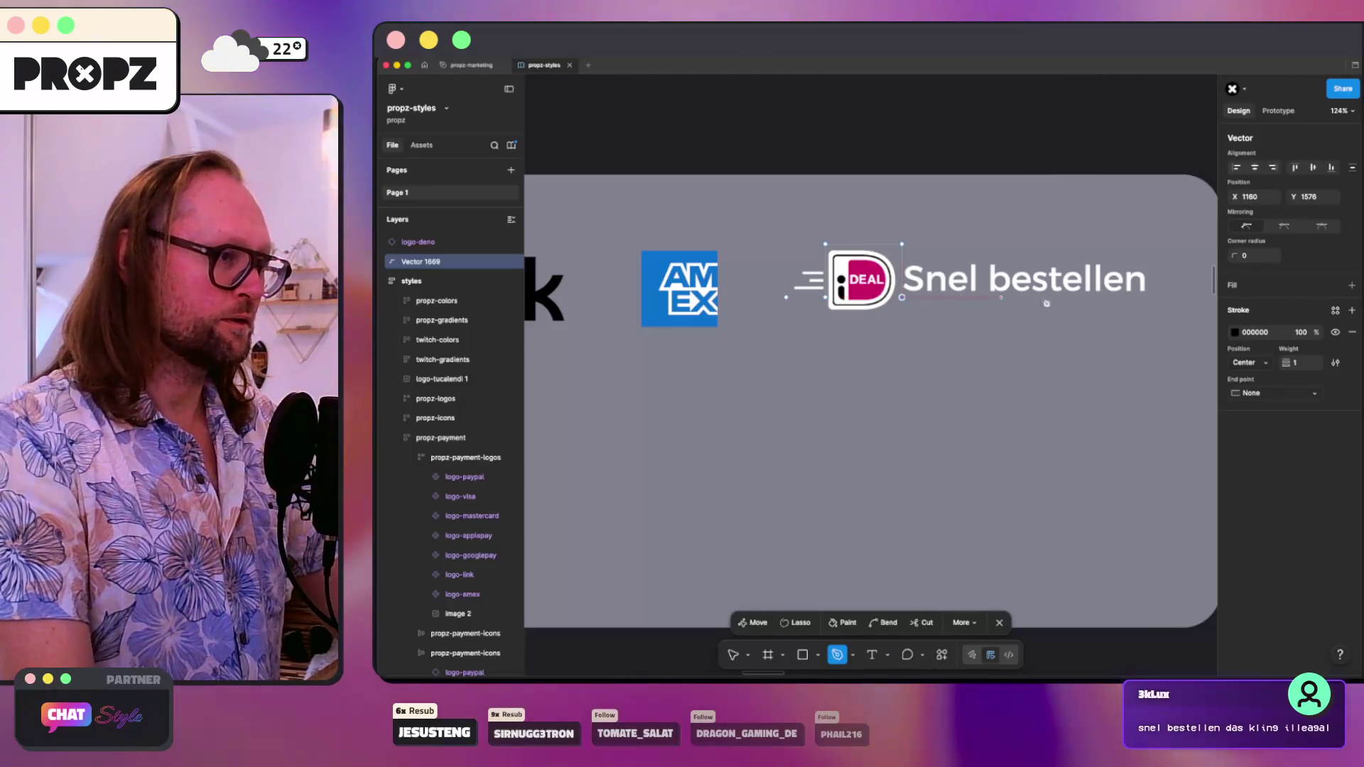
left_click(1153, 297)
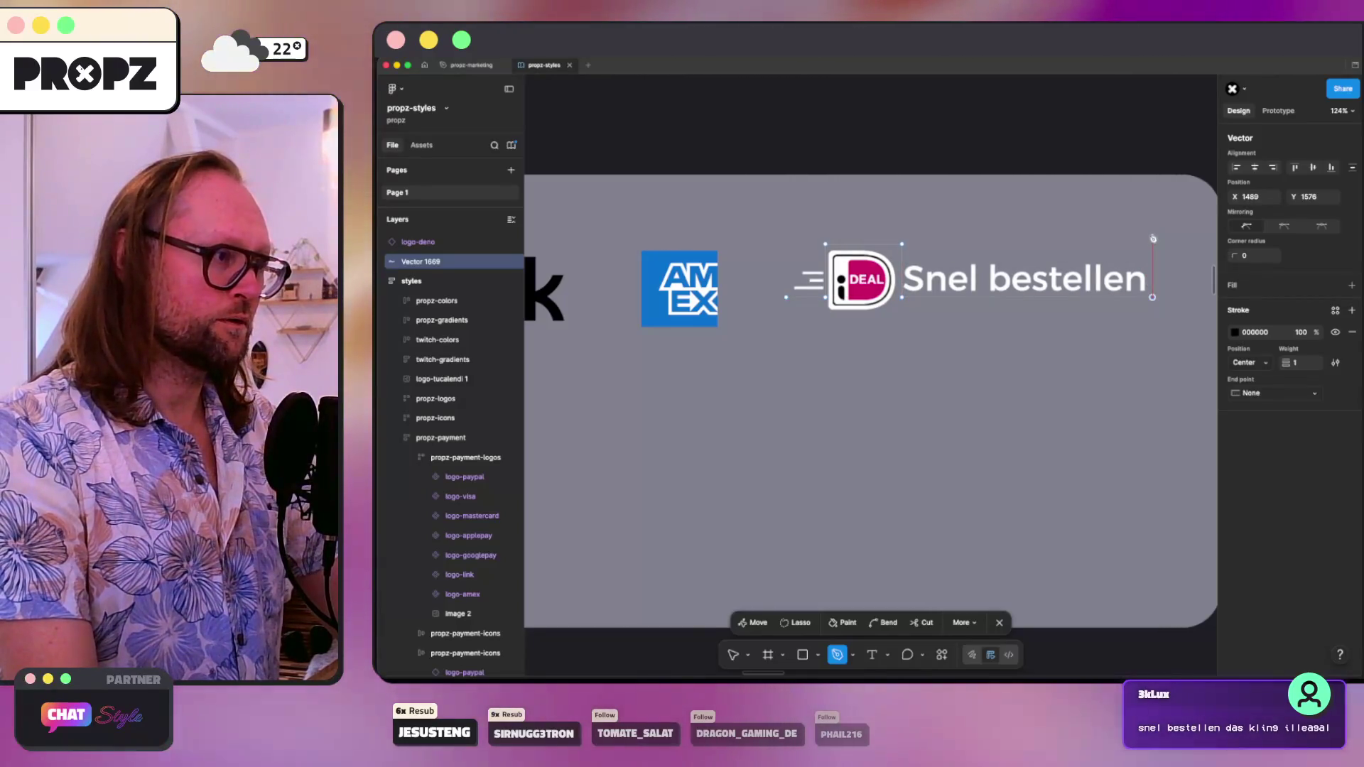
left_click(1153, 238)
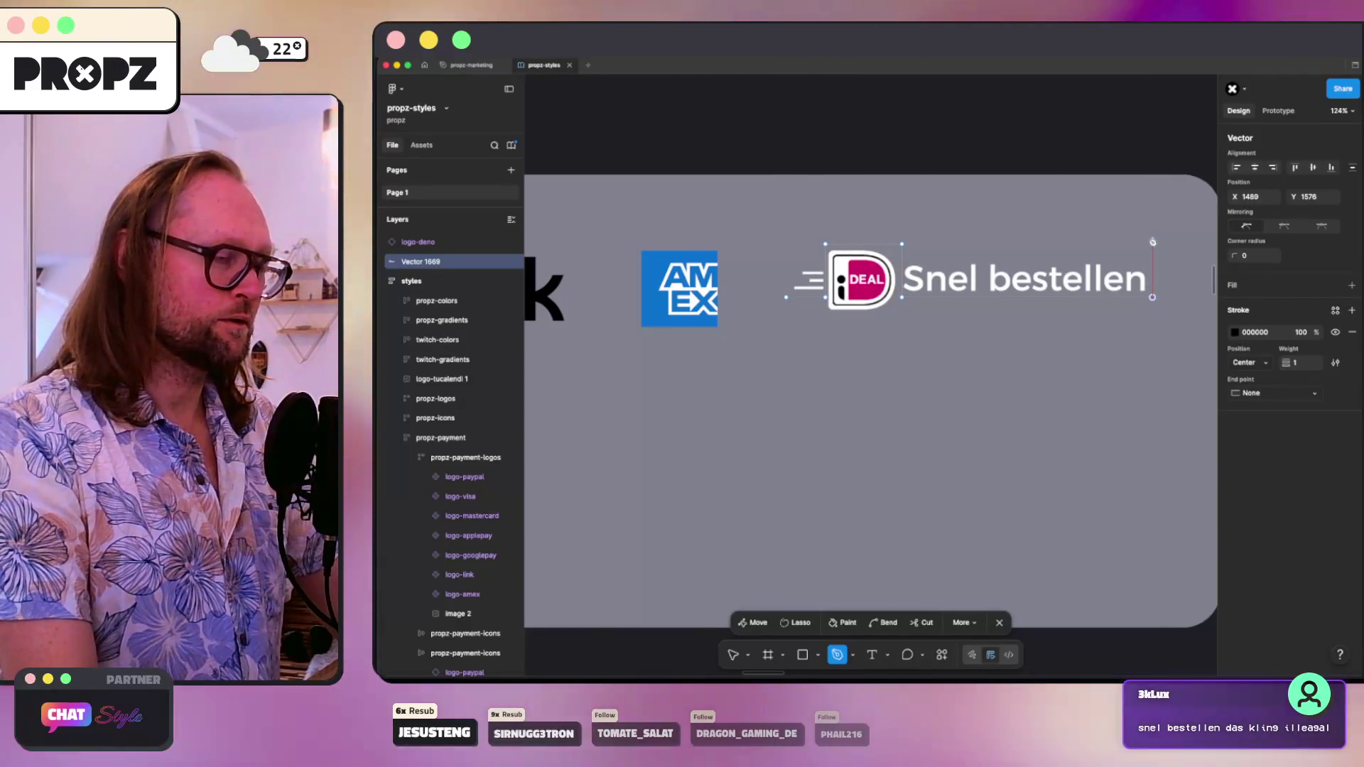
left_click(786, 239)
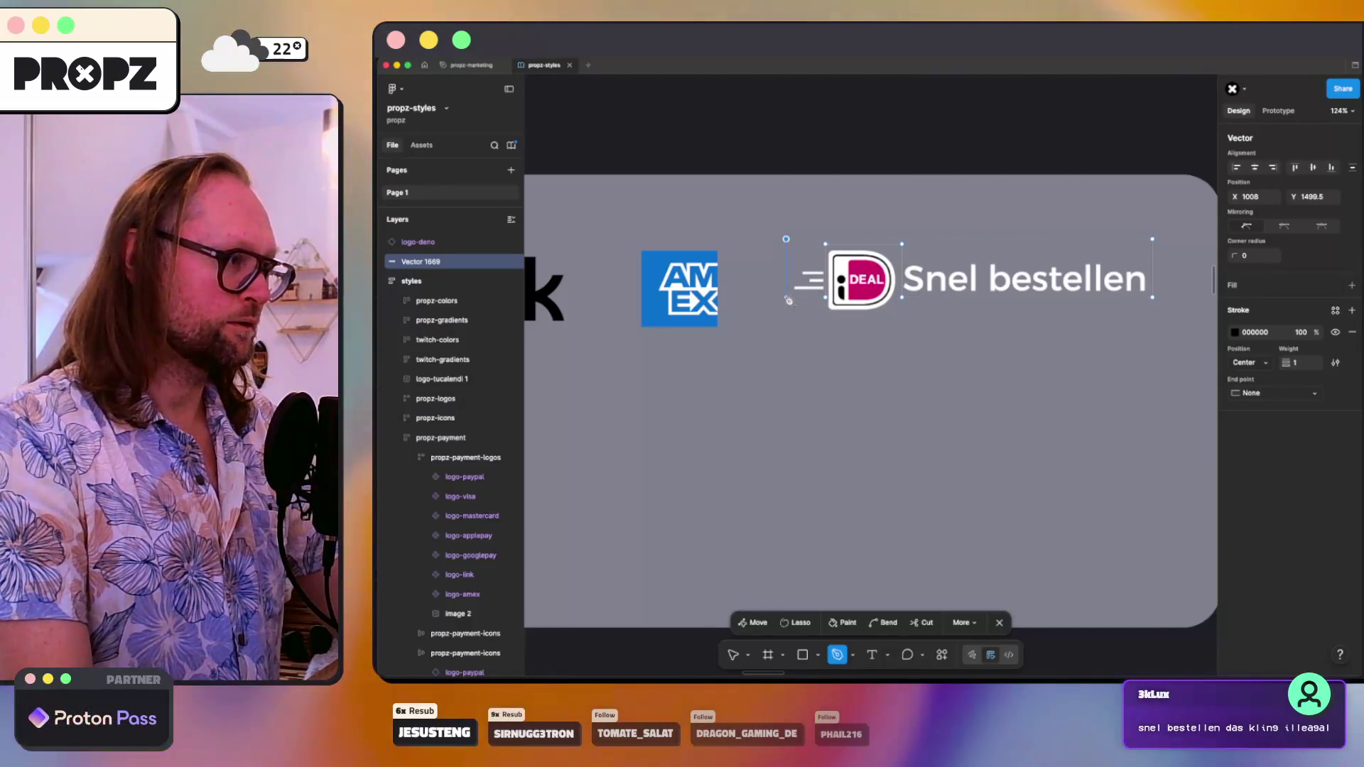
left_click(787, 298)
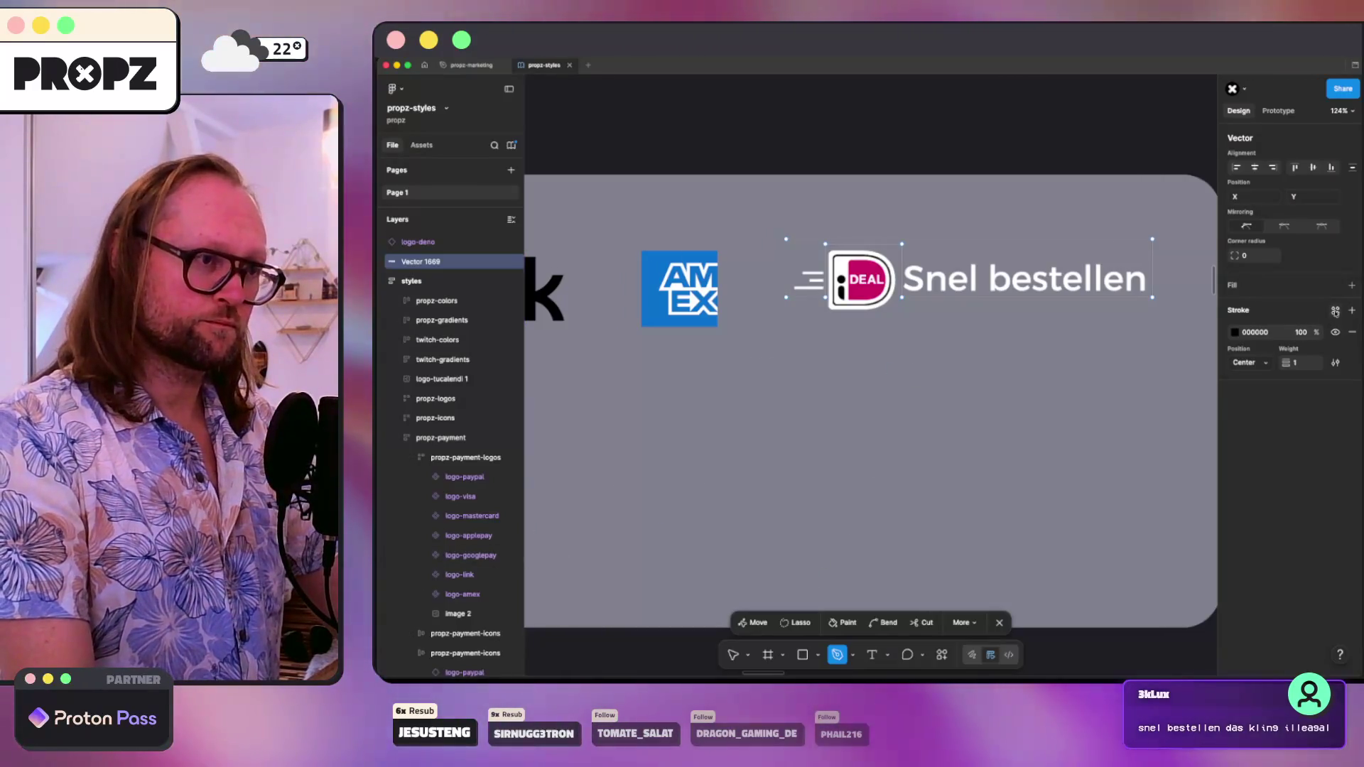
left_click(1351, 286)
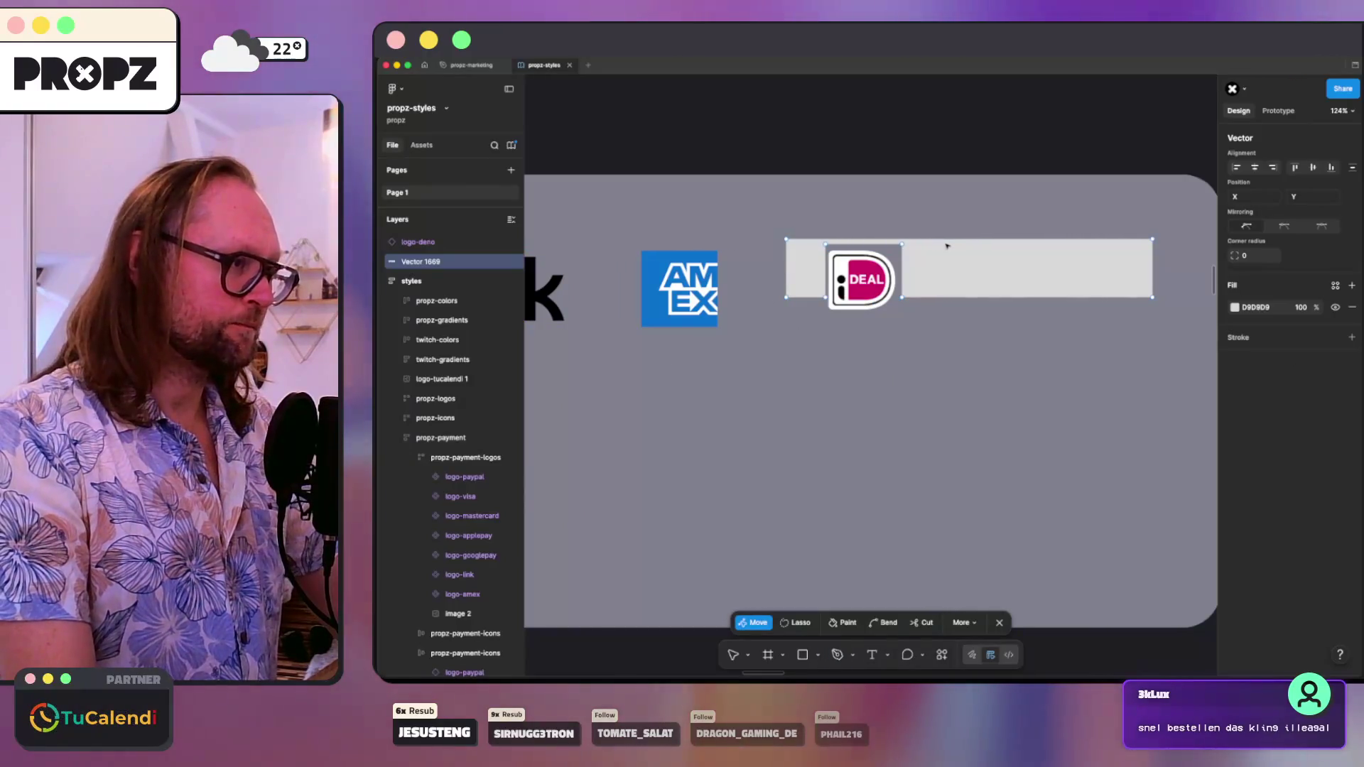
- Move Vector 1669 into propz-payment-logos, just before Image 2 in the row
left_click_drag(448, 350, 426, 458)
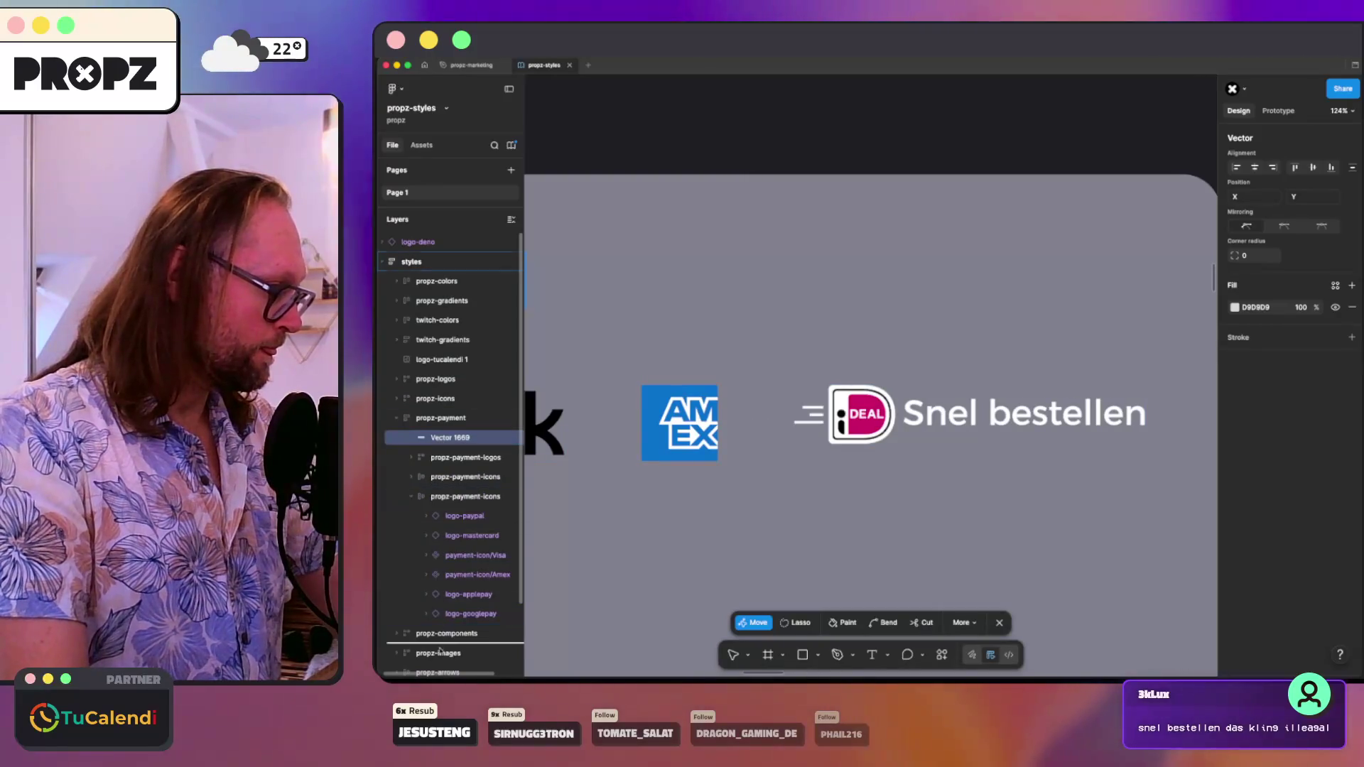
mouse_move(436, 459)
left_mouse_down()
mouse_move(456, 599)
mouse_move(447, 436)
left_mouse_up()
left_click_drag(454, 613, 453, 449)
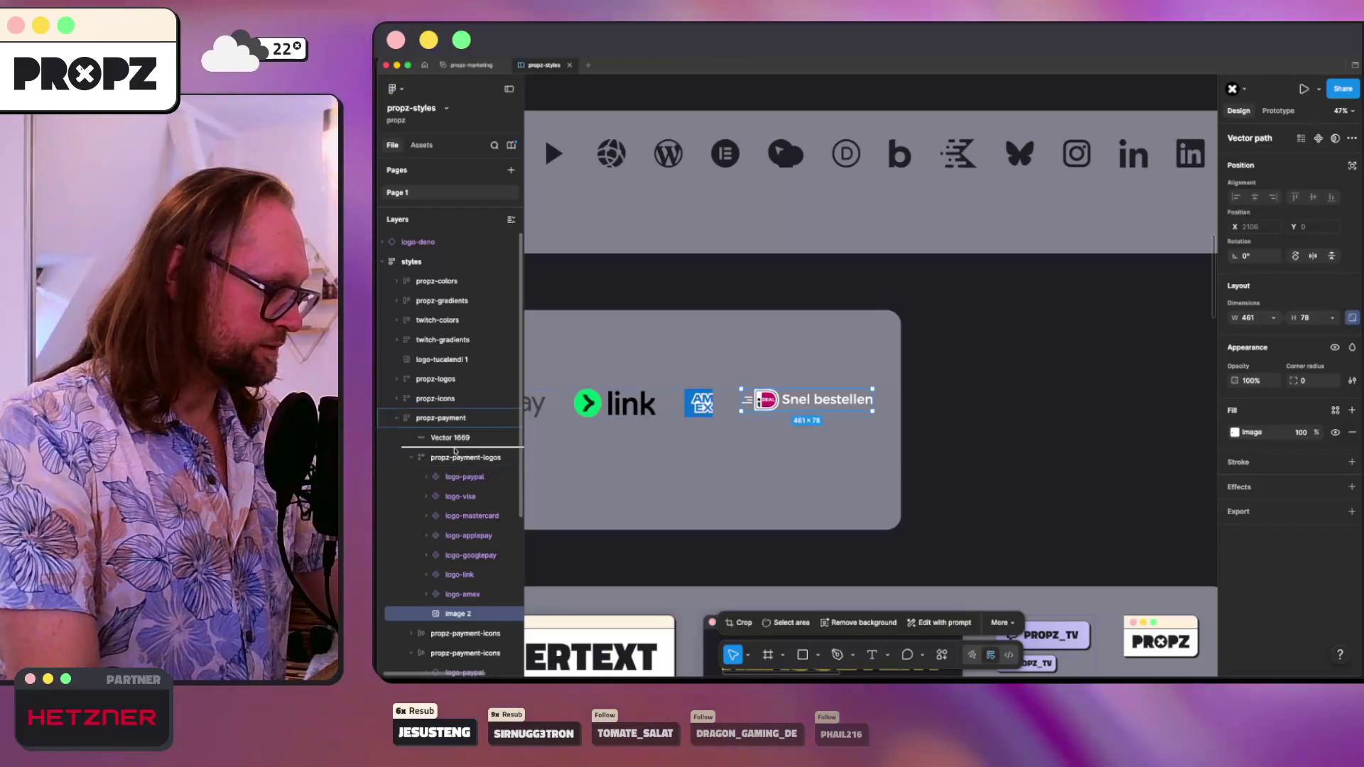
- Move the iDEAL image and grey Vector 1669 together out of the propz-payment frame
left_click(450, 438)
scroll(614, 430, "left", 5)
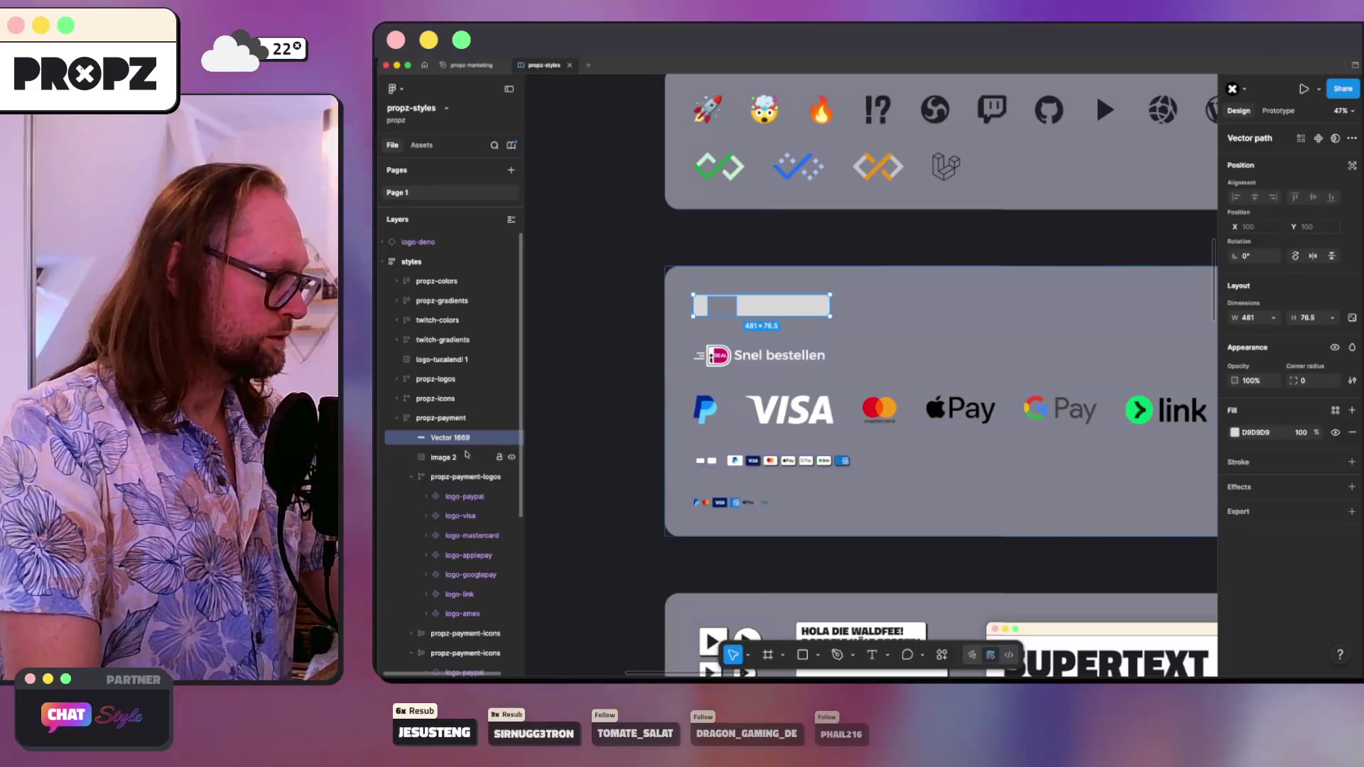
left_click(490, 456, "shift")
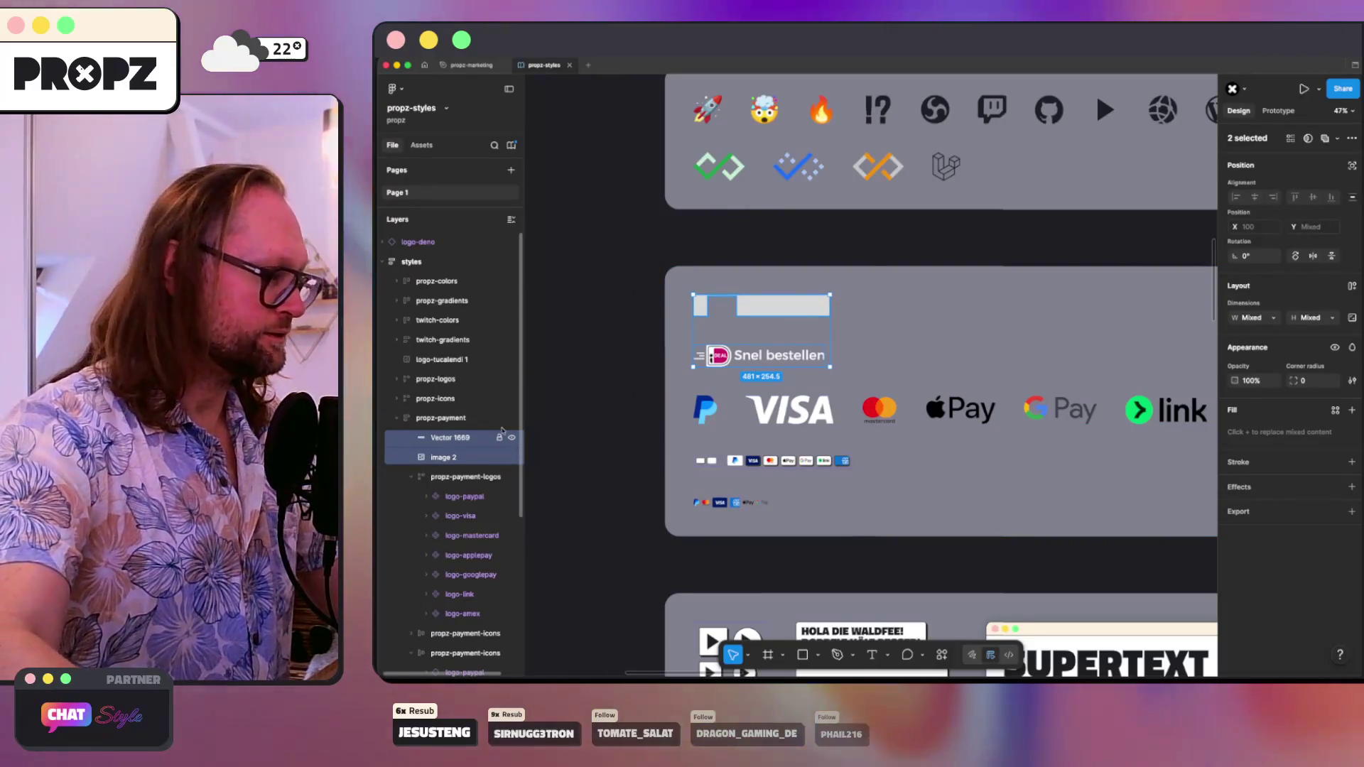
left_click_drag(758, 355, 565, 346)
left_click(602, 250)
- Place the grey rectangle over the Snel bestellen text and stack it above the iDEAL image
scroll(601, 250, "left", 3)
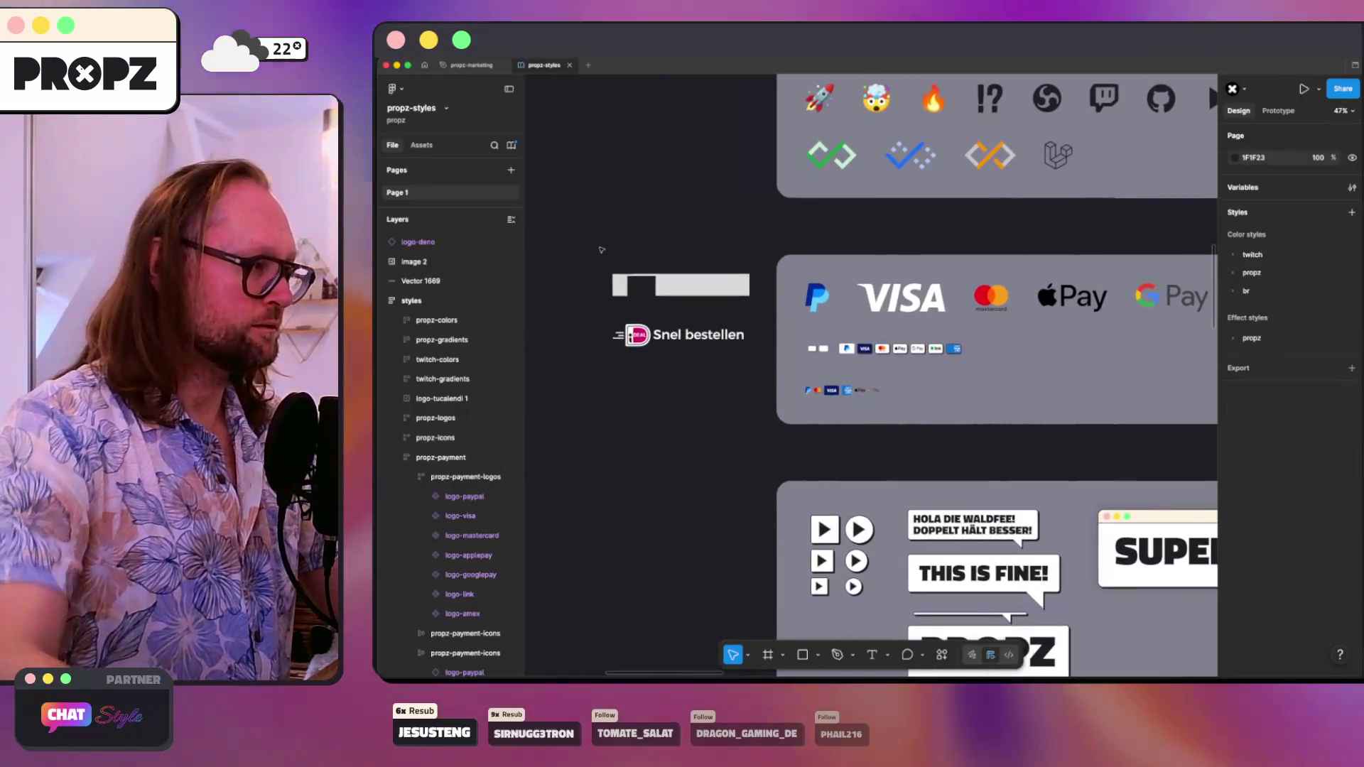
left_click(685, 292)
left_click_drag(685, 292, 682, 338)
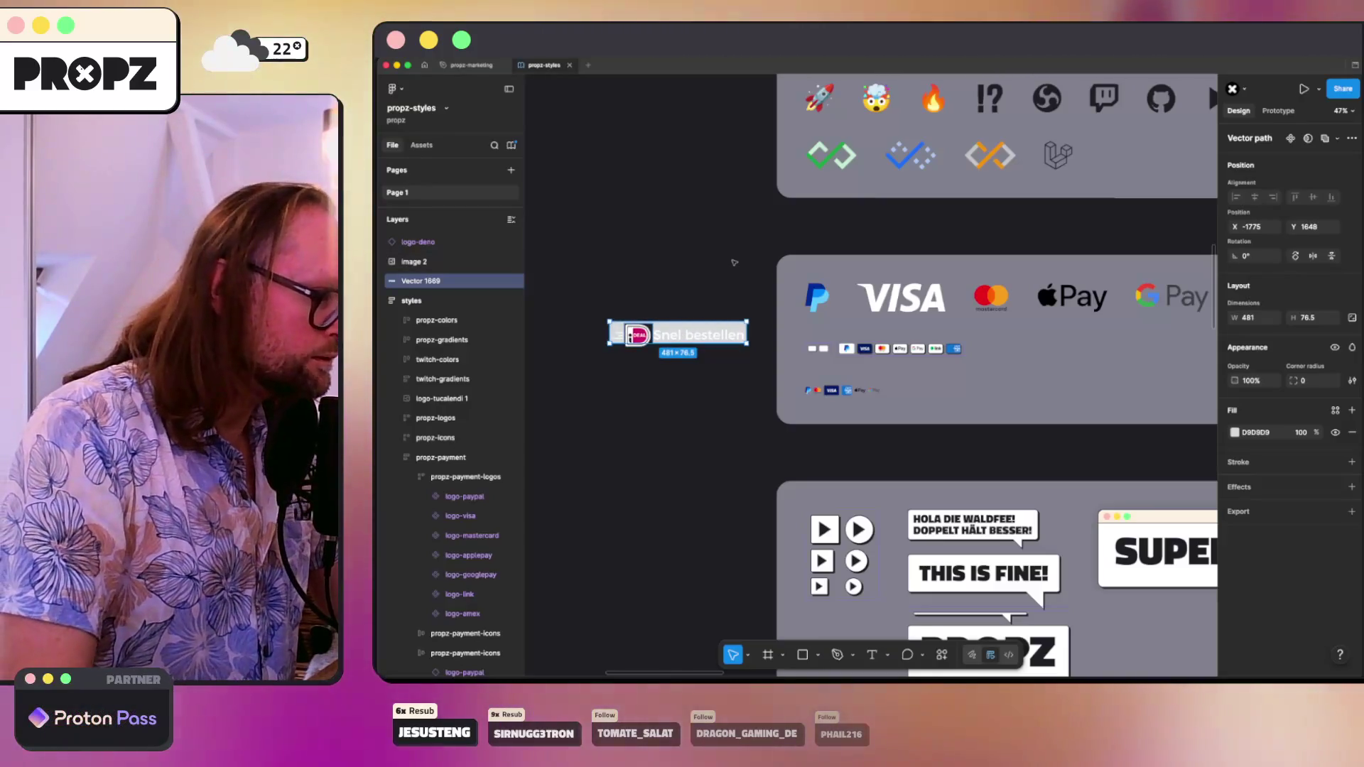
key("Left")
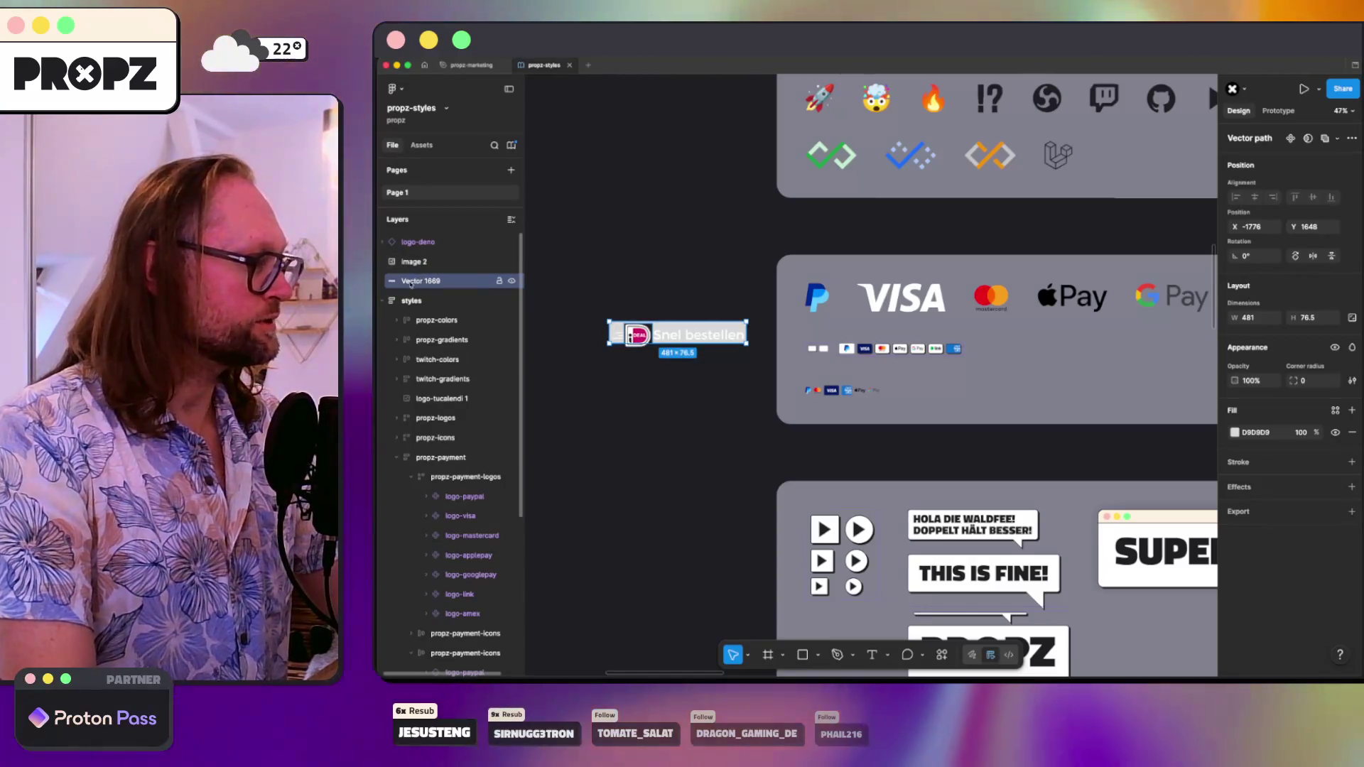
left_click_drag(419, 281, 423, 257)
- Try masking the iDEAL image with the grey rectangle twice, undoing each mask
left_click(441, 282, "shift")
right_click(440, 281)
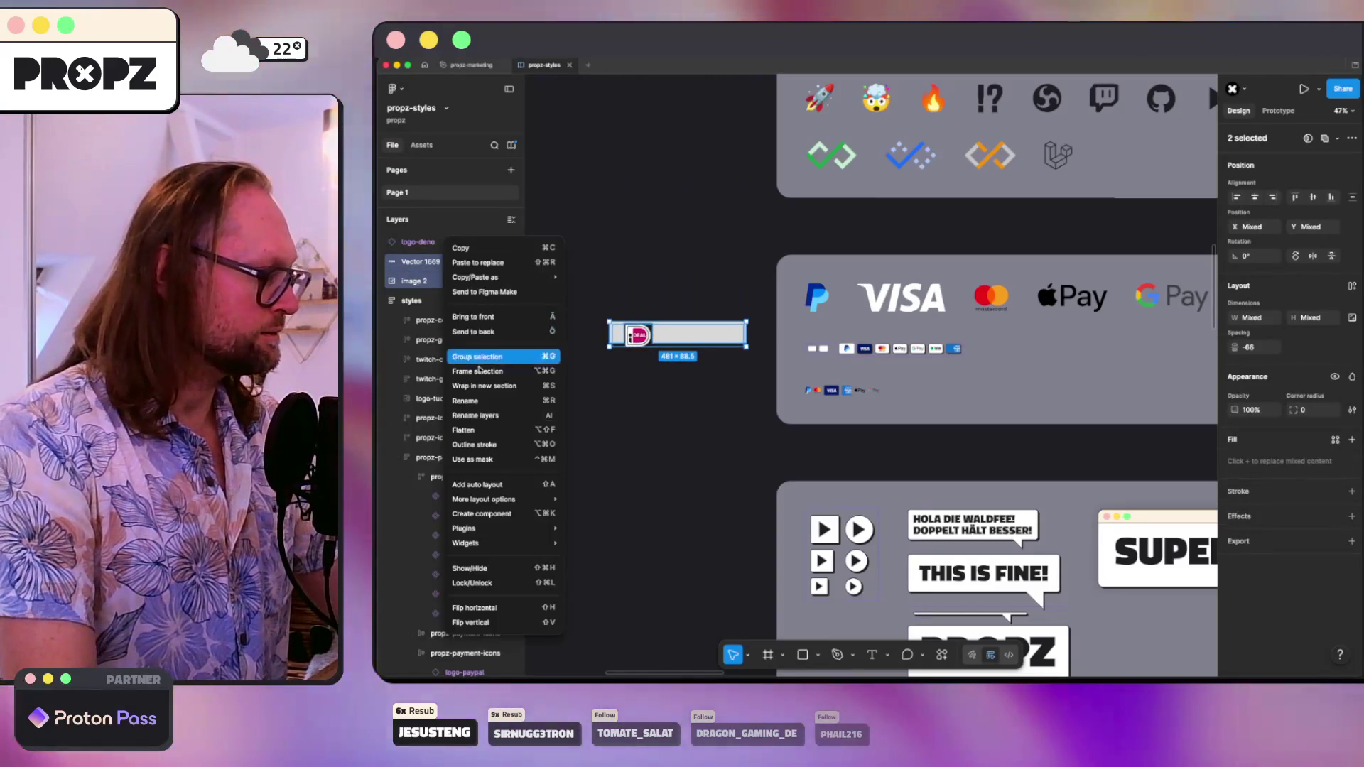
left_click(483, 460)
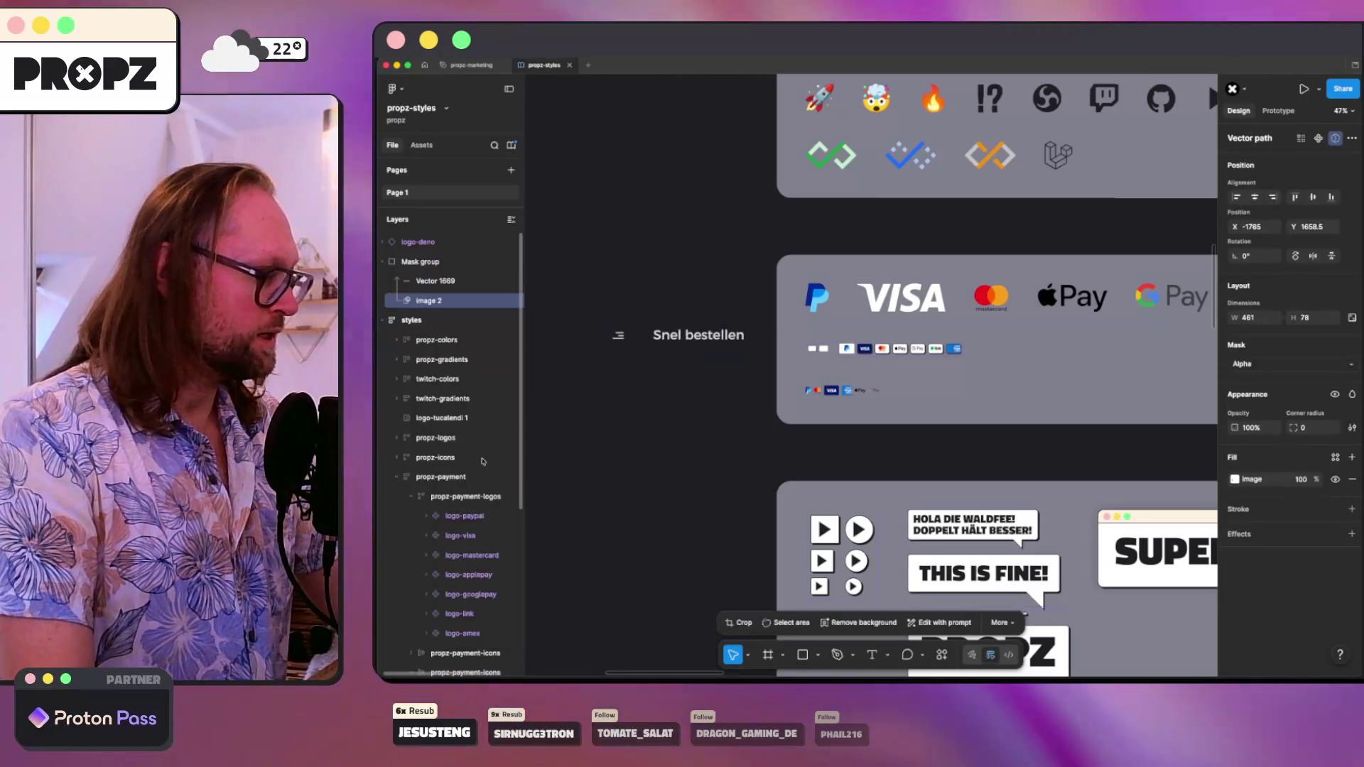
key("ctrl+z")
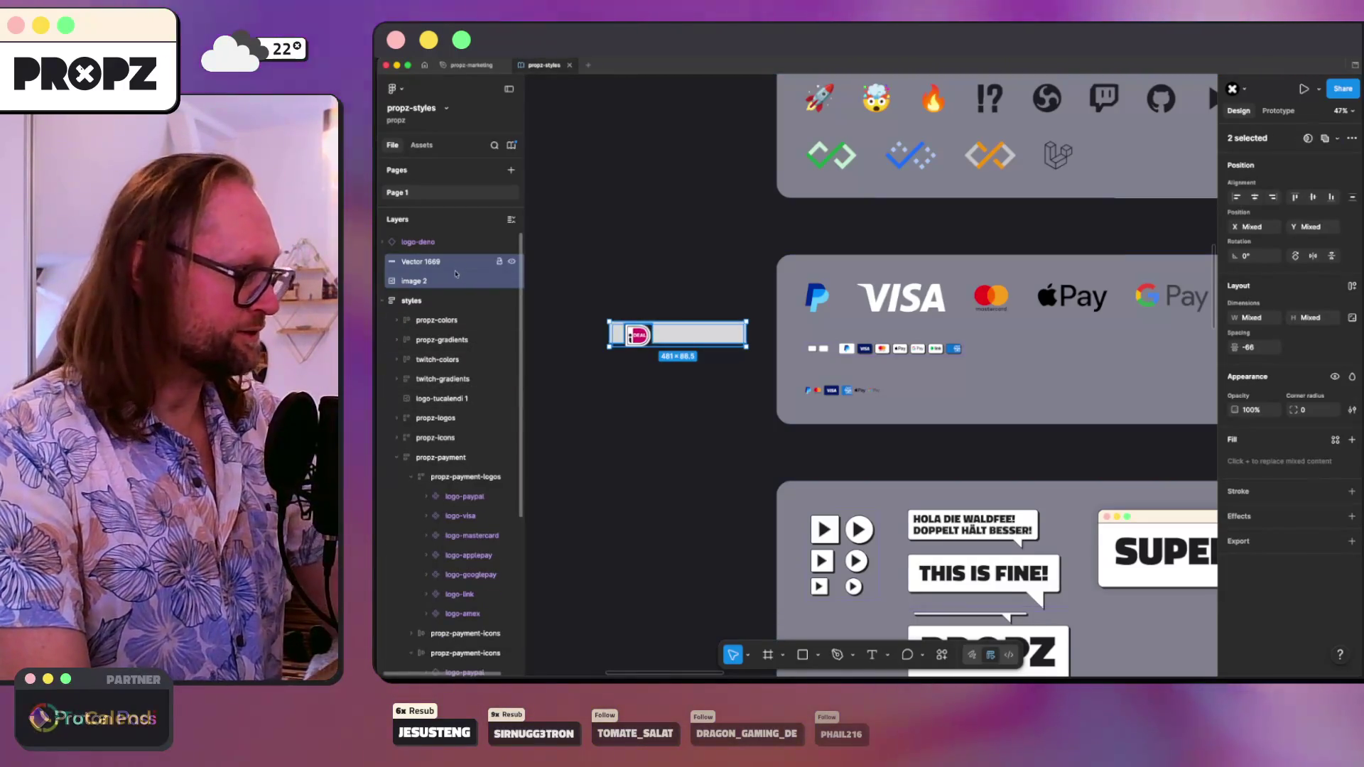
left_click(433, 282)
left_click(436, 279, "shift")
right_click(442, 282)
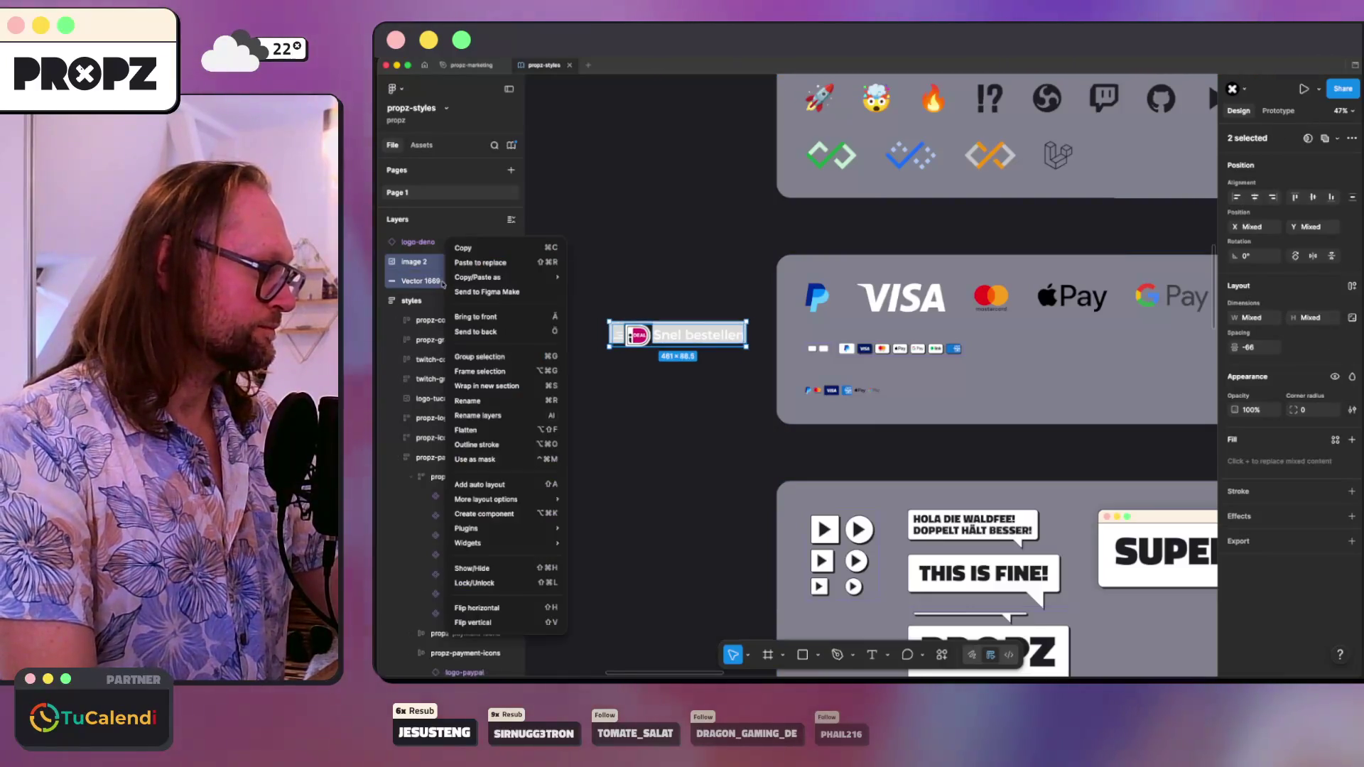
left_click(492, 459)
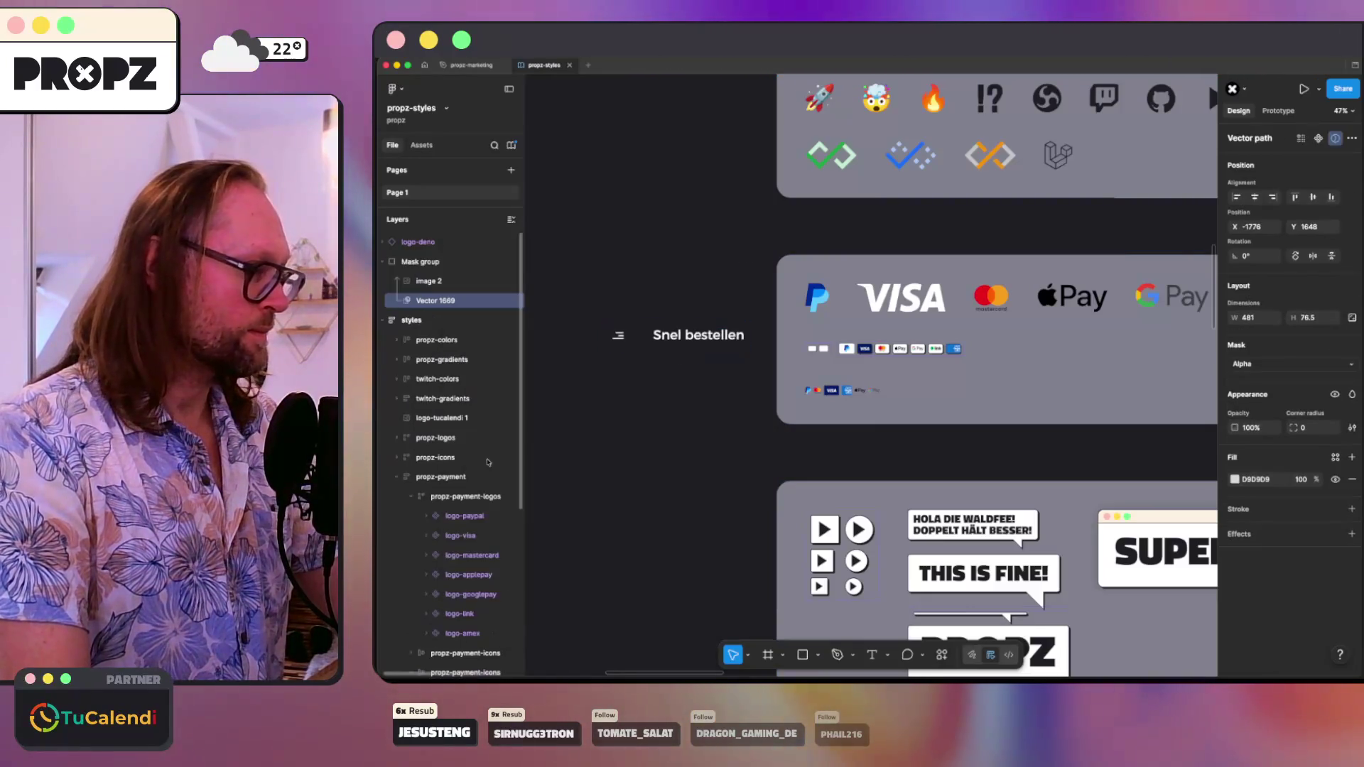
key("ctrl+z")
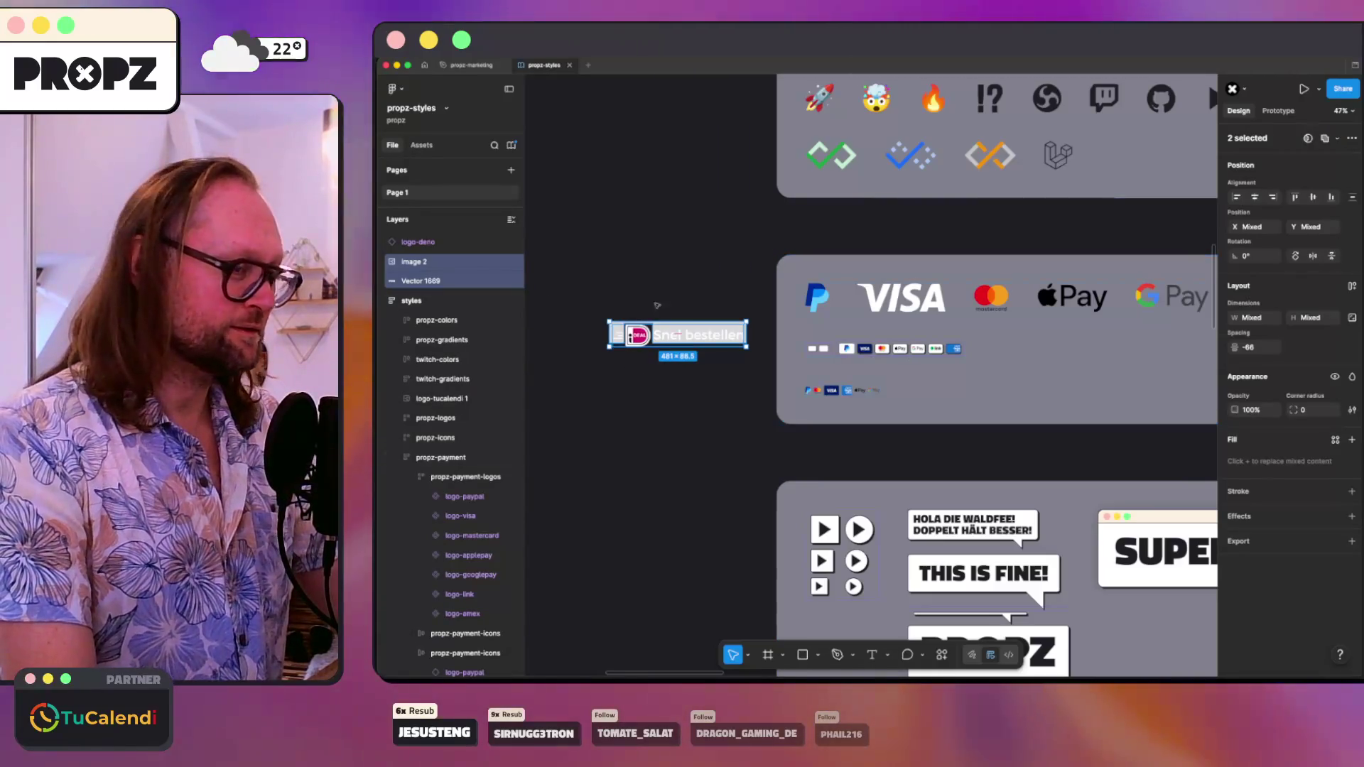
- Restack the rectangle above the image, try the mask once more, undo it, and reselect the rectangle
left_click(425, 282)
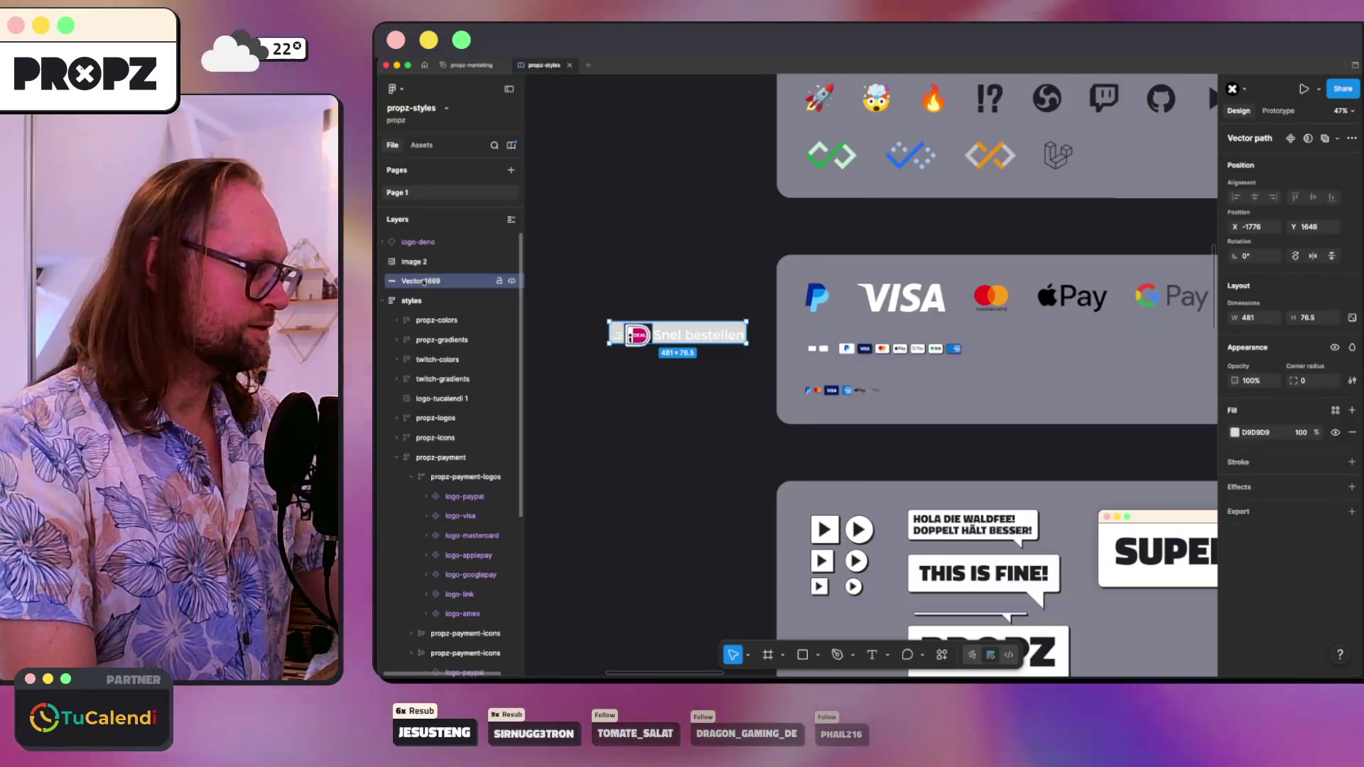
left_click_drag(425, 281, 426, 257)
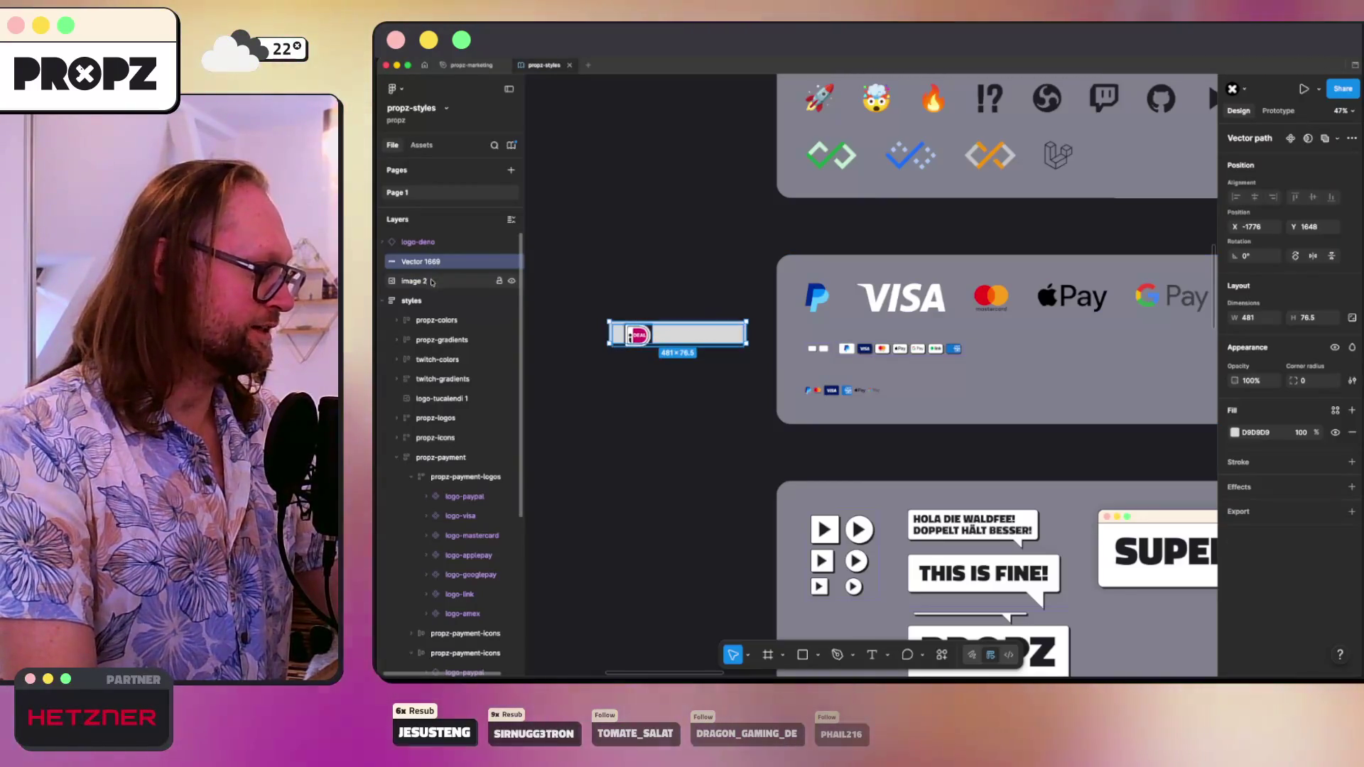
left_click(430, 281, "shift")
right_click(433, 284)
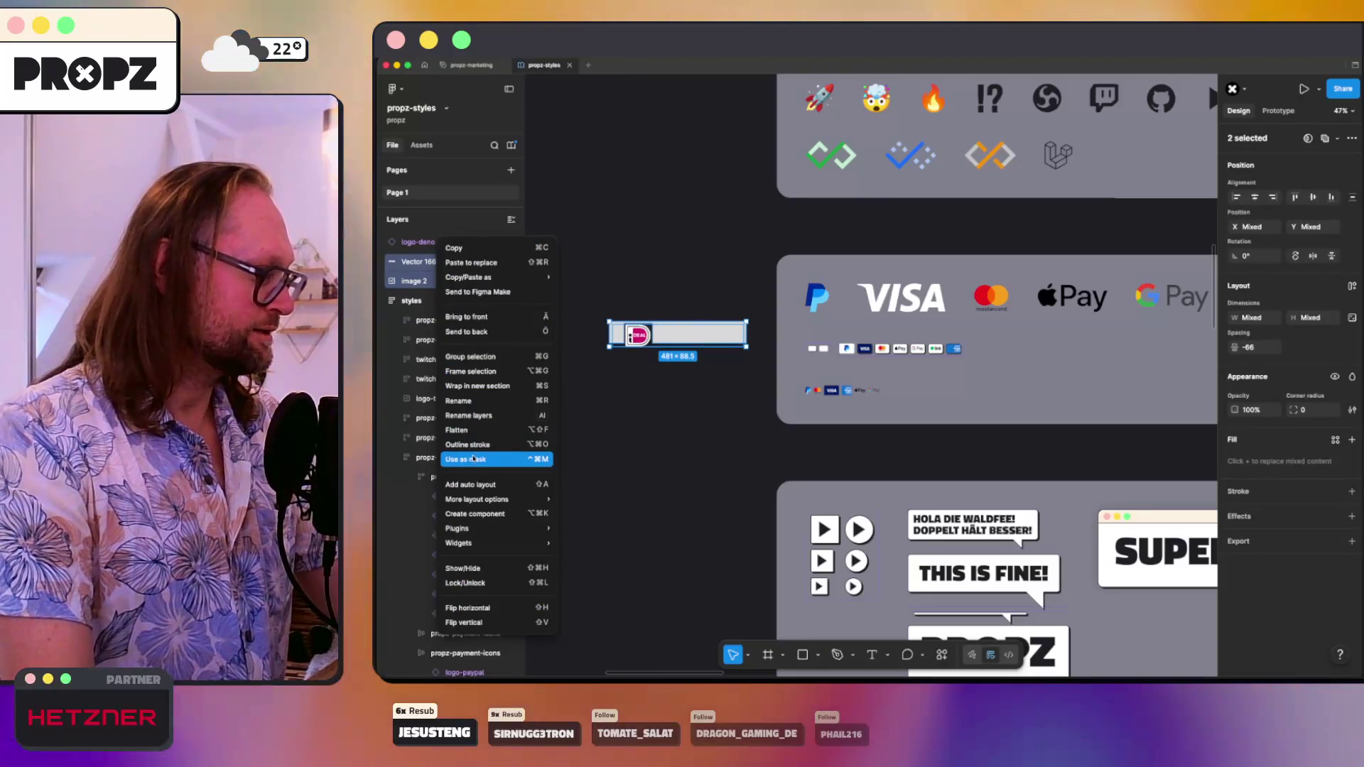
left_click(469, 458)
key("ctrl+z")
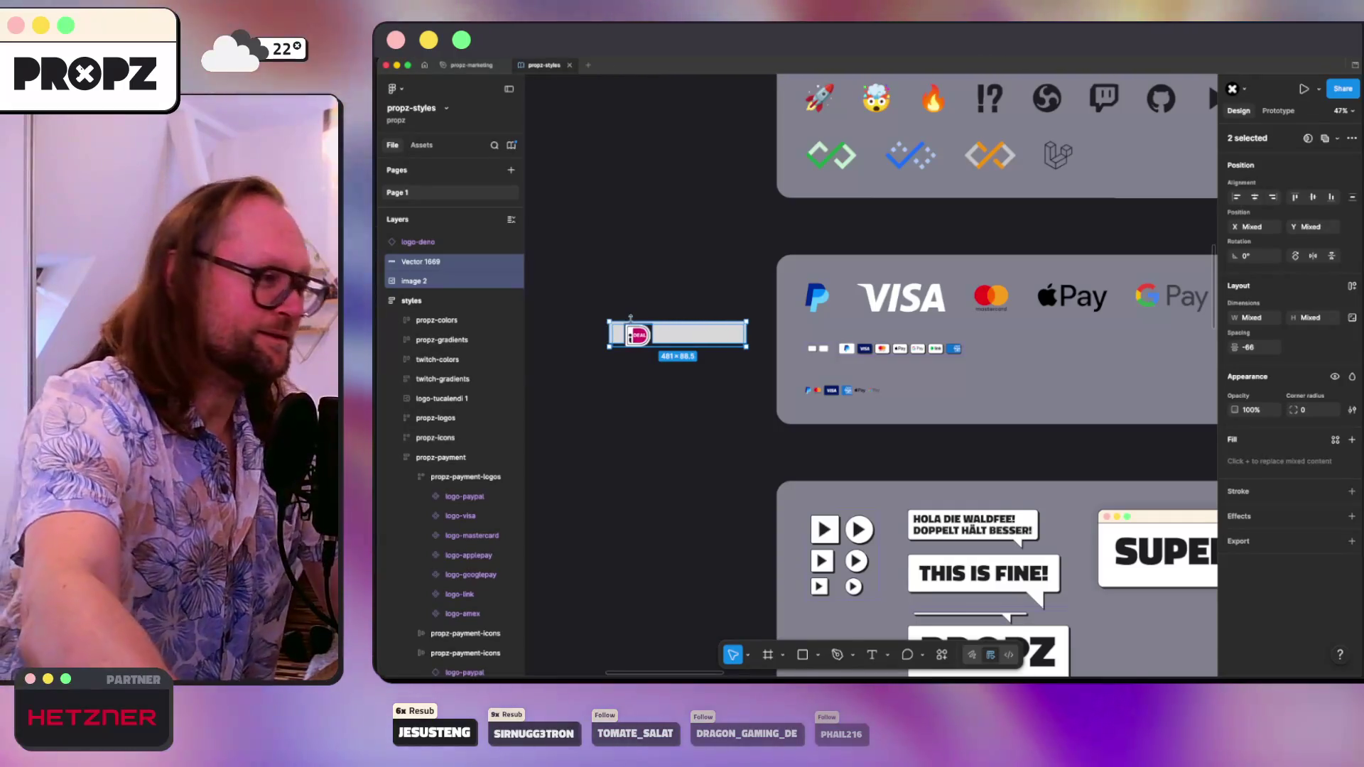
scroll(632, 321, "up", 10)
left_click(731, 354)
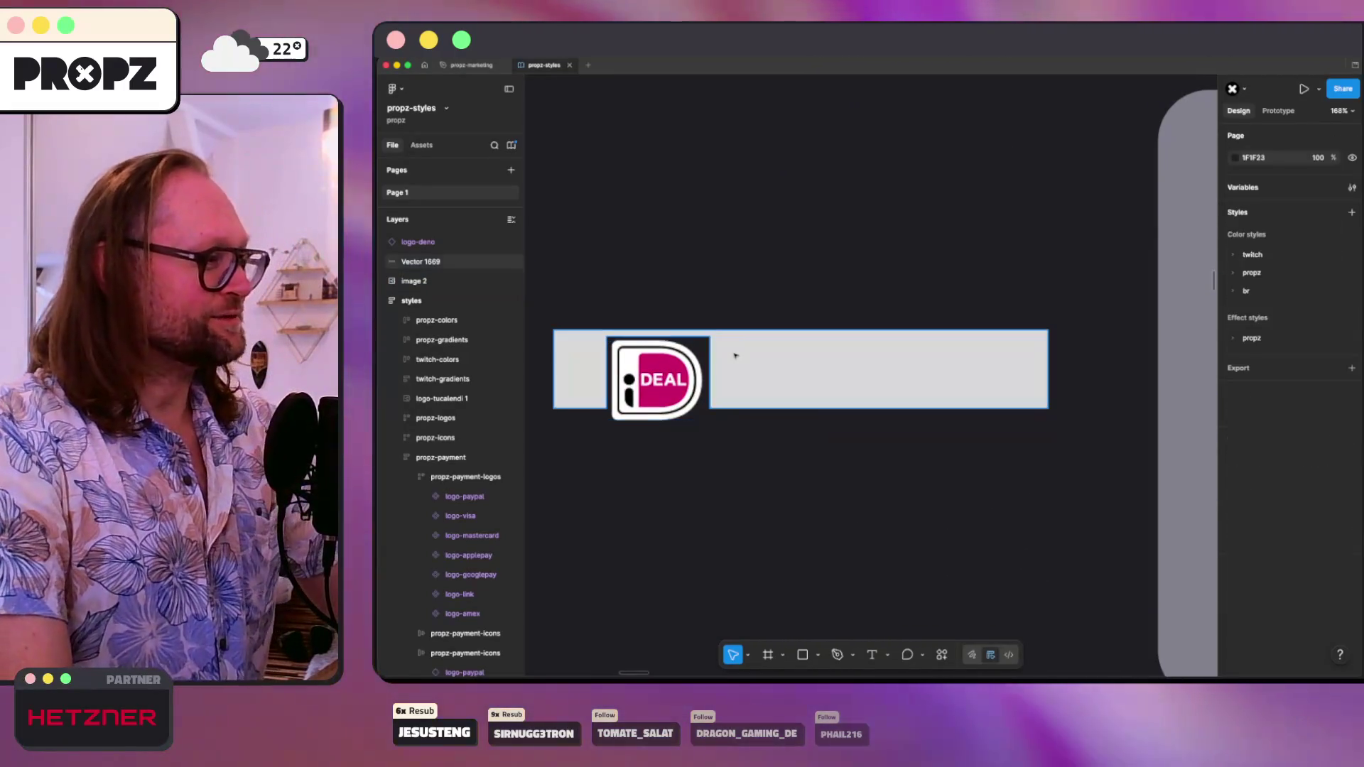
- Replace the grey rectangle with a square over the iDEAL icon and use it as a mask
key("Delete")
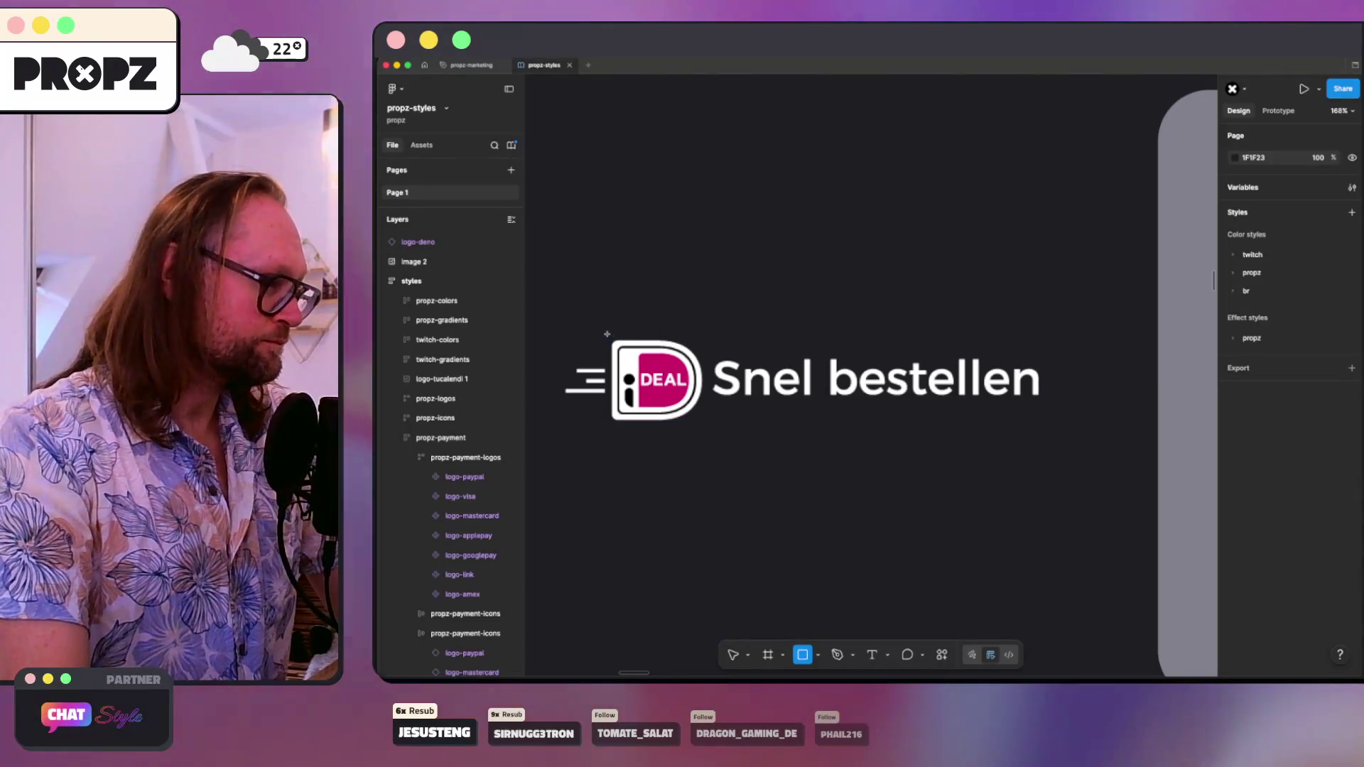
left_click_drag(608, 334, 693, 414)
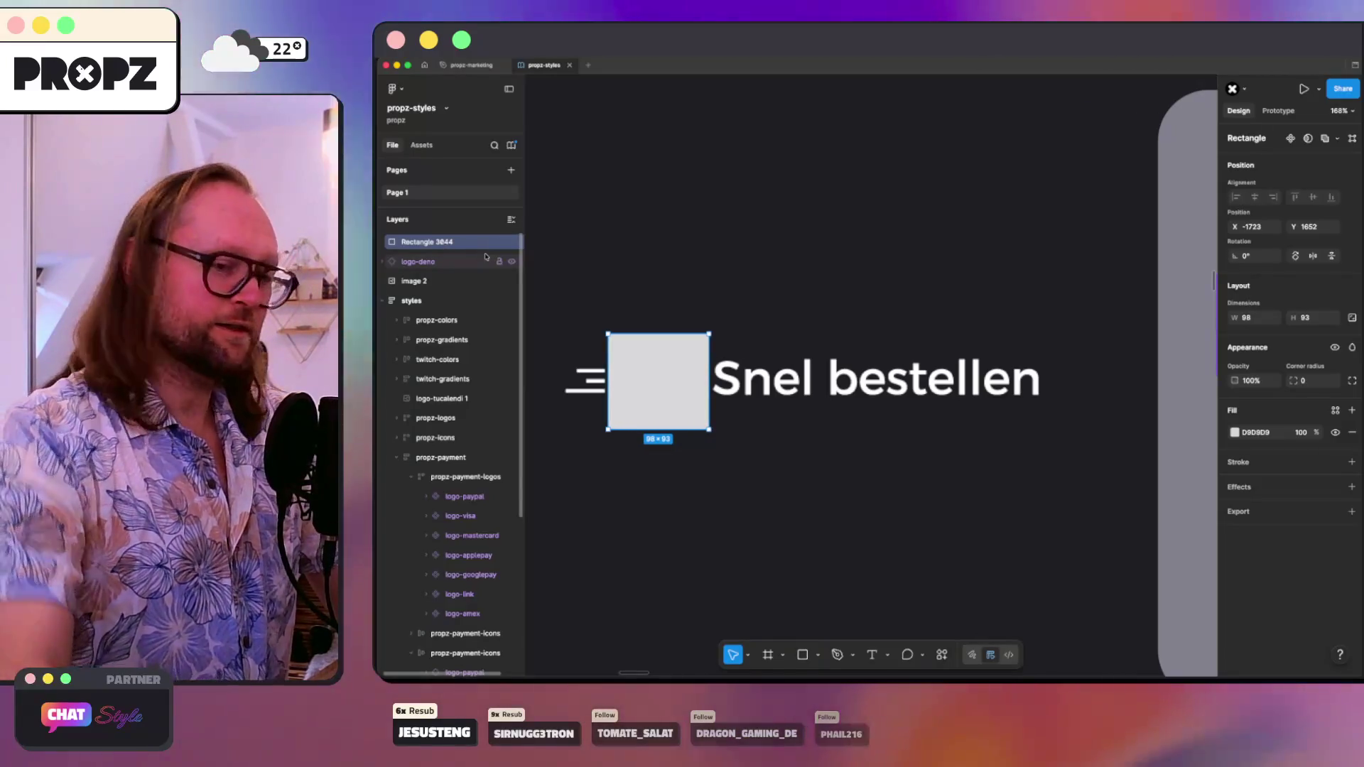
left_click(457, 281, "shift")
right_click(457, 281)
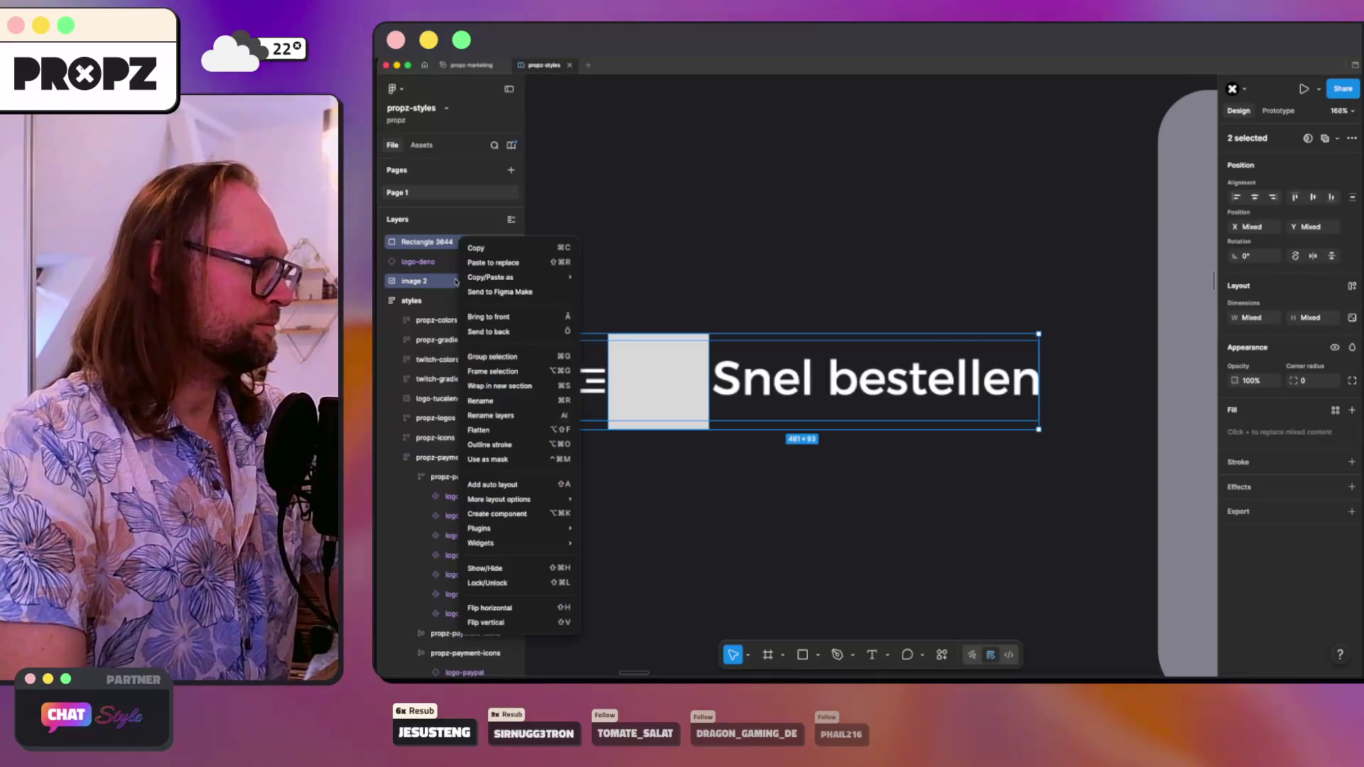
left_click(498, 459)
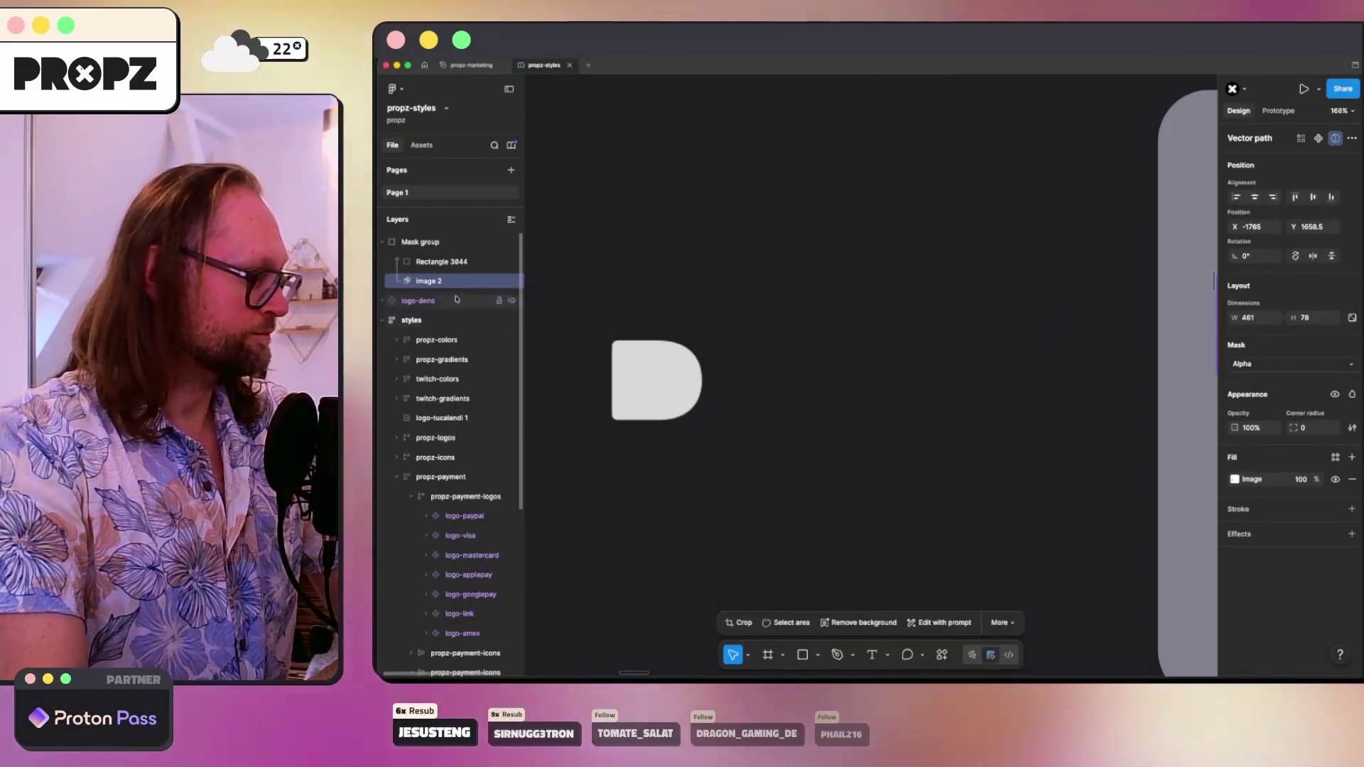
- Check the mask by toggling the square's visibility and fill, then undo the fill change and mask grouping
left_click(458, 262)
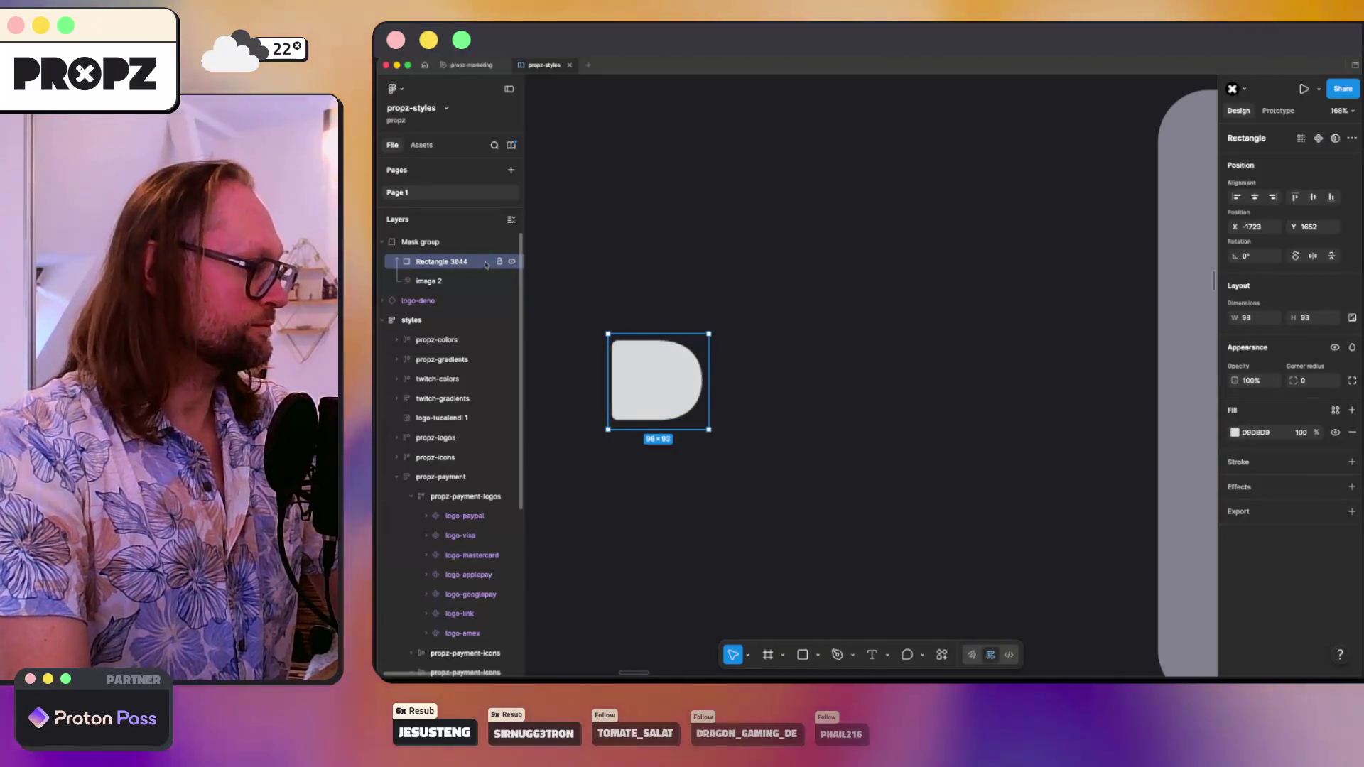
left_click(513, 261)
left_click(511, 262)
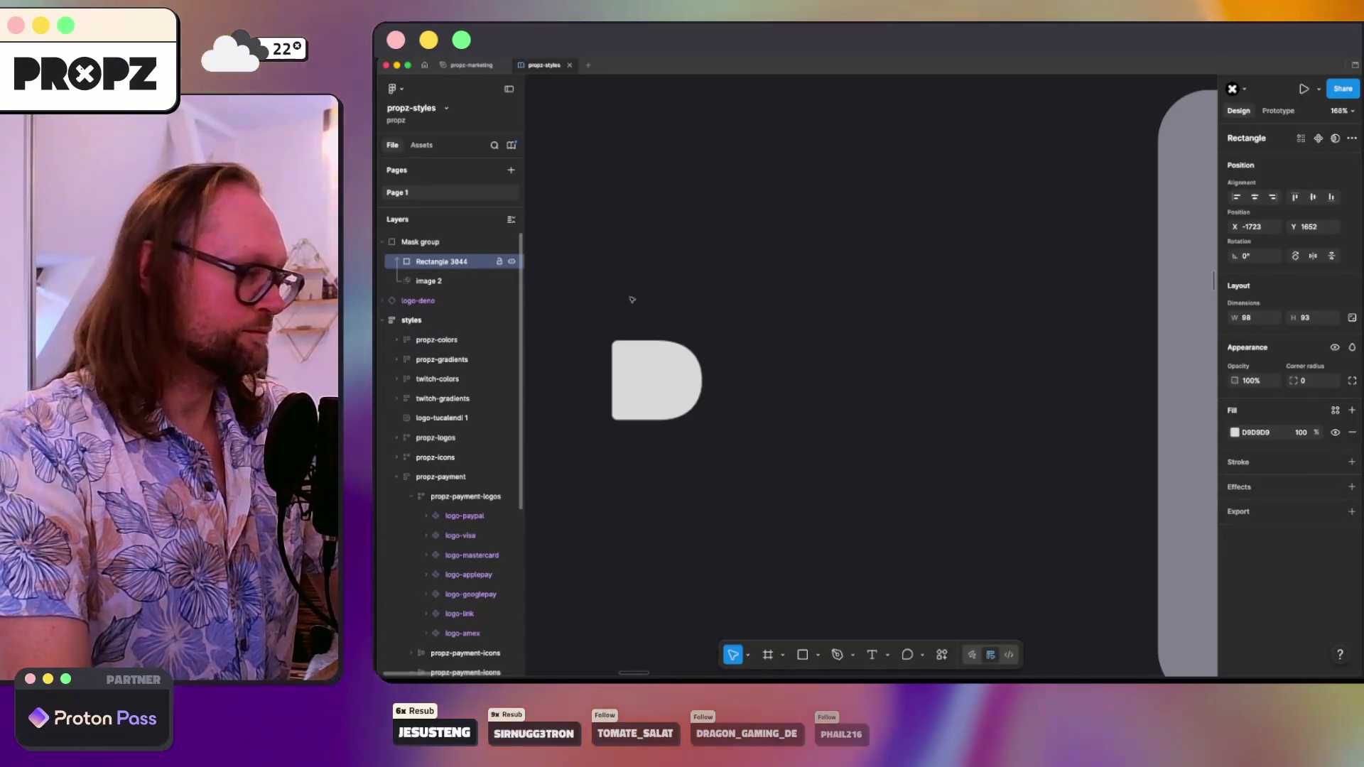
left_click(1352, 432)
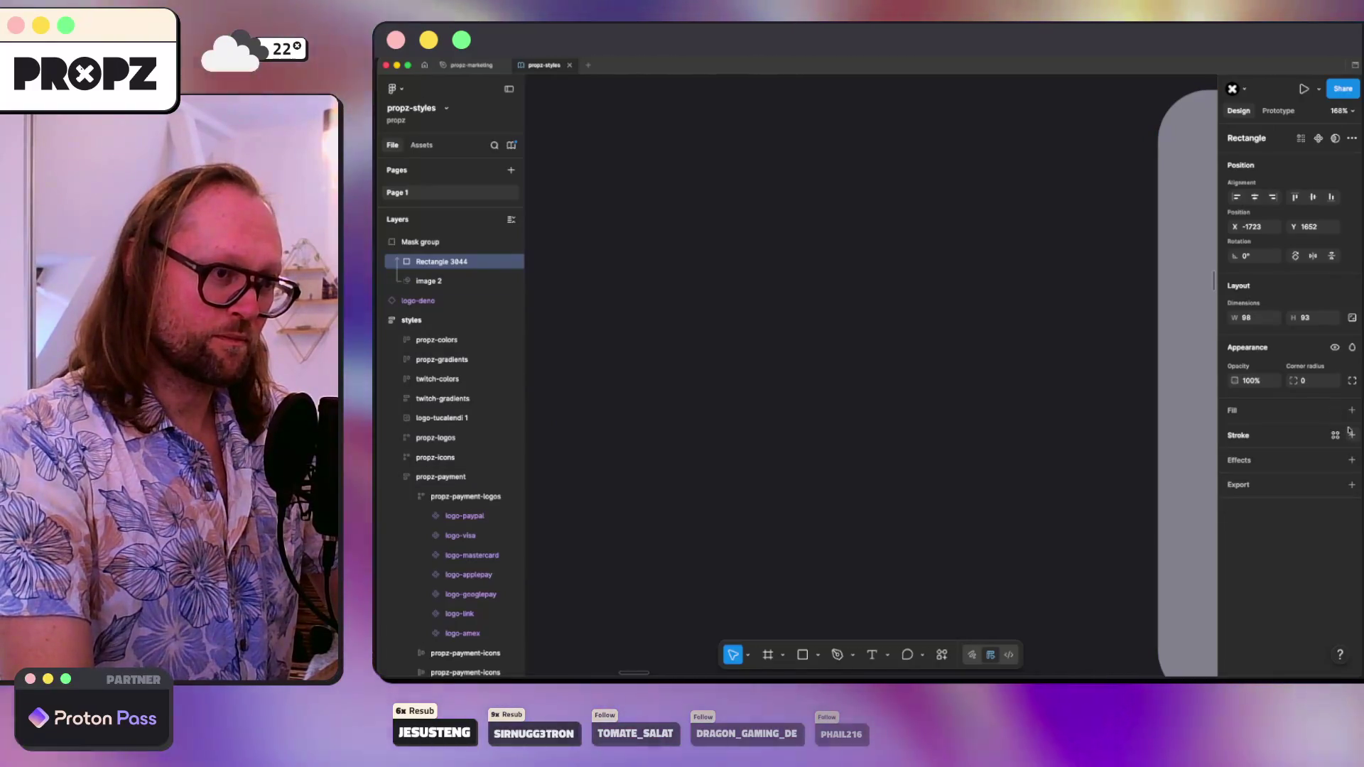
left_click(1351, 409)
left_click(425, 282)
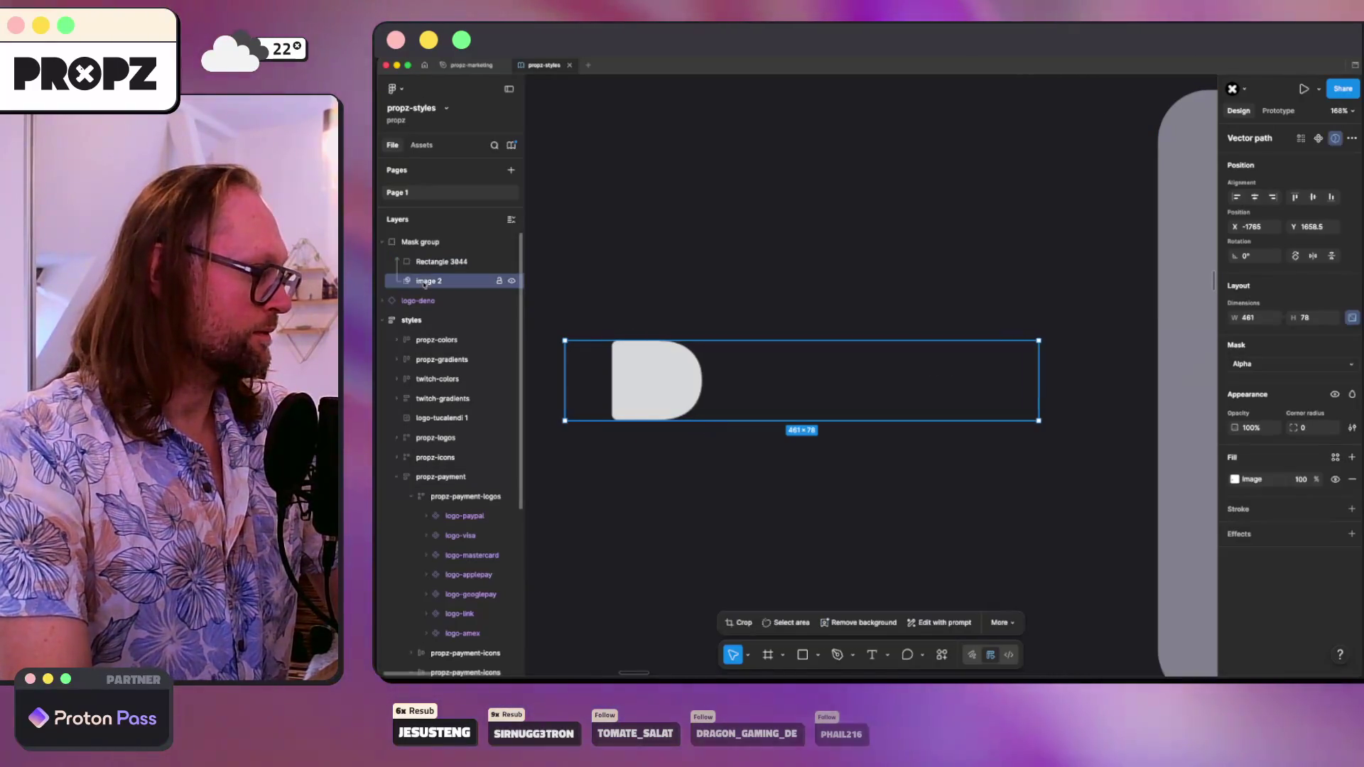
left_click(446, 282)
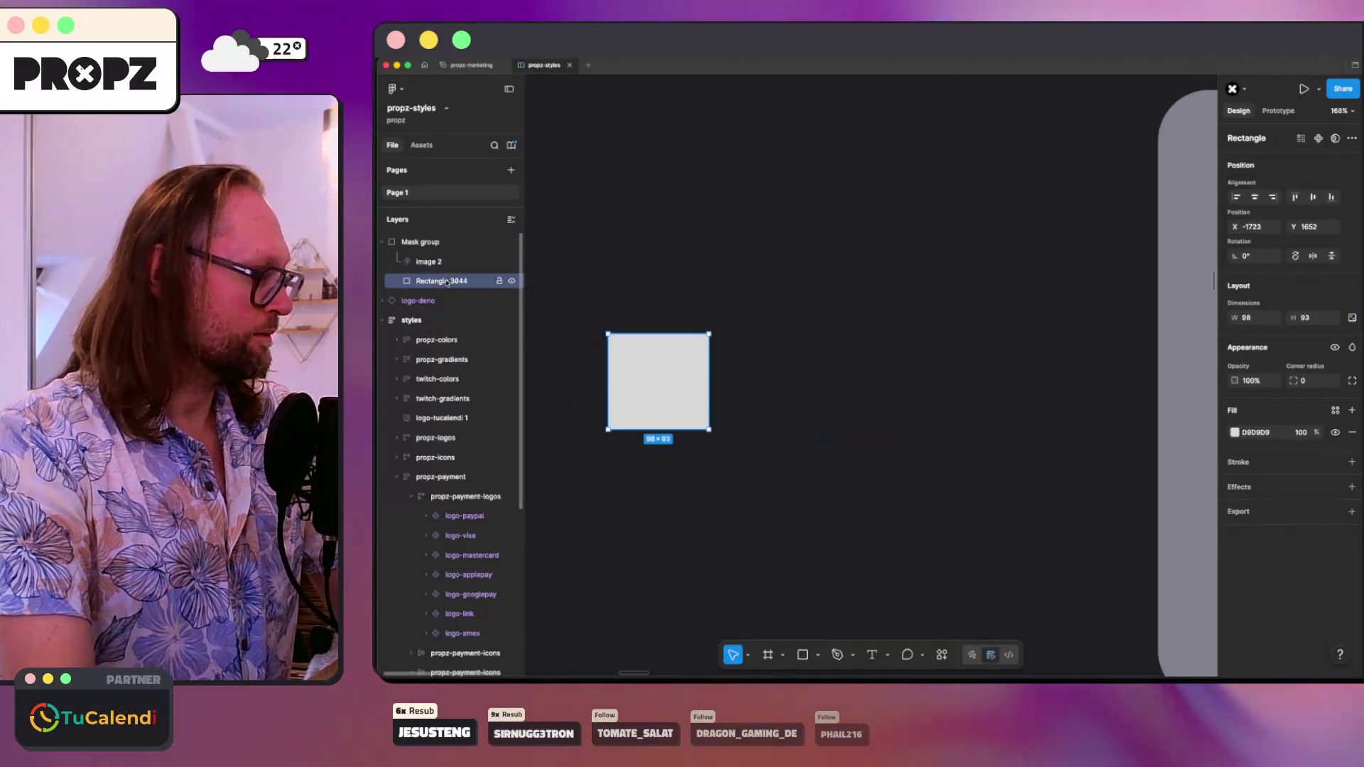
key("ctrl+z")
key("ctrl+z")
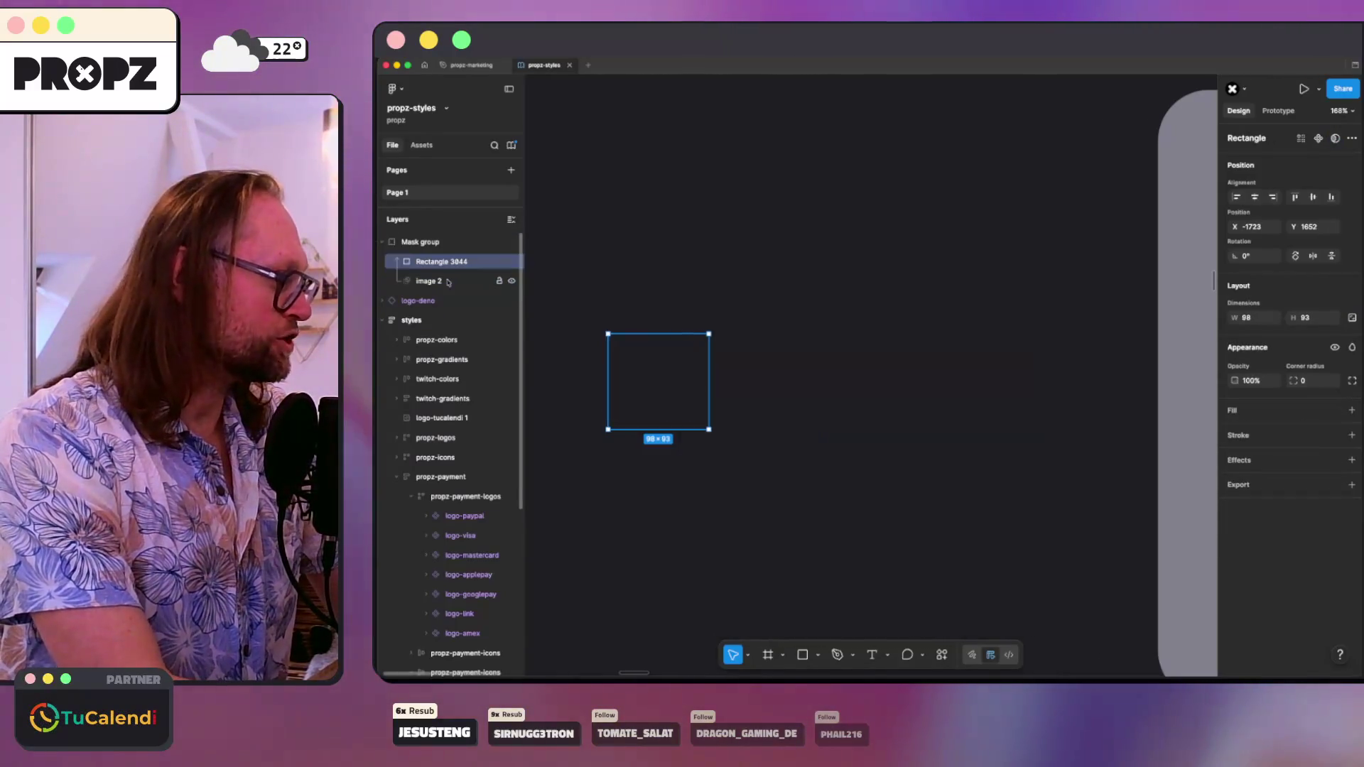
key("ctrl+z")
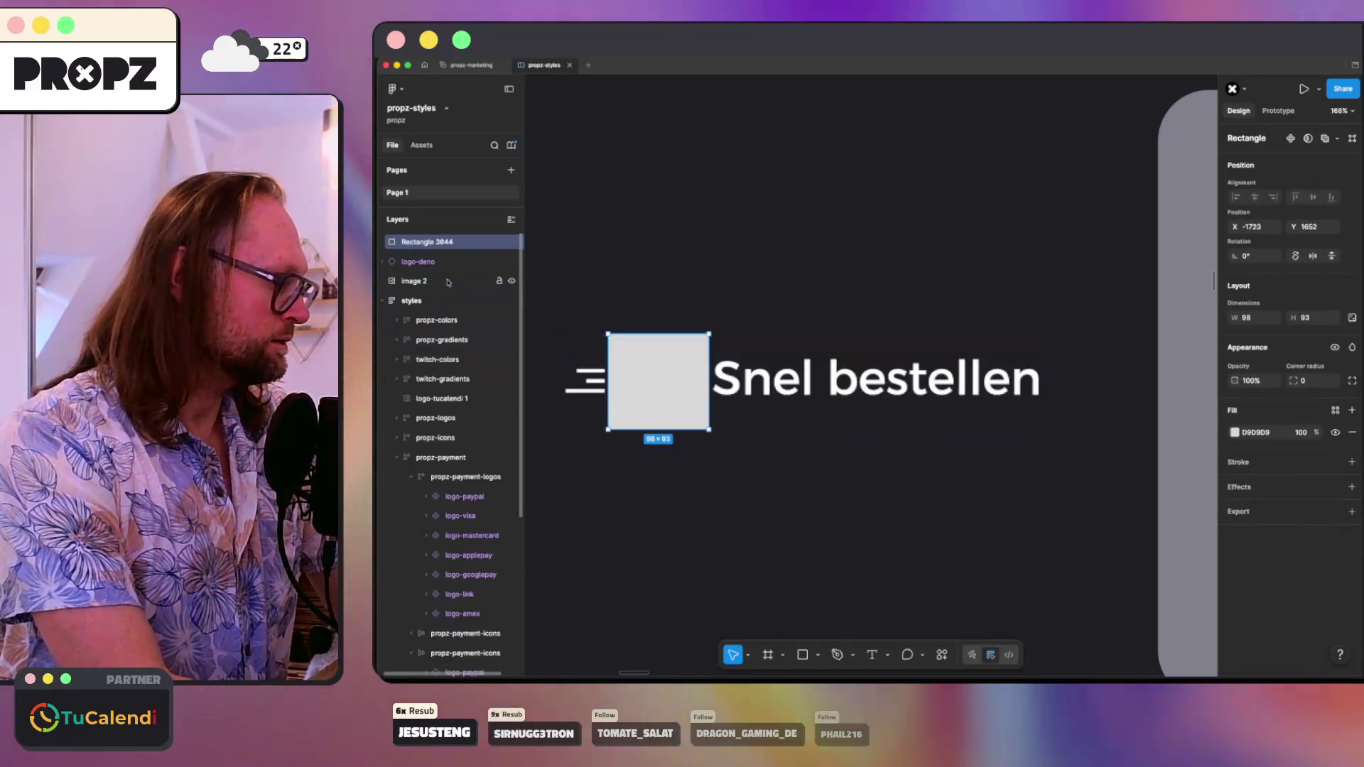
- Restack the image above the square, mask it again, try Flatten and undo it, keeping the Mask group
left_click(412, 282)
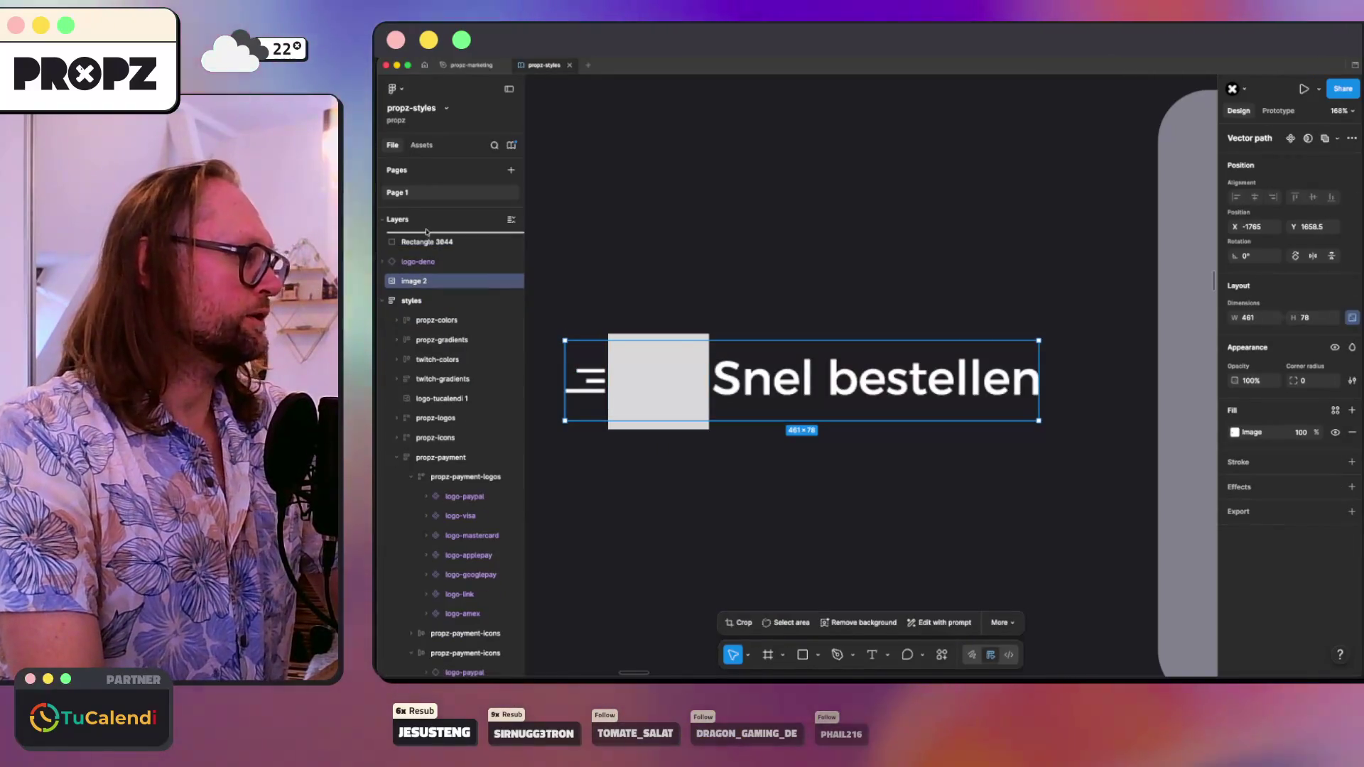
left_click_drag(426, 231, 428, 234)
left_click(433, 262, "shift")
right_click(434, 265)
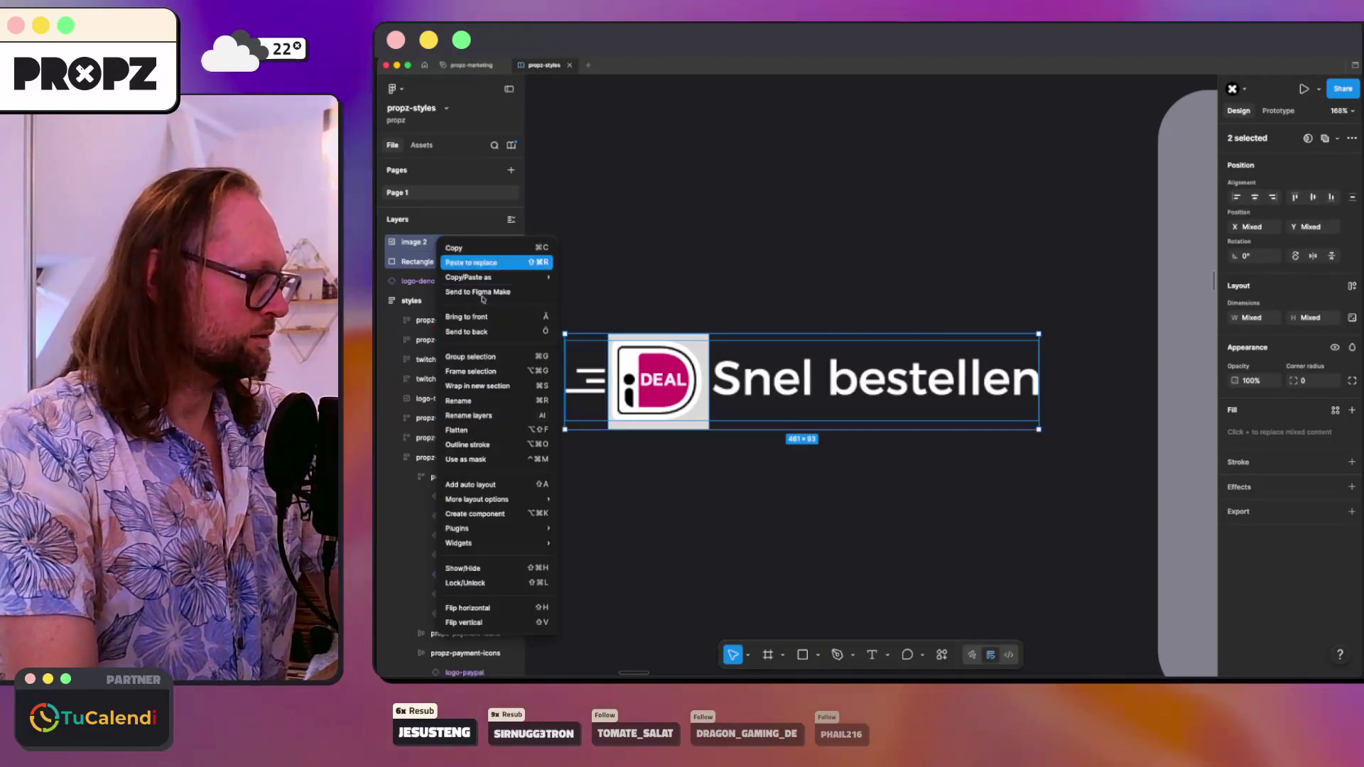
left_click(495, 458)
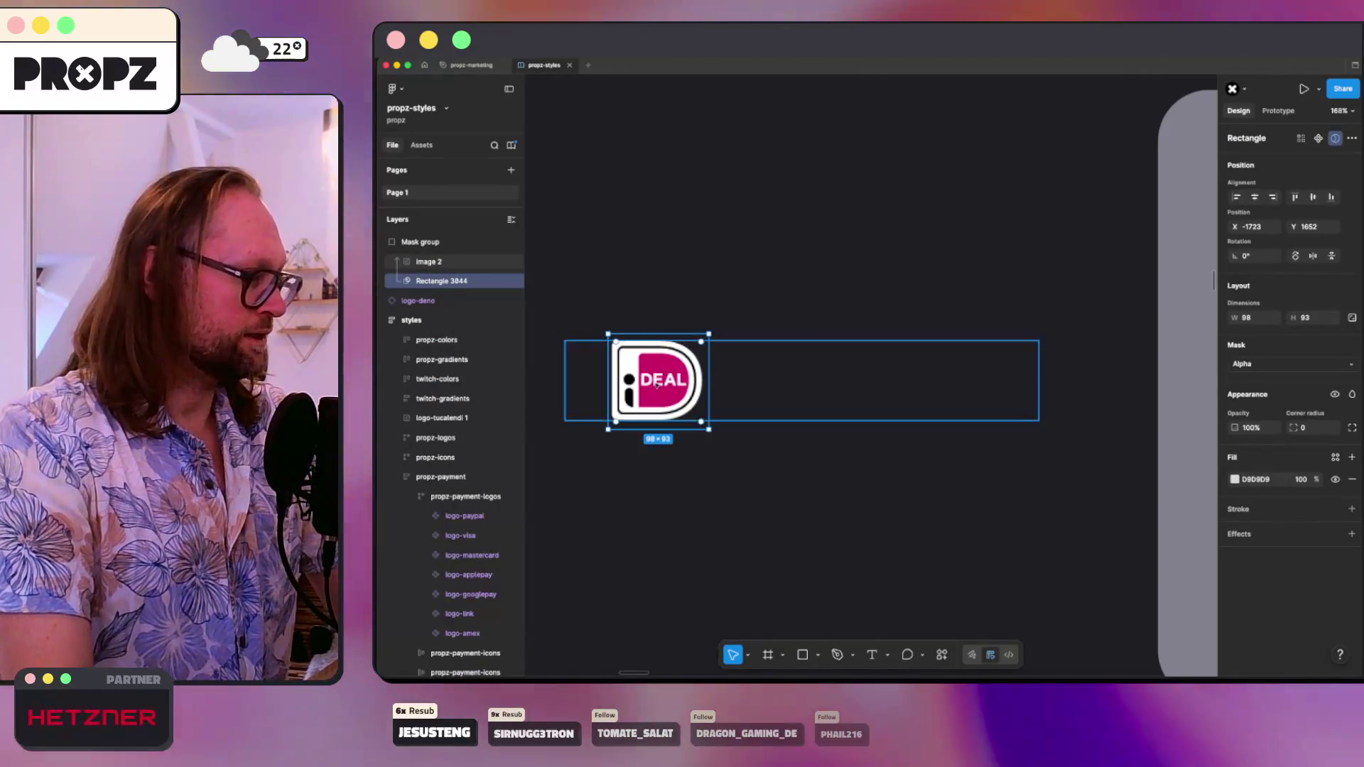
right_click(428, 245)
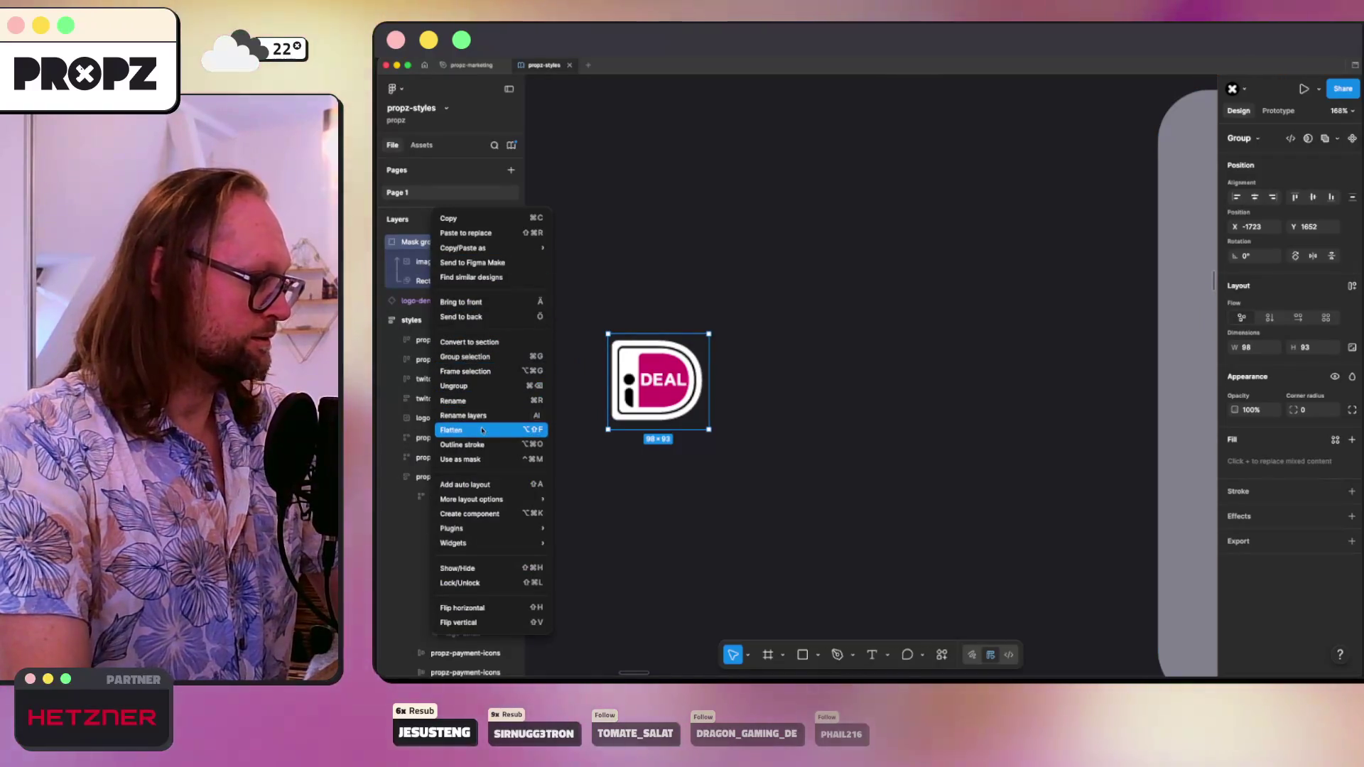
left_click(469, 429)
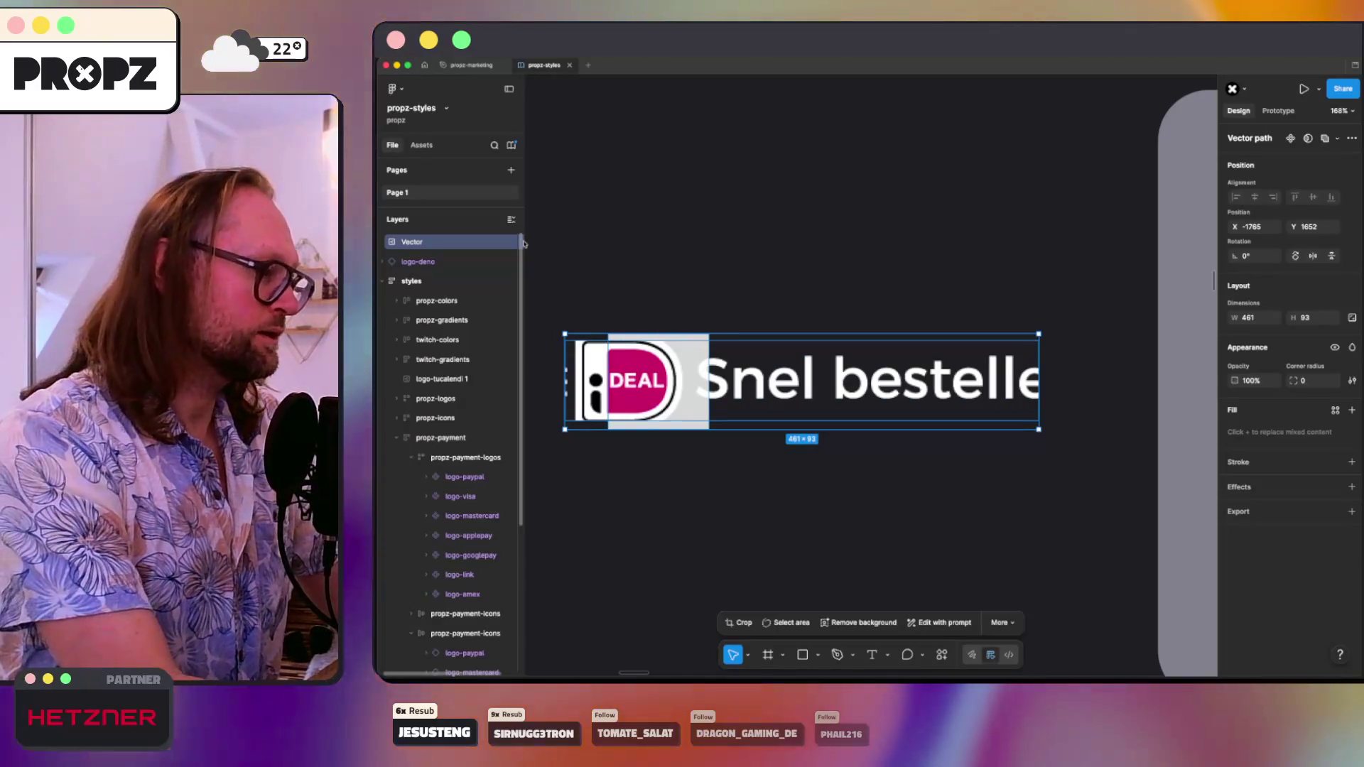
key("ctrl+z")
left_click(383, 242)
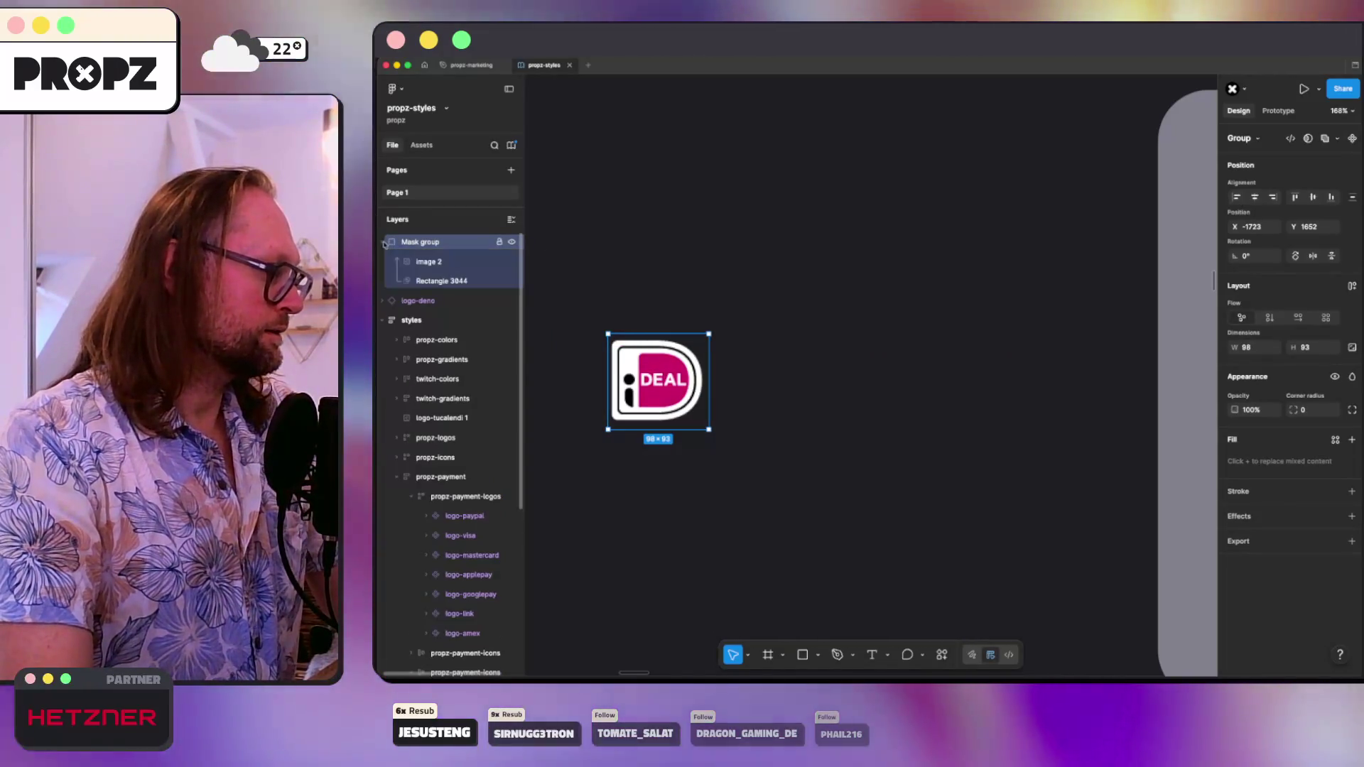
- Select the image and rectangle inside the Mask group, try flattening them, and undo it
right_click(435, 246)
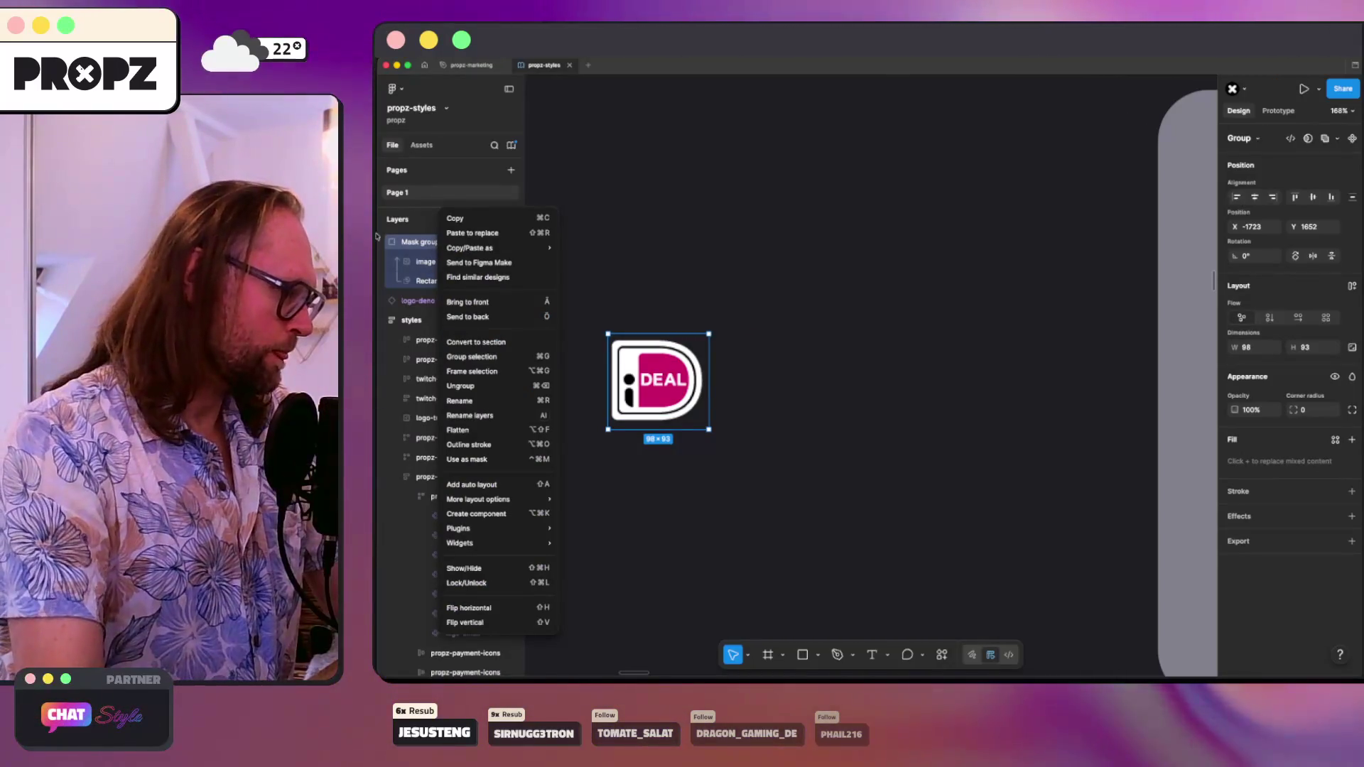
left_click(459, 446)
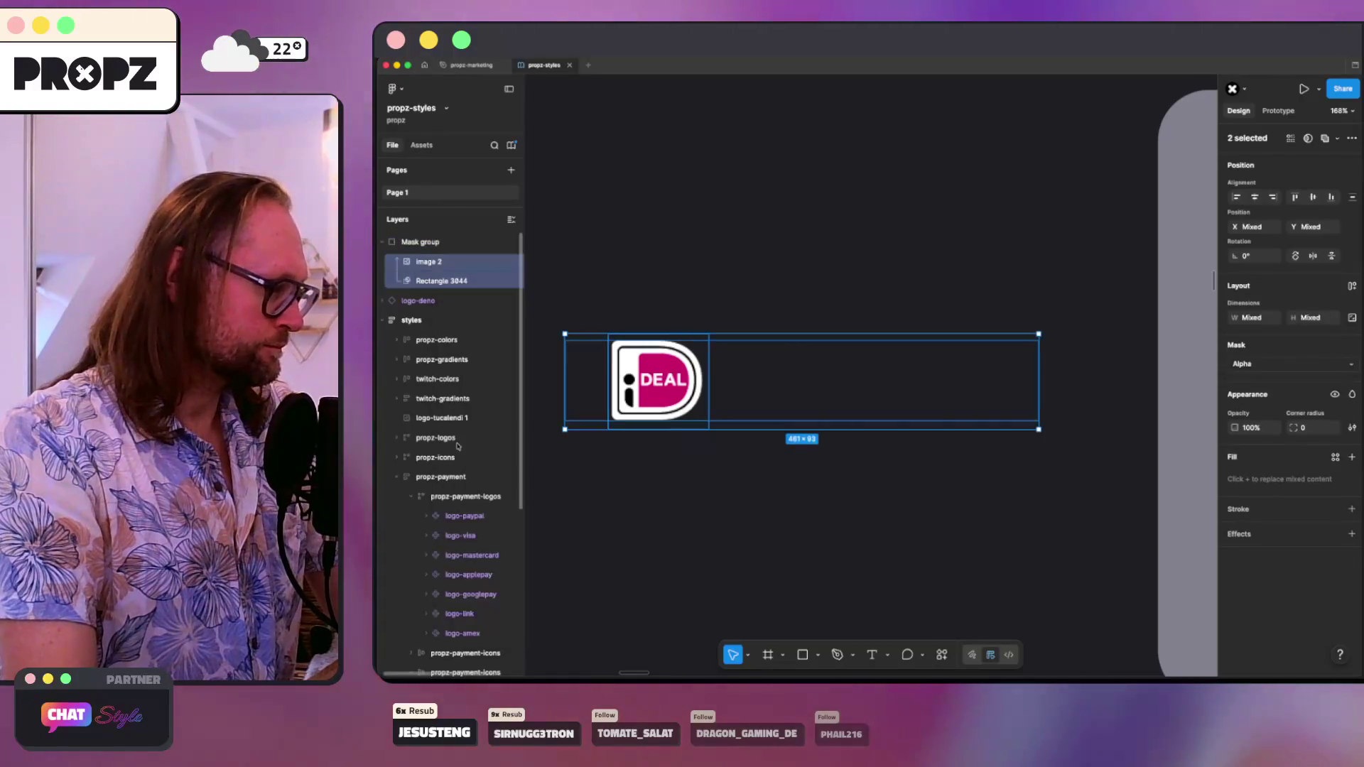
right_click(429, 263)
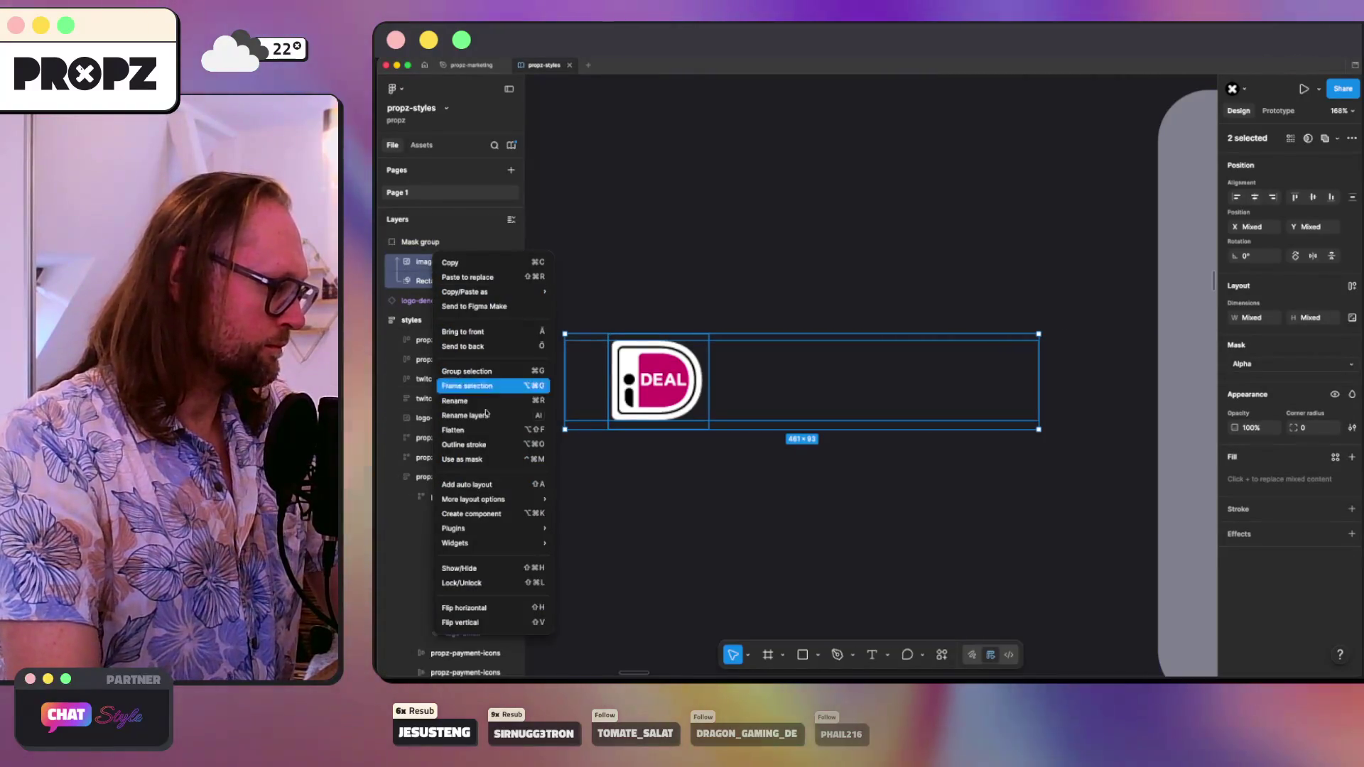
left_click(473, 428)
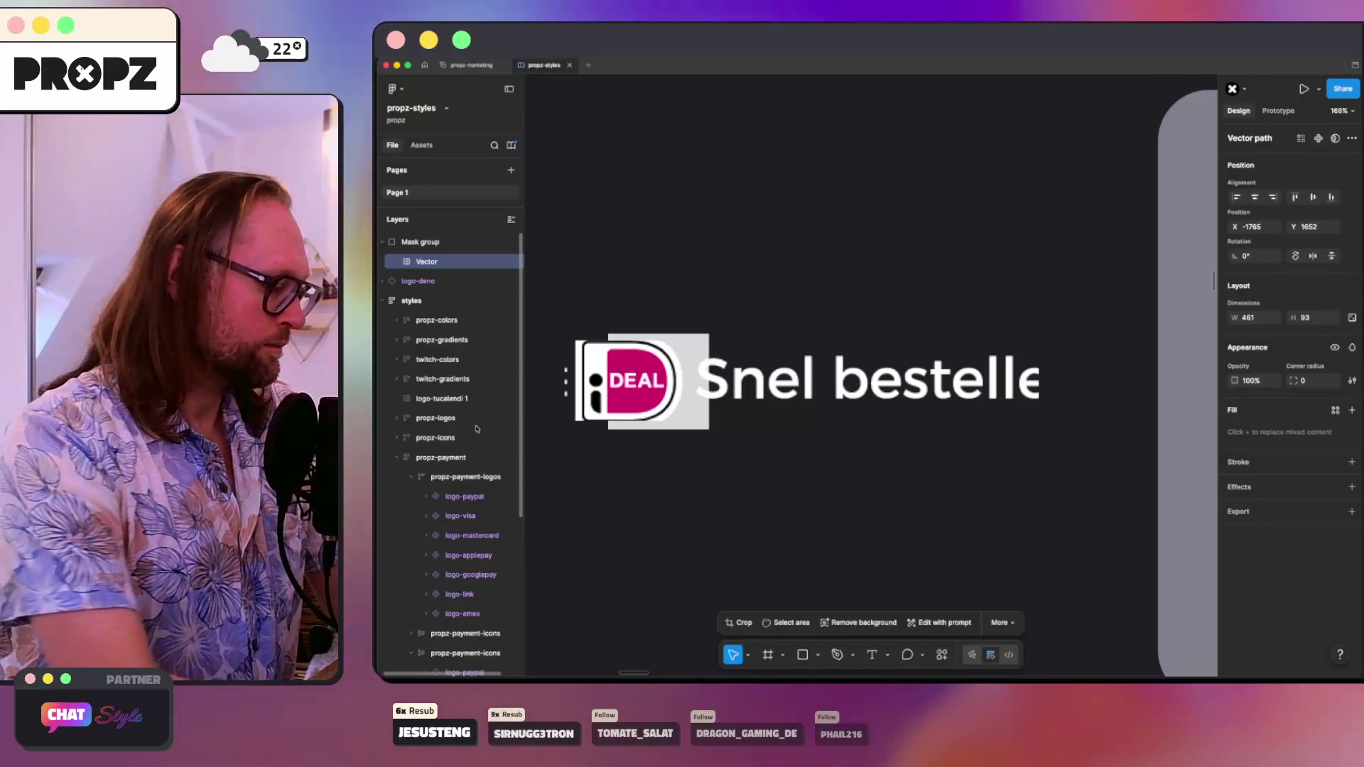
key("ctrl+z")
- Select the image layer inside the Mask group and drag it out above the group
right_click(430, 245)
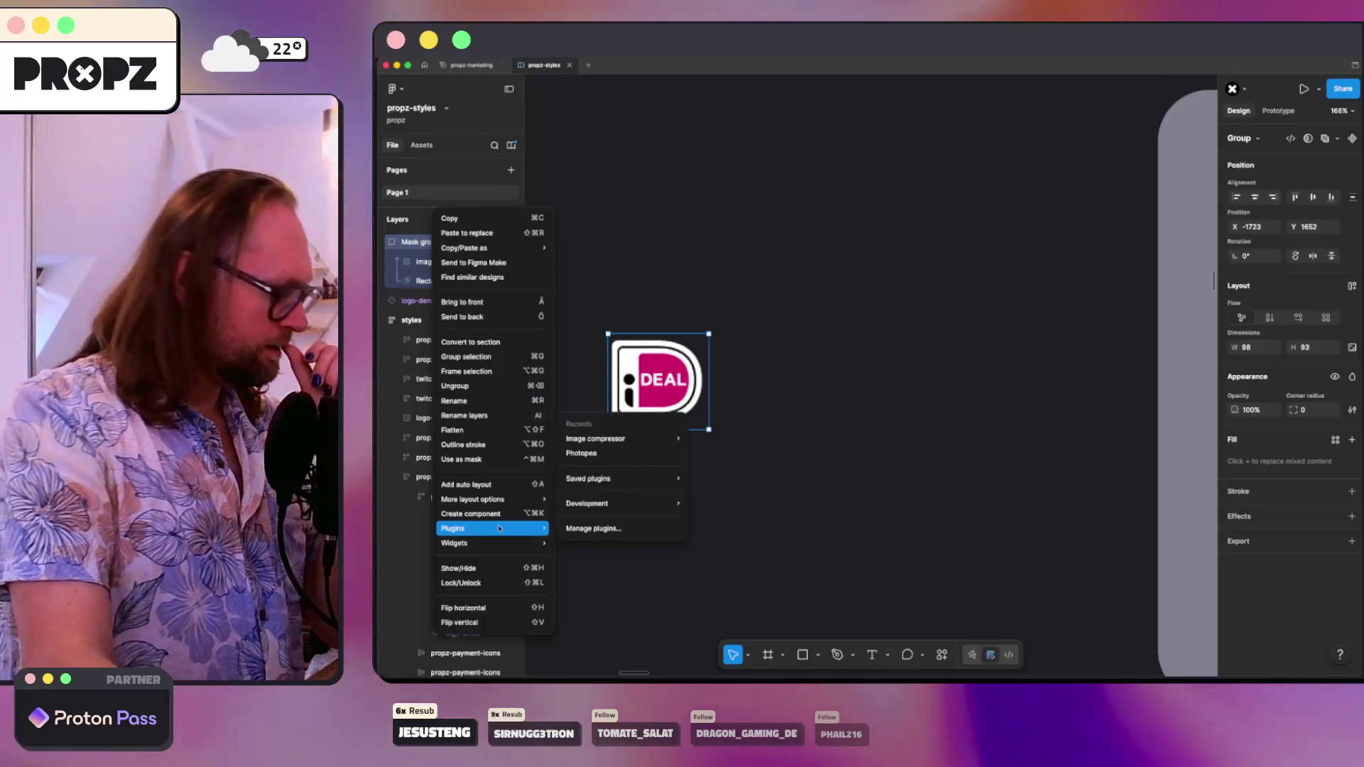
mouse_move(475, 504)
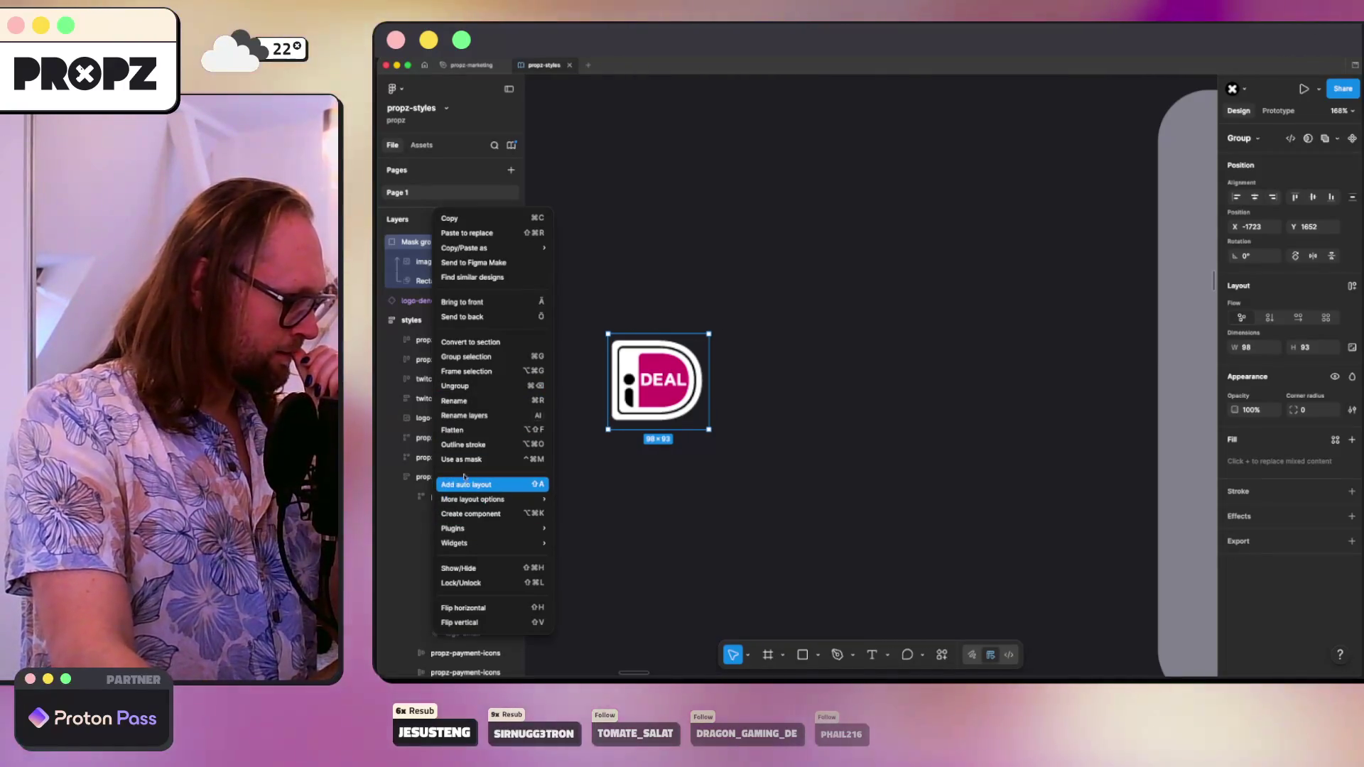
left_click(468, 456)
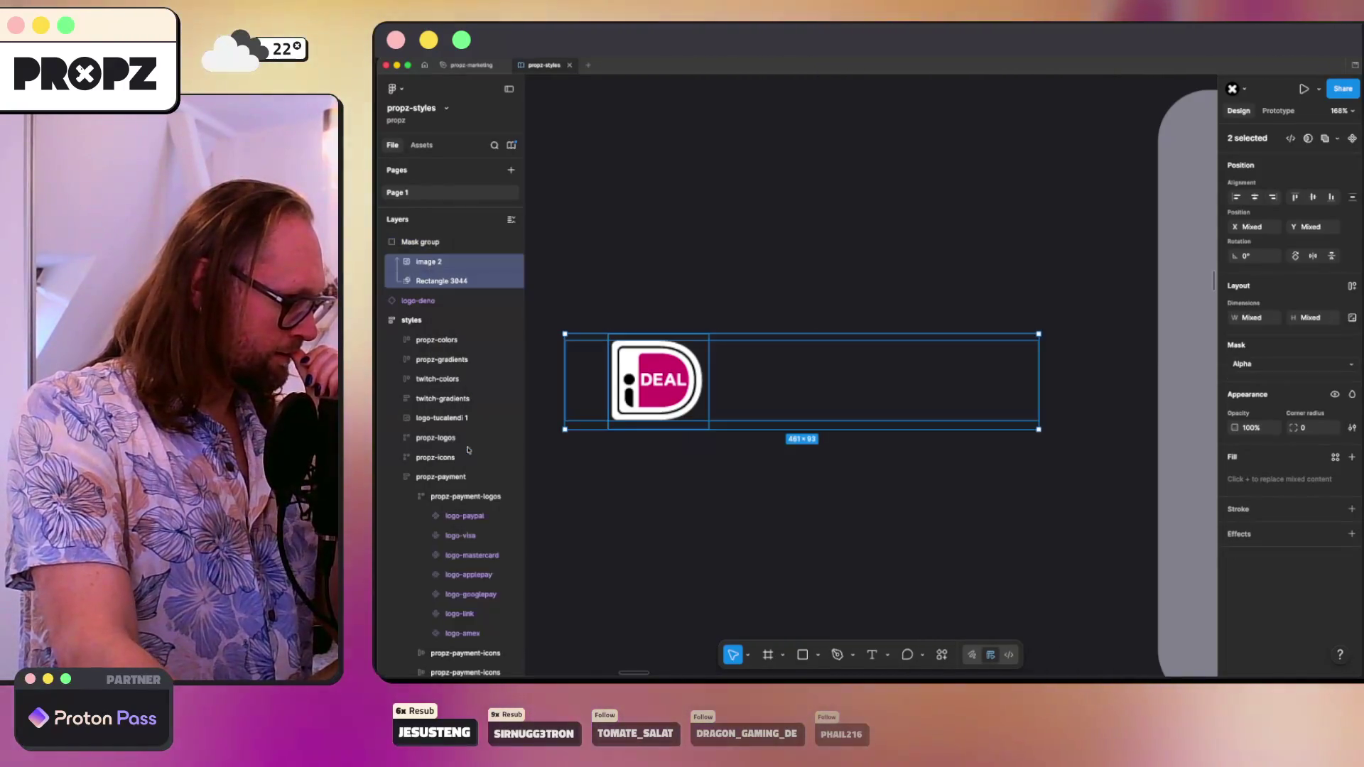
left_click(418, 283)
left_click(420, 266)
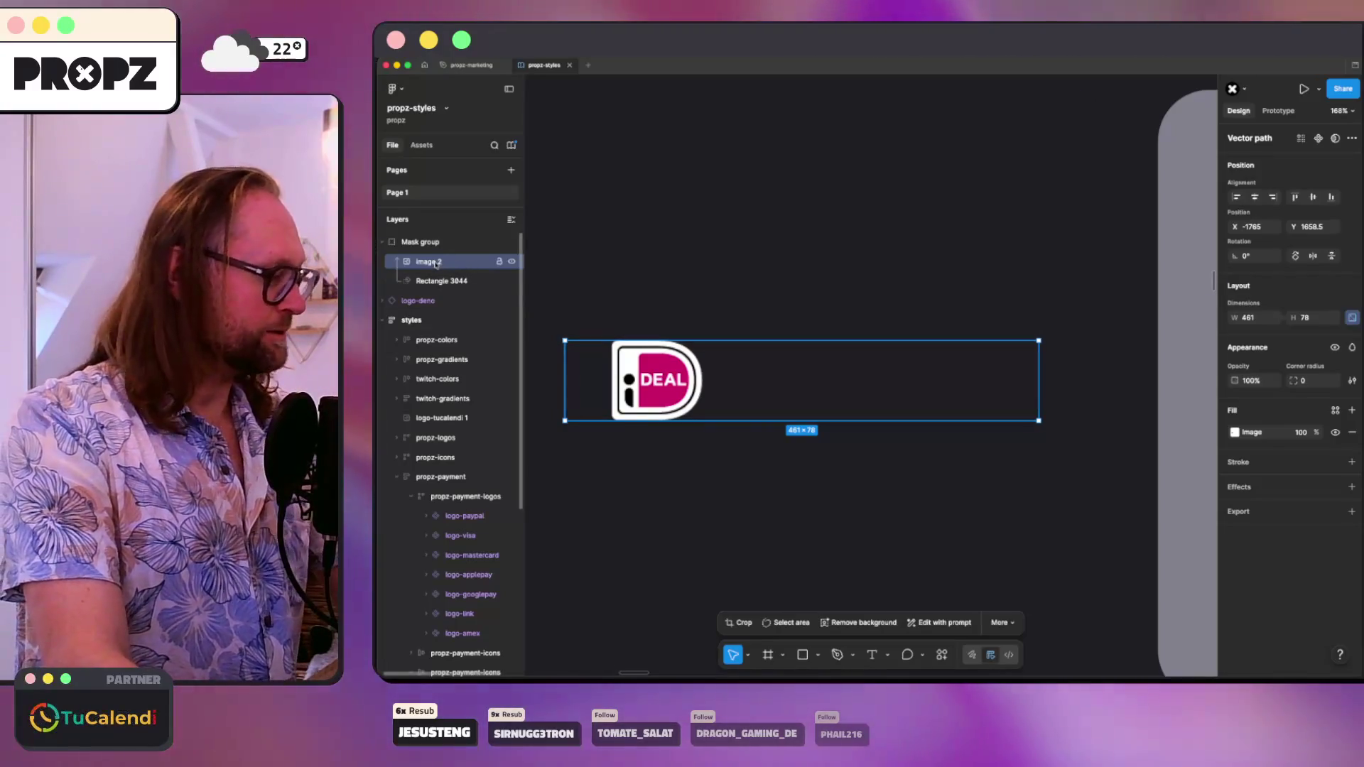
left_click_drag(428, 239, 426, 240)
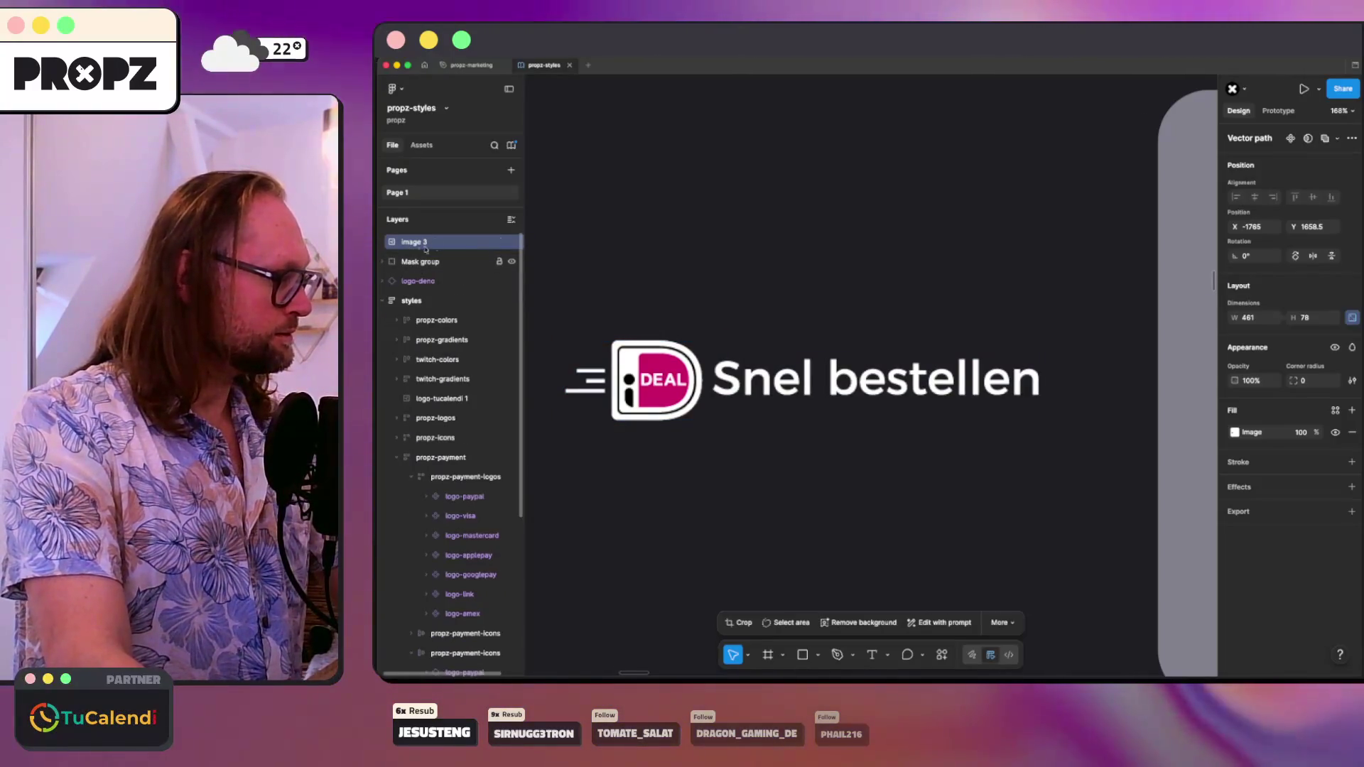
- Try point editing and a trial resize of the banner image to 308×53, then revert to 458×78
double_click(687, 352)
left_click(568, 377)
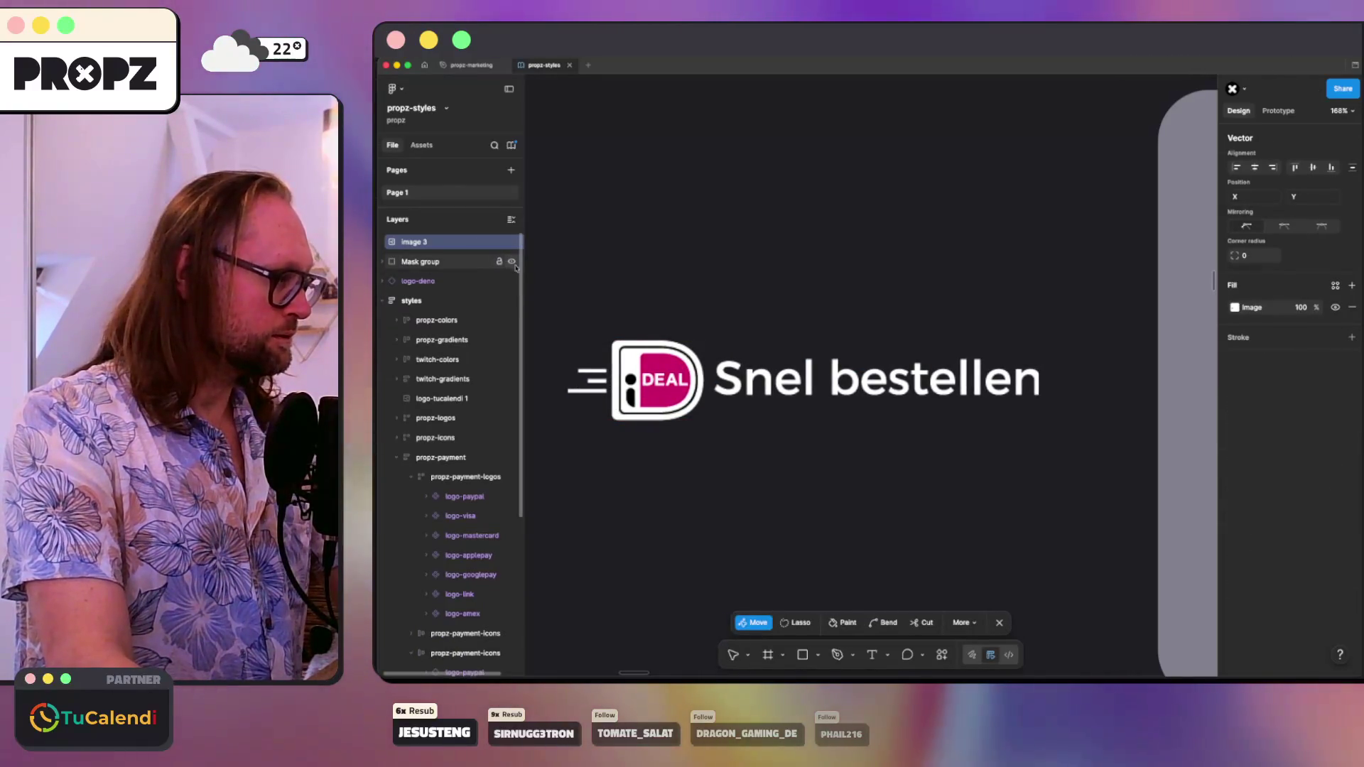
key("Escape")
left_click_drag(565, 380, 721, 380)
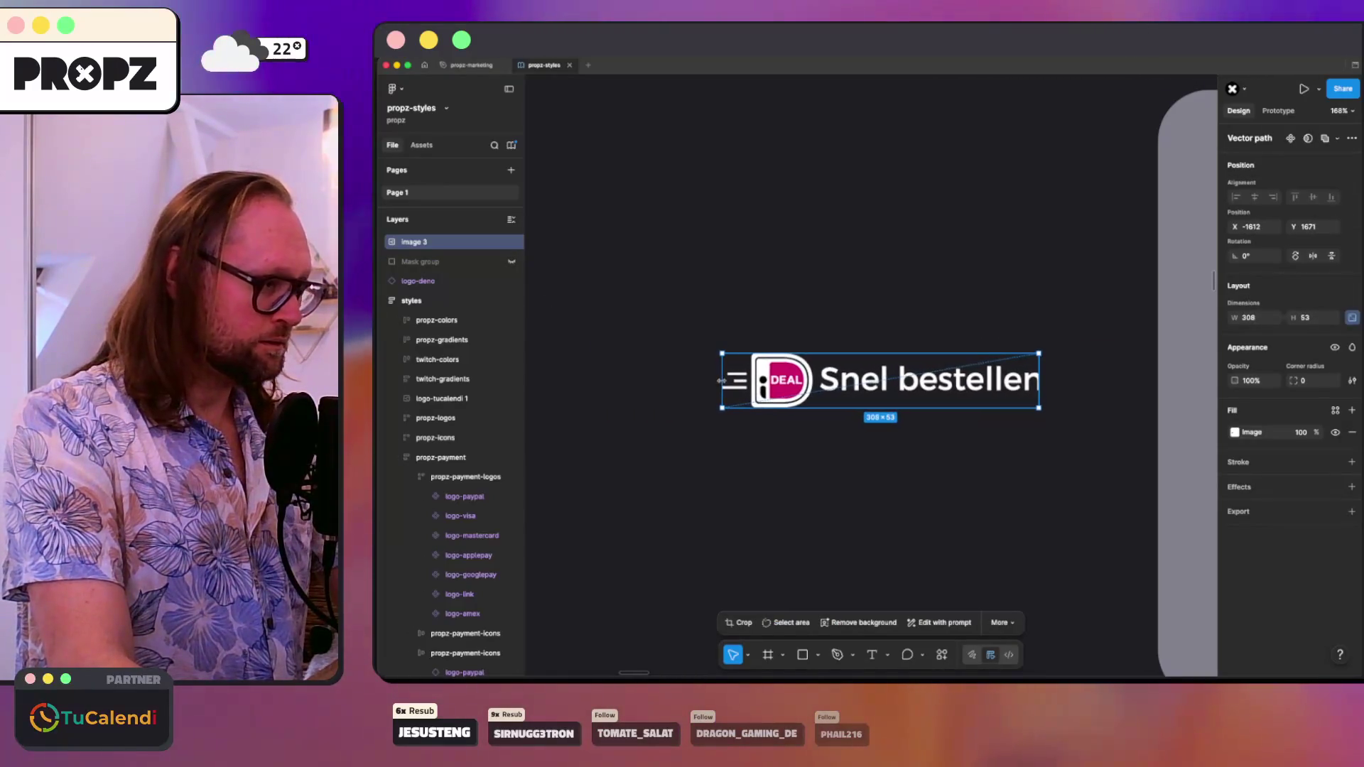
key("ctrl+z")
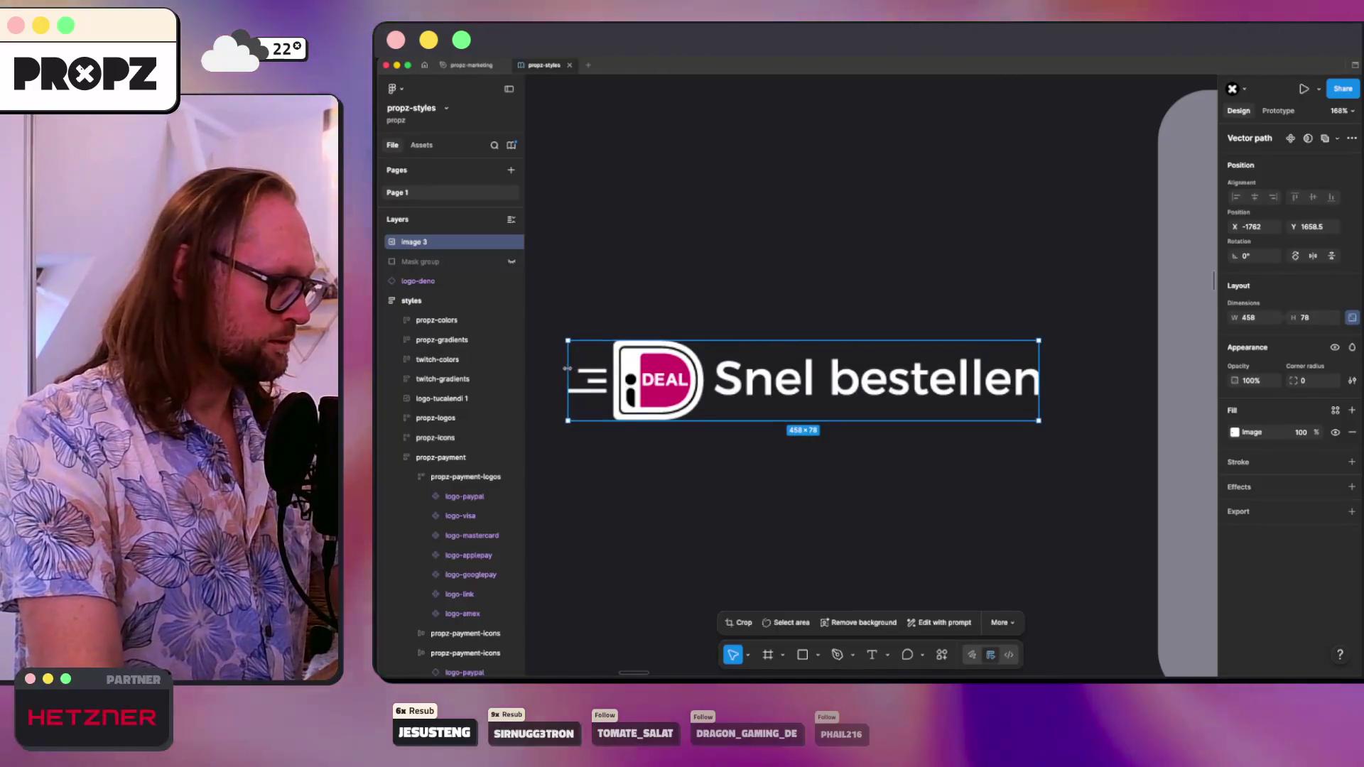
key("ctrl+shift+z")
key("ctrl+z")
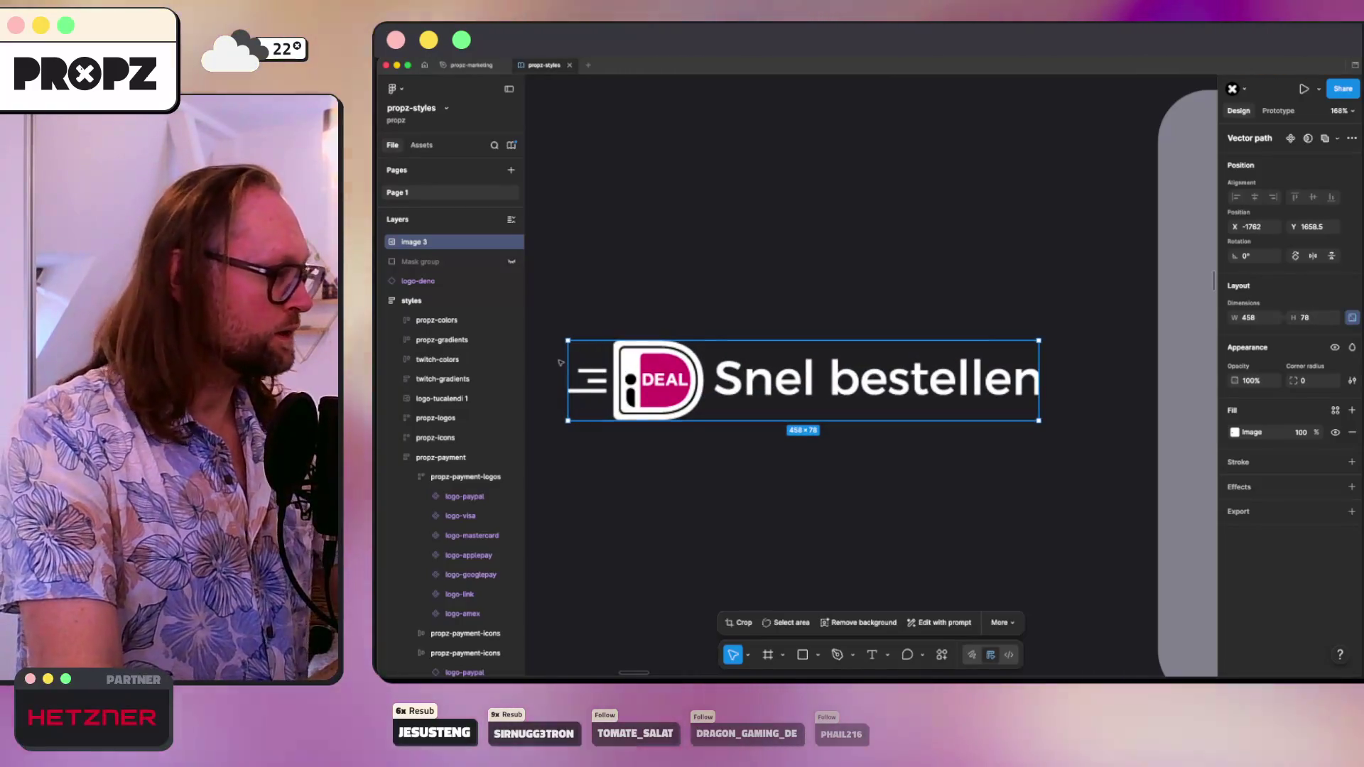
- Drag the image's left and right corner points inward to crop it to a 'nel b' slice
double_click(598, 371)
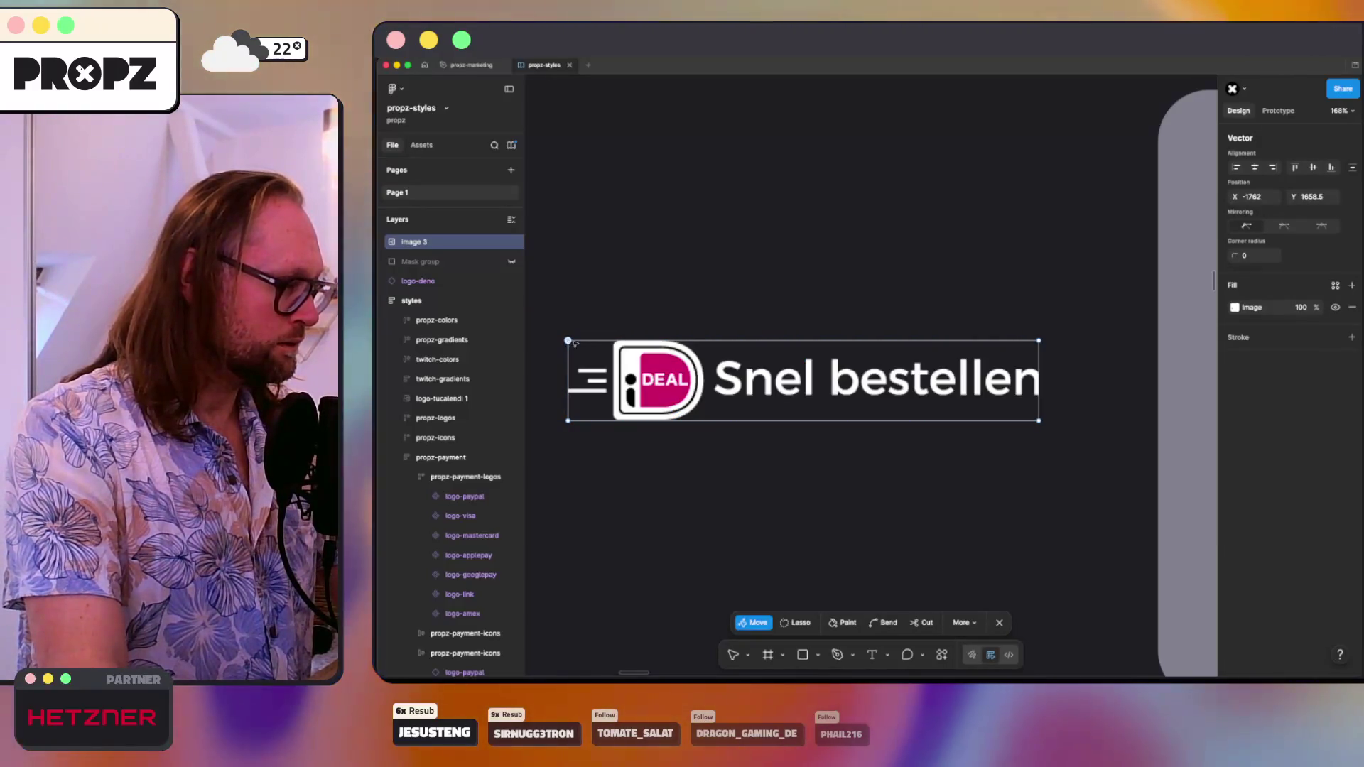
left_click_drag(568, 341, 607, 341)
left_click_drag(568, 421, 609, 420)
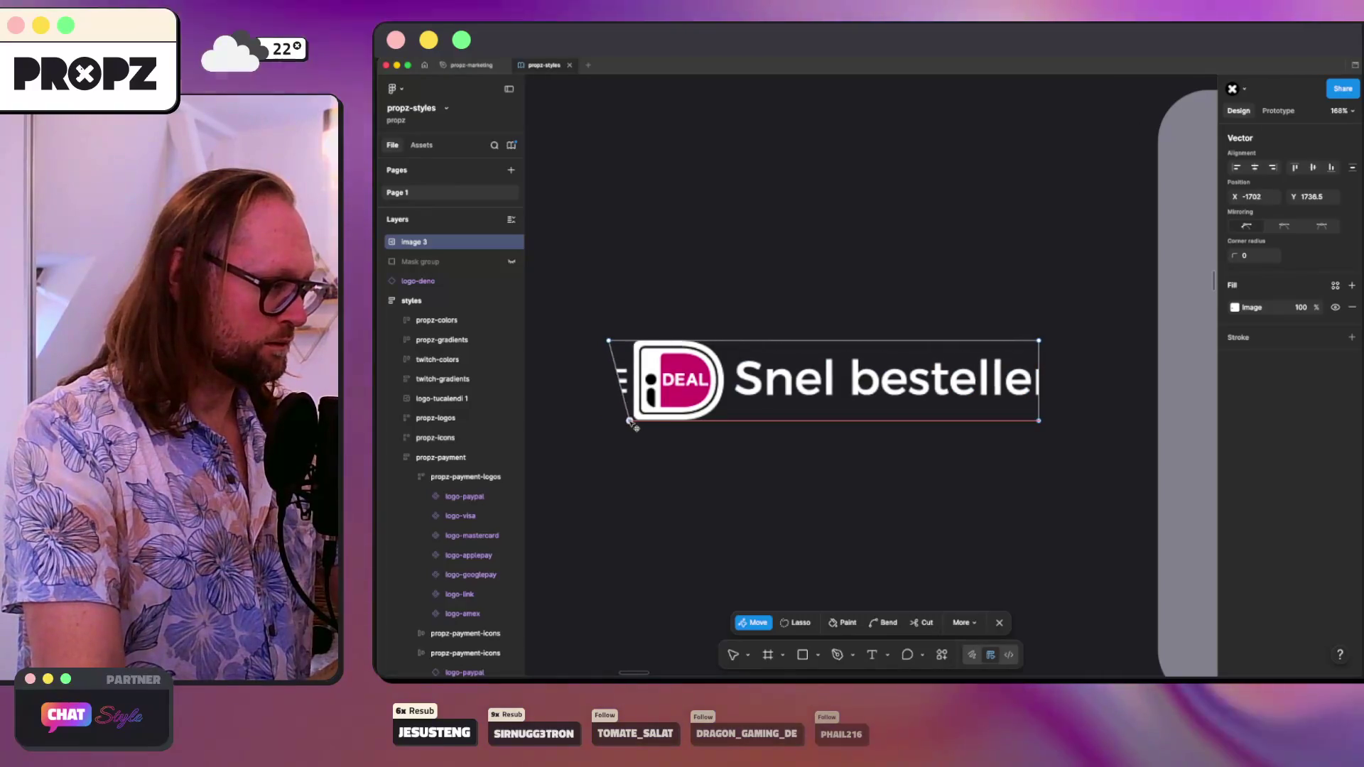
left_click_drag(634, 426, 632, 426)
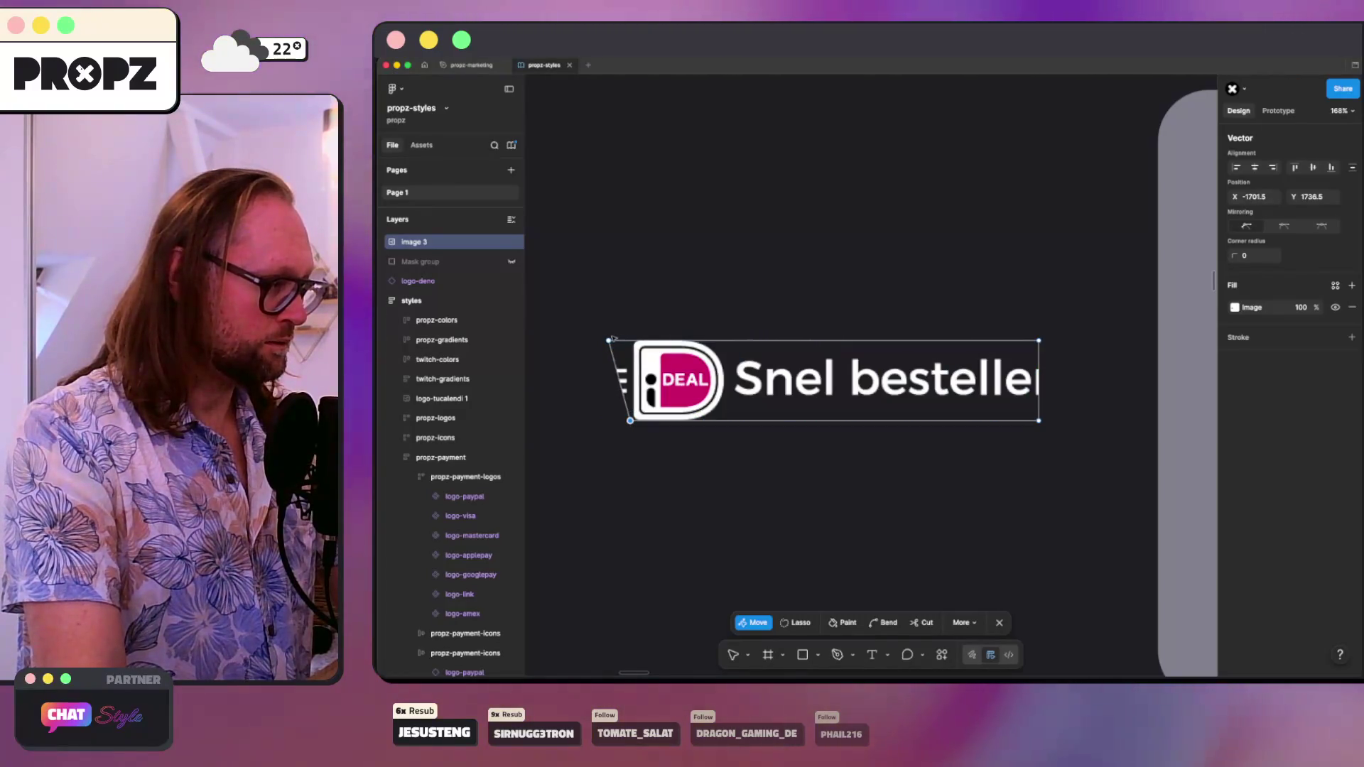
left_click_drag(609, 341, 641, 344)
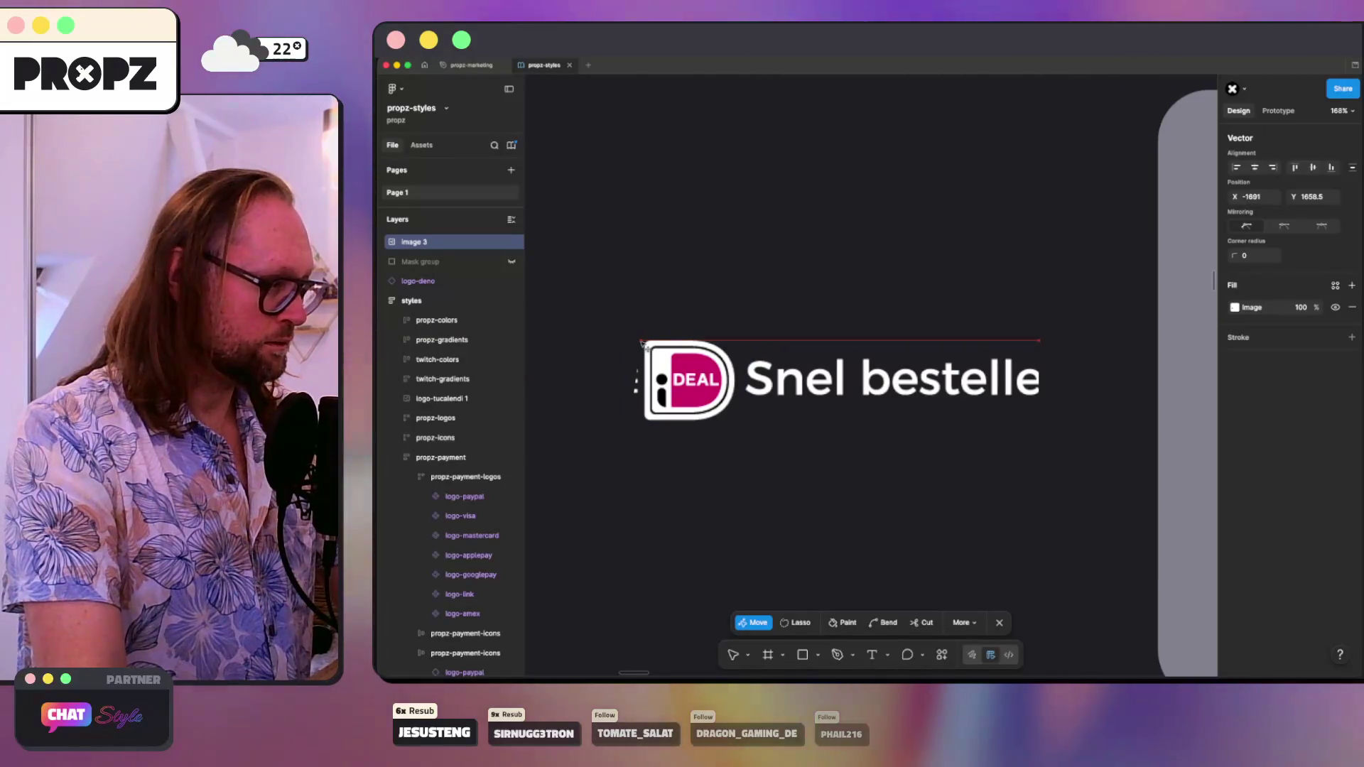
left_click_drag(631, 421, 646, 424)
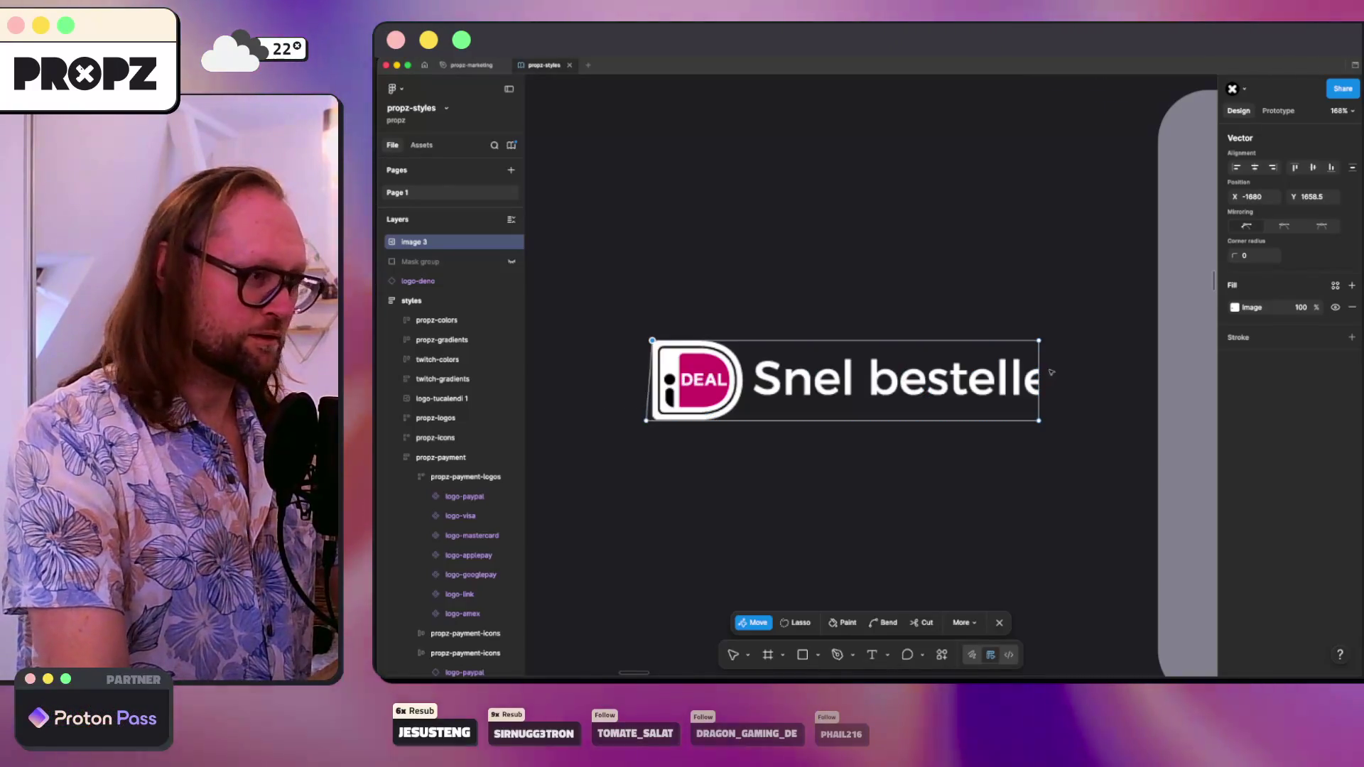
left_click_drag(1039, 341, 749, 341)
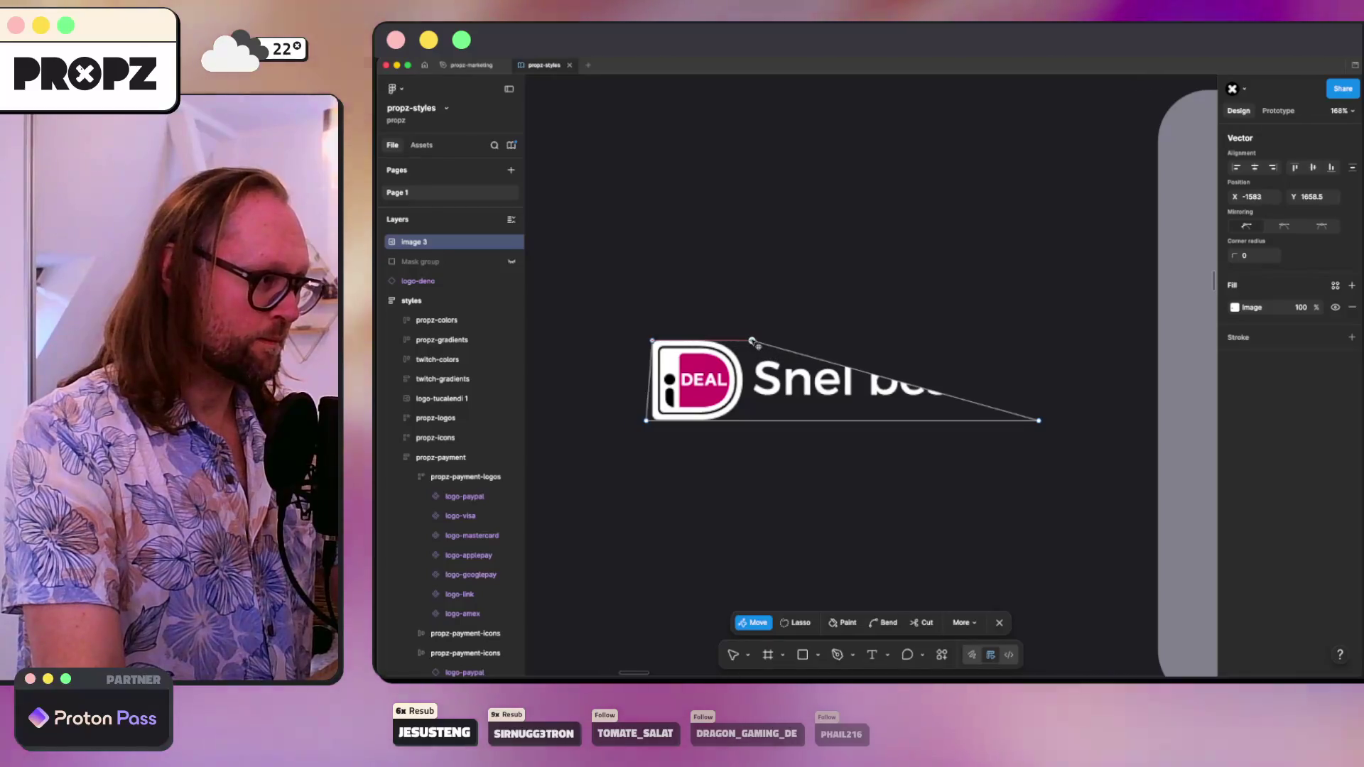
left_click_drag(1039, 421, 759, 415)
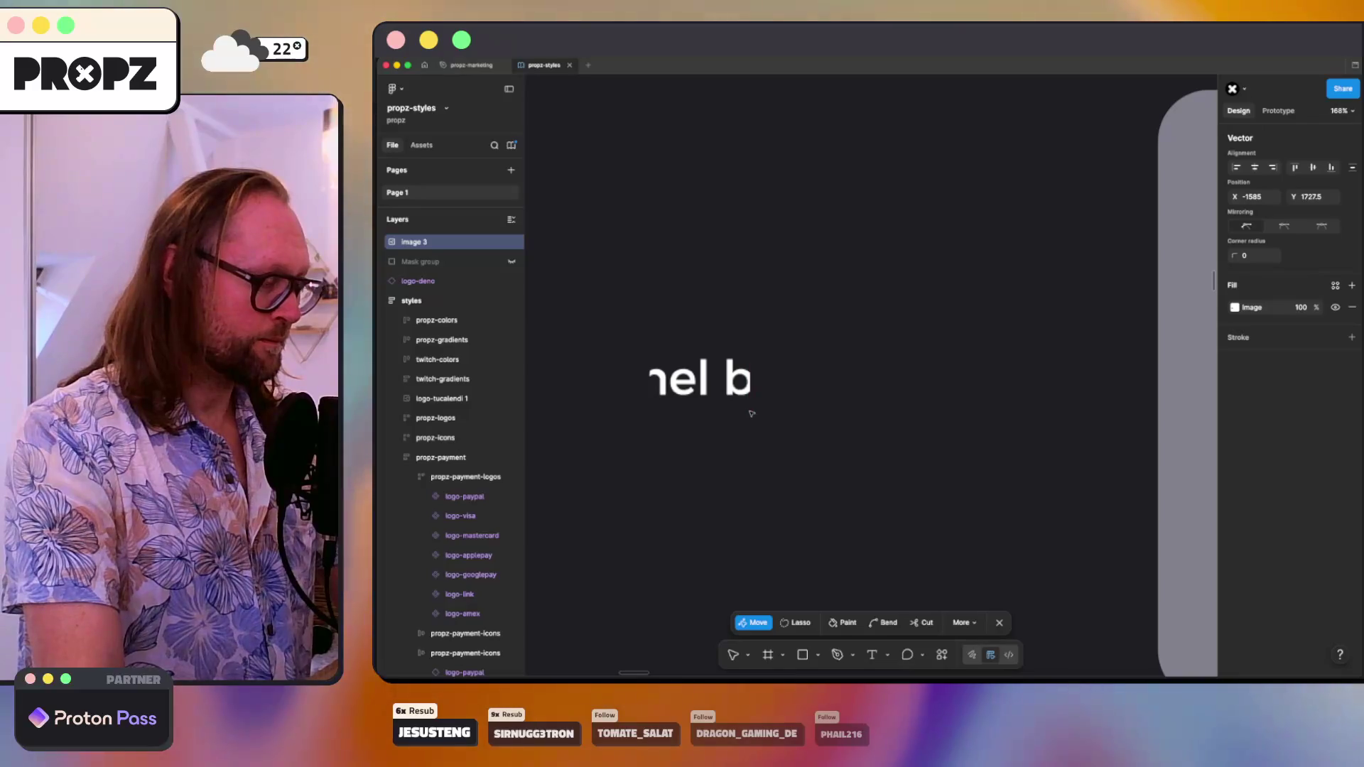
key("Escape")
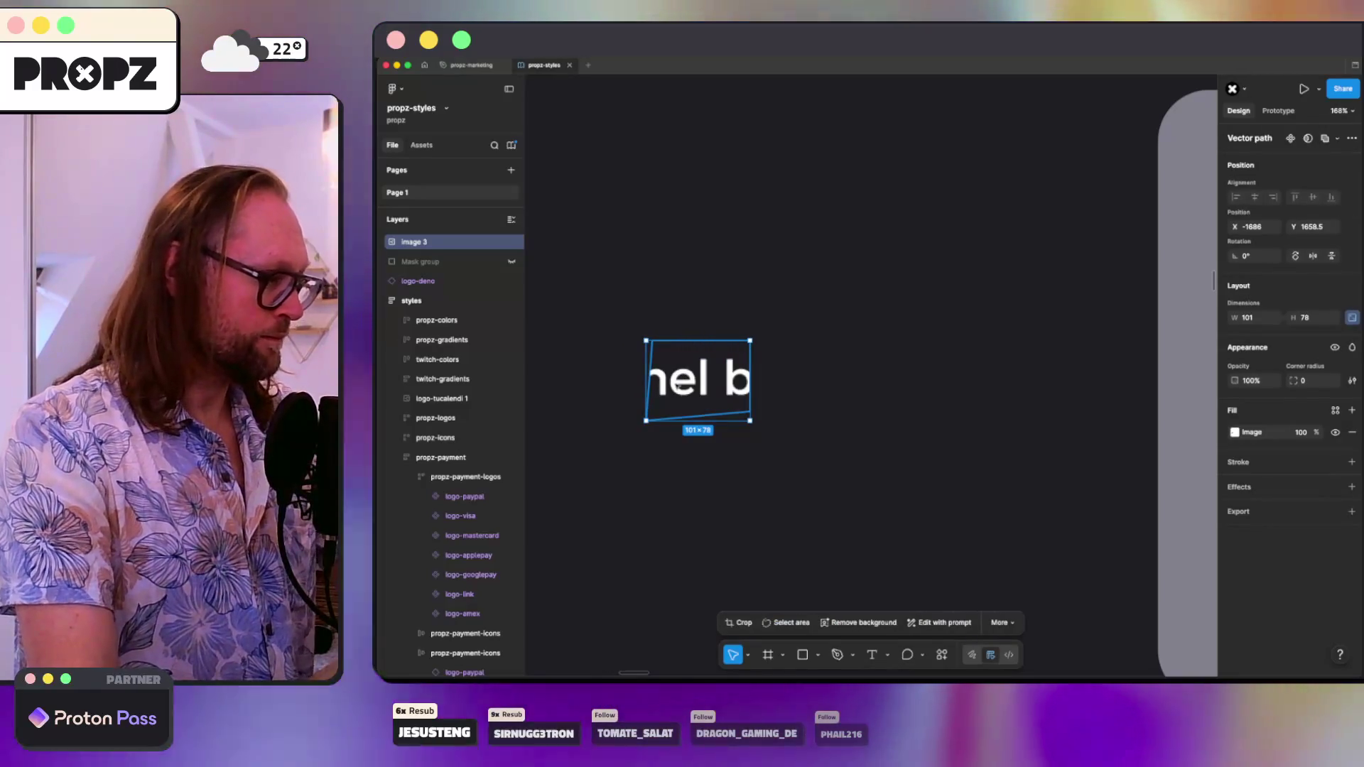
- Shift the cropped content about 130 px right in vector editing, then revert those edits
key("Return")
left_click_drag(674, 387, 766, 387)
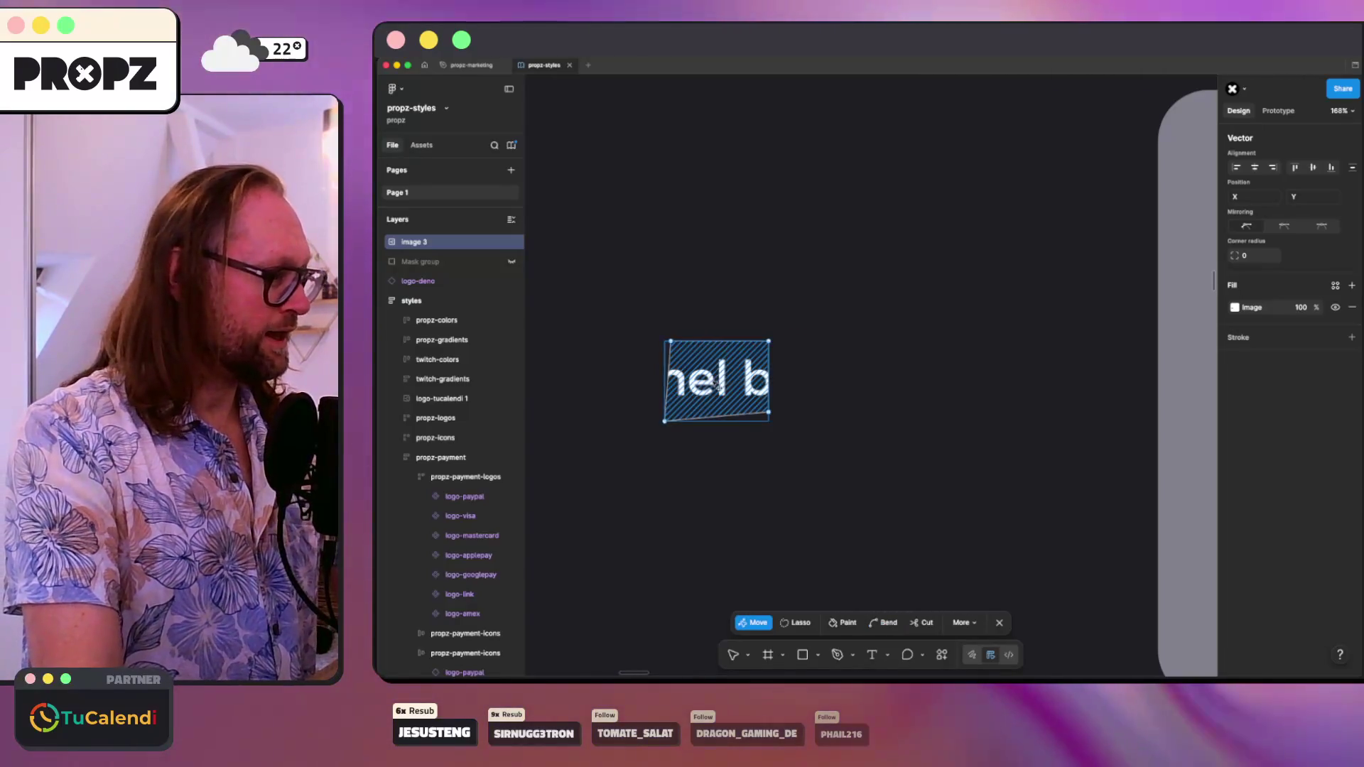
key("Escape")
key("Return")
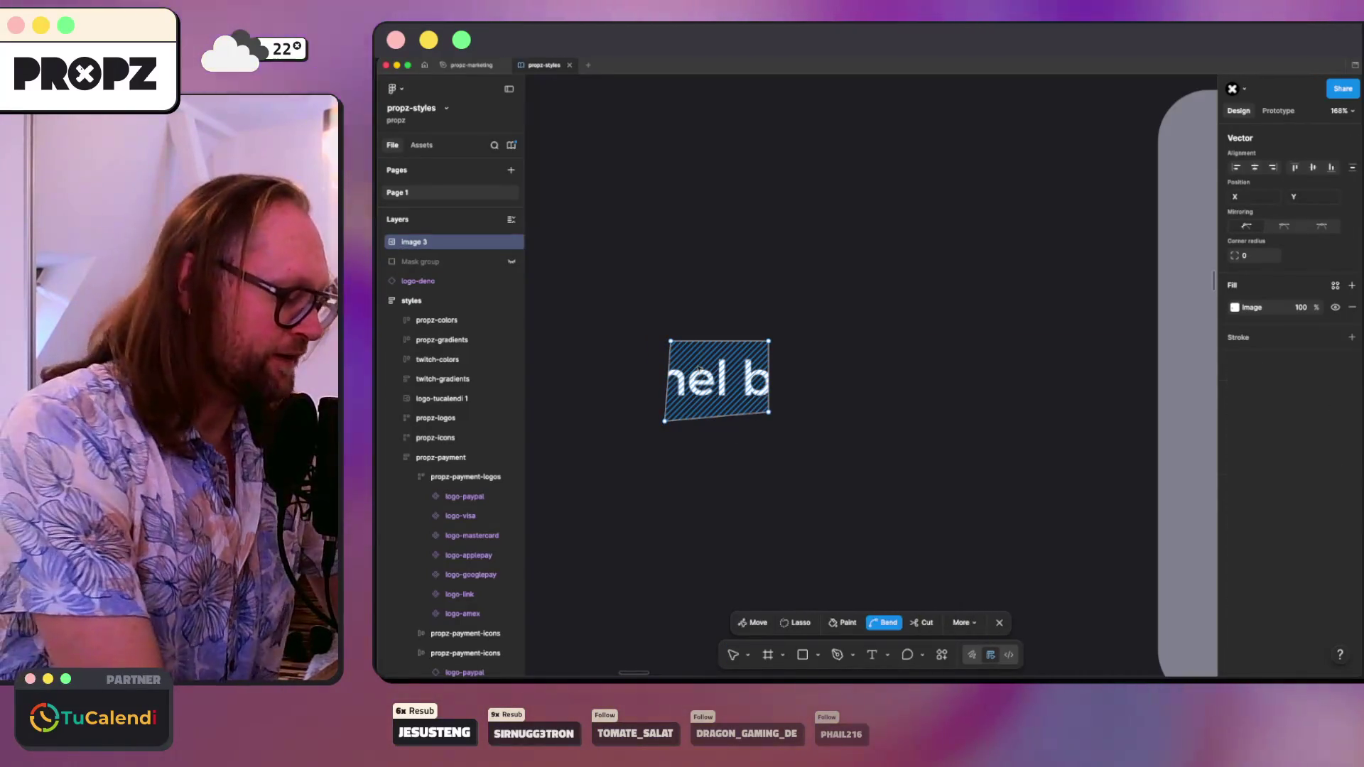
key("Escape")
key("Return")
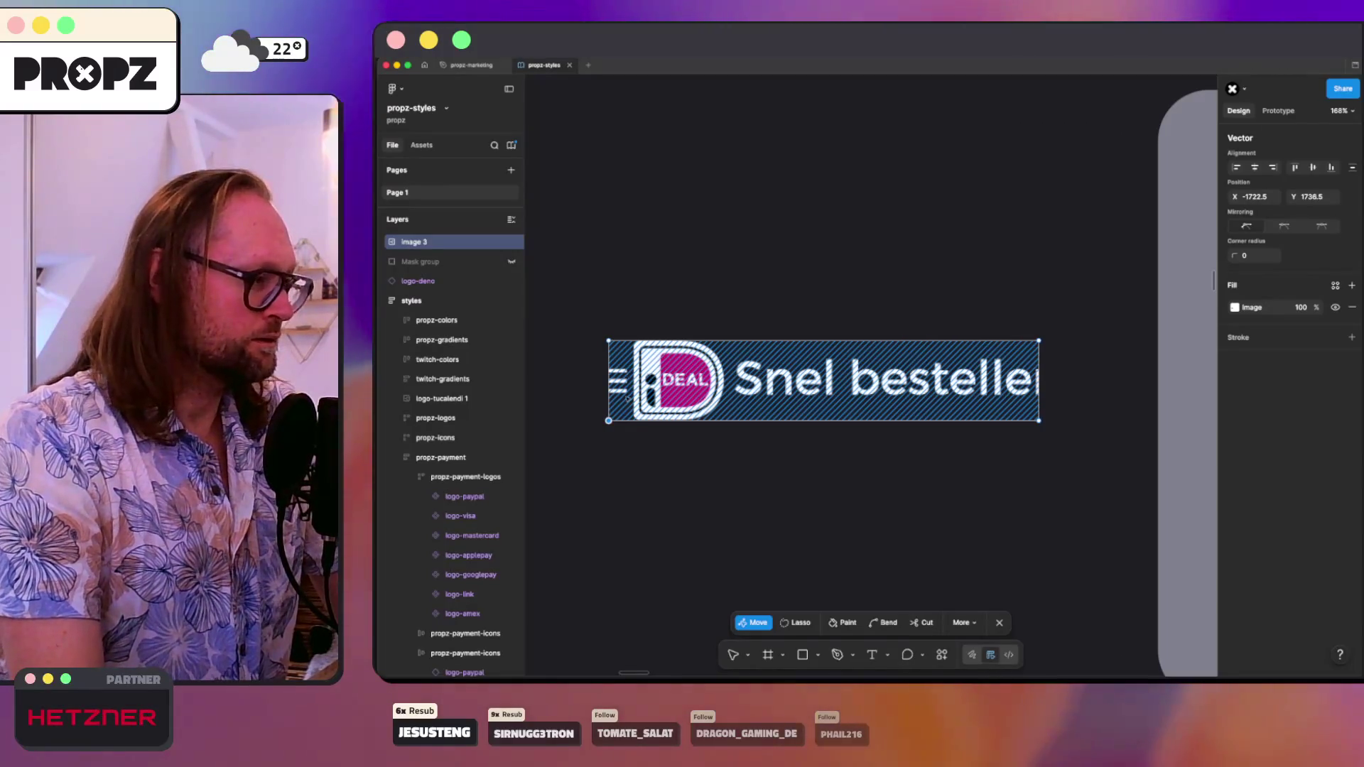
key("Escape")
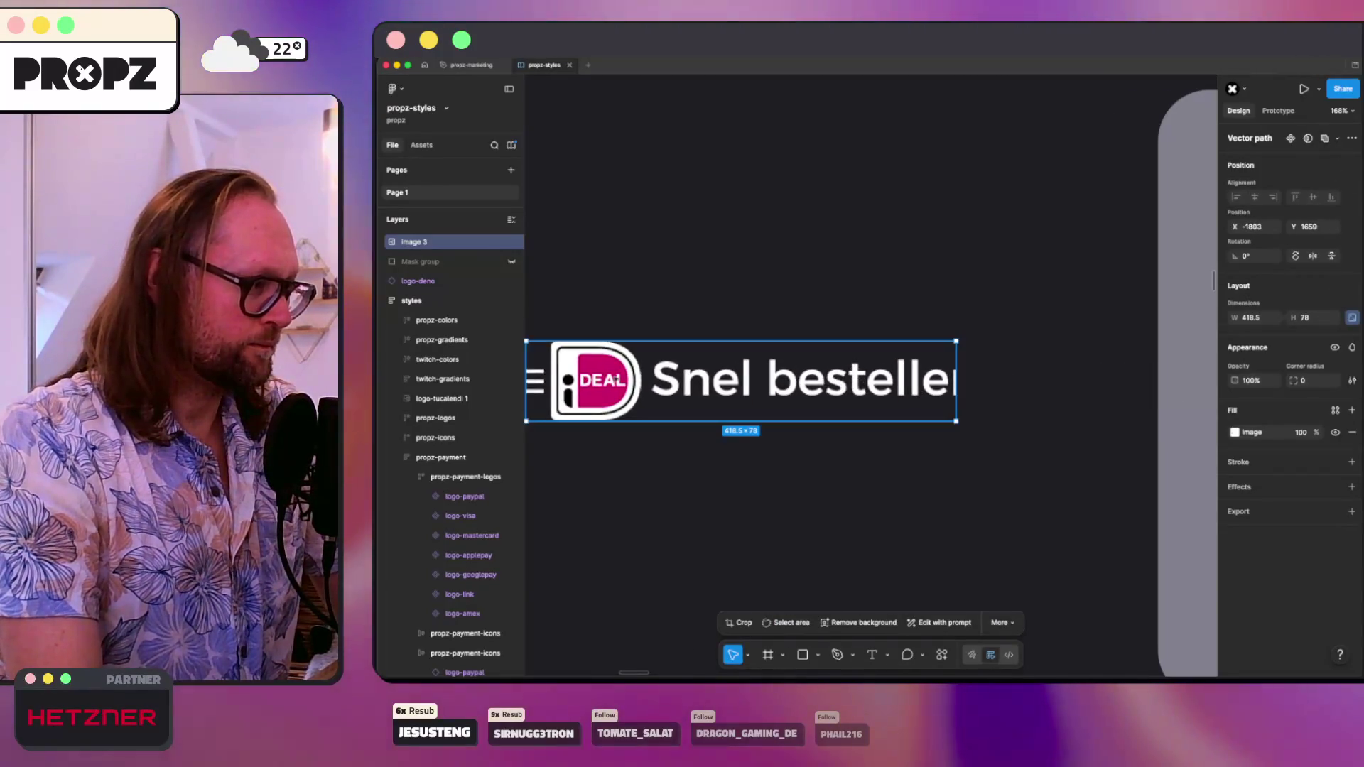
key("Return")
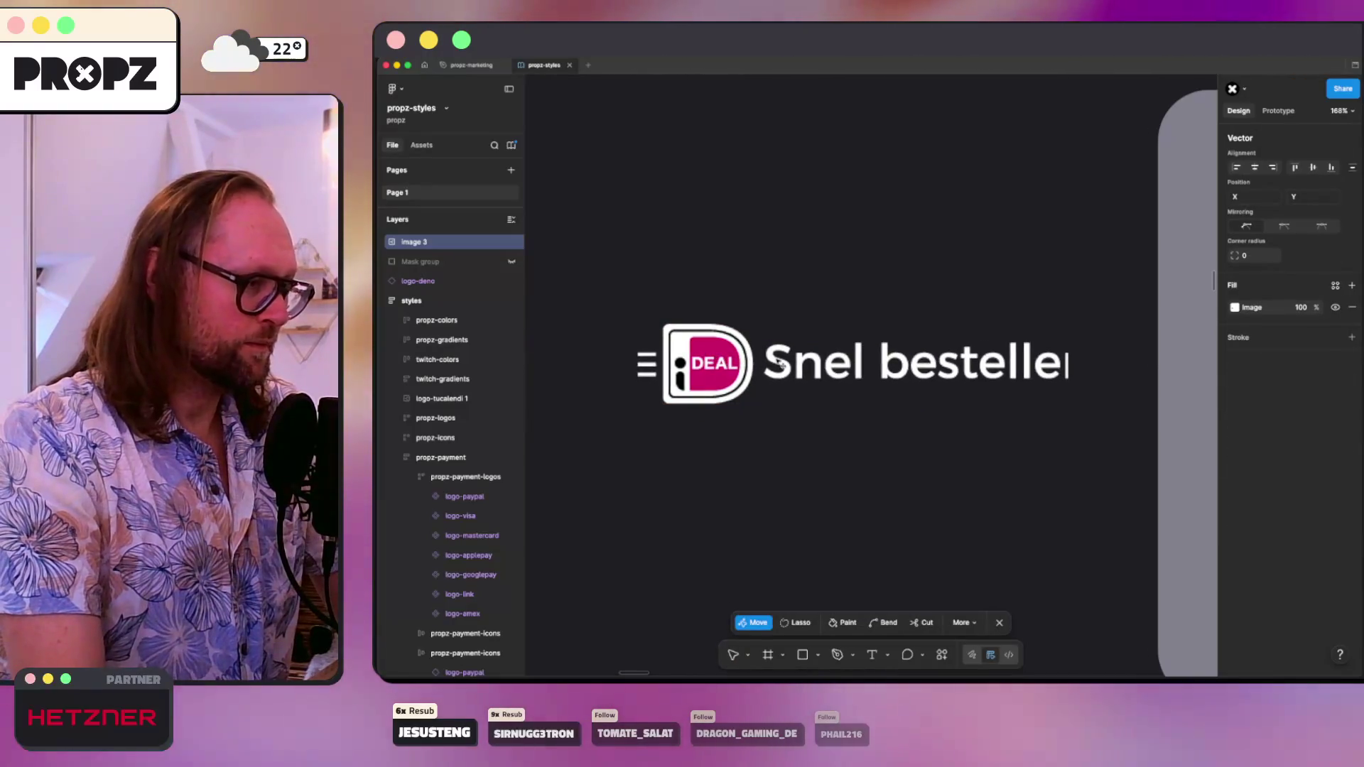
key("Escape")
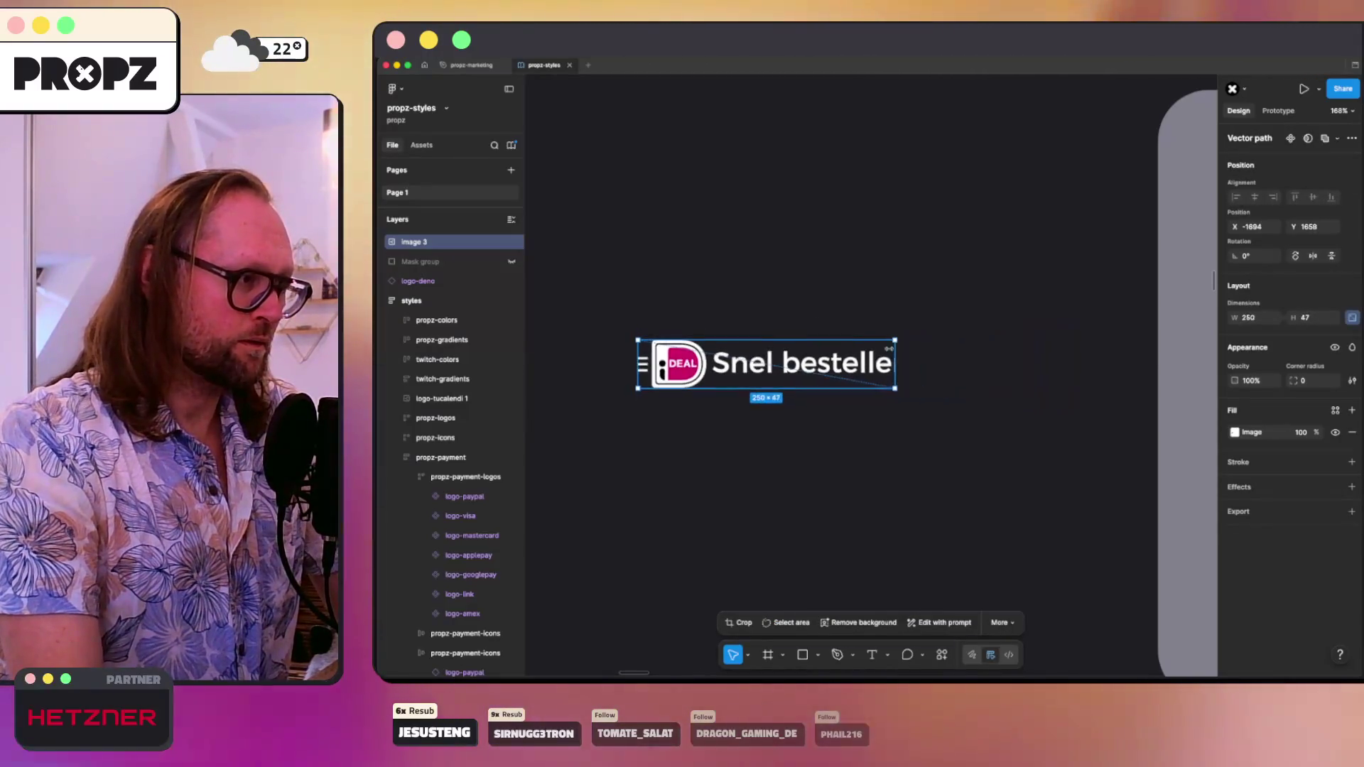
- Widen the image to 418.5×78, then narrow it to 'Snel bes' and nudge it 40 units right
key("super+z")
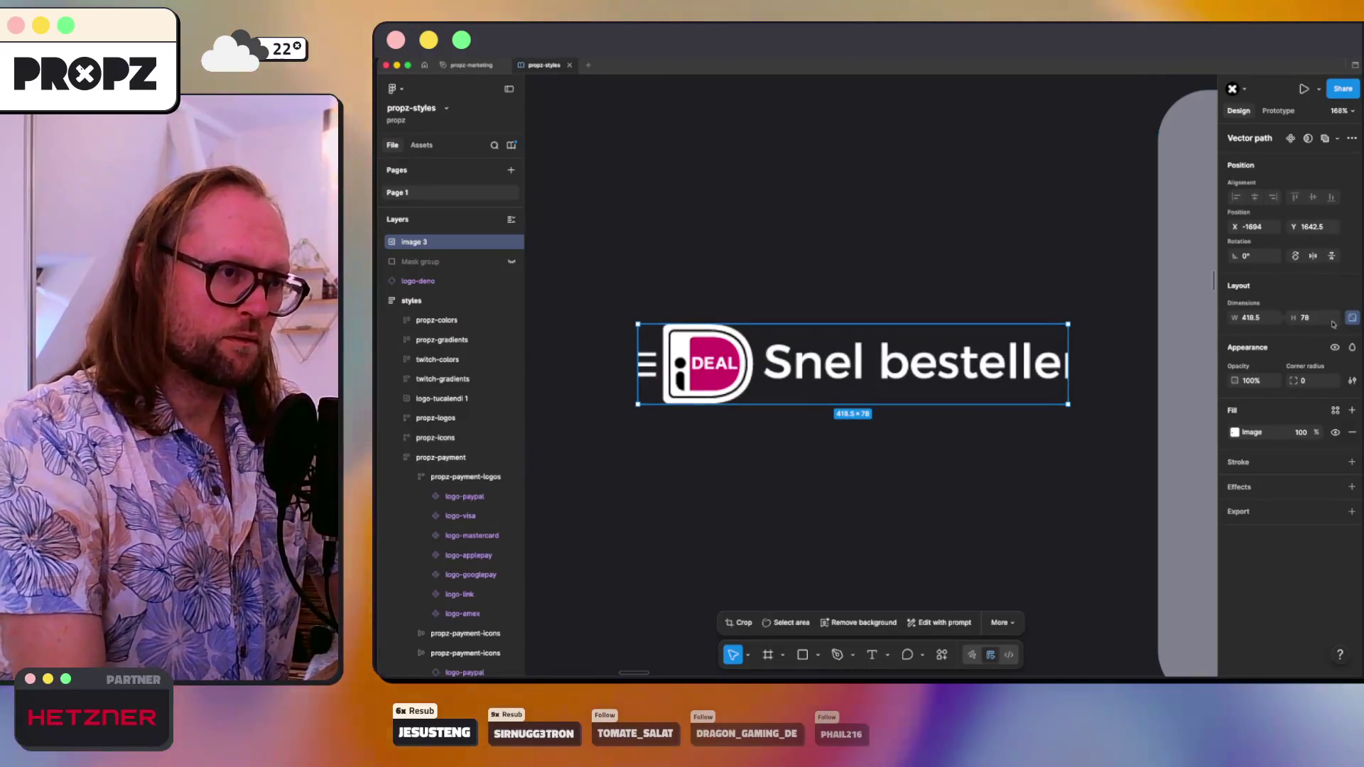
left_click_drag(1068, 364, 740, 375)
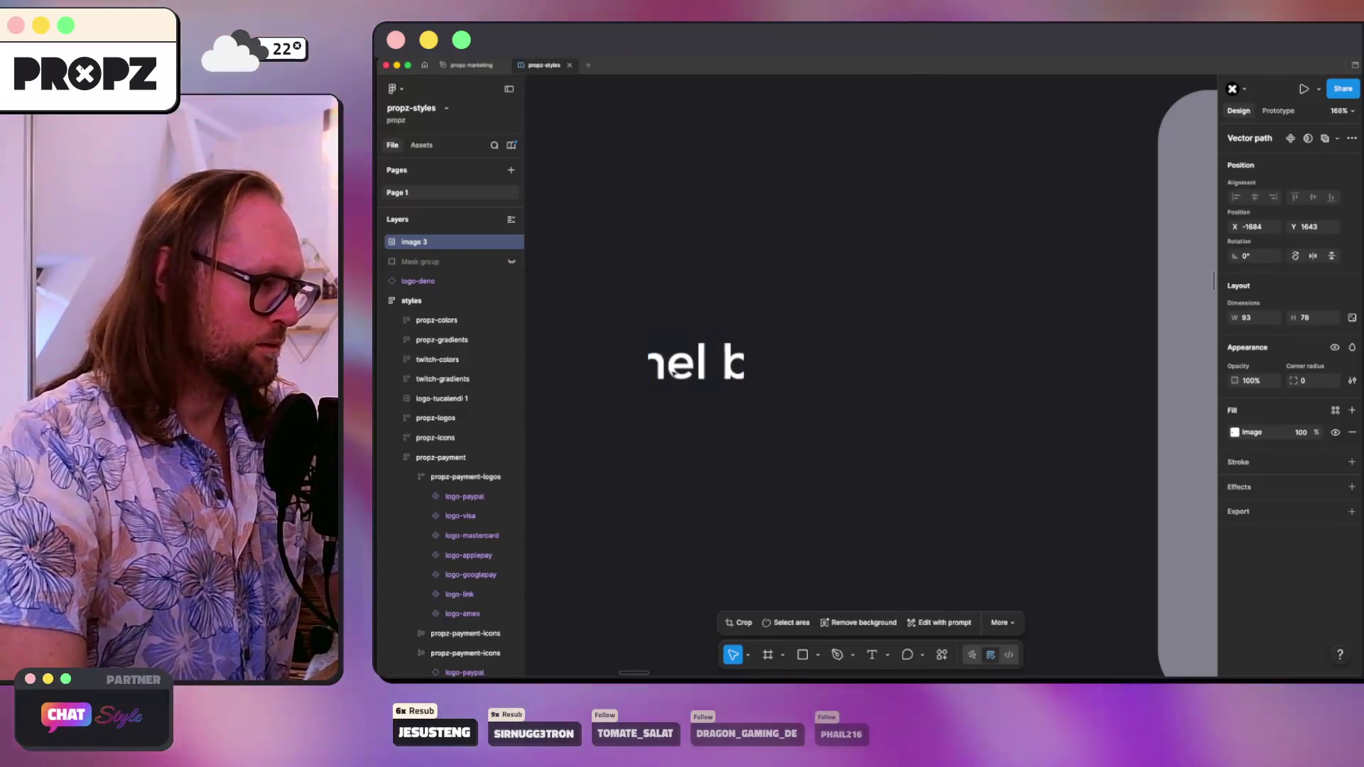
key("shift+Right")
key("shift+Right")
key("shift+Right")
key("Return")
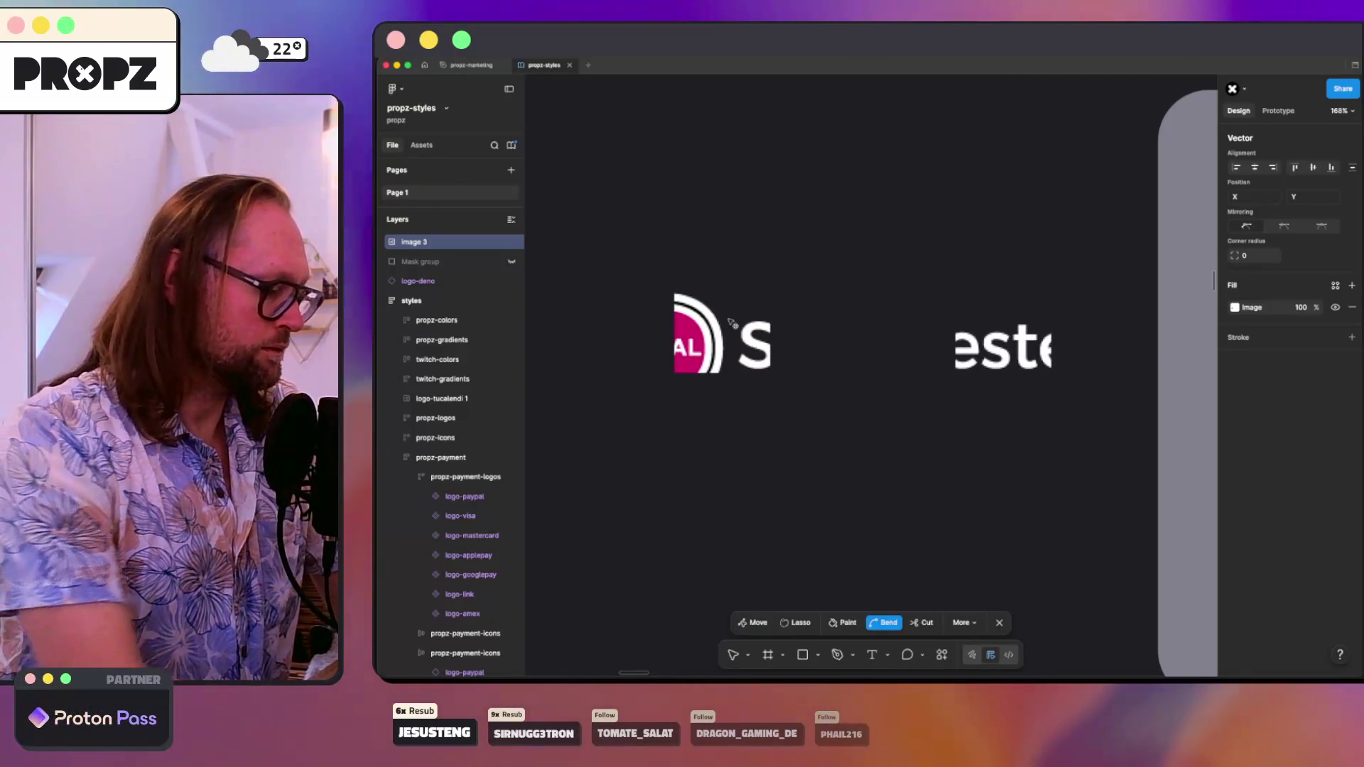
key("v")
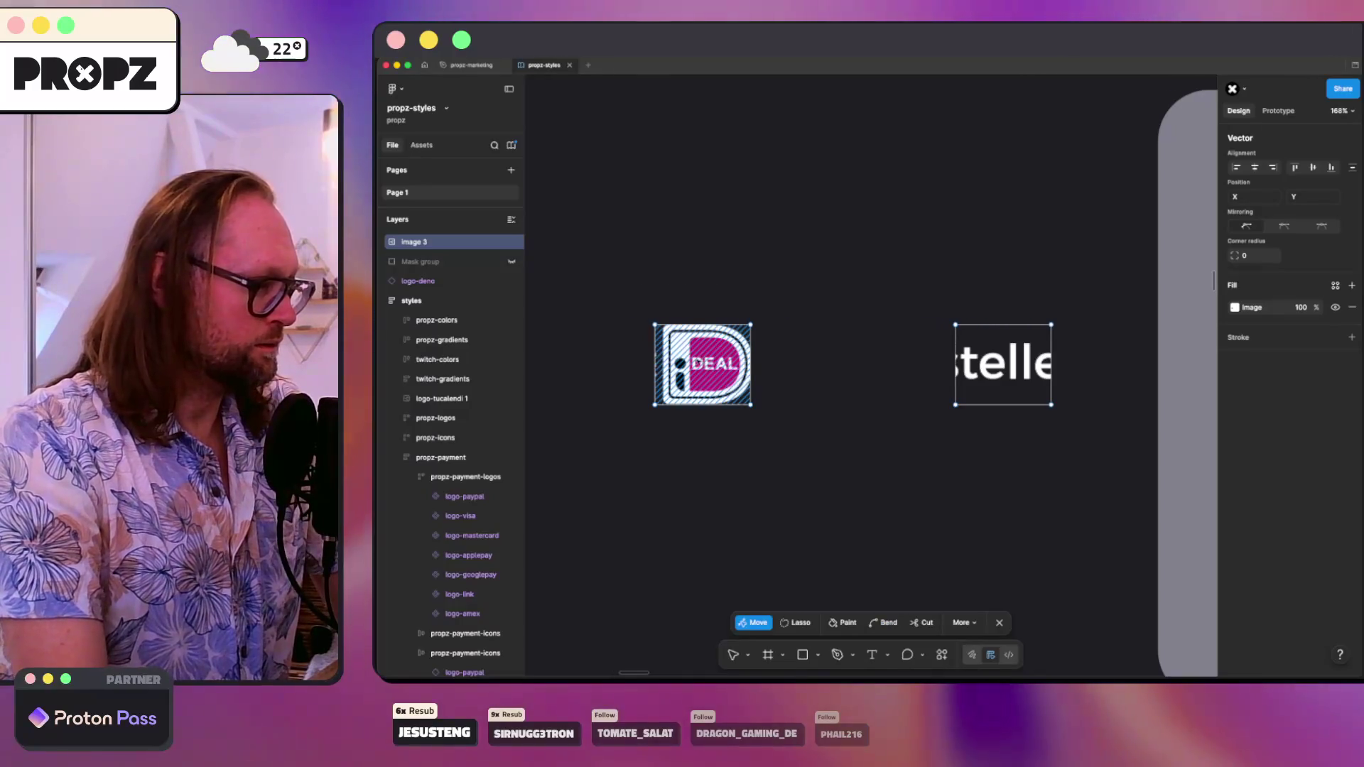
key("Escape")
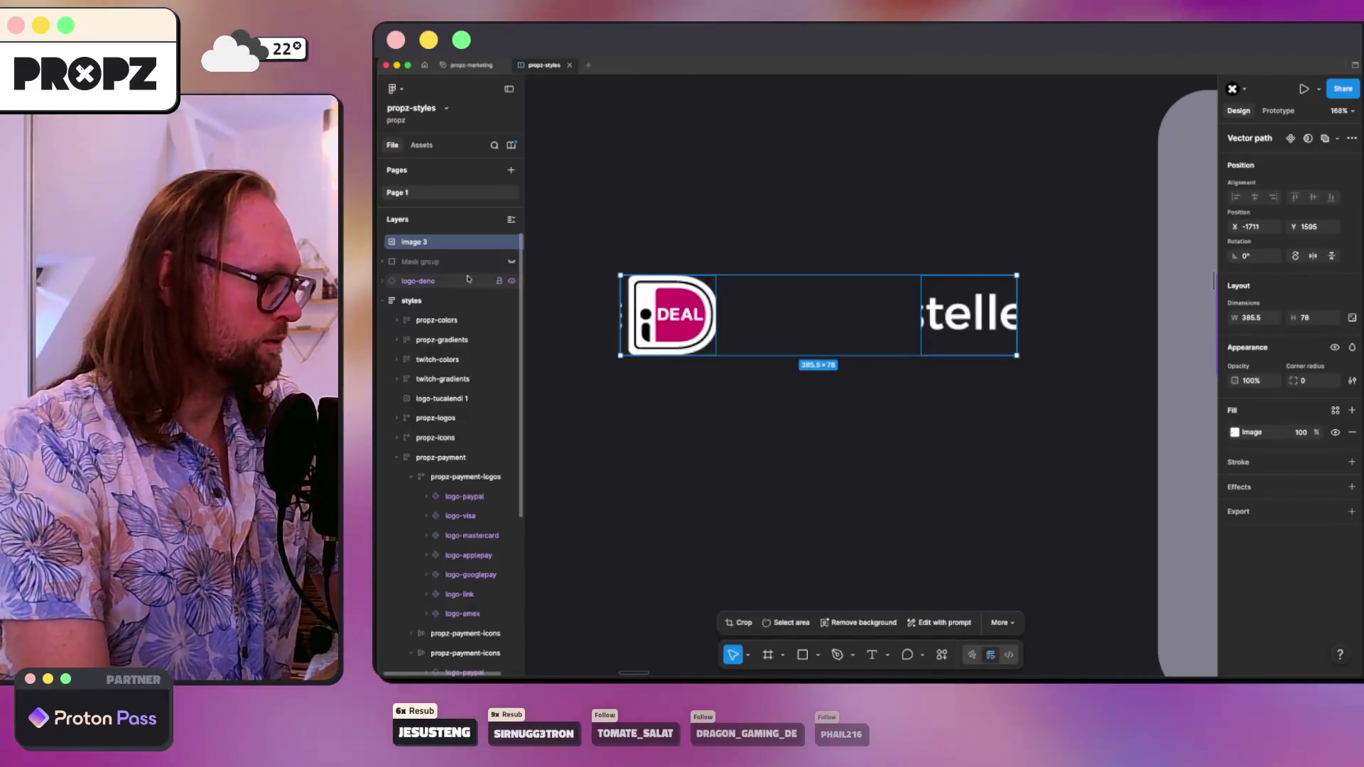
- Delete the 'telle' piece of the vector, reselect the 'nel b' image, and switch to the browser
key("Return")
left_click_drag(897, 247, 1075, 400)
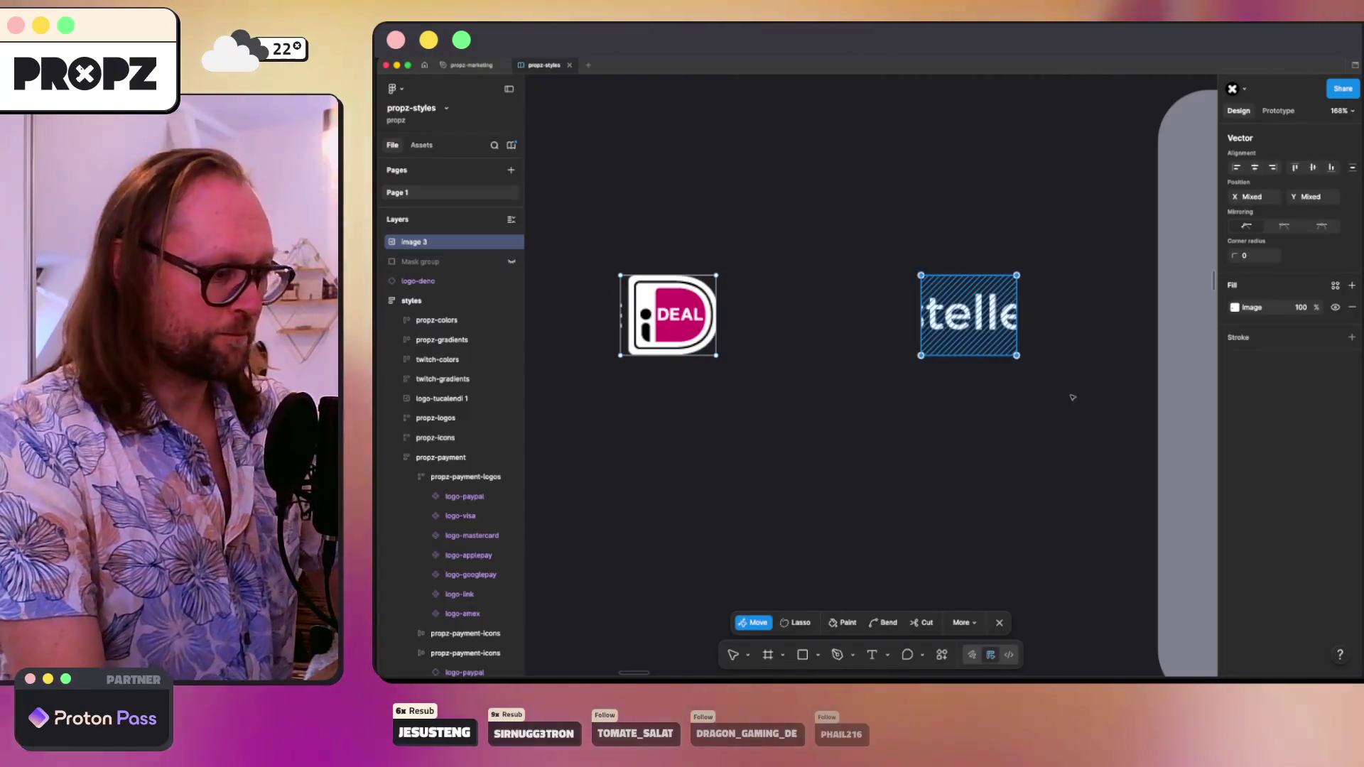
key("Delete")
key("Escape")
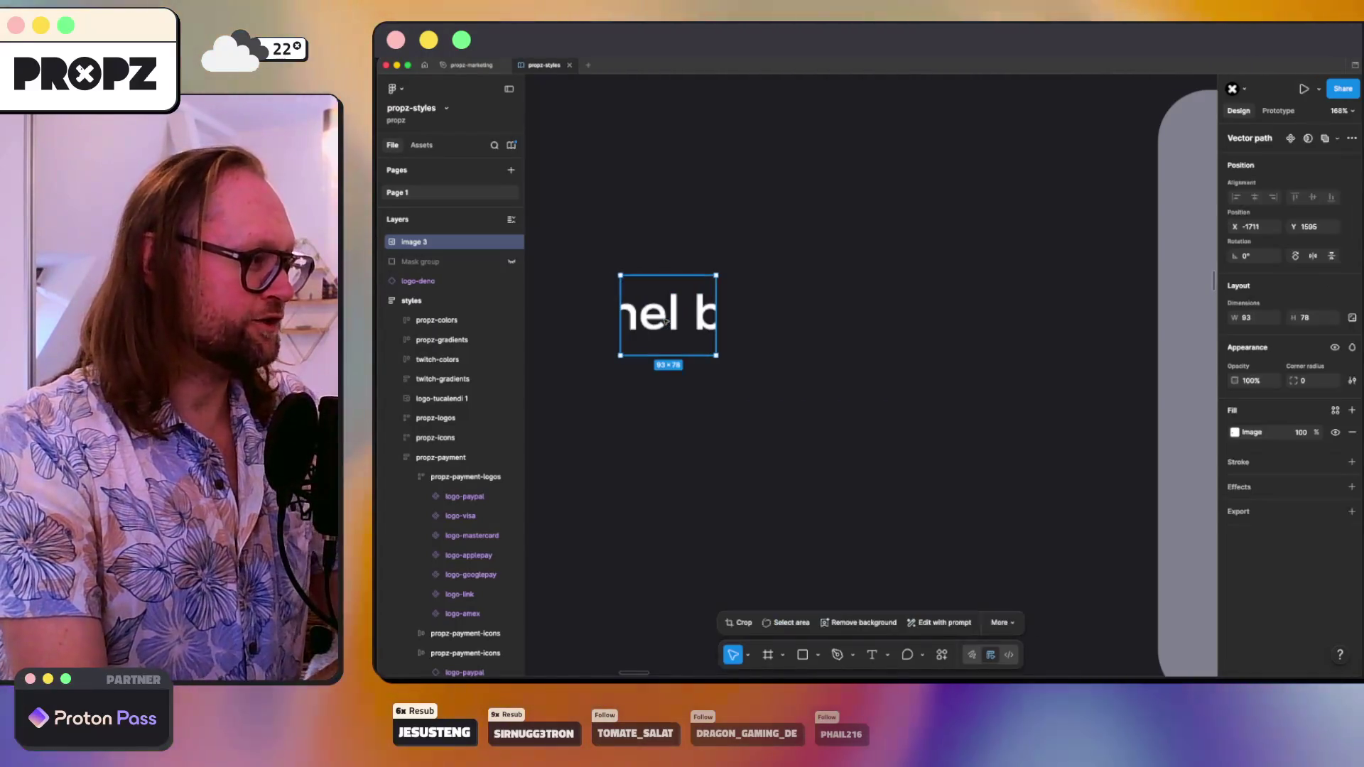
left_click(680, 321)
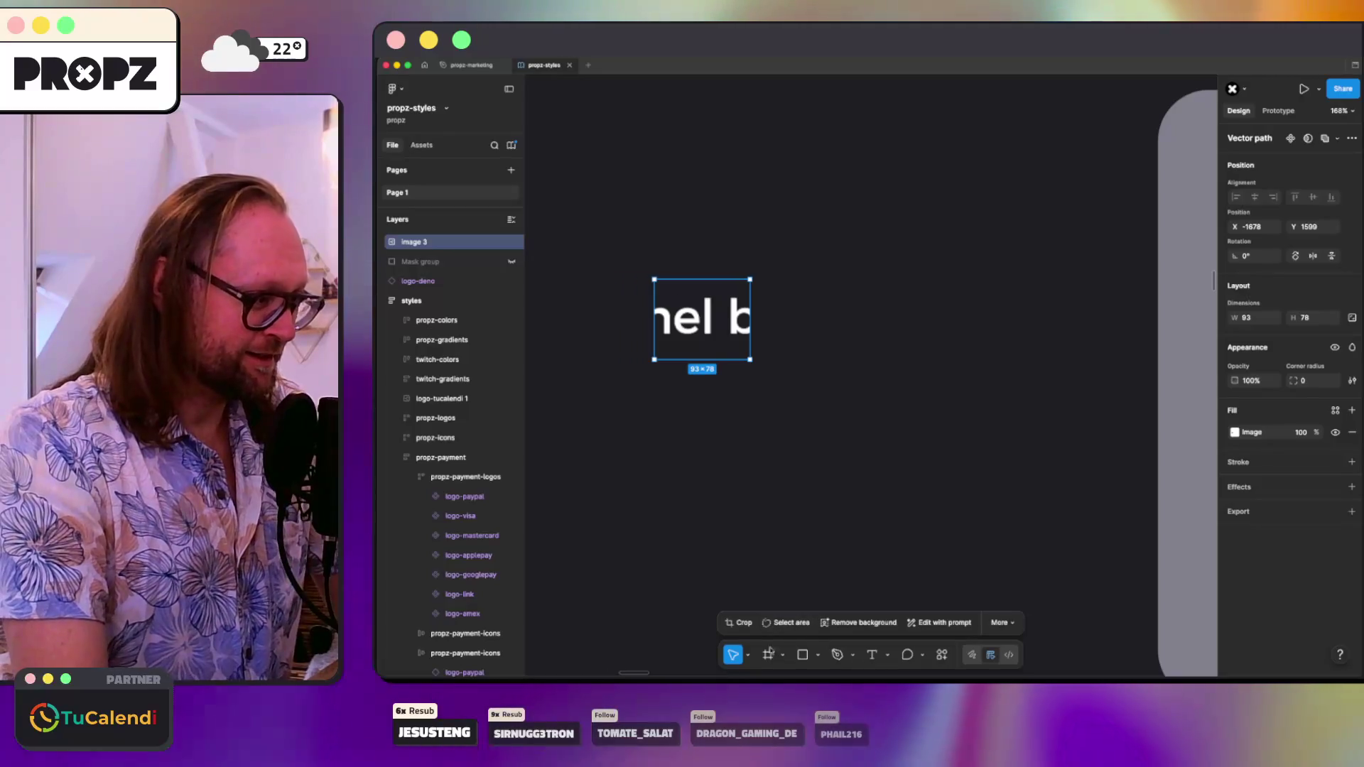
left_click(545, 674)
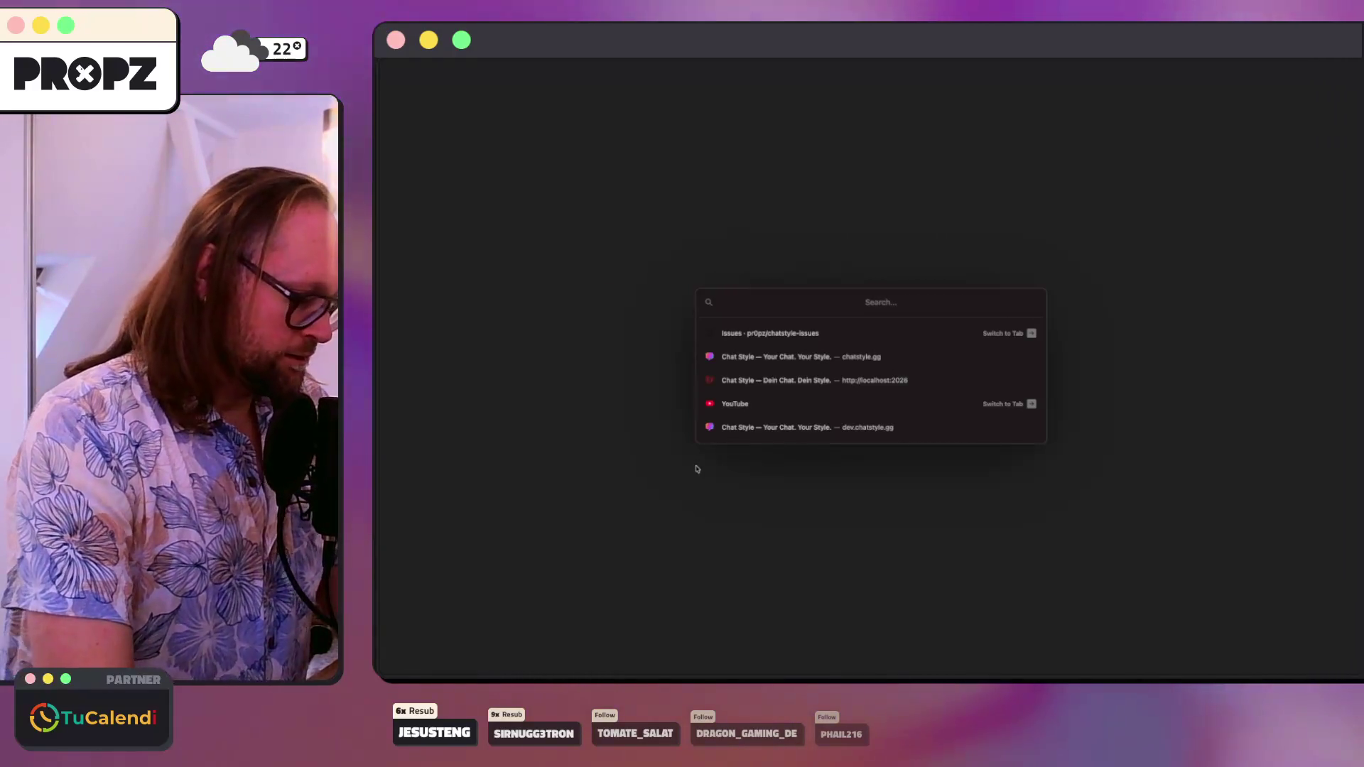
- Search Startpage for moving images inside Figma masks, read the Figma Forum thread, and return to Figma
type("fr")
type("ma")
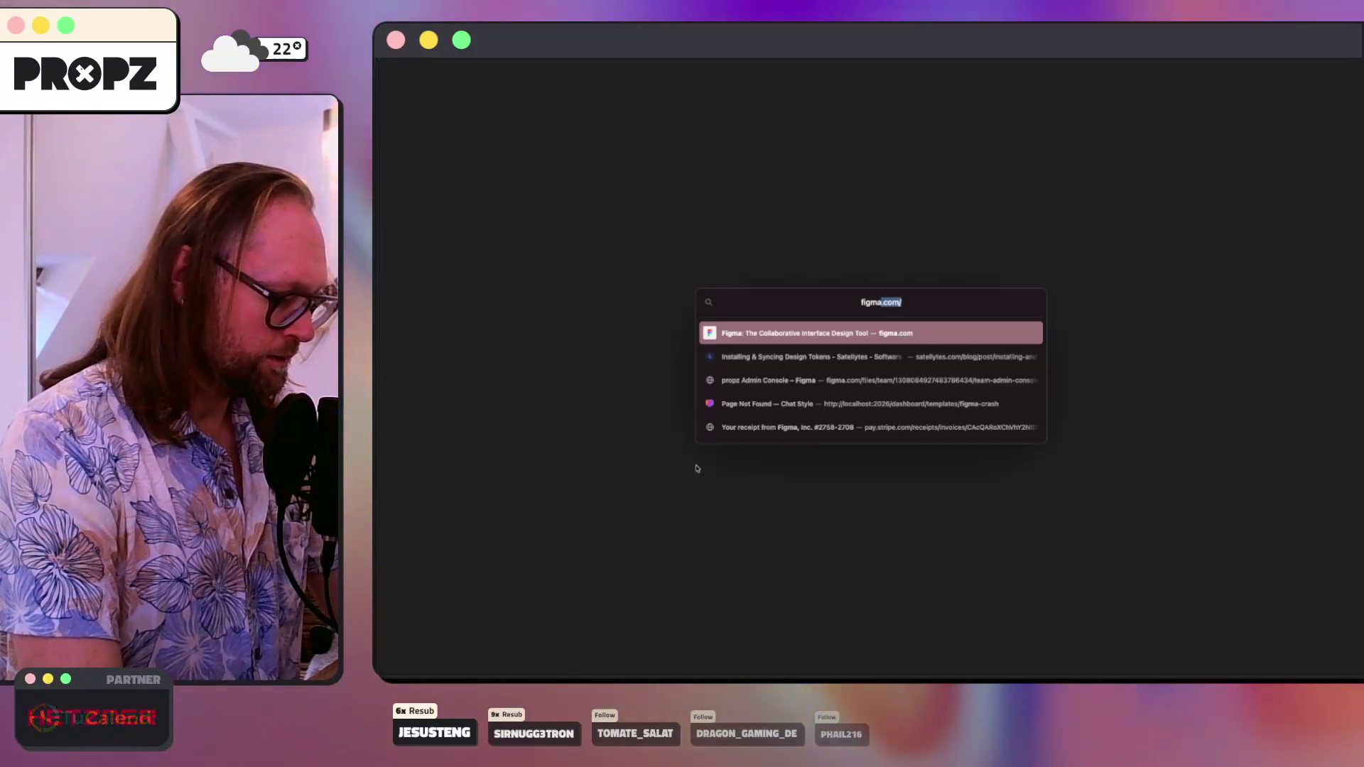
type(" mask image mo")
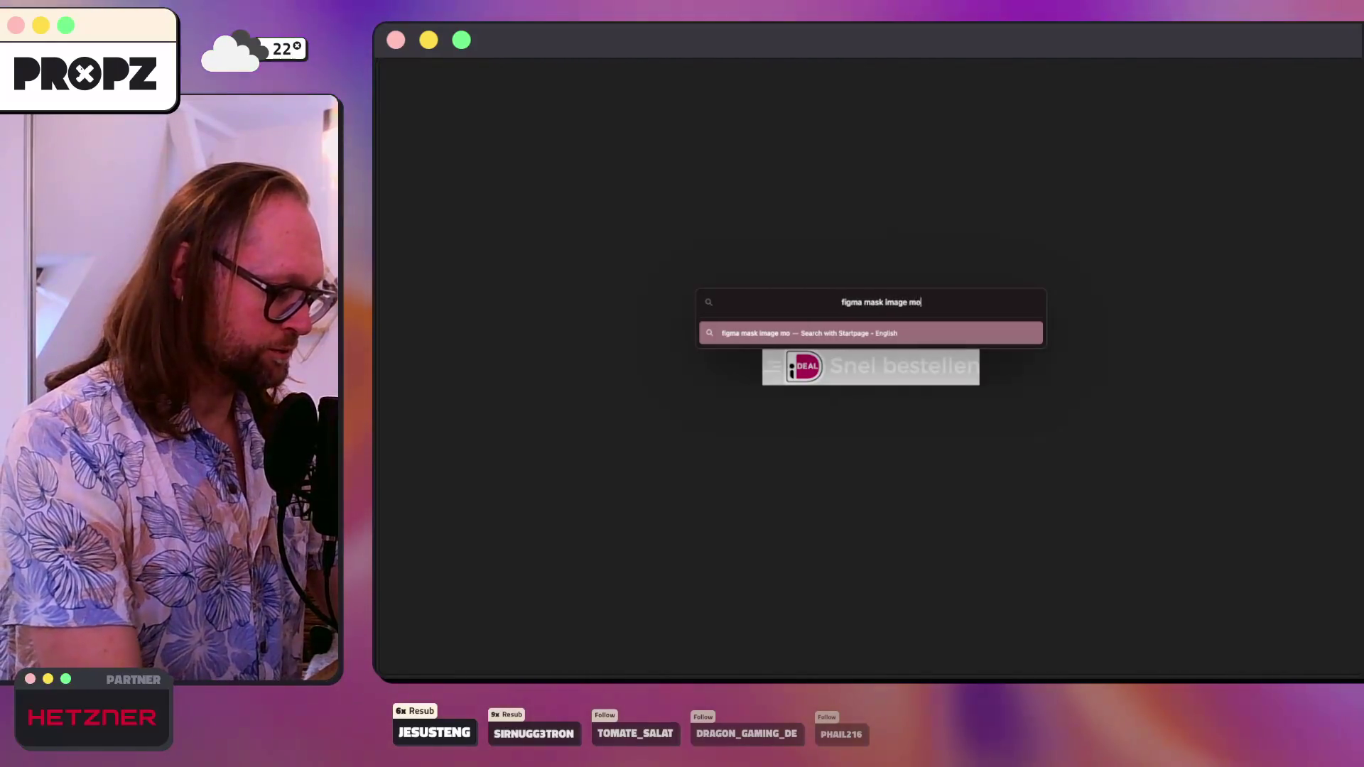
type("de")
key("Return")
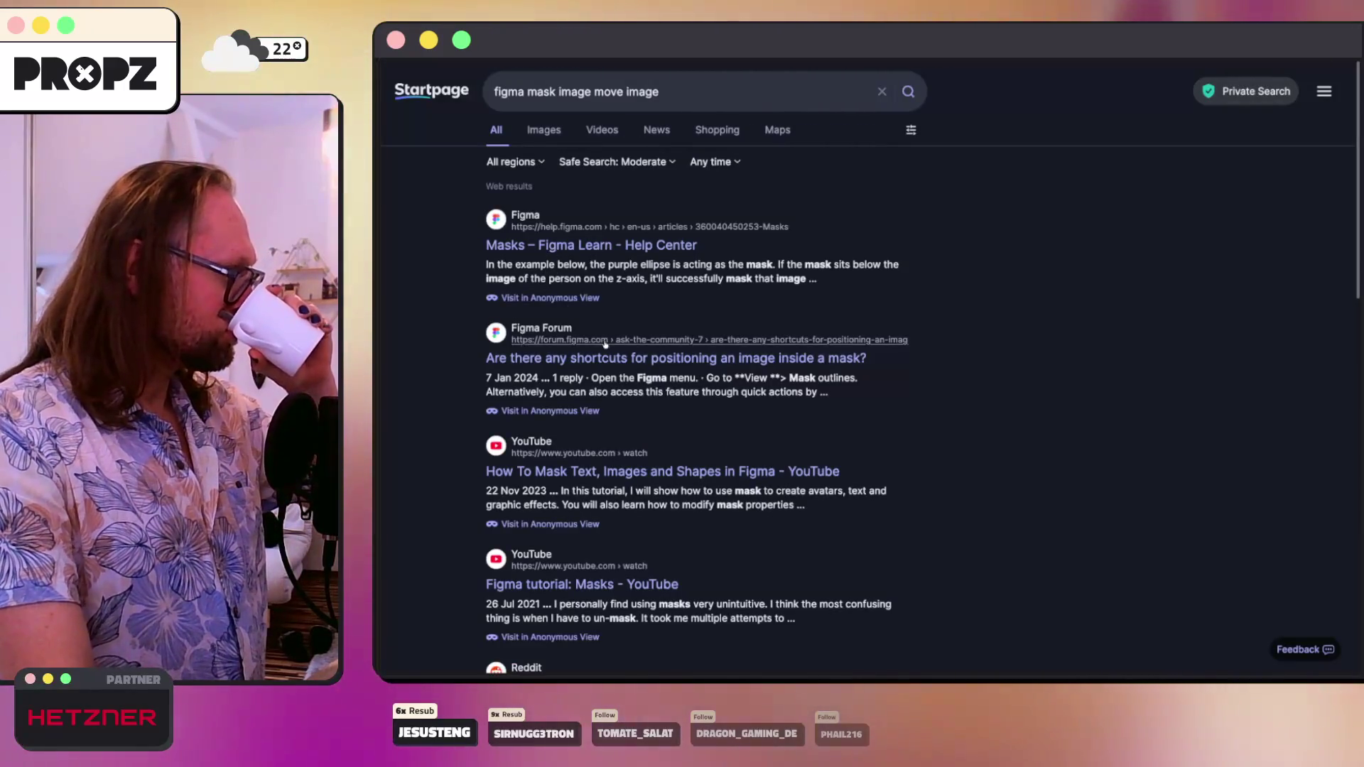
left_click(625, 358)
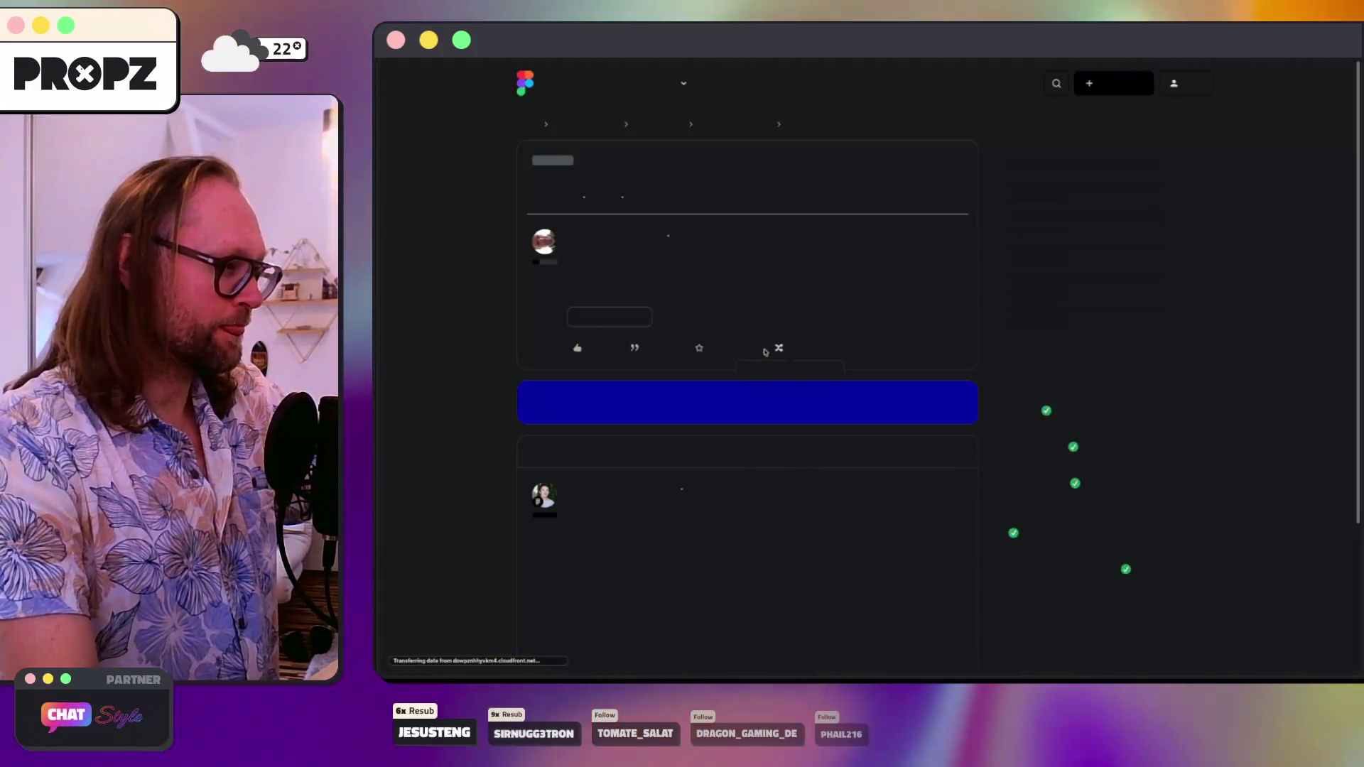
scroll(727, 334, "down", 5)
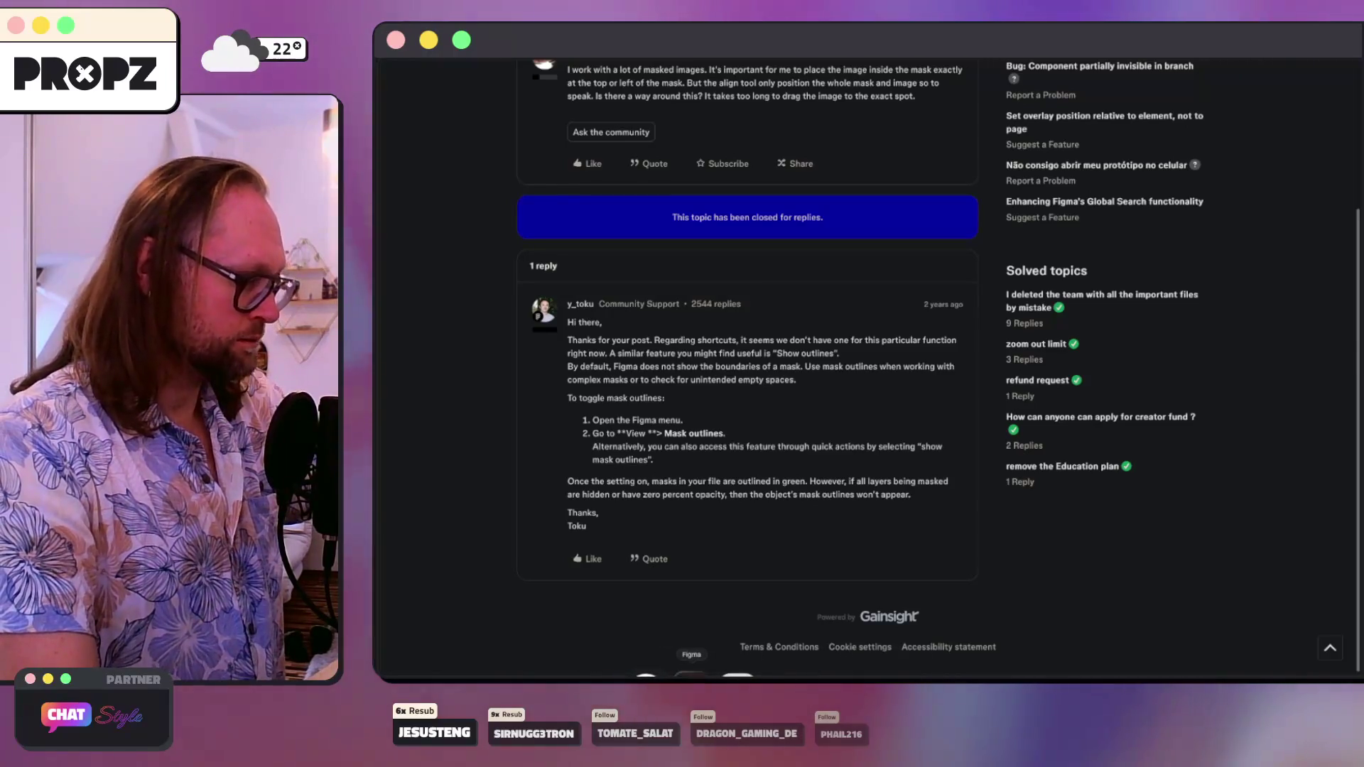
key("super+Tab")
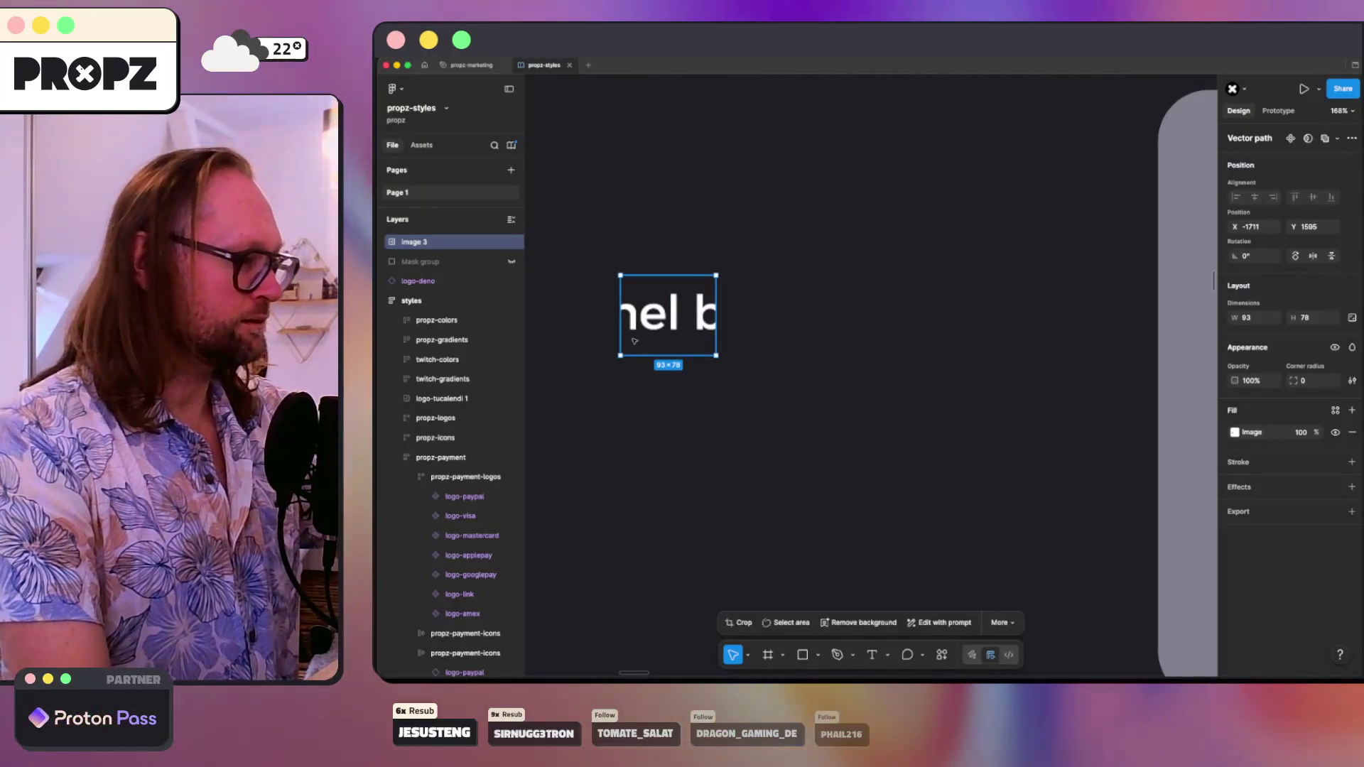
- With mask outlines shown, enlarge the image to 388.5 × 93 and align the iDEAL icon to the mask's left edge
double_click(635, 341)
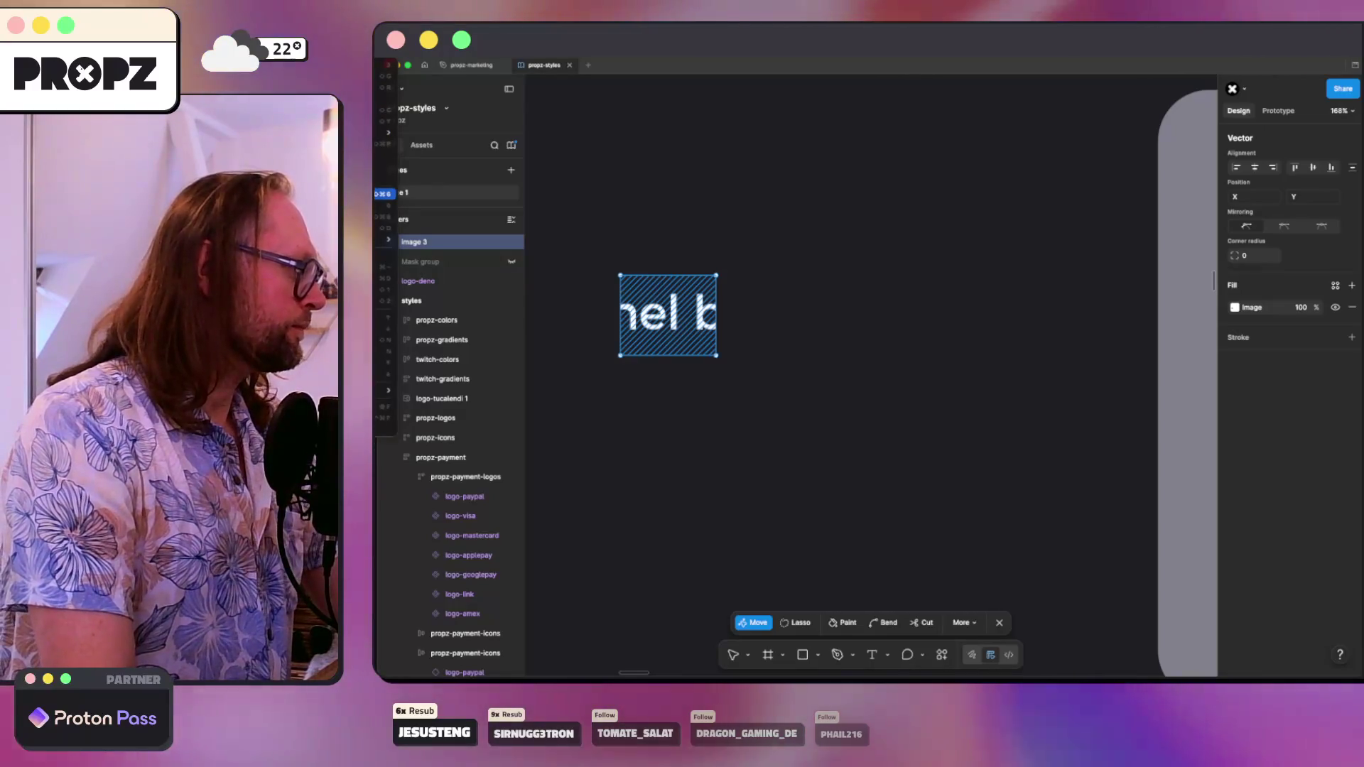
key("super+y")
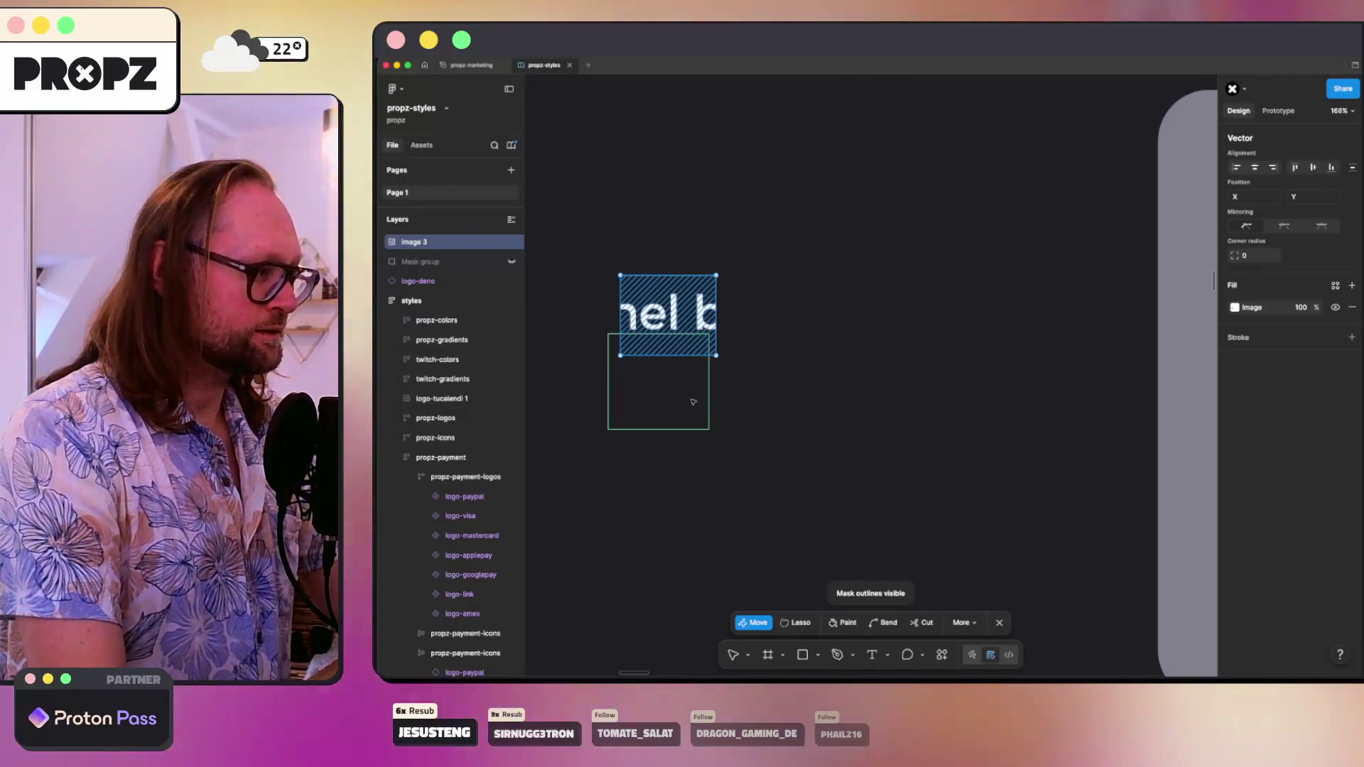
left_click_drag(686, 338, 676, 400)
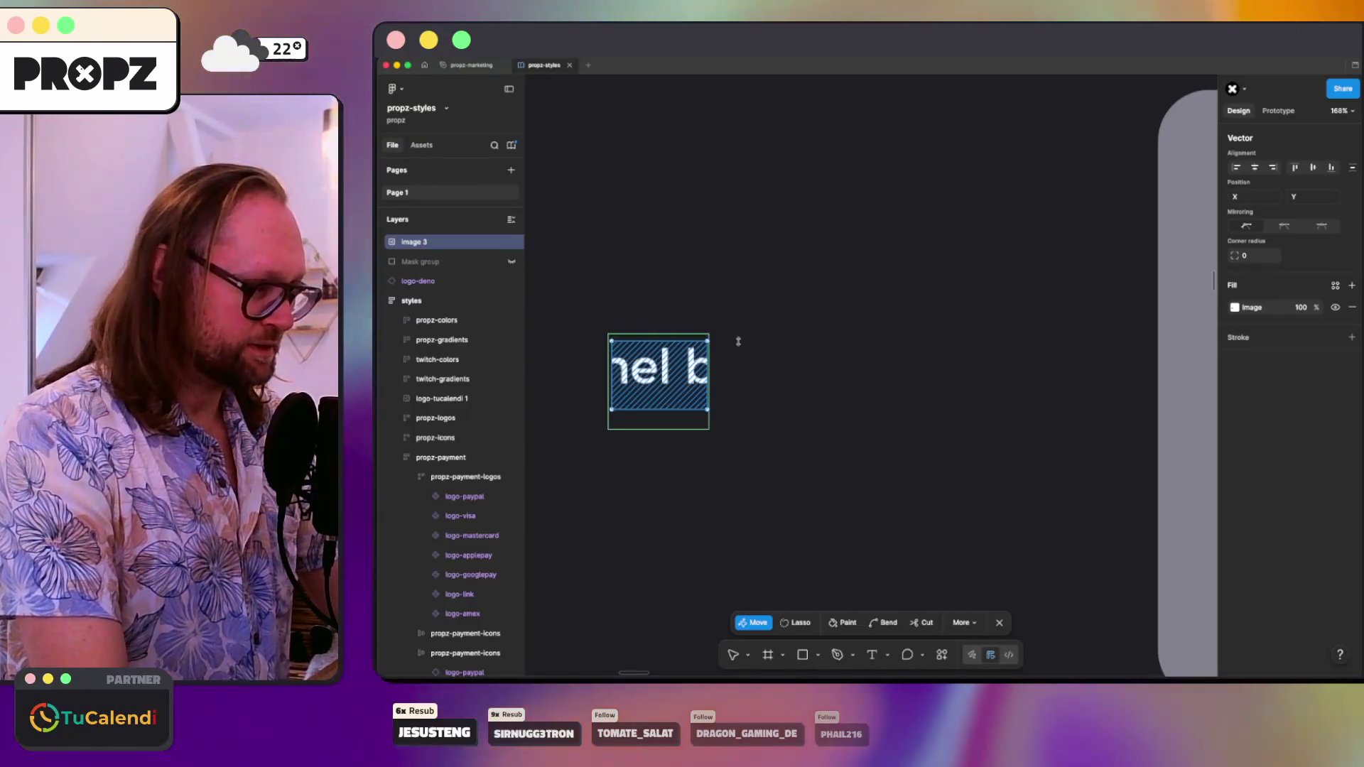
left_click(693, 341)
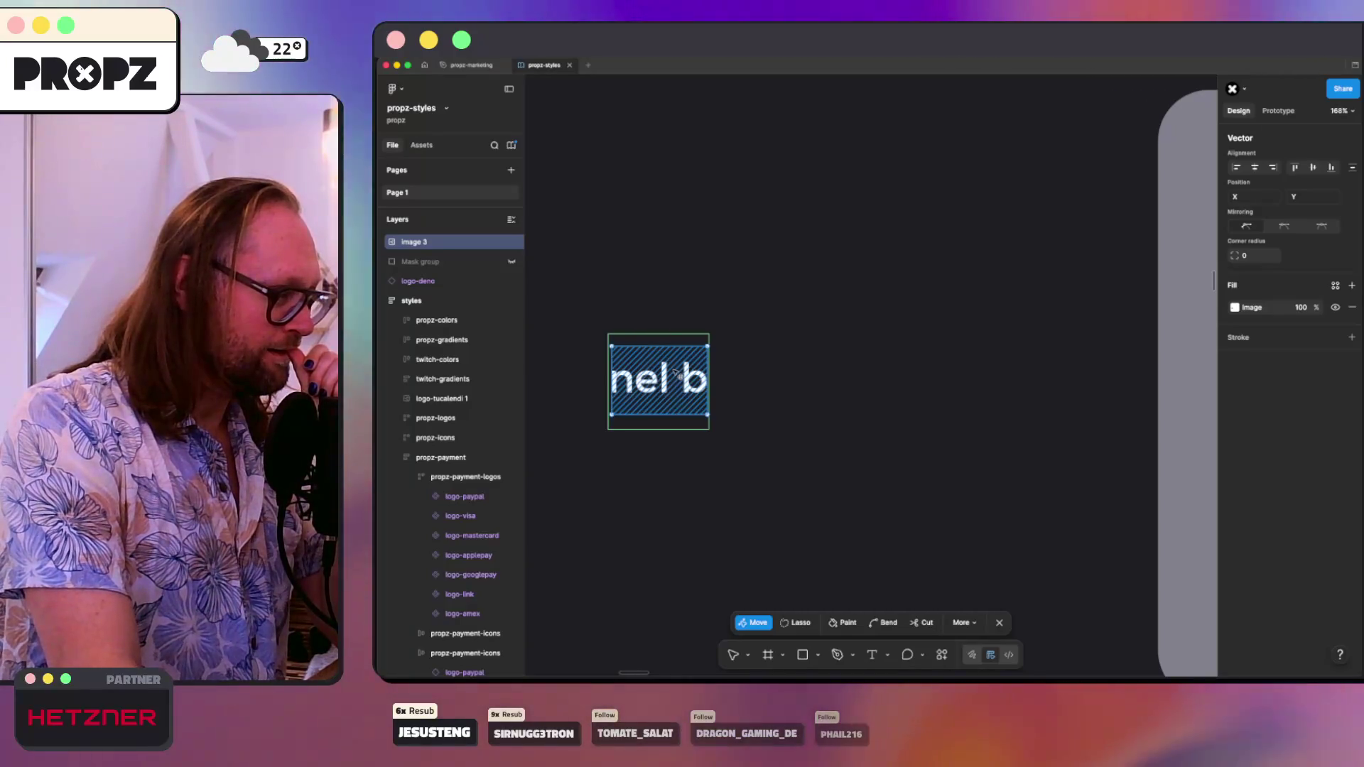
mouse_move(731, 330)
left_mouse_down()
mouse_move(936, 301)
mouse_move(896, 332)
mouse_move(961, 340)
left_mouse_up()
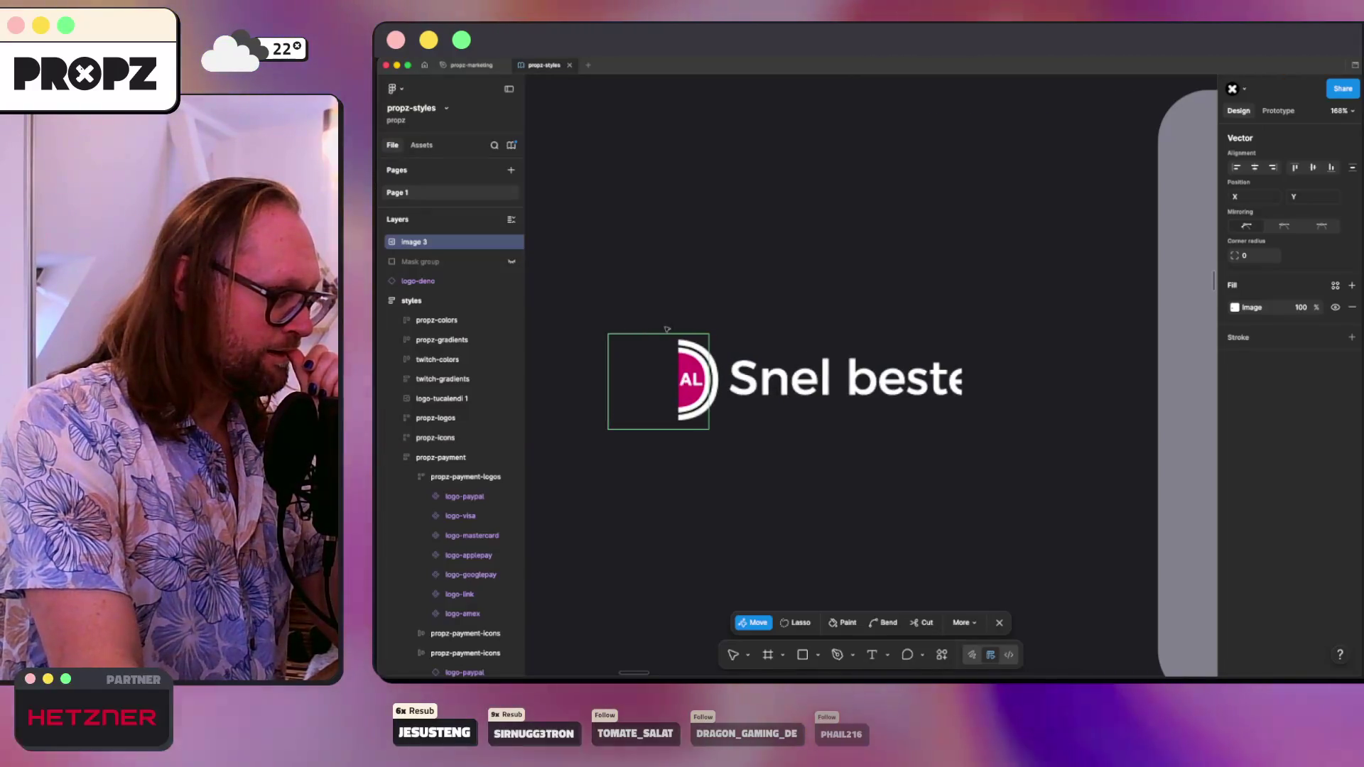
left_click_drag(678, 339, 563, 337)
left_click_drag(618, 384, 668, 387)
key("Escape")
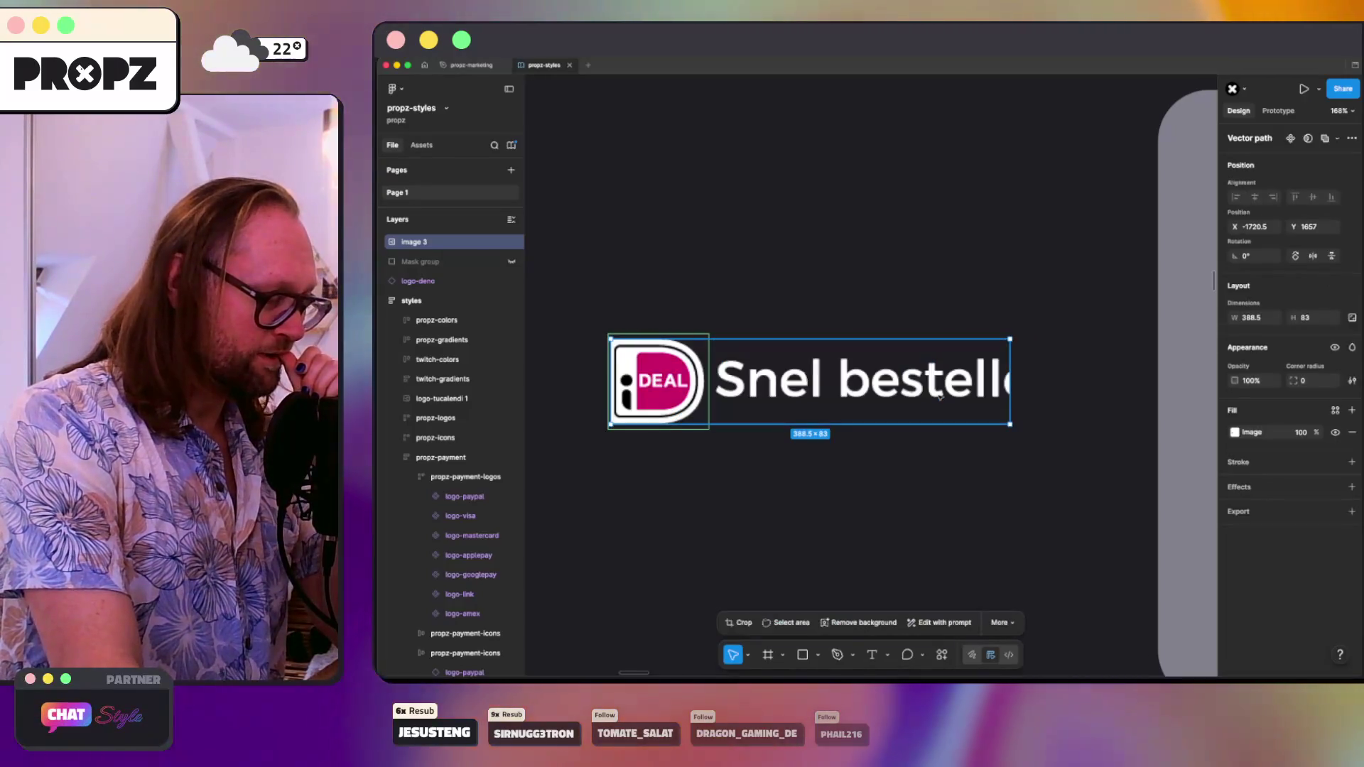
- Crop the image down to the iDEAL icon and move it up and to the right
left_click(742, 622)
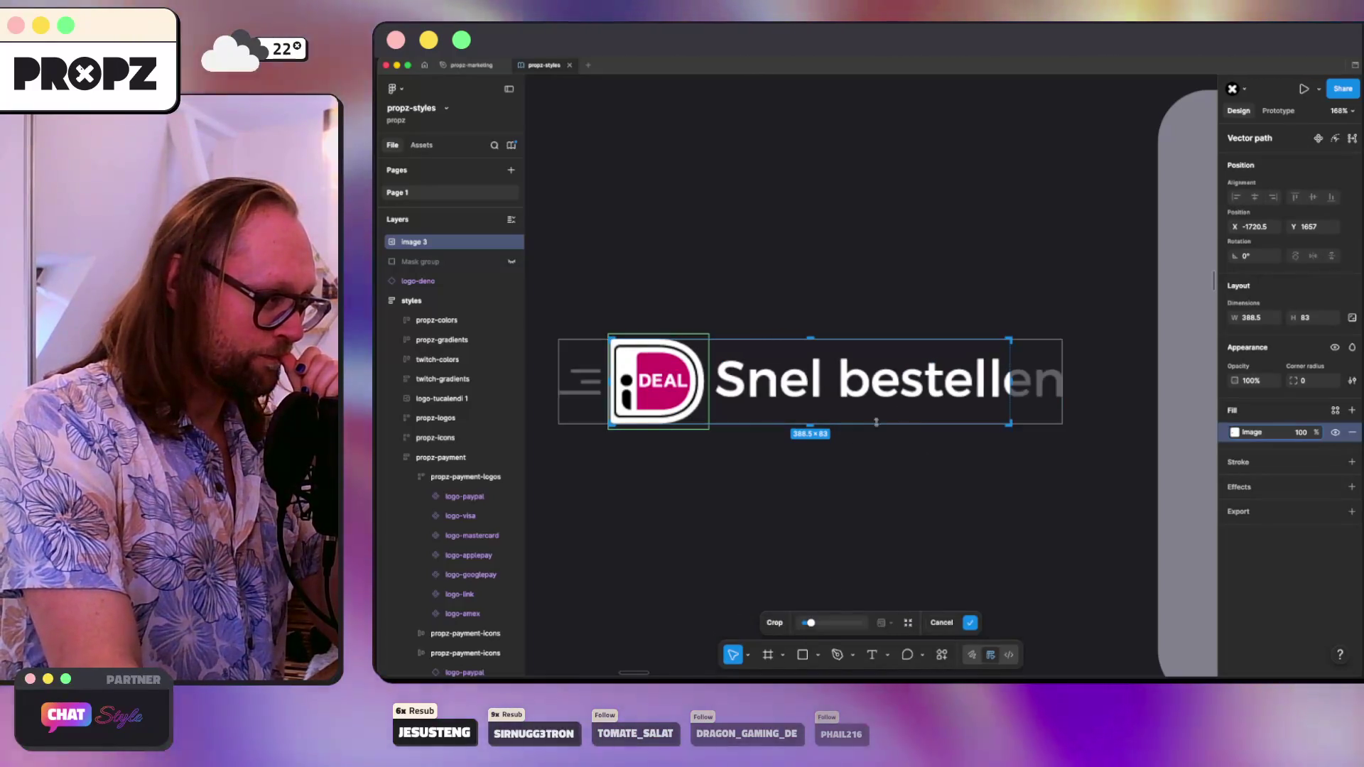
left_click_drag(1010, 382, 709, 405)
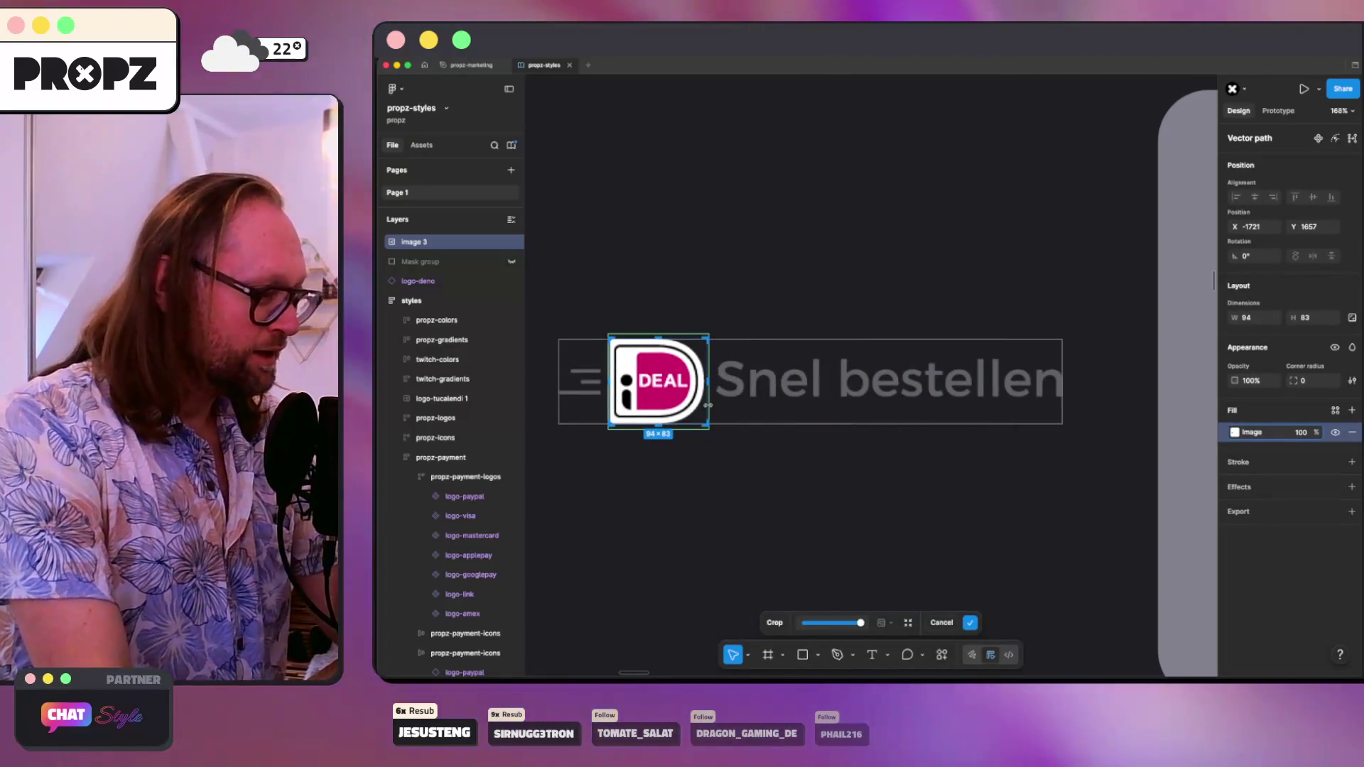
key("Return")
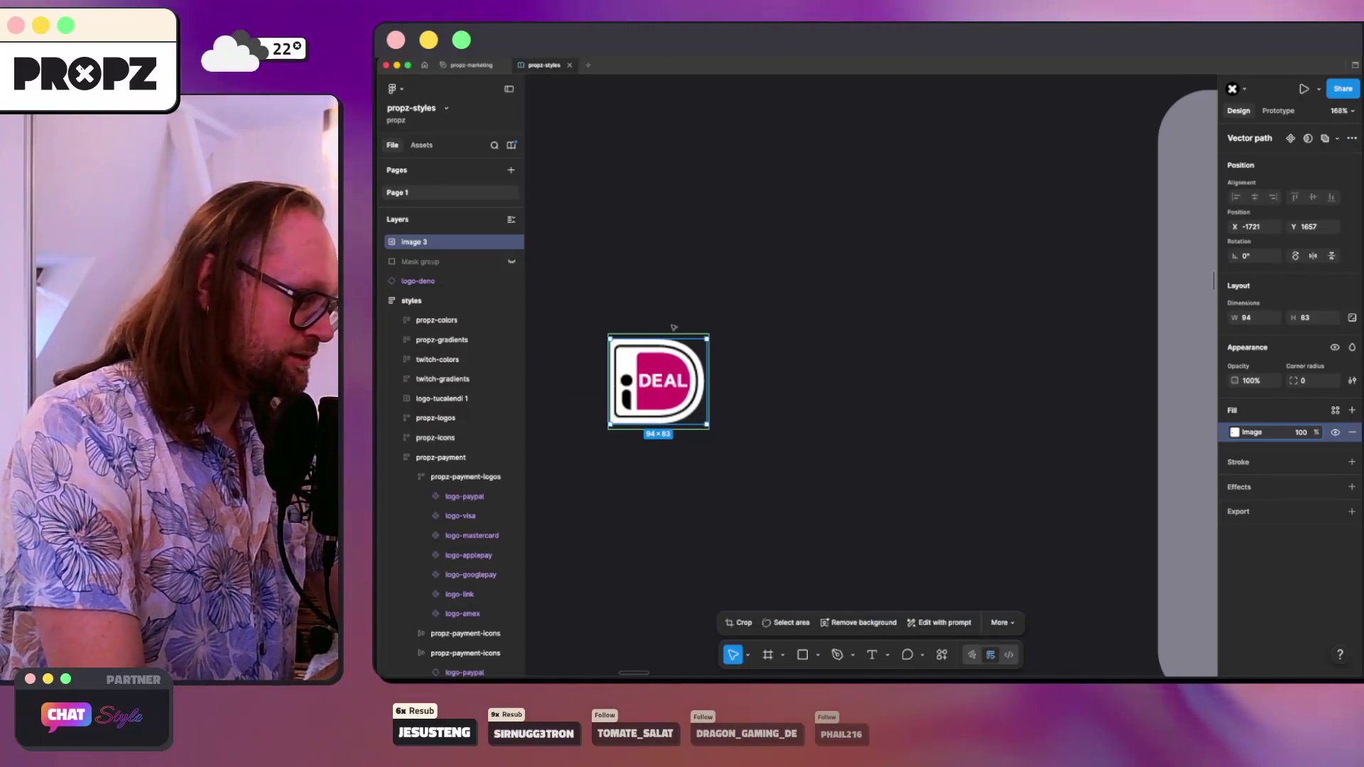
left_click_drag(655, 386, 833, 317)
left_click(849, 454)
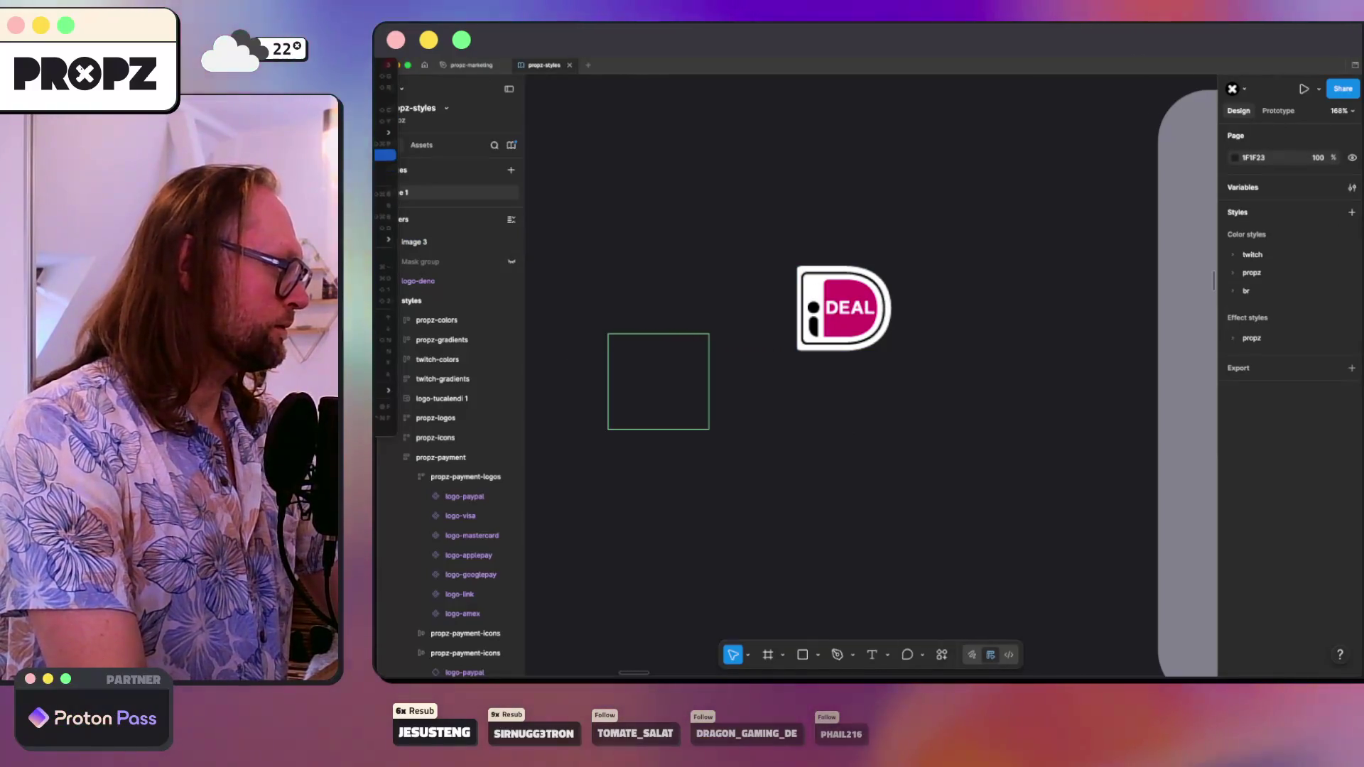
- Re-crop the iDEAL image with the top edge raised so the full outline fits at 95×83
left_click(814, 293)
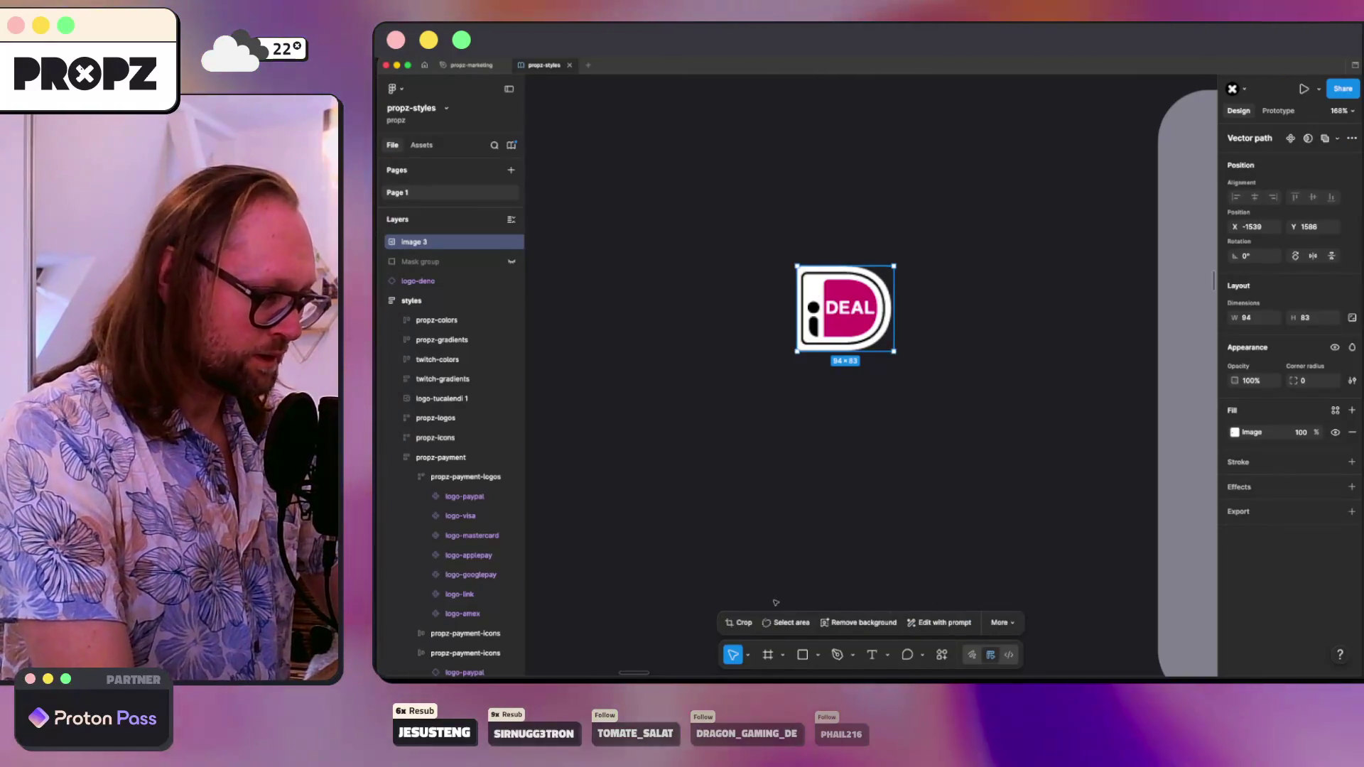
scroll(852, 307, "up", 5)
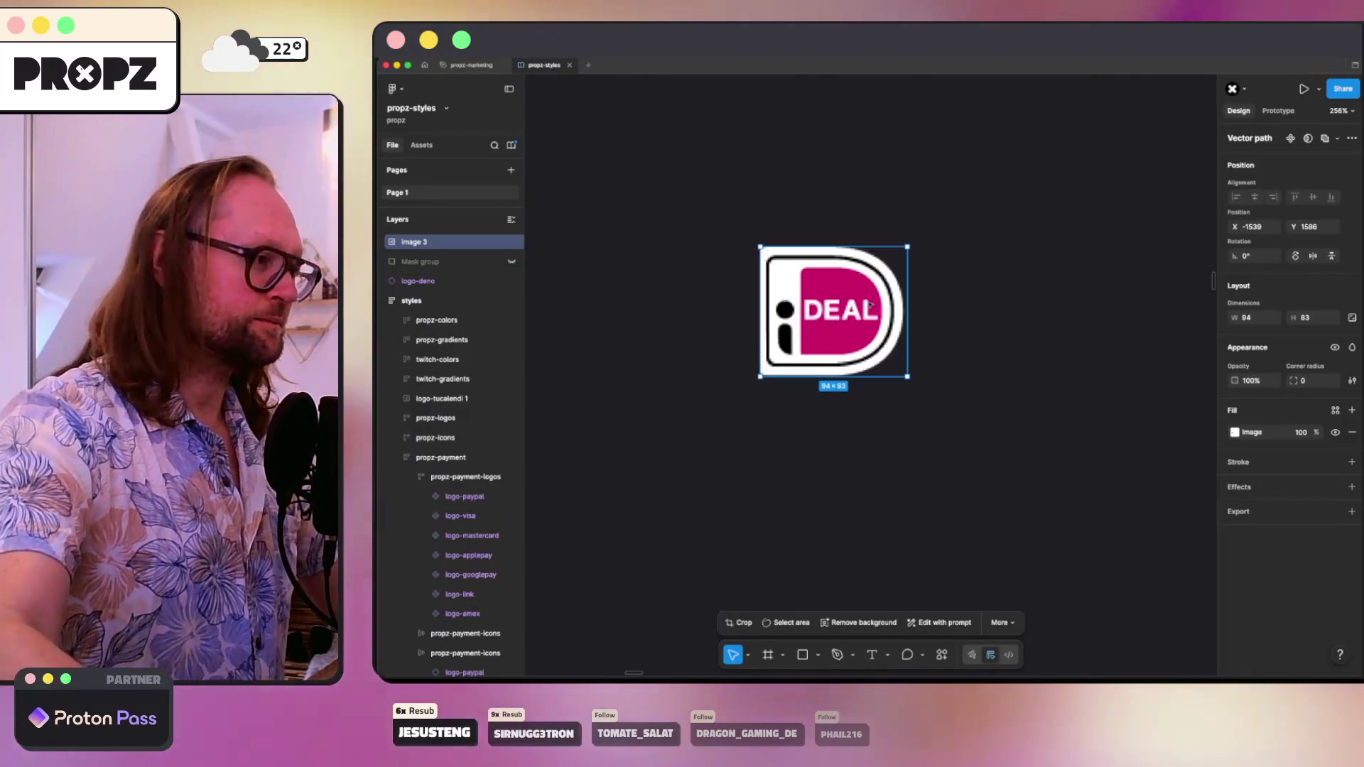
mouse_move(718, 674)
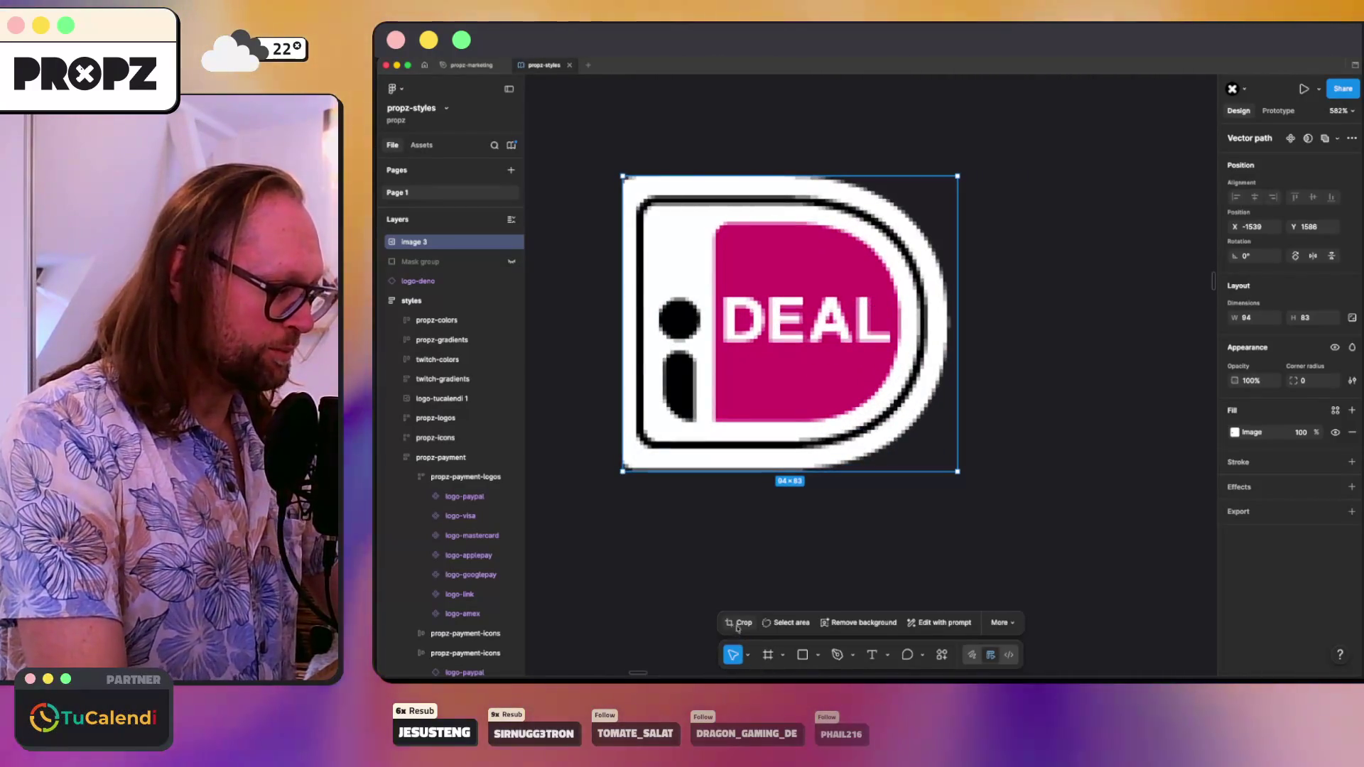
left_click(739, 623)
left_click_drag(675, 302, 686, 302)
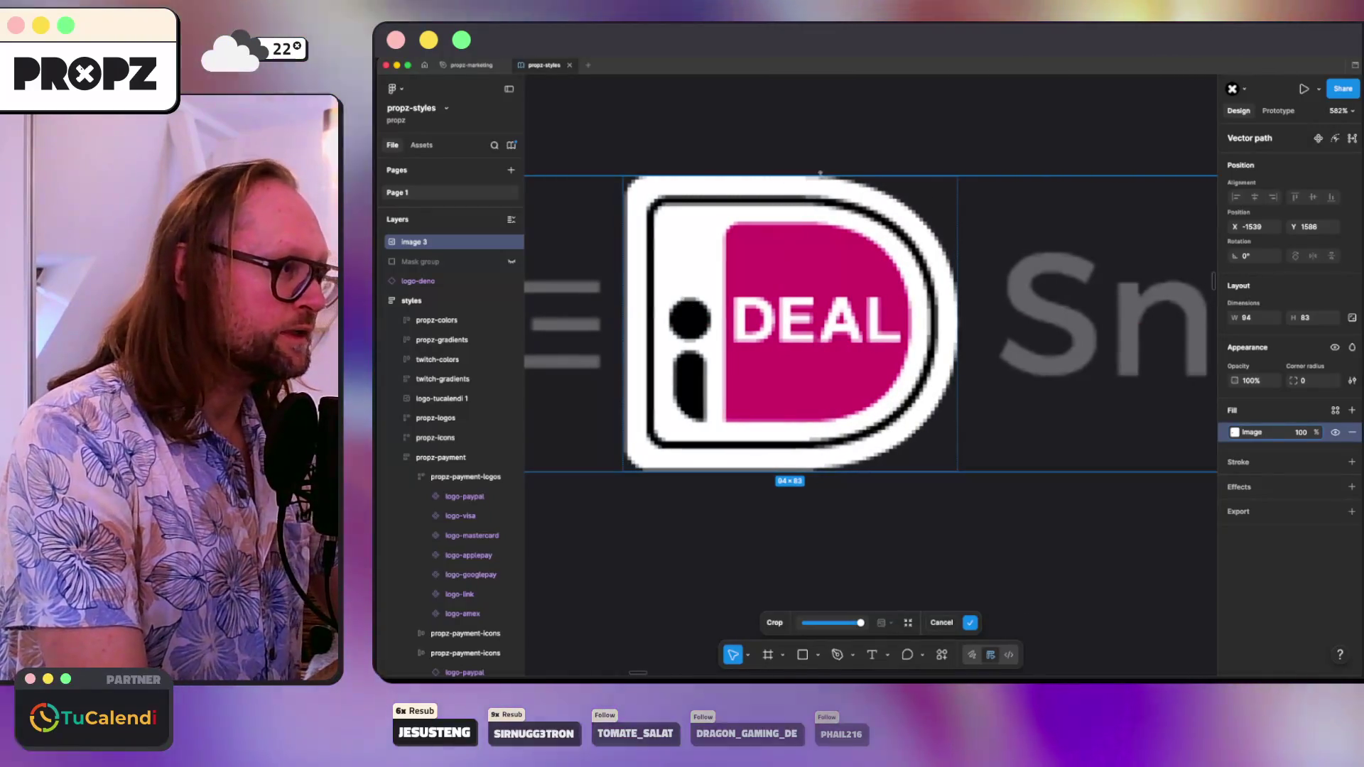
left_click_drag(834, 176, 834, 174)
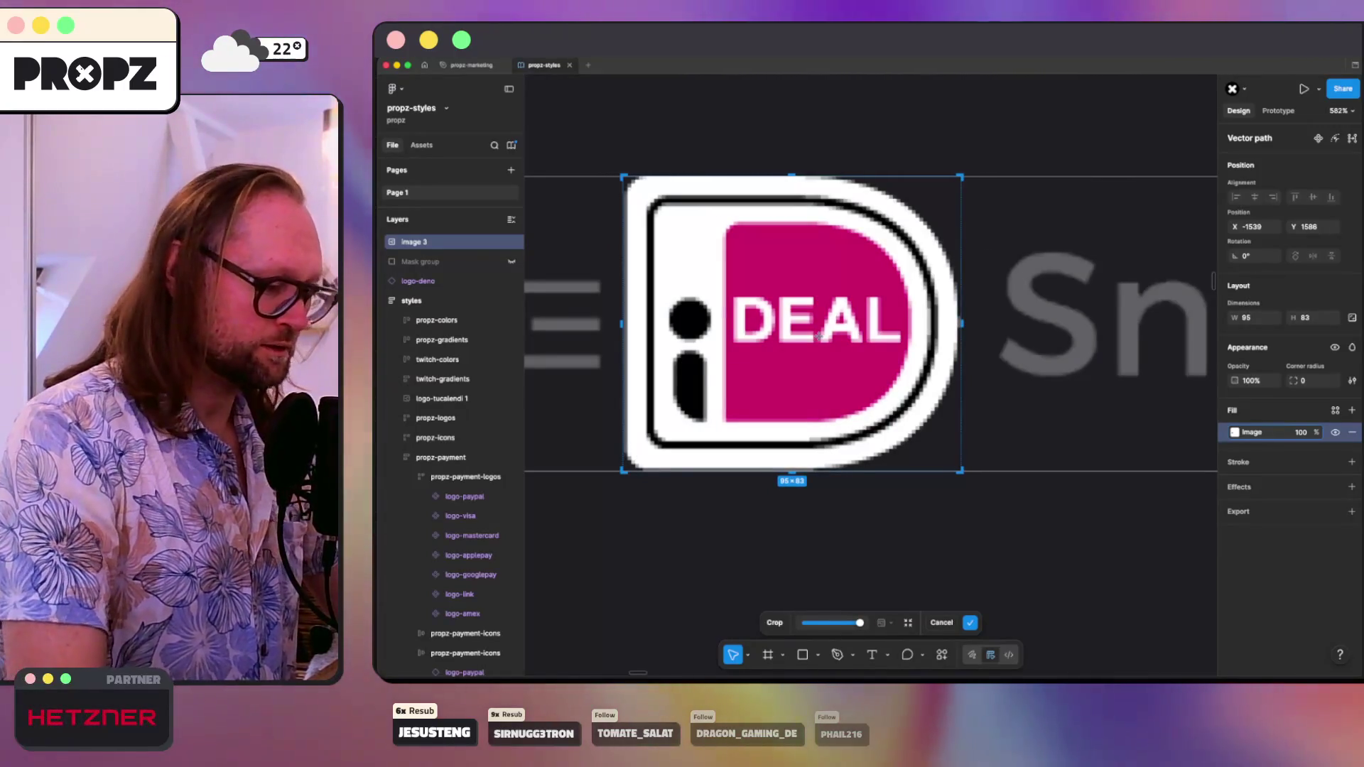
key("Return")
left_click(947, 581)
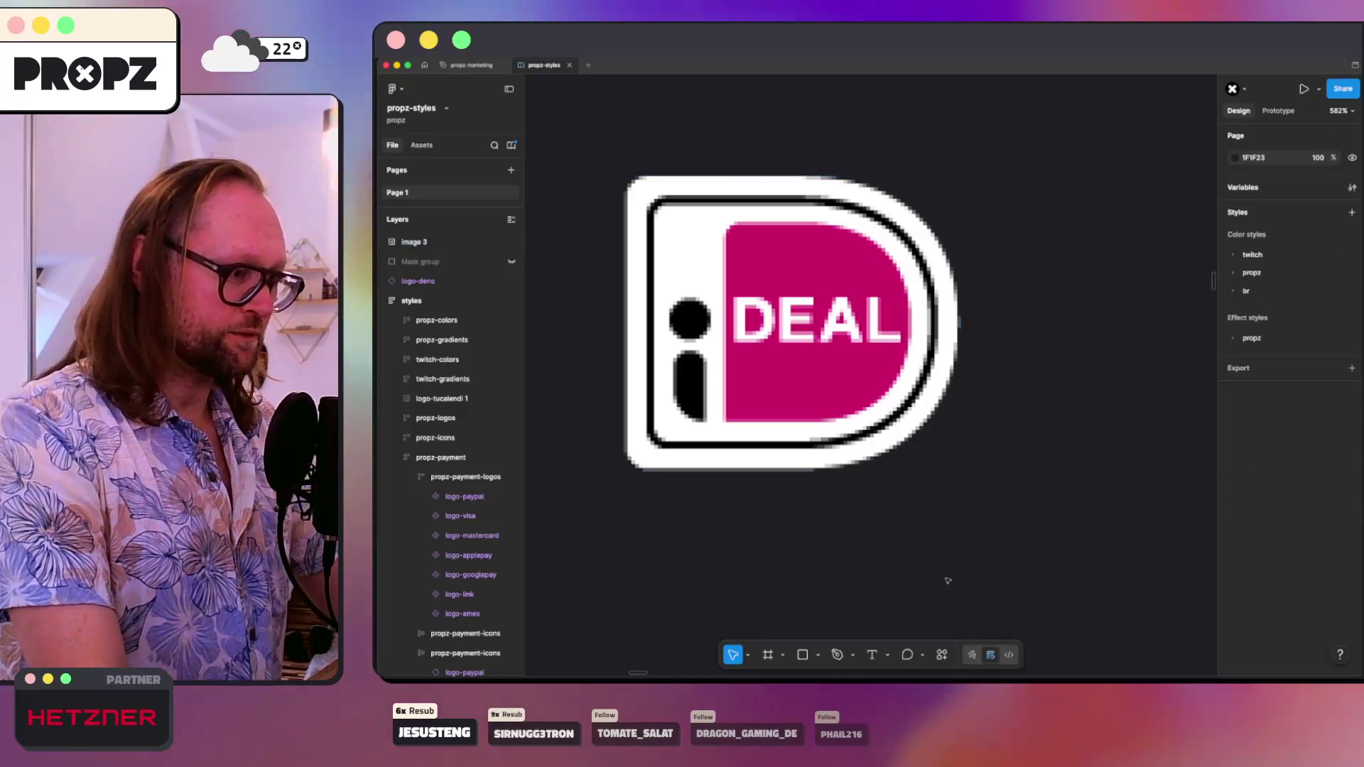
scroll(952, 439, "down", 10)
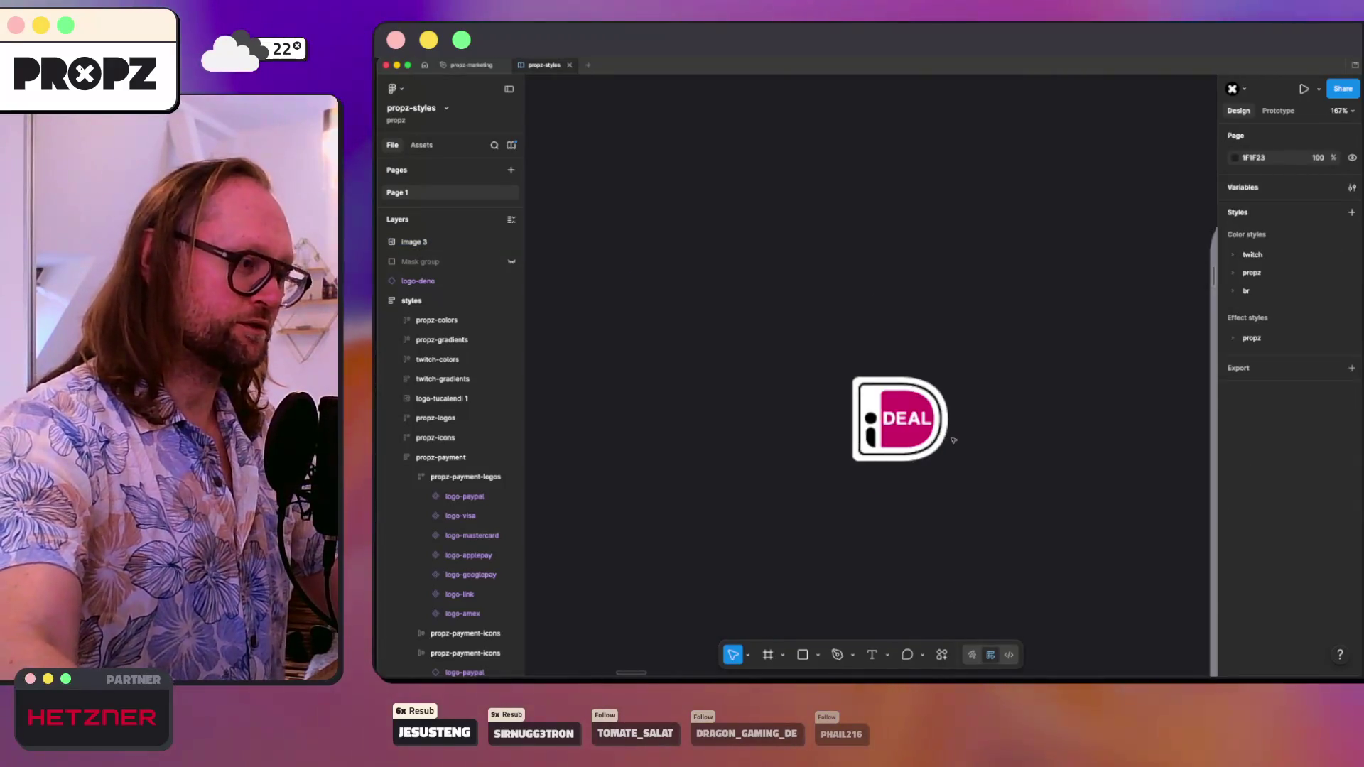
- Lock the iDEAL image's proportions and move it into propz-payment-logos as logo-eps
scroll(952, 440, "right", 5)
scroll(953, 440, "down", 3)
left_click(952, 445)
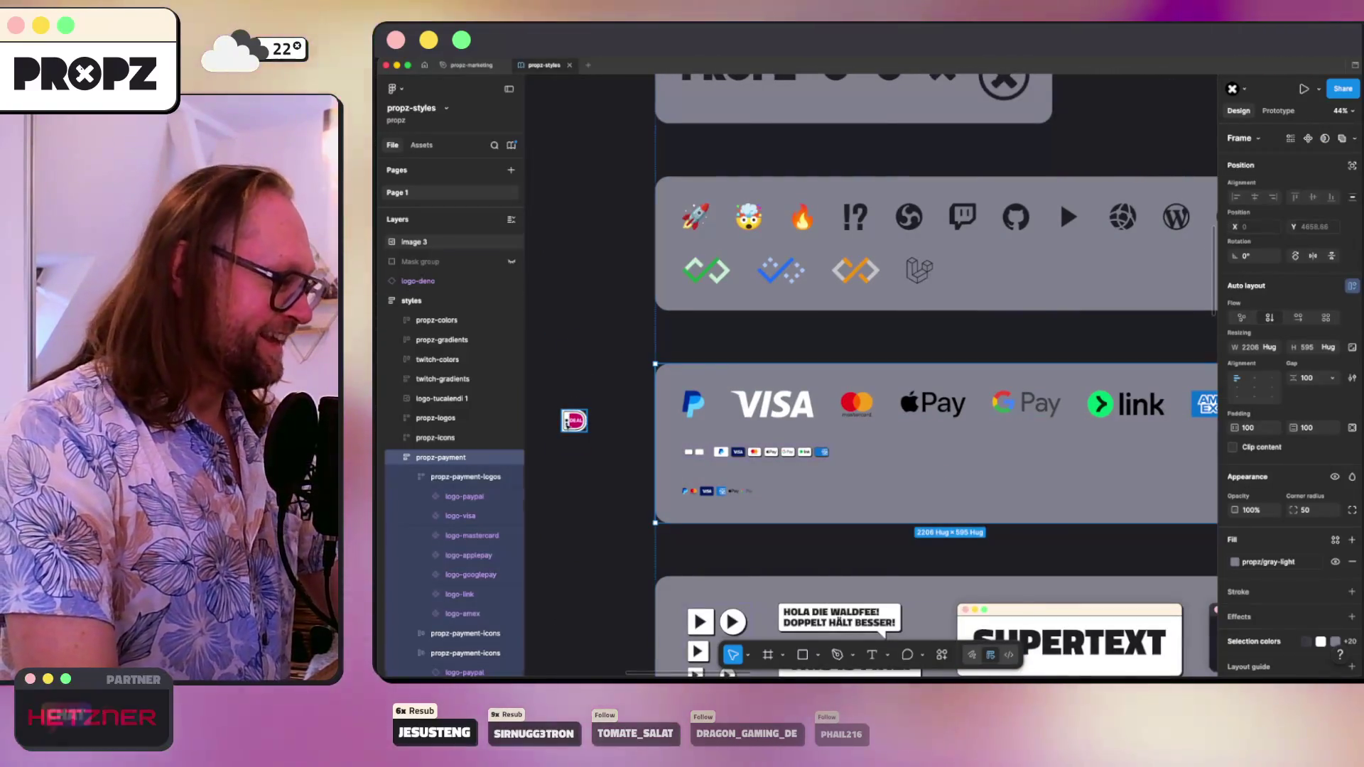
left_click(573, 421)
left_click(1351, 317)
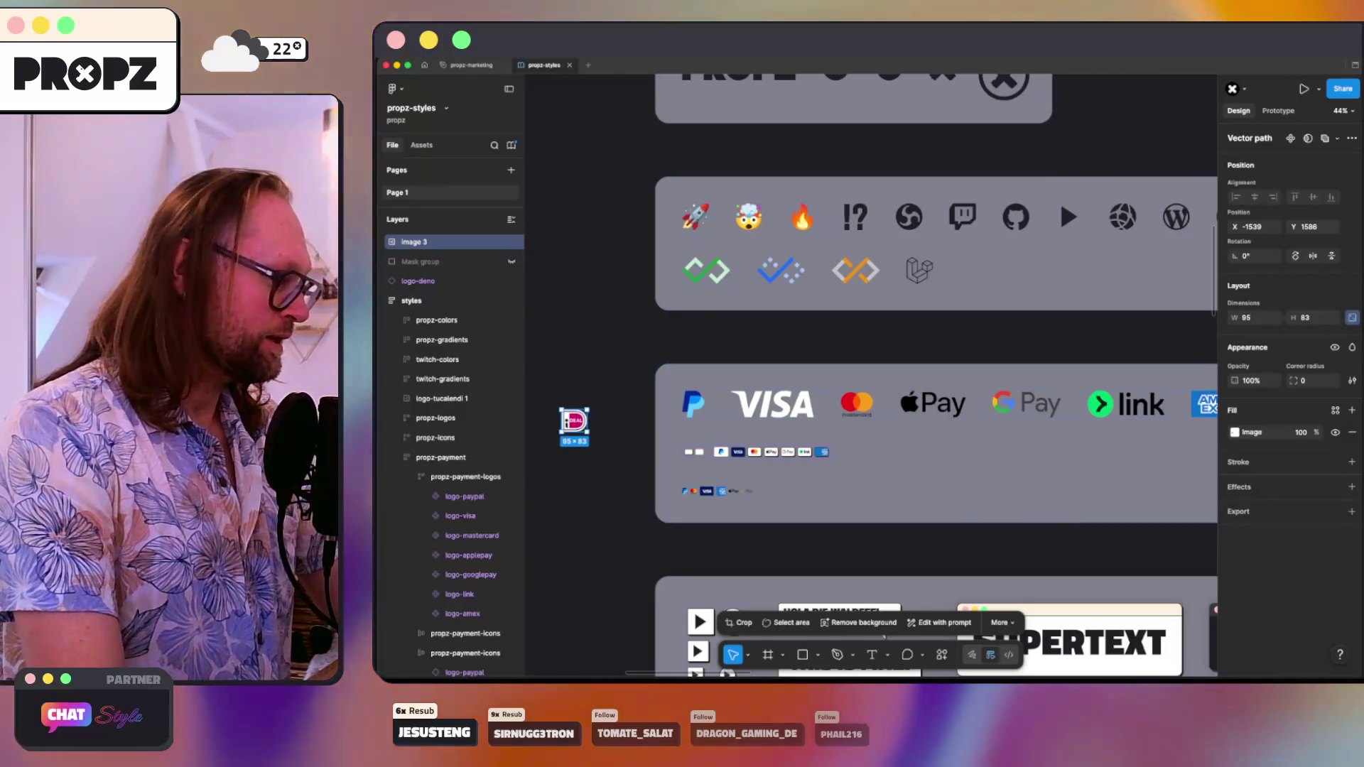
left_click_drag(572, 422, 527, 442)
mouse_move(426, 241)
left_mouse_down()
mouse_move(458, 620)
mouse_move(484, 601)
left_mouse_up()
scroll(810, 425, "right", 15)
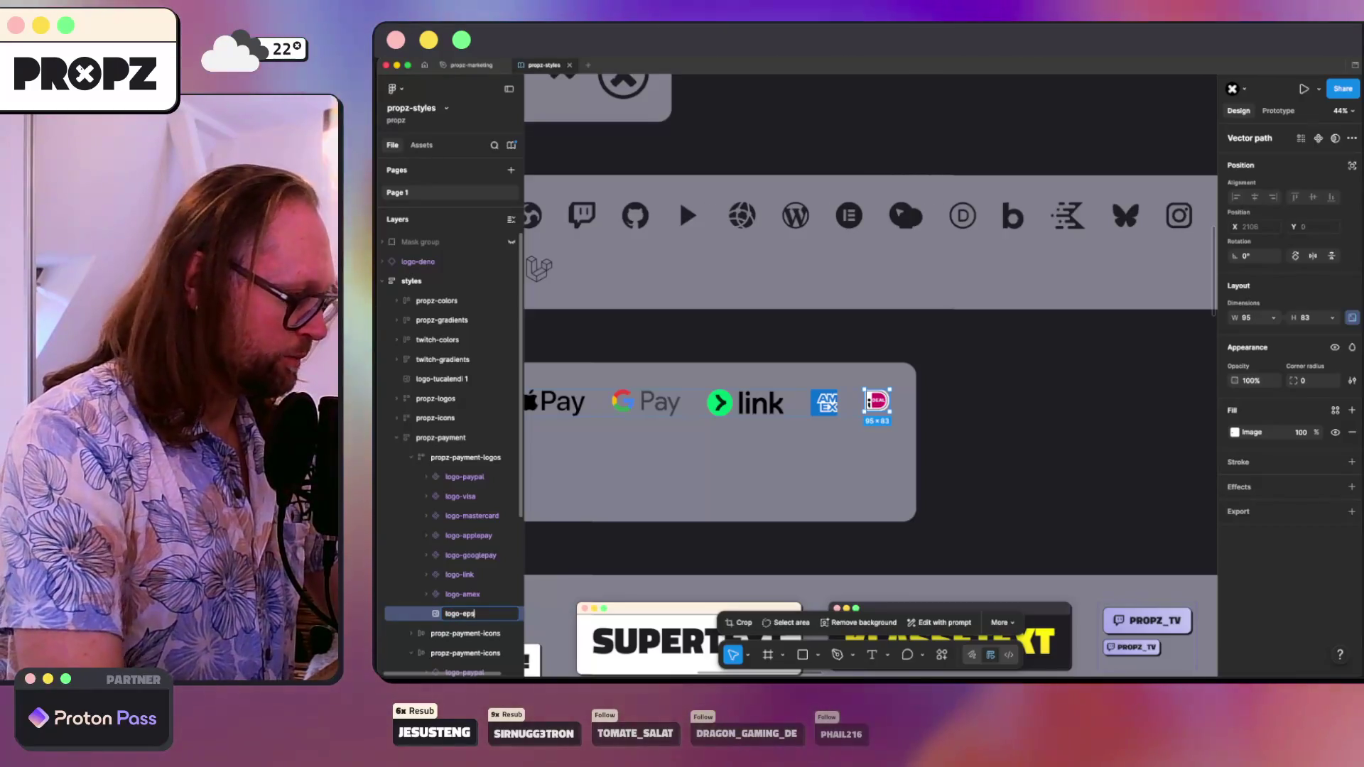
- Make logo-eps a component and set its height to 100, matching the Amex logo at 114×100
right_click(468, 618)
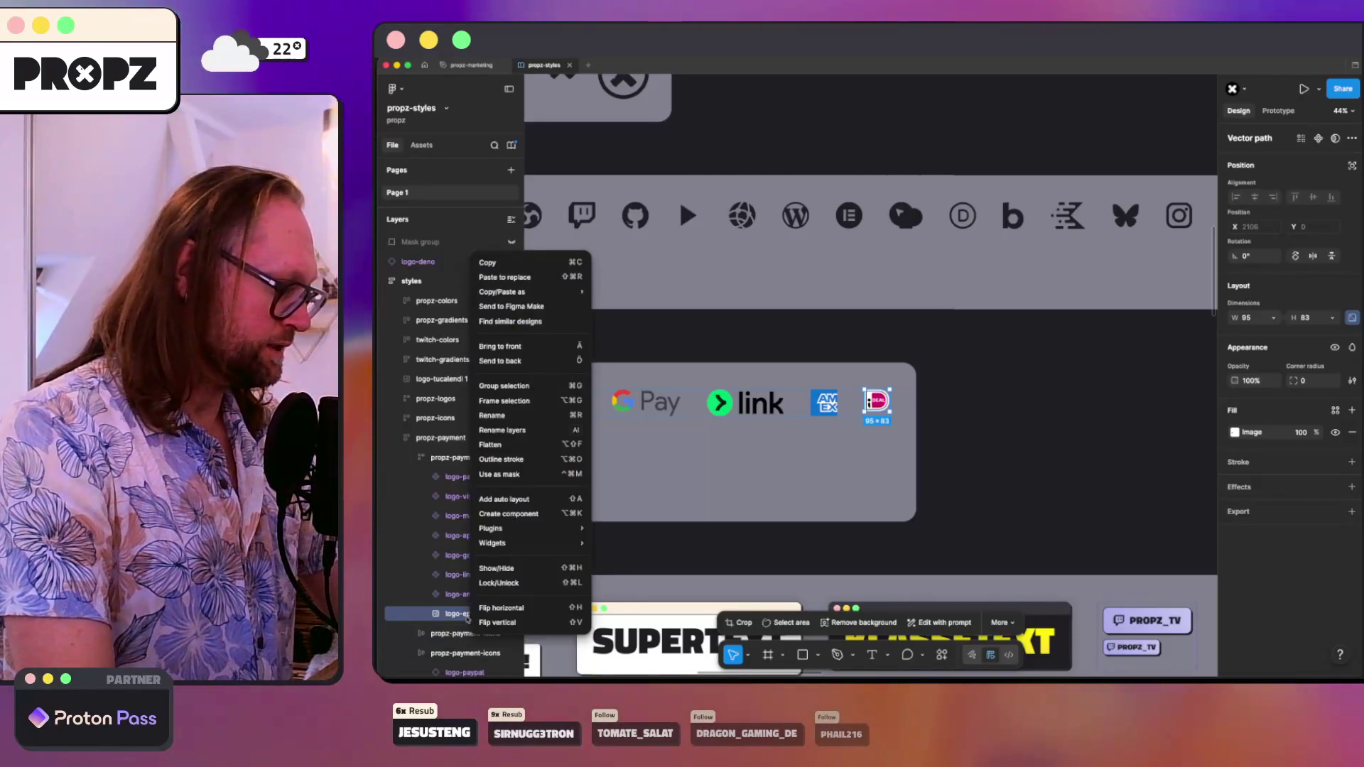
left_click(481, 512)
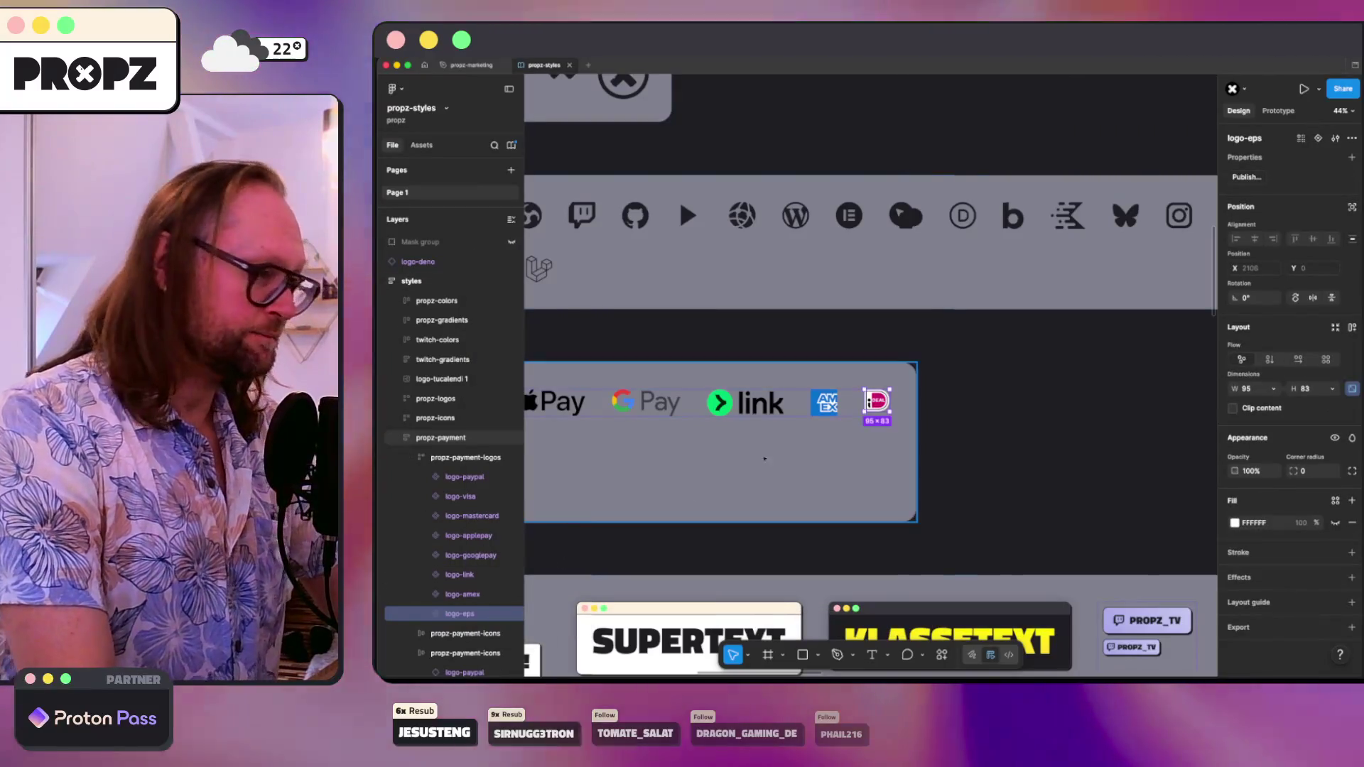
left_click(463, 594)
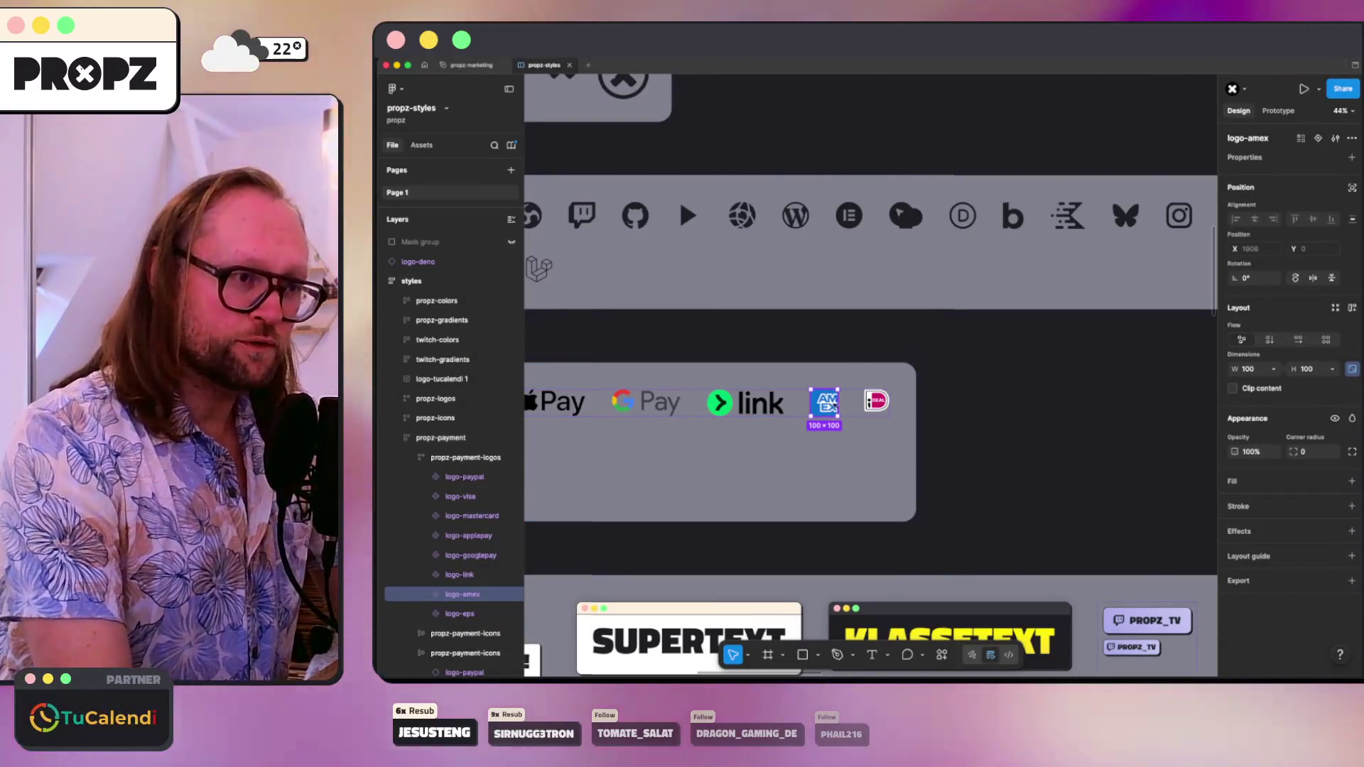
left_click(460, 613)
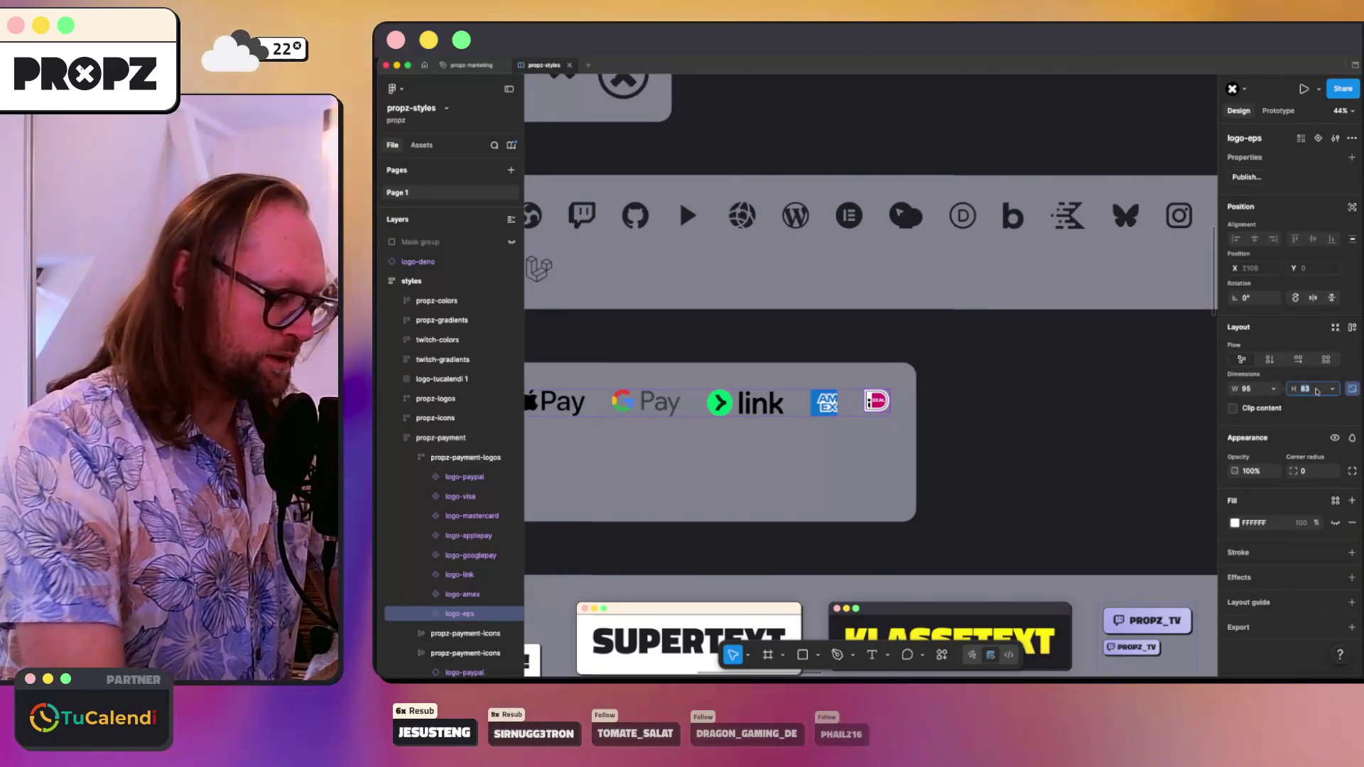
left_click(1315, 390)
key("Return")
key("Escape")
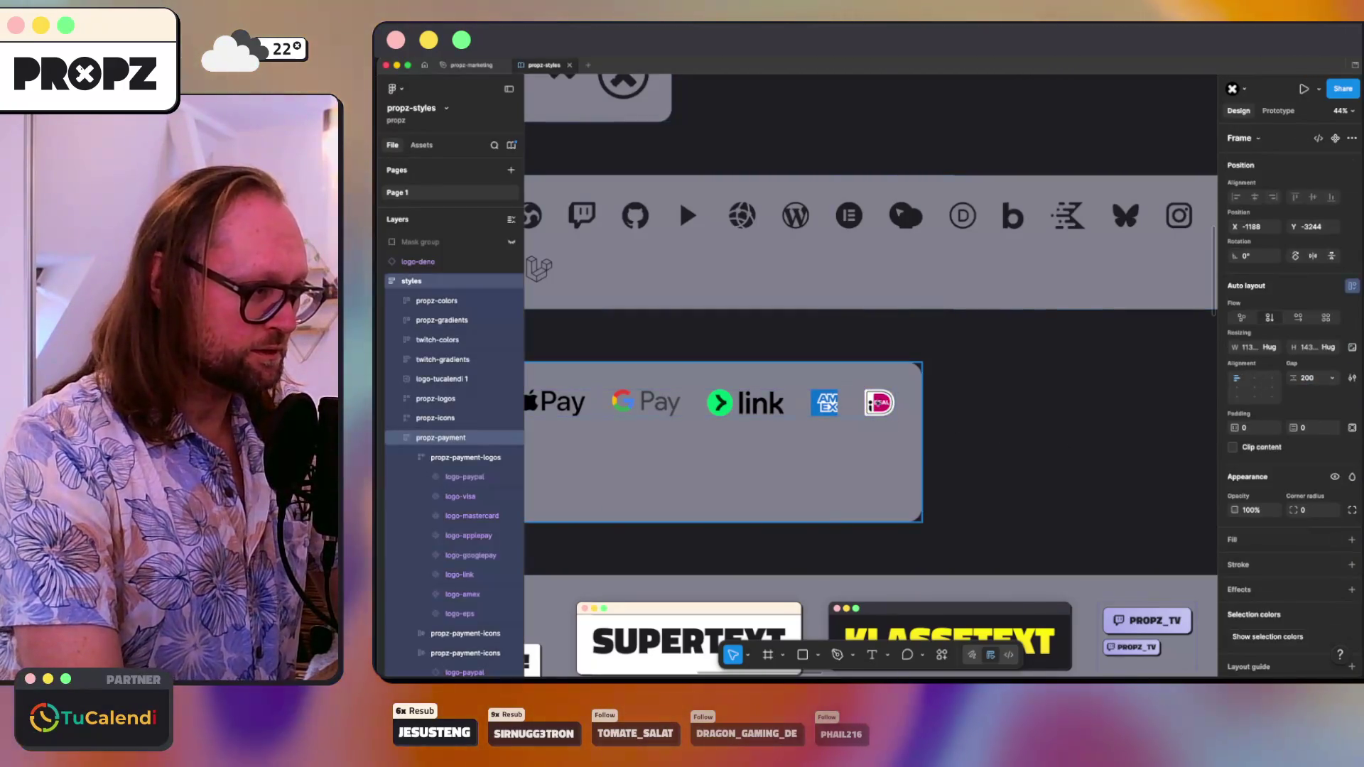
left_click(868, 403)
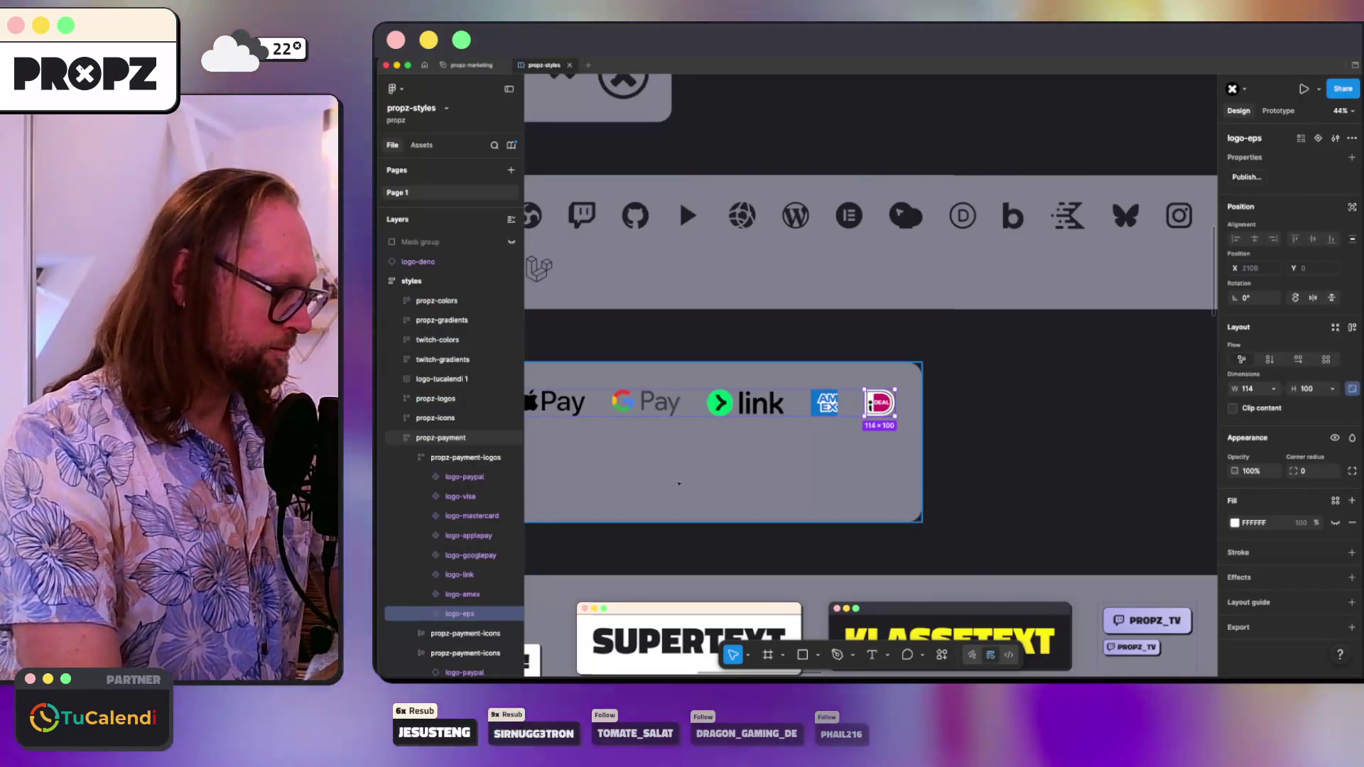
scroll(793, 489, "down", 10)
scroll(793, 490, "up", 8)
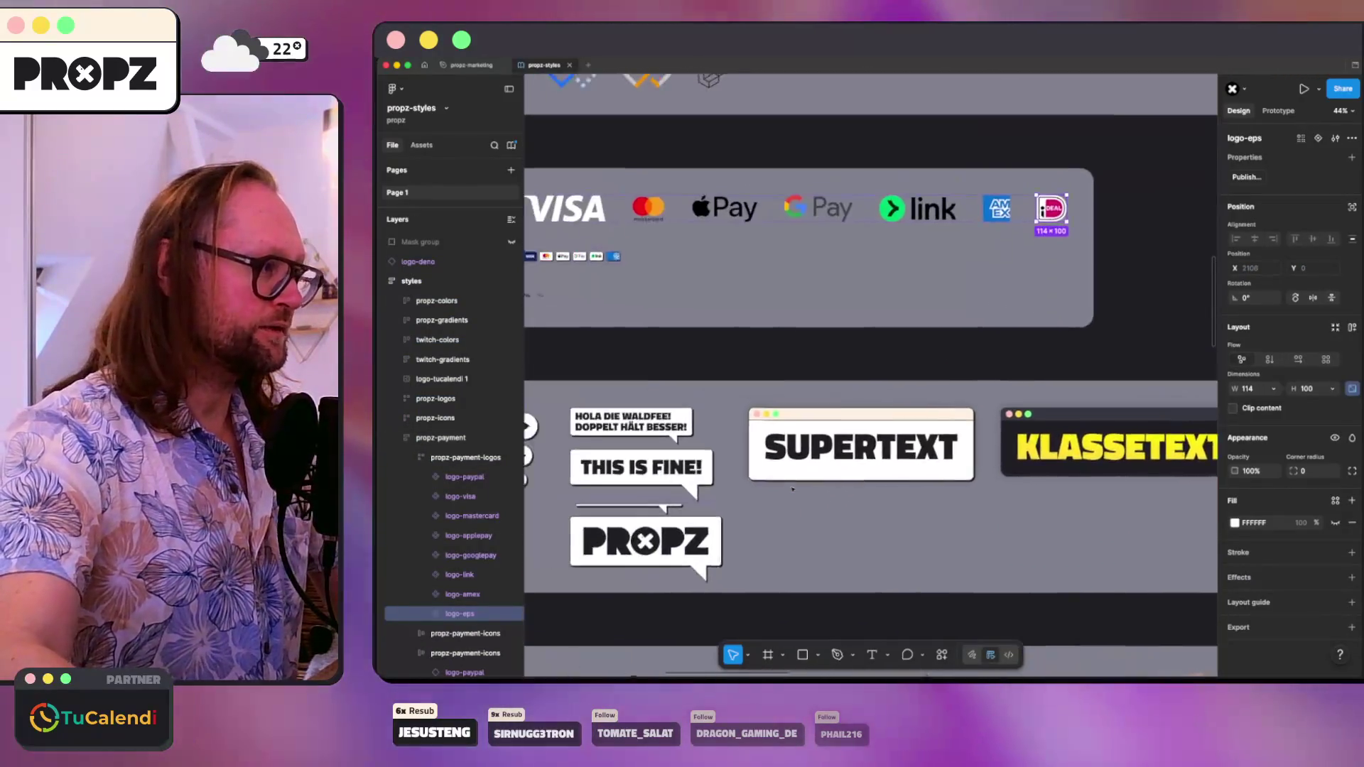
scroll(793, 489, "left", 6)
scroll(792, 489, "left", 2)
left_click(811, 304)
scroll(810, 304, "up", 8)
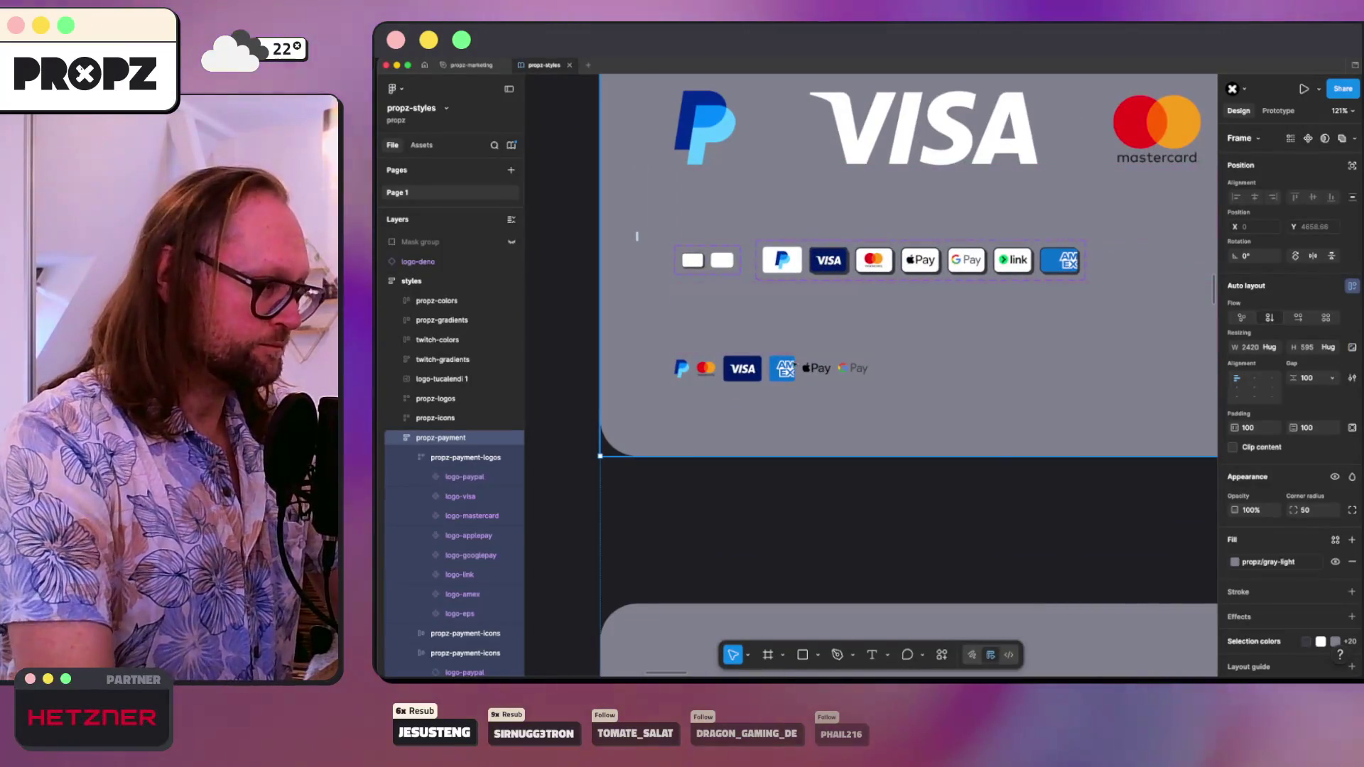
- Paste a logo-eps instance into propz-payment-icons at height 35, placed right after Amex
left_click(607, 406)
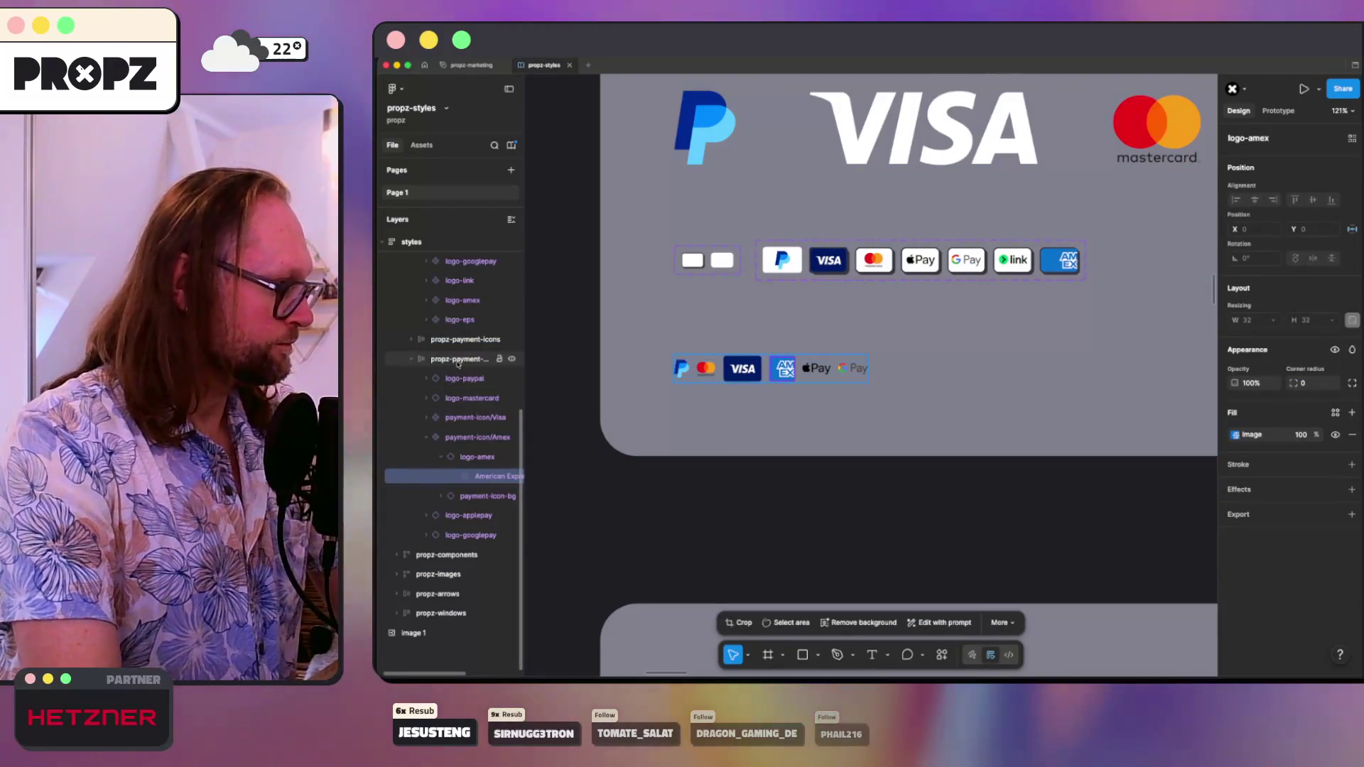
left_click(458, 360)
key("ctrl+v")
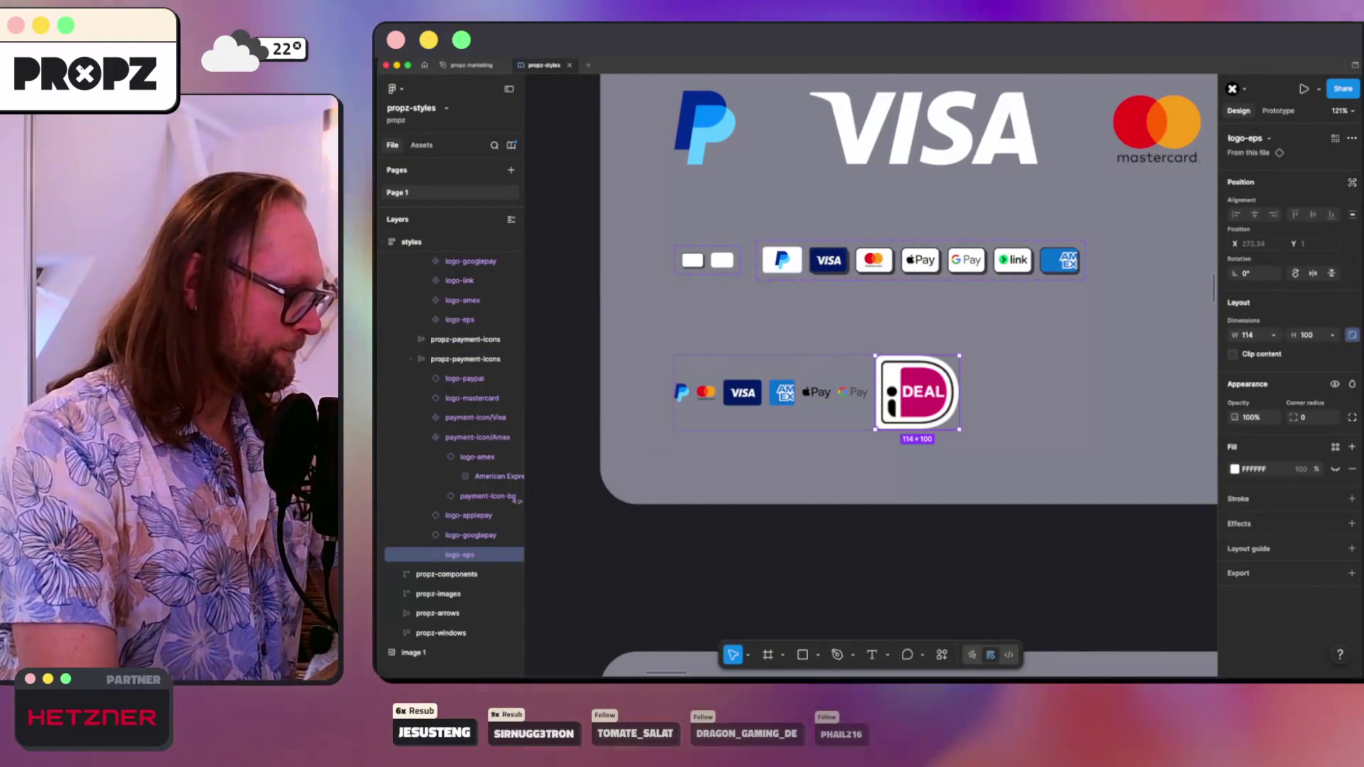
left_click(466, 438)
left_click(455, 495)
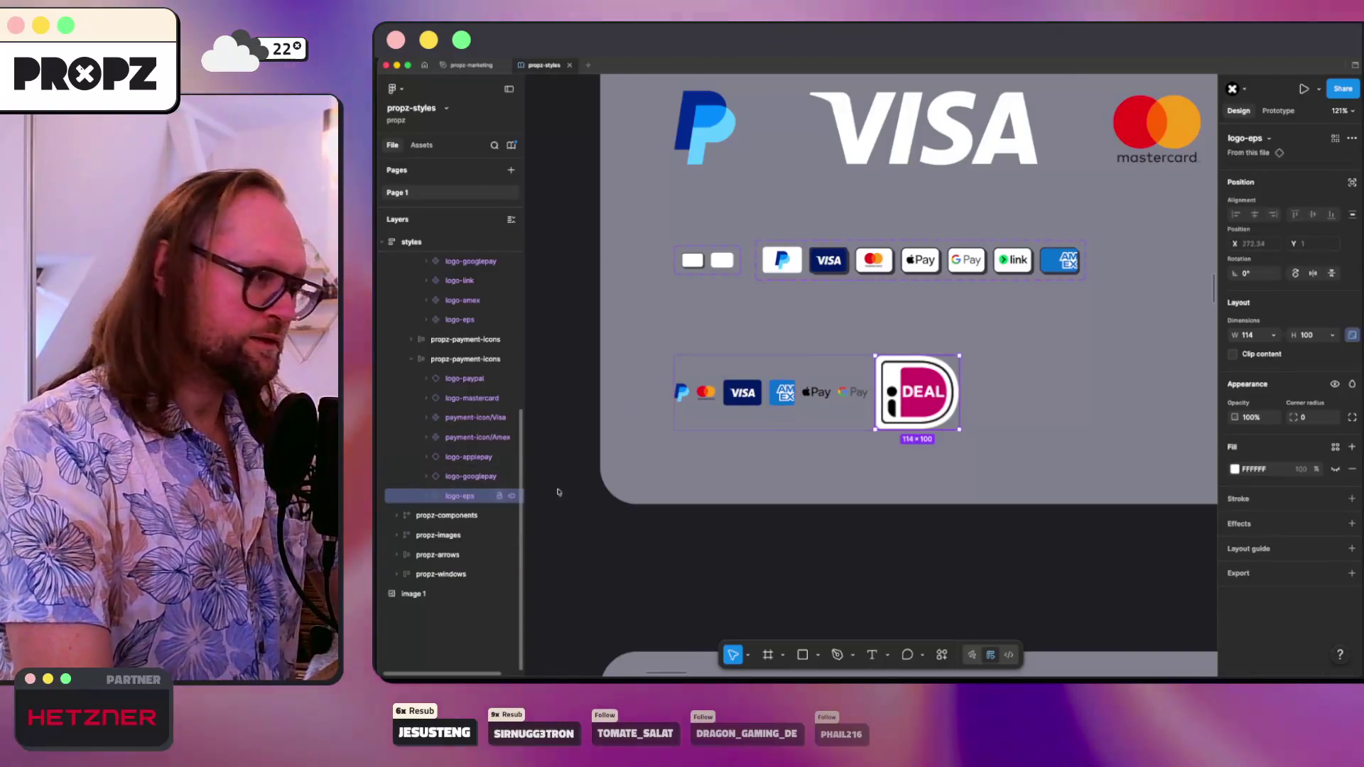
type("35")
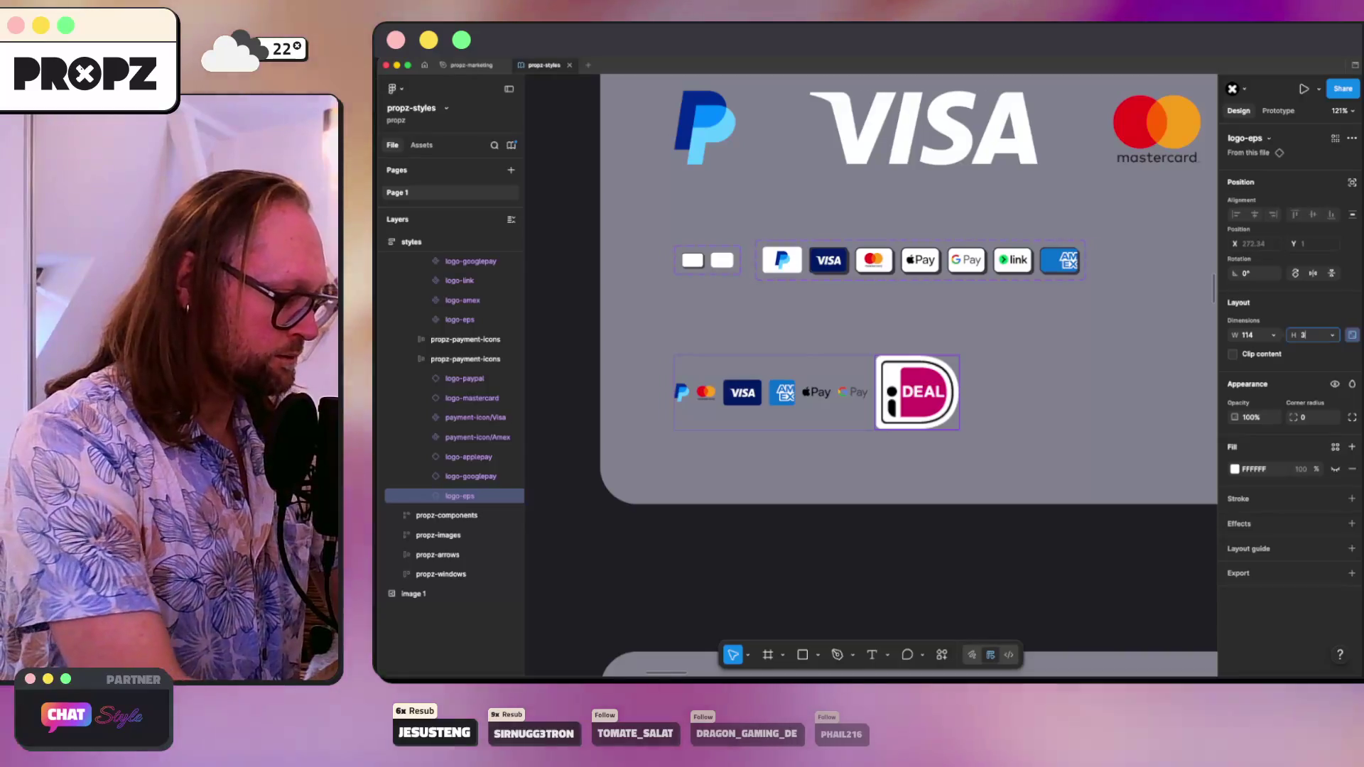
key("Return")
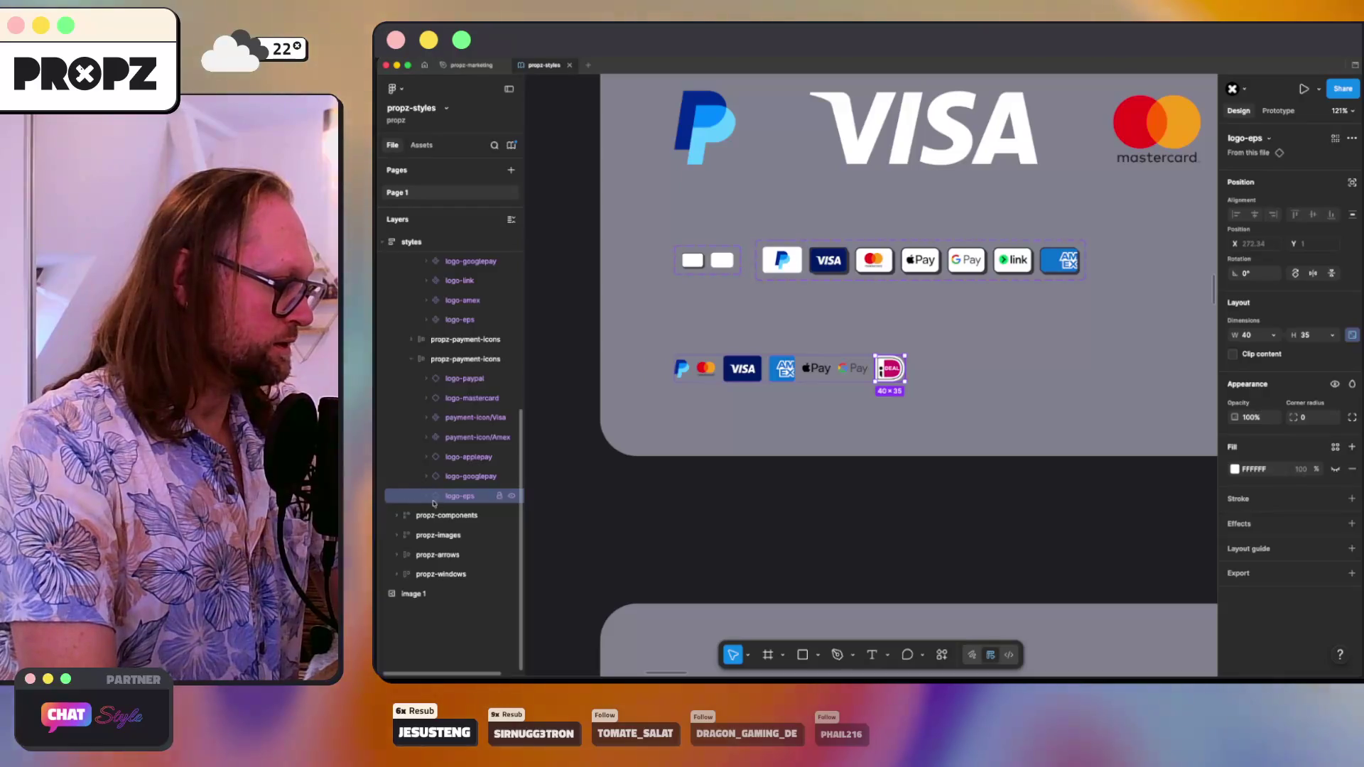
key("Left")
key("Left")
- Return to the Startpage search results in Zen Browser
left_click(722, 437)
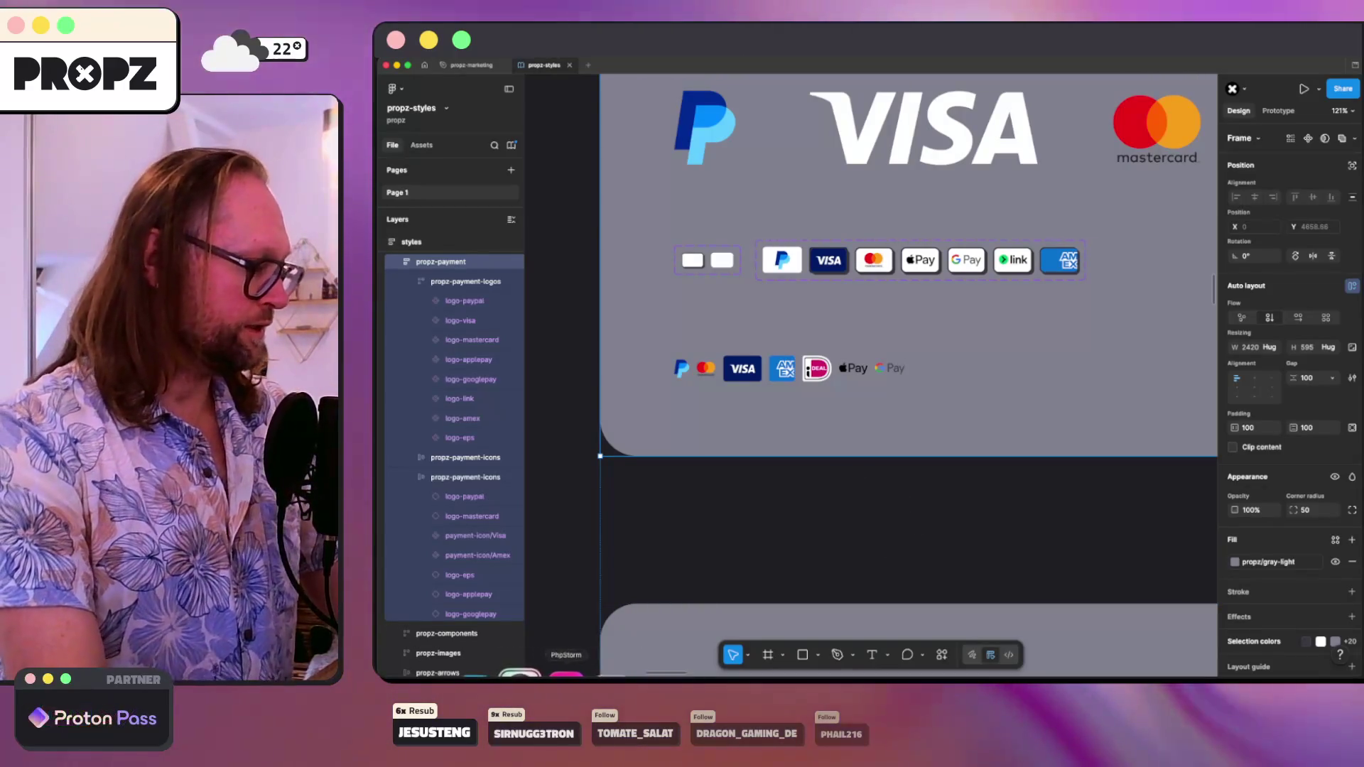
left_click(527, 671)
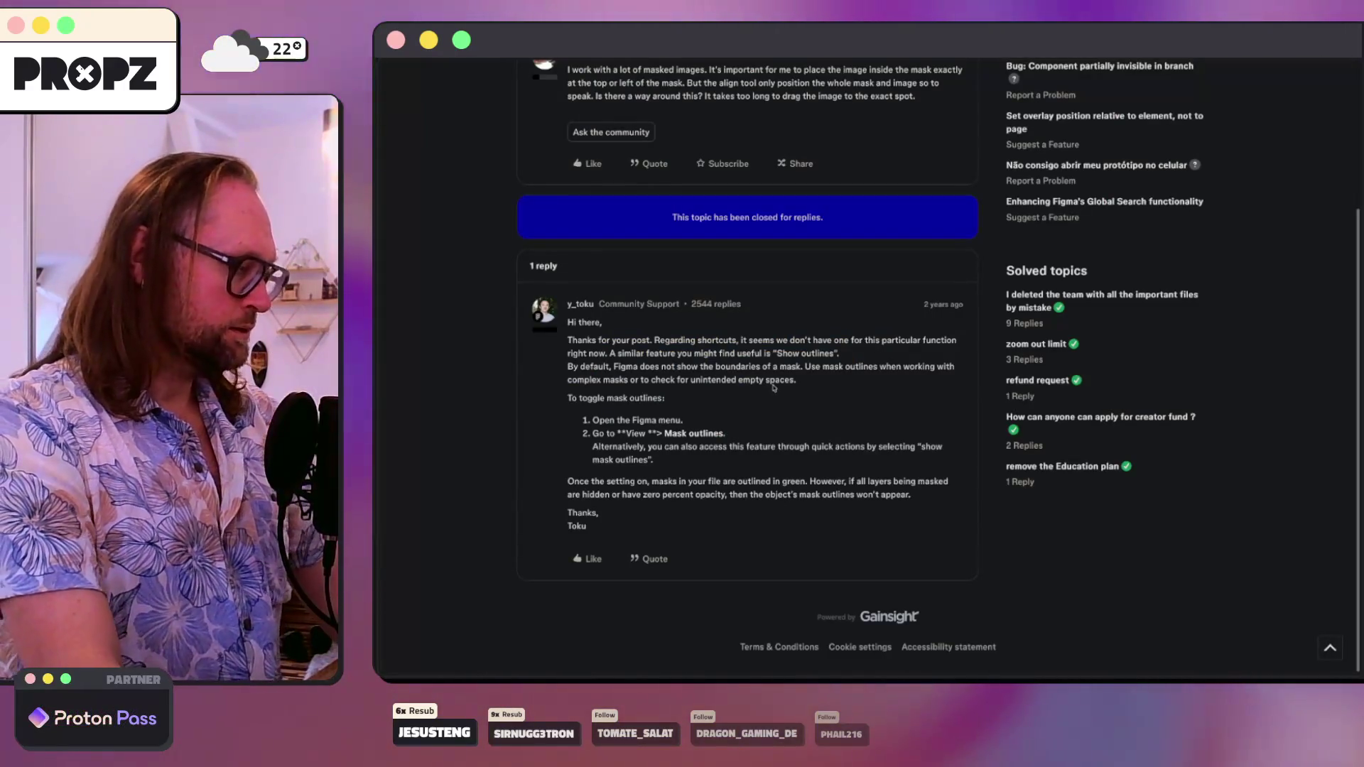
key("super+Left")
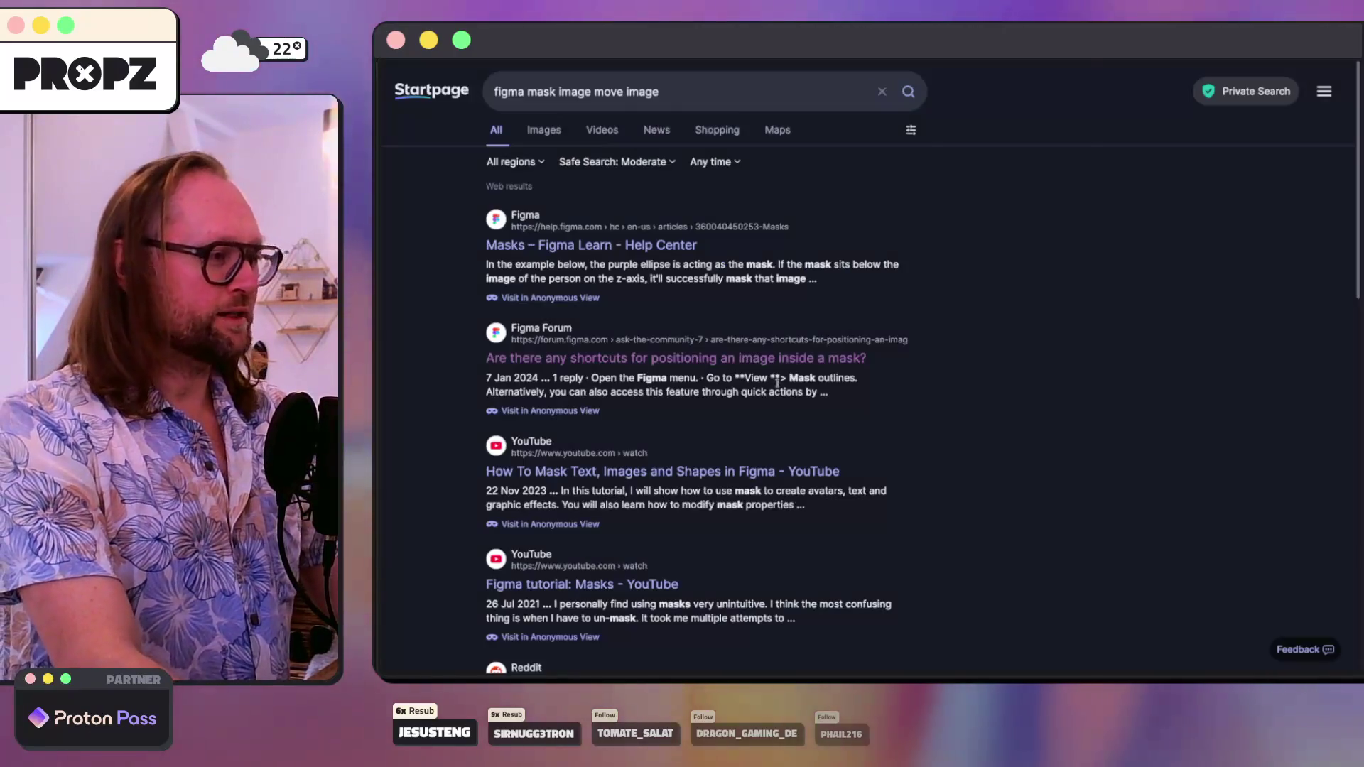
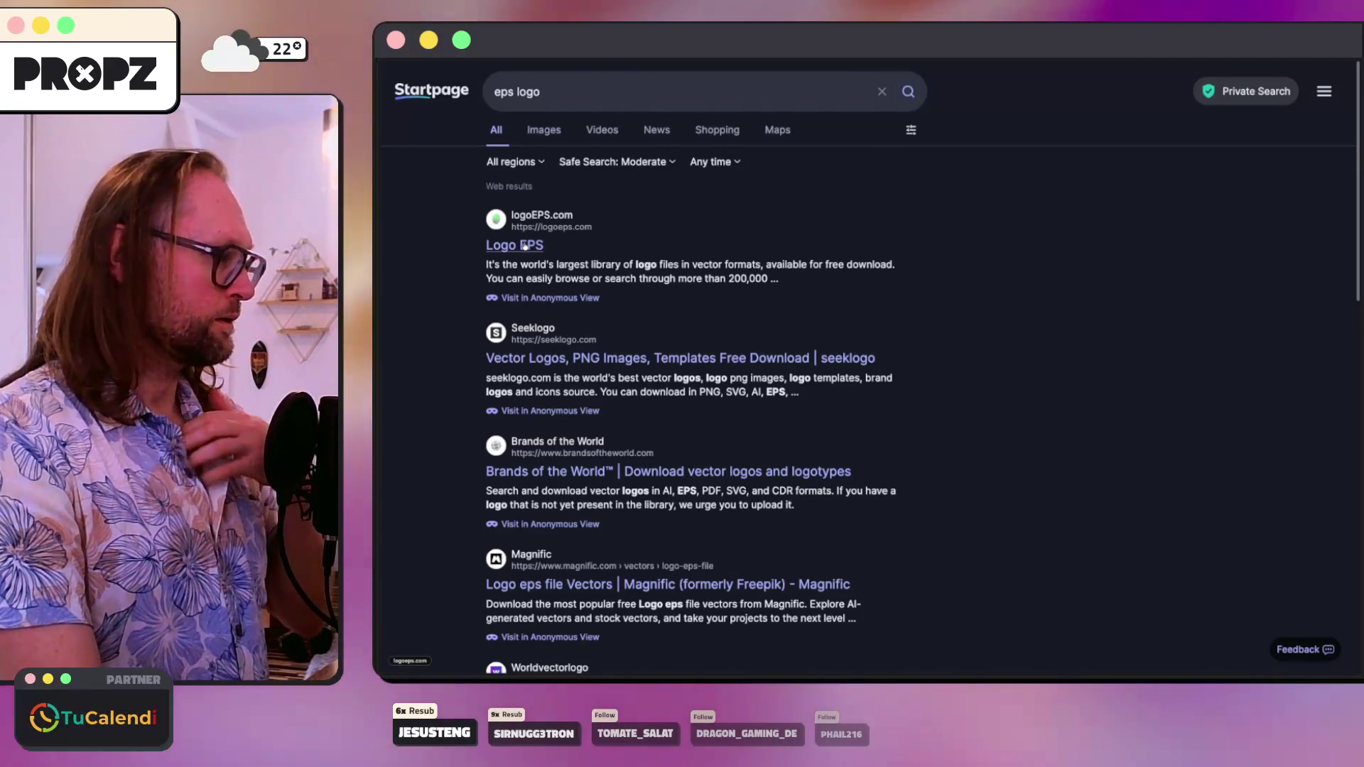
- Refine the Startpage search to 'eps payment logo'
left_click(513, 91)
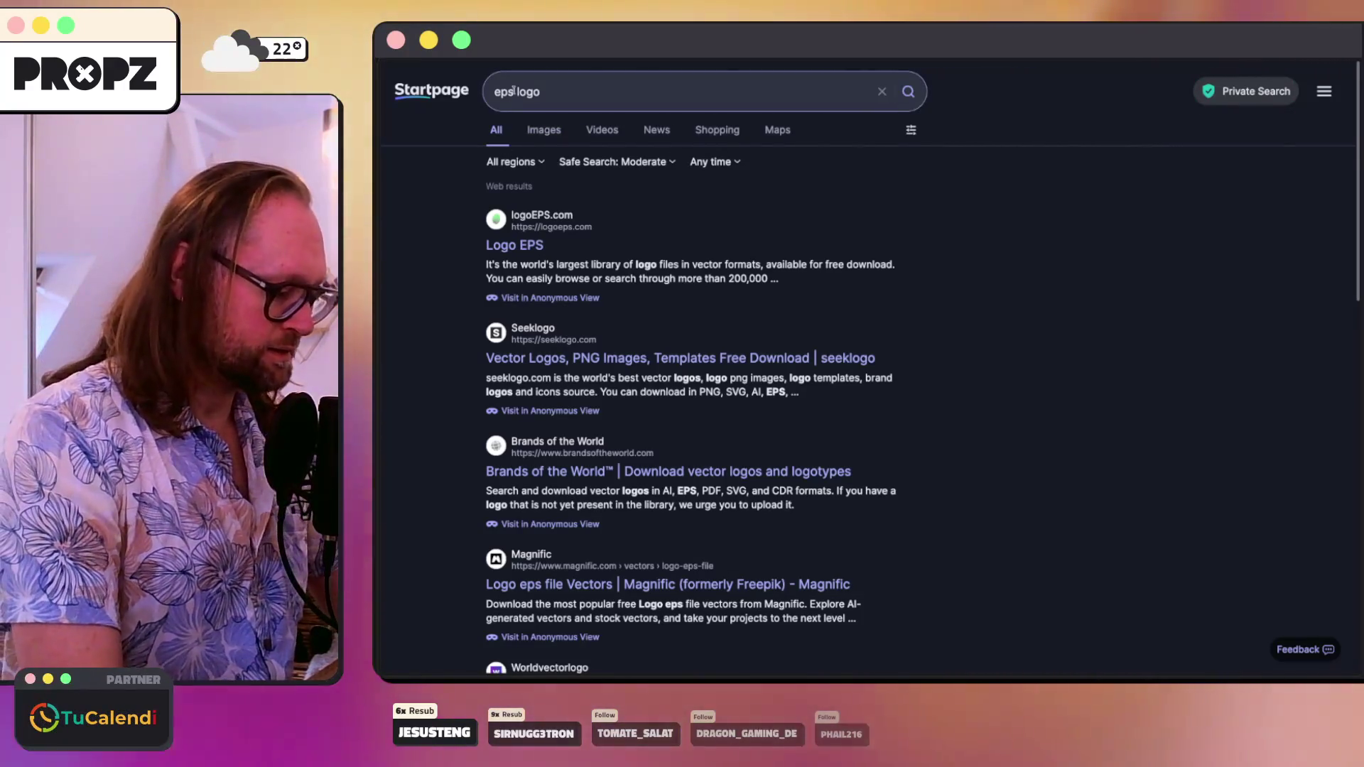
type("payment")
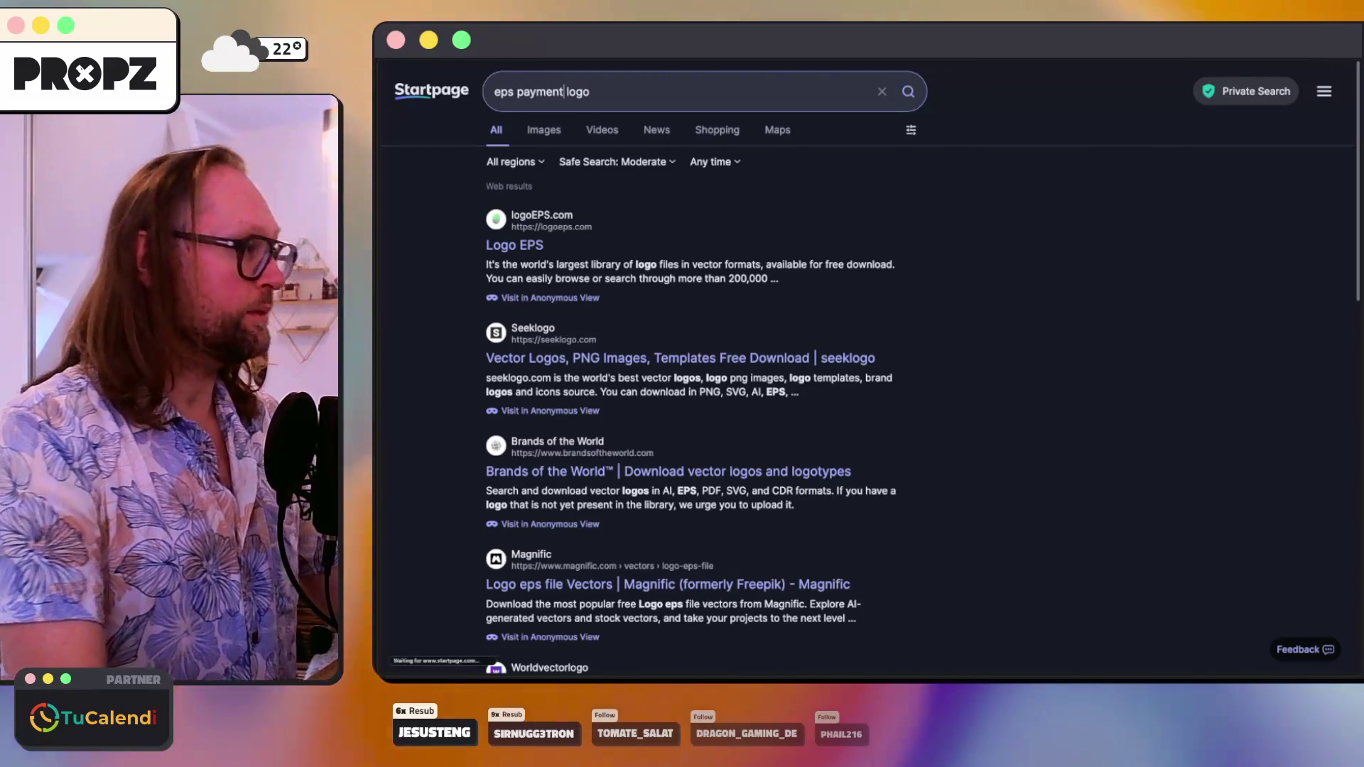
key("Return")
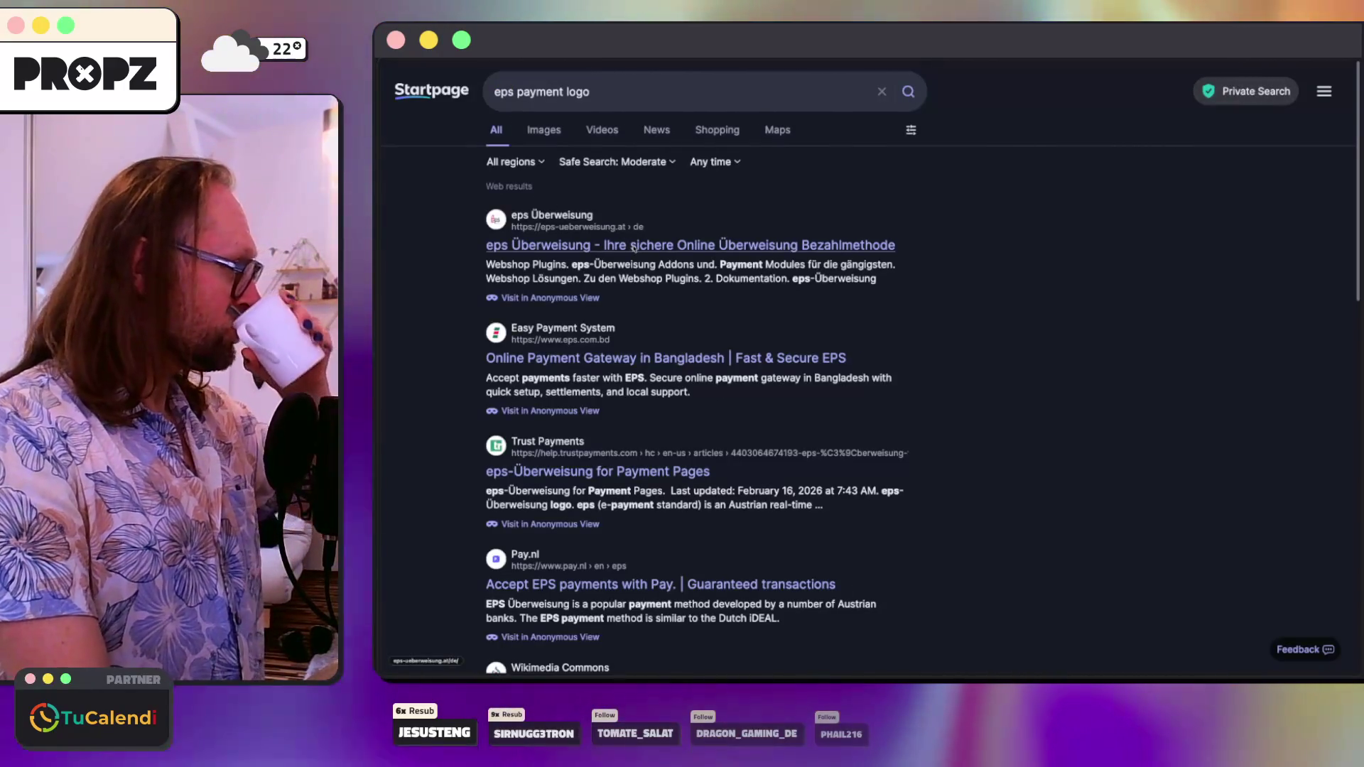
- Open the eps Überweisung website and bring up the options for its logo image
left_click(632, 245)
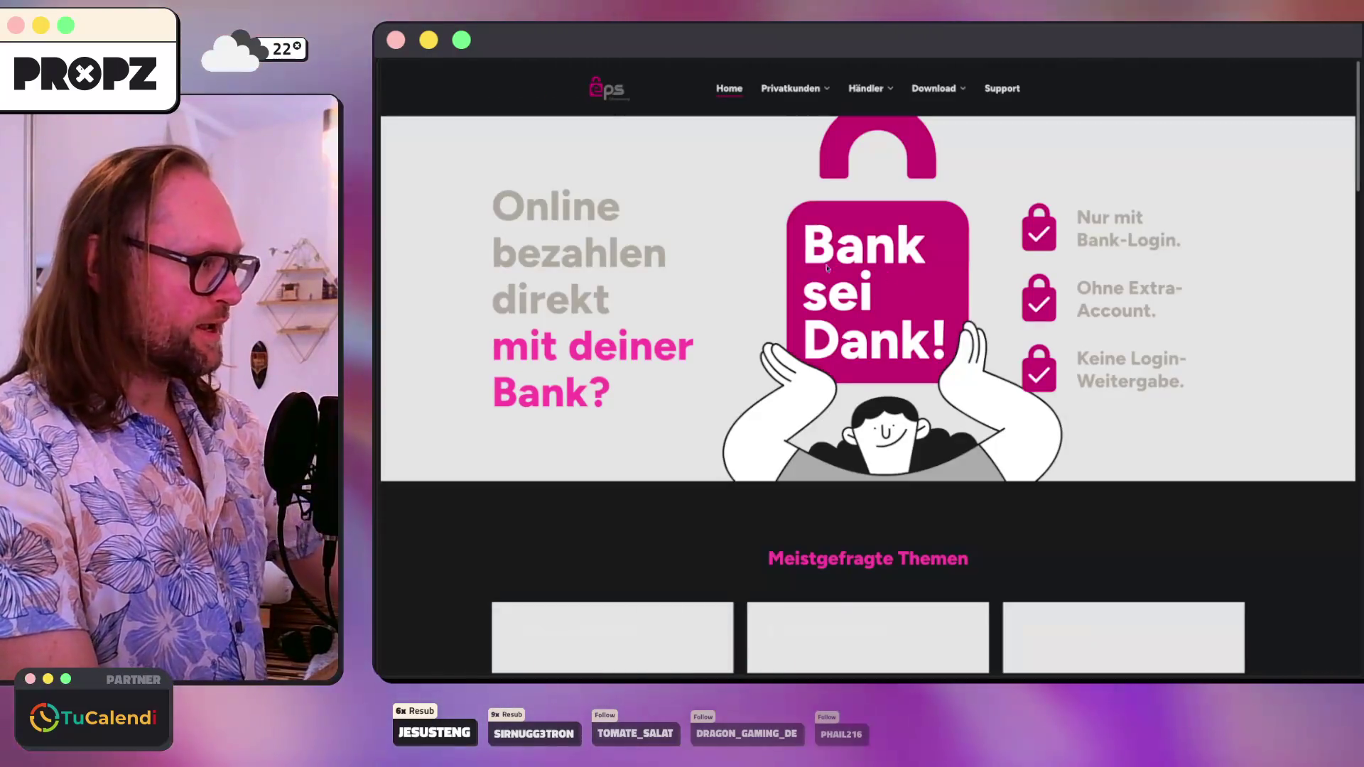
scroll(739, 277, "down", 3)
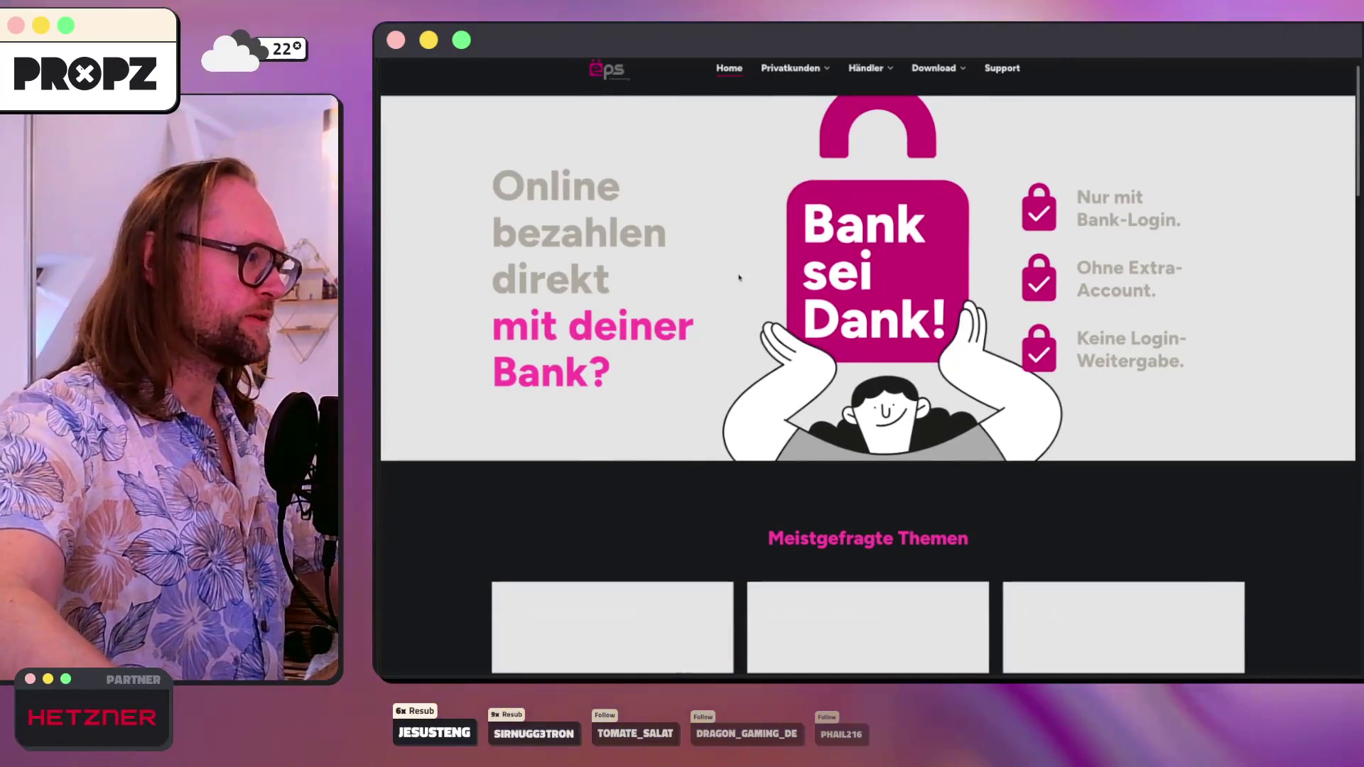
scroll(739, 277, "up", 3)
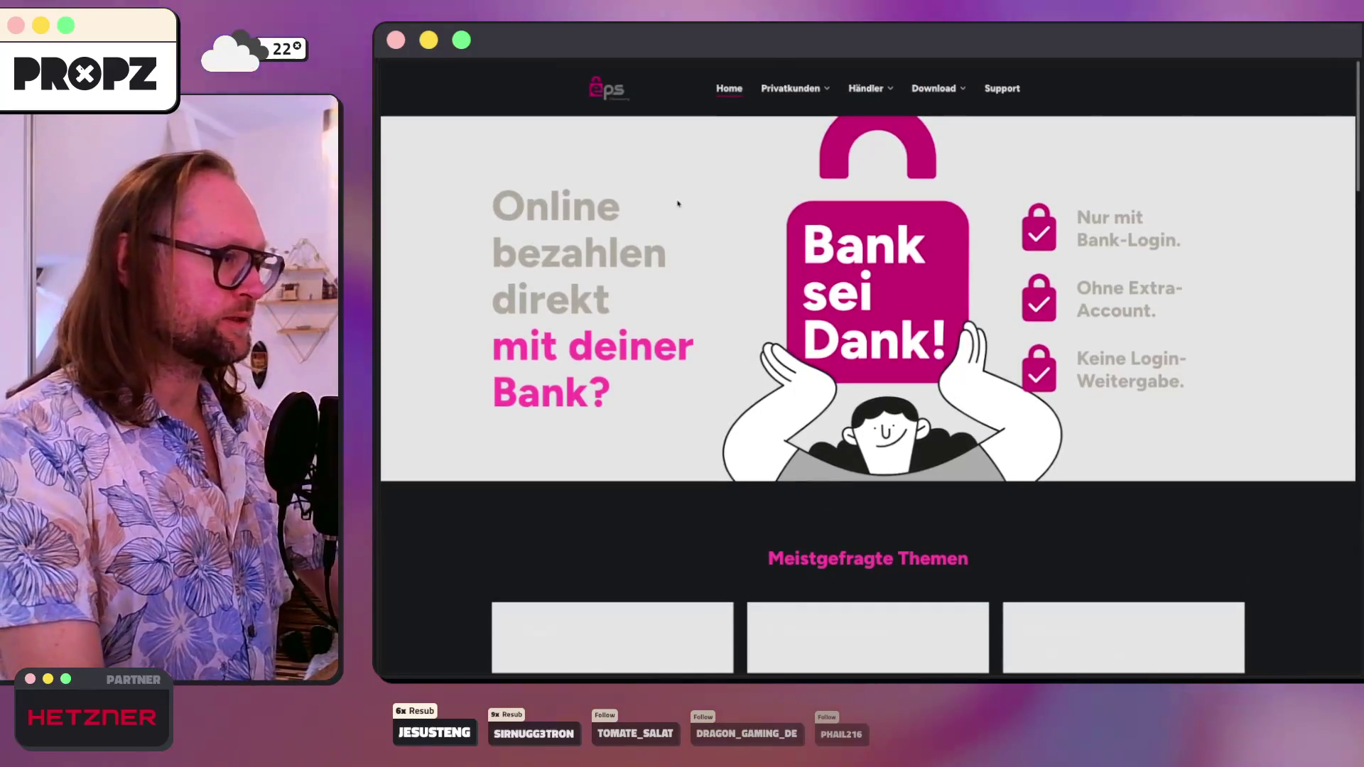
right_click(602, 94)
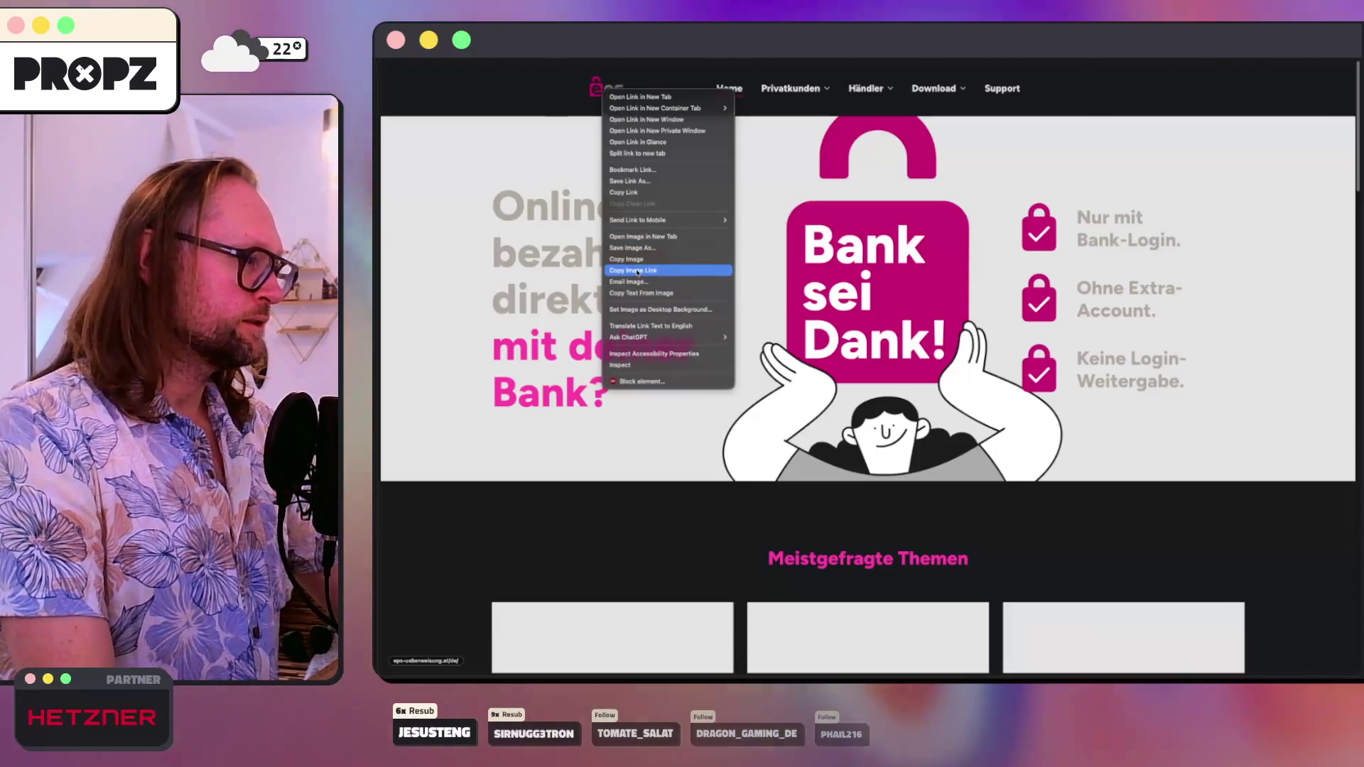
- Load the eps logo's image address in a new tab as a standalone SVG
left_click(637, 270)
key("super+t")
key("super+v")
key("Return")
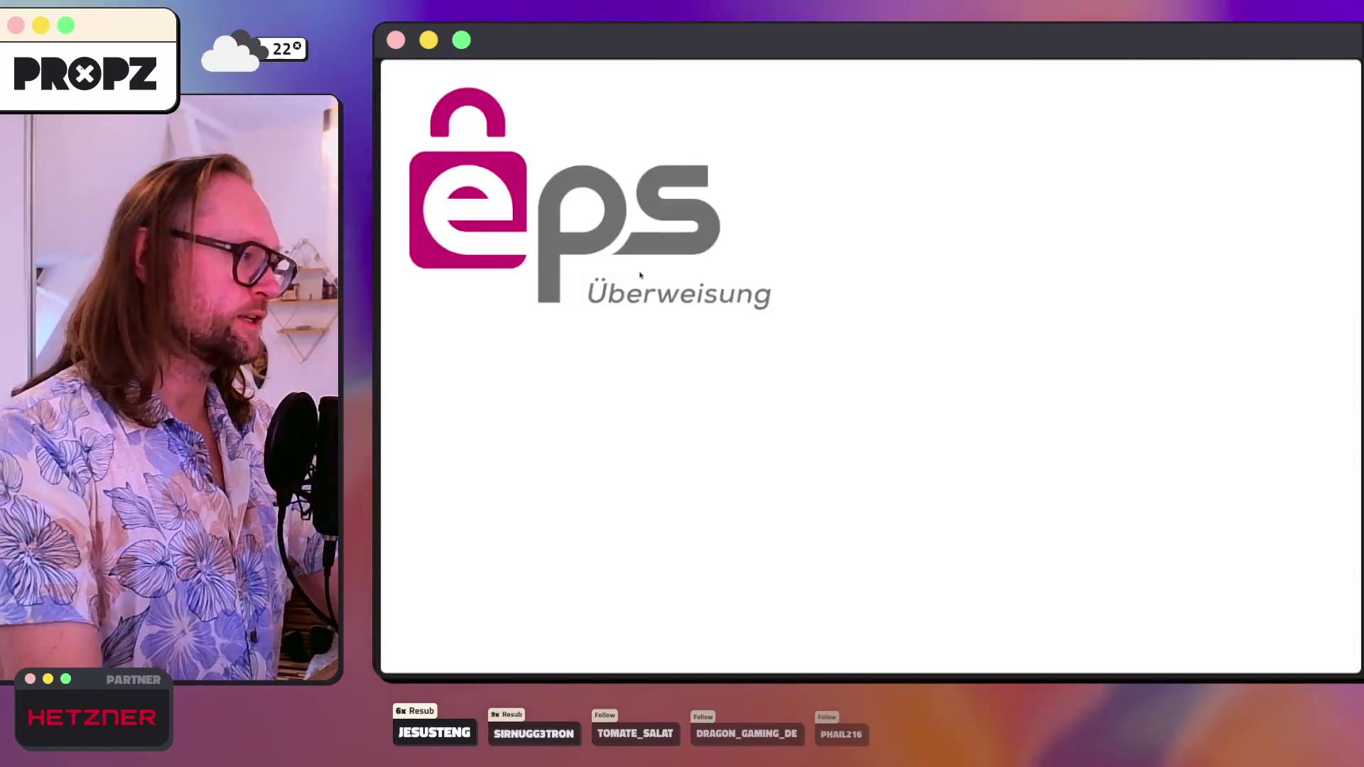
right_click(596, 243)
left_click(822, 359)
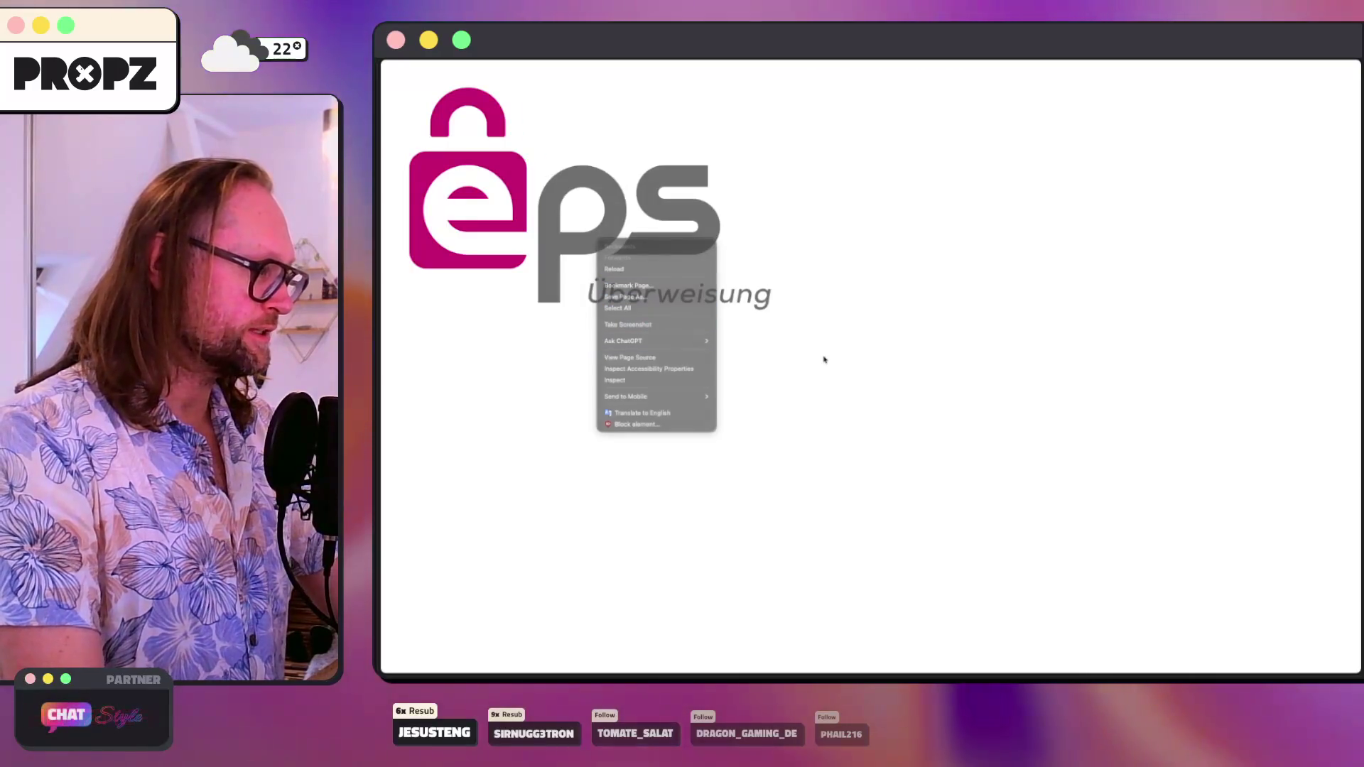
key("super+shift+c")
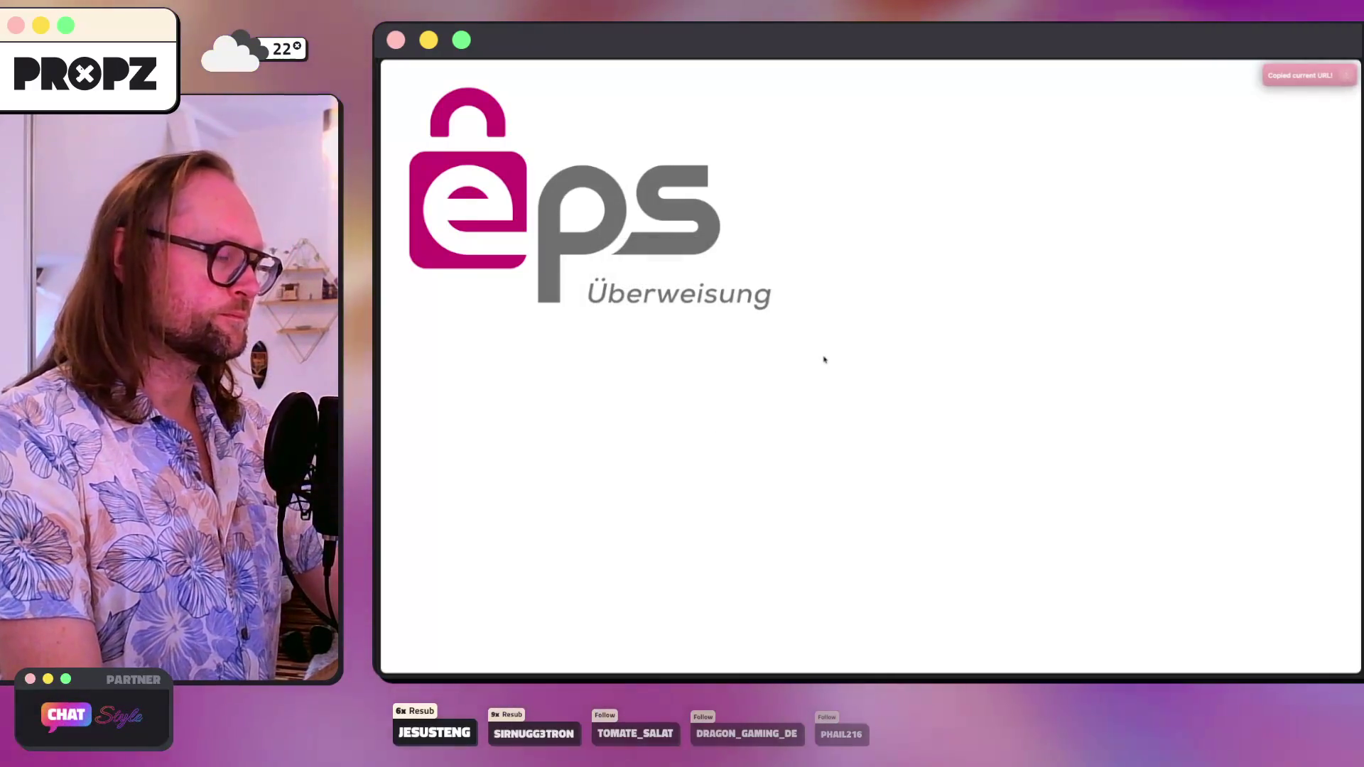
- Inspect the logo SVG and open its root svg element as editable HTML
right_click(588, 247)
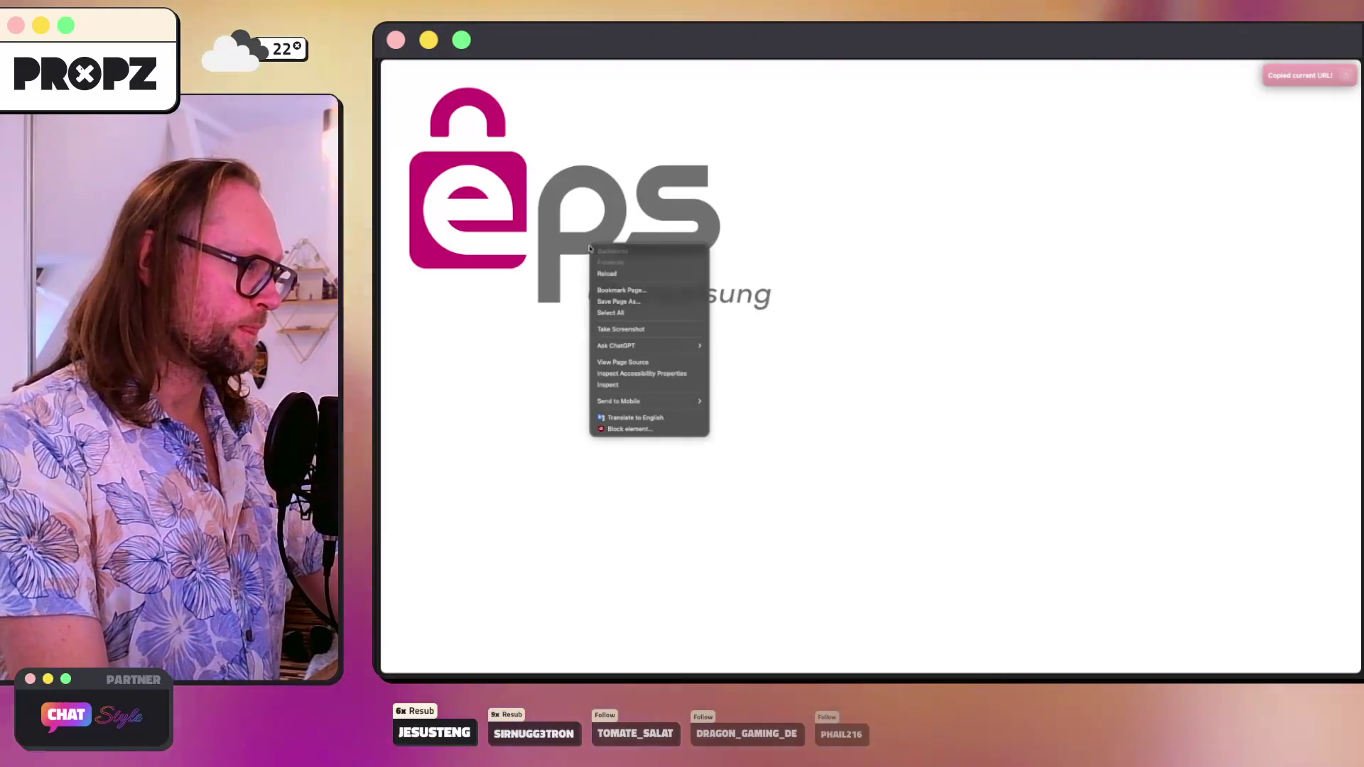
left_click(512, 317)
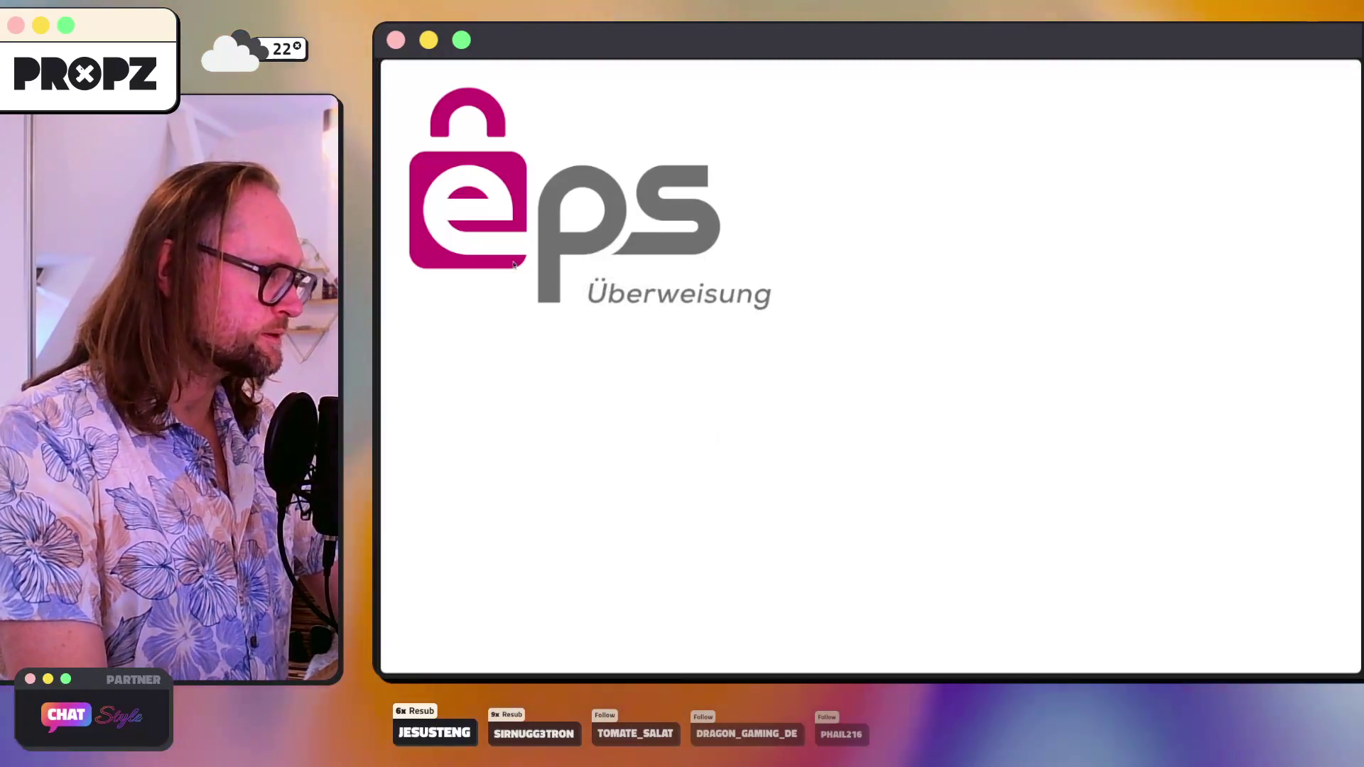
right_click(515, 261)
left_click(571, 401)
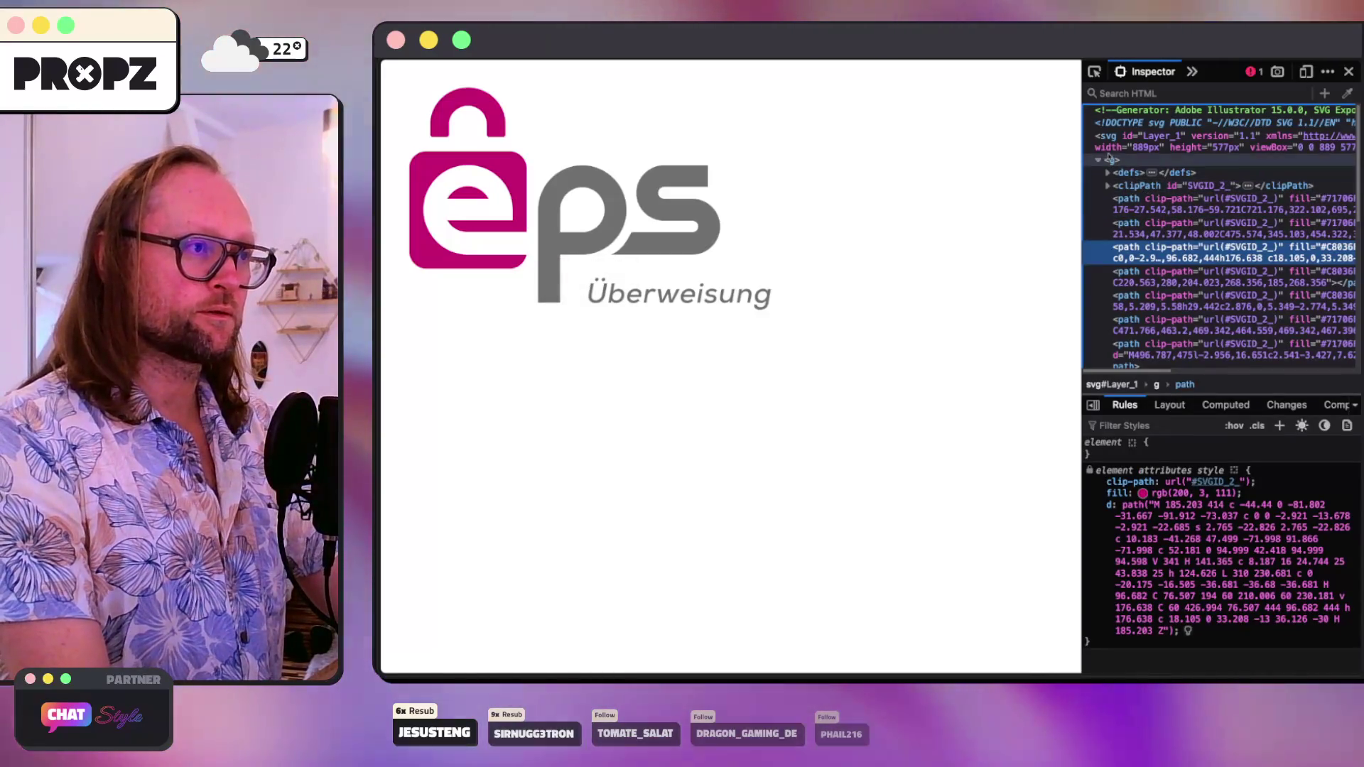
left_click(1114, 142)
right_click(1113, 137)
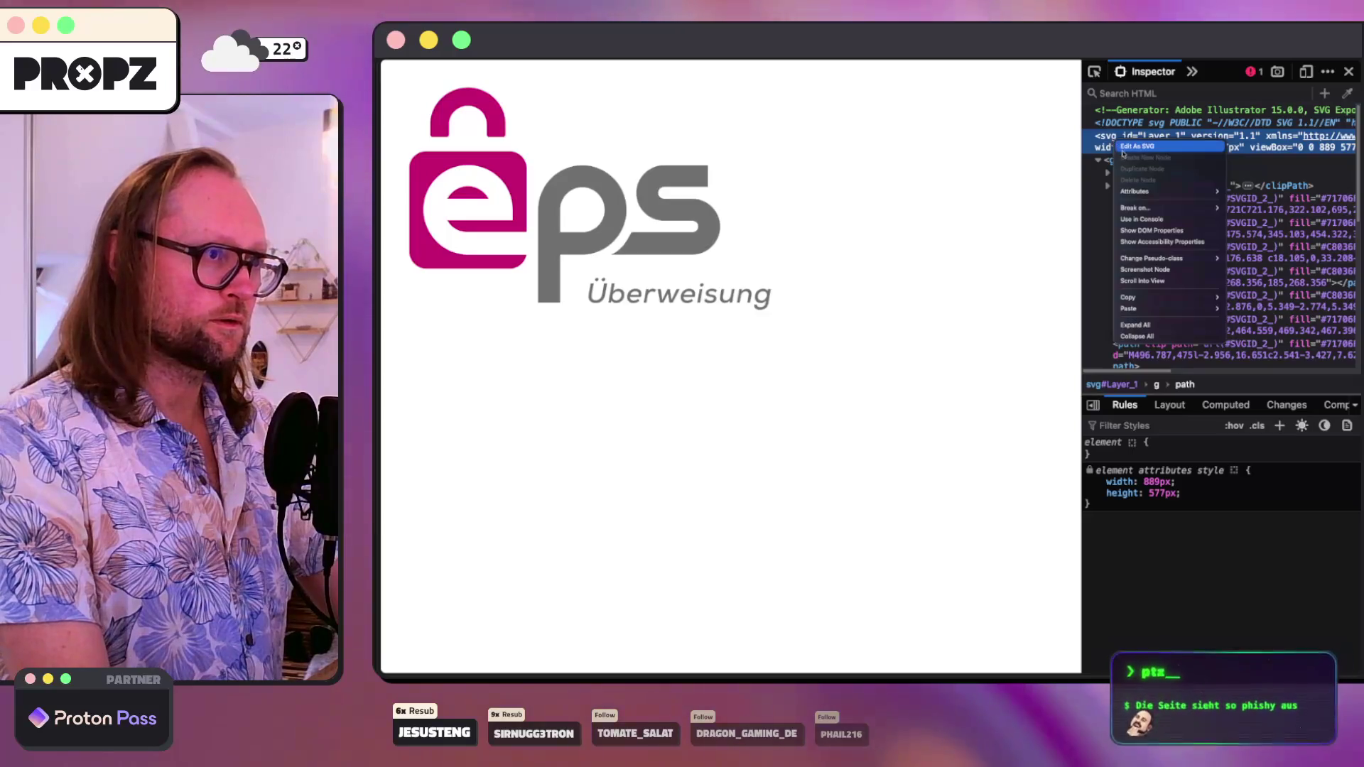
left_click(1124, 146)
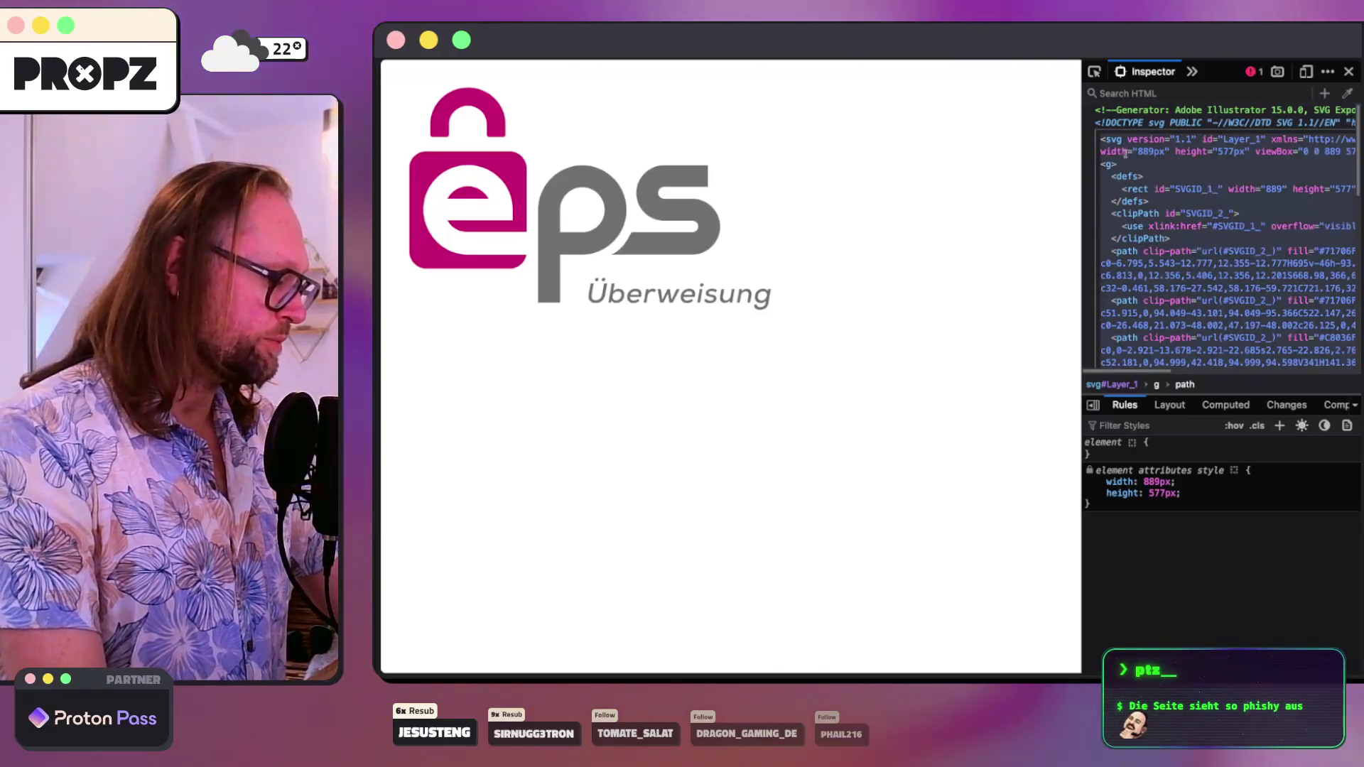
left_click(689, 674)
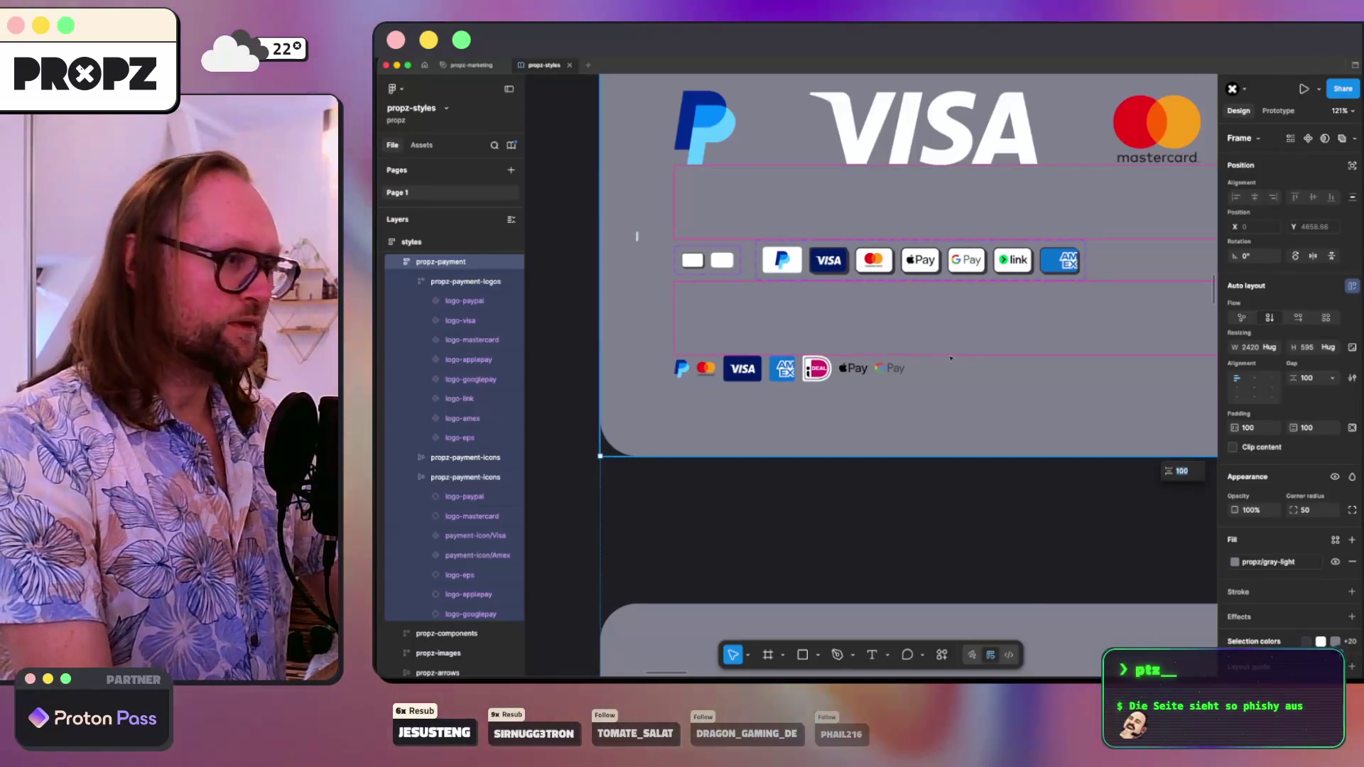
- Paste the eps logo SVG into the propz-payment-logos frame and select its Group layer
scroll(952, 359, "down", 10)
scroll(852, 355, "up", 3)
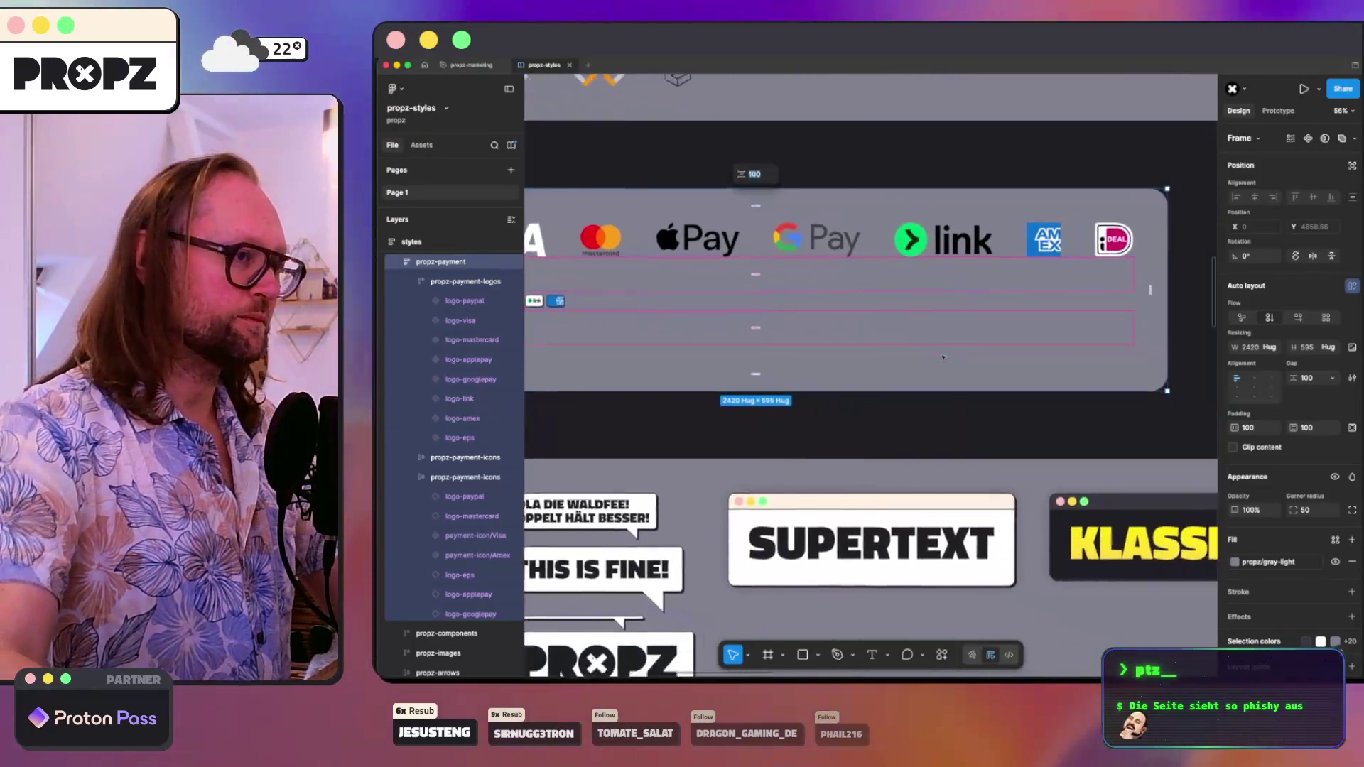
left_click(443, 282)
key("ctrl+v")
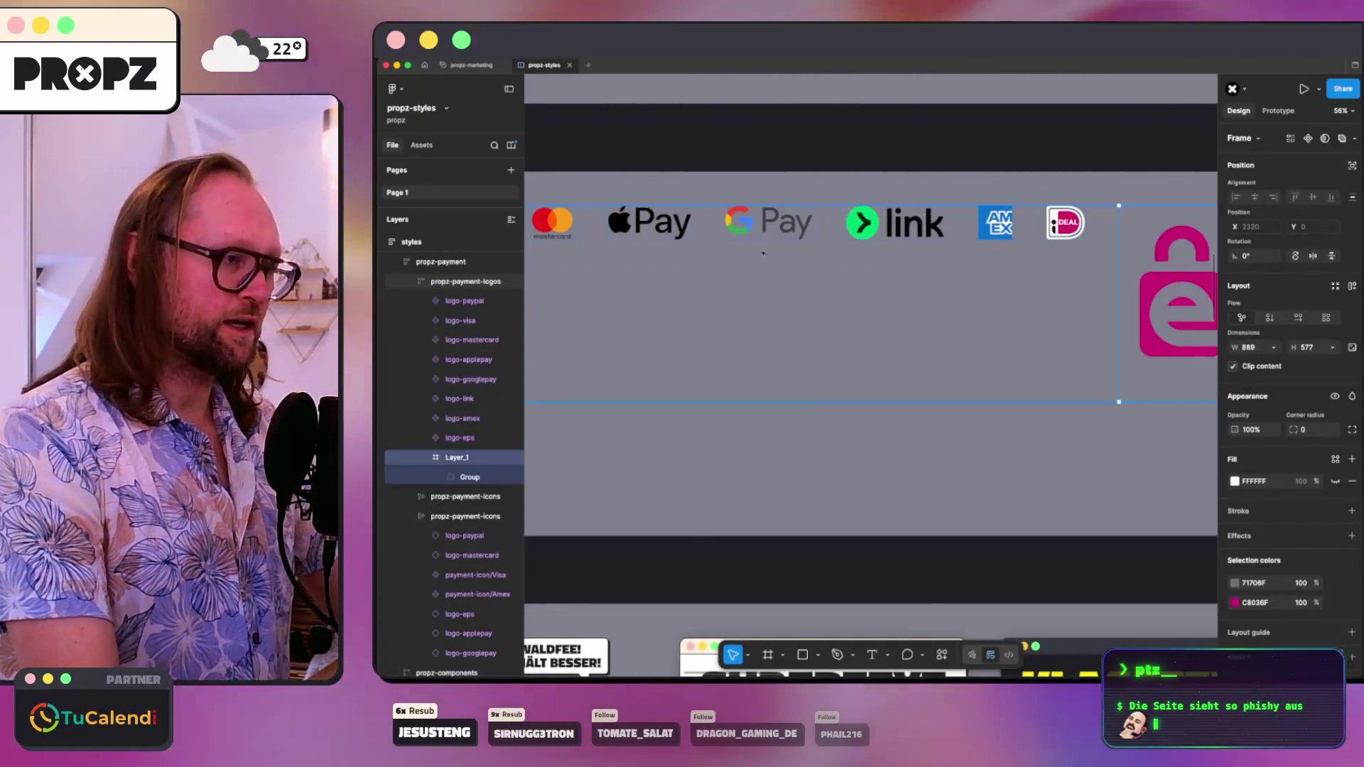
scroll(1113, 259, "right", 10)
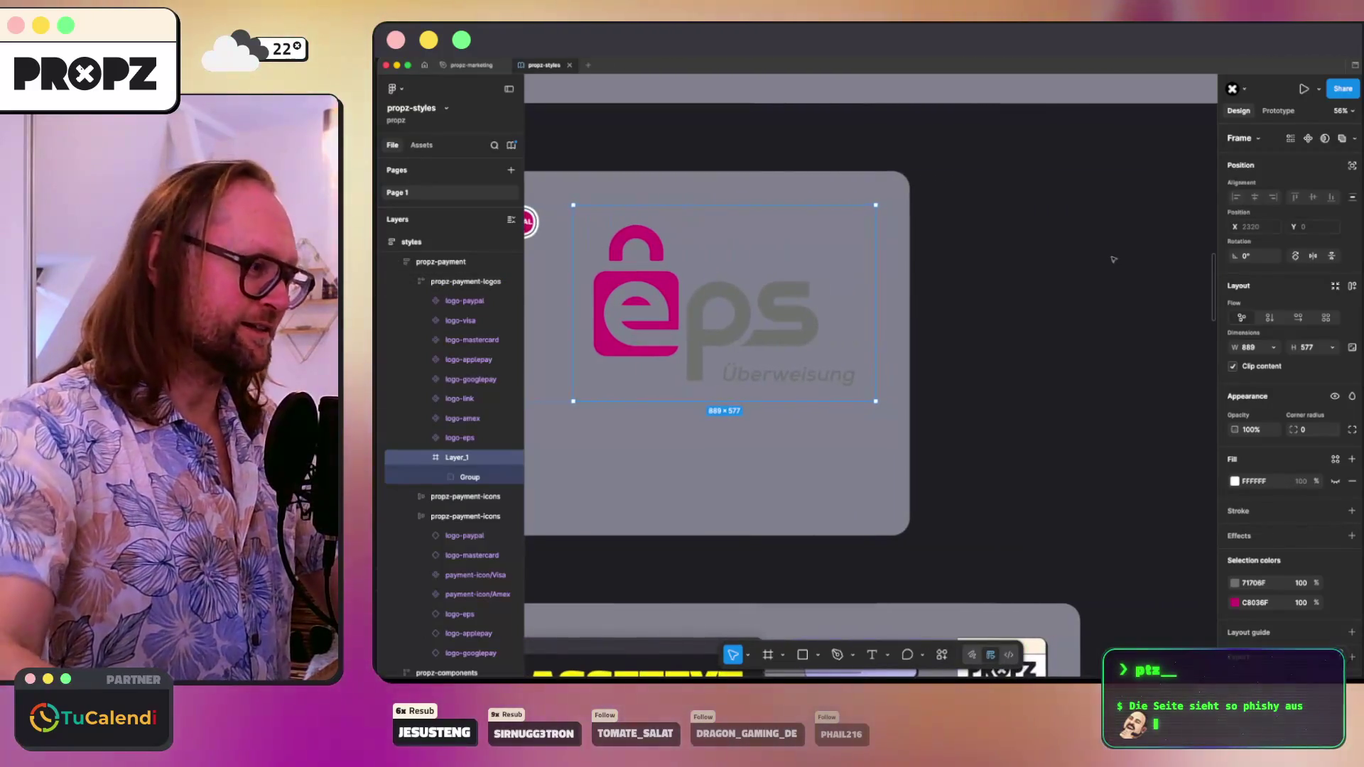
left_click(440, 478)
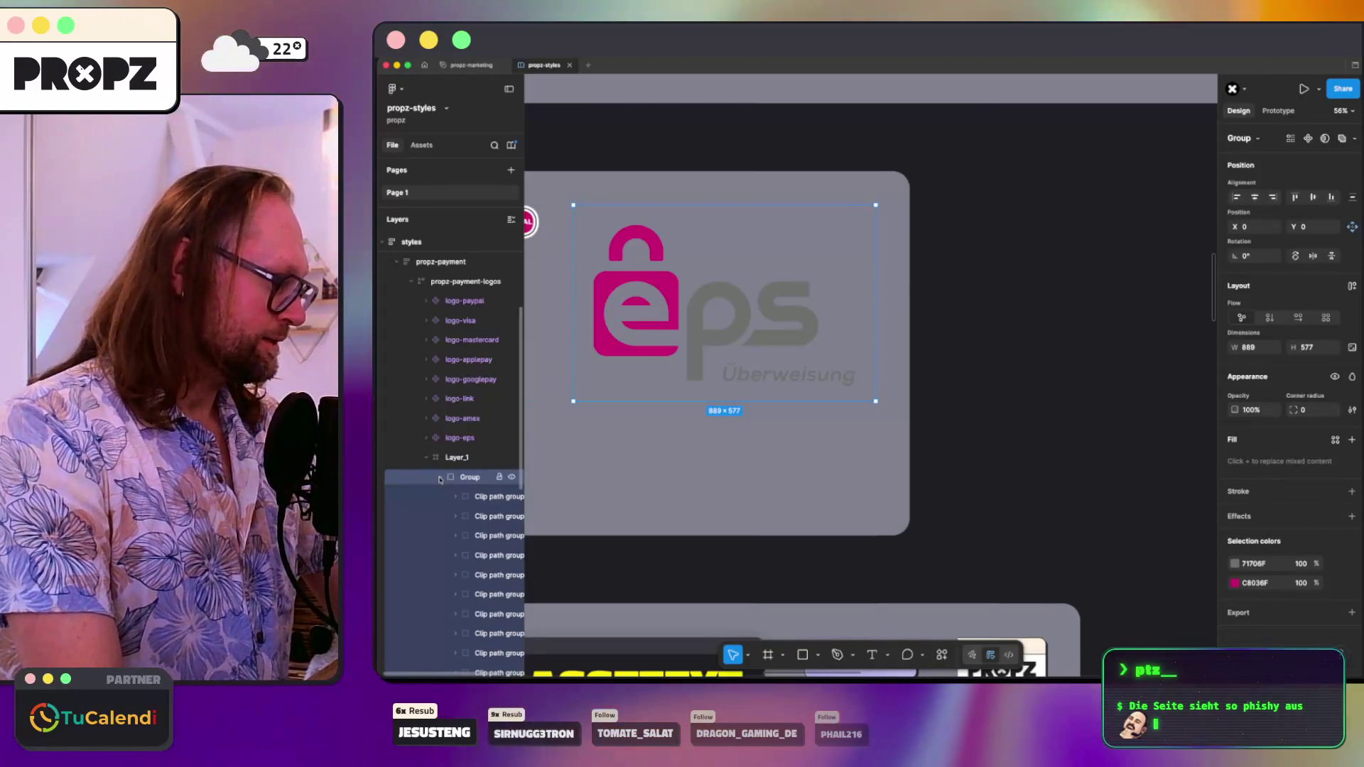
left_click(470, 477)
key("super+Tab")
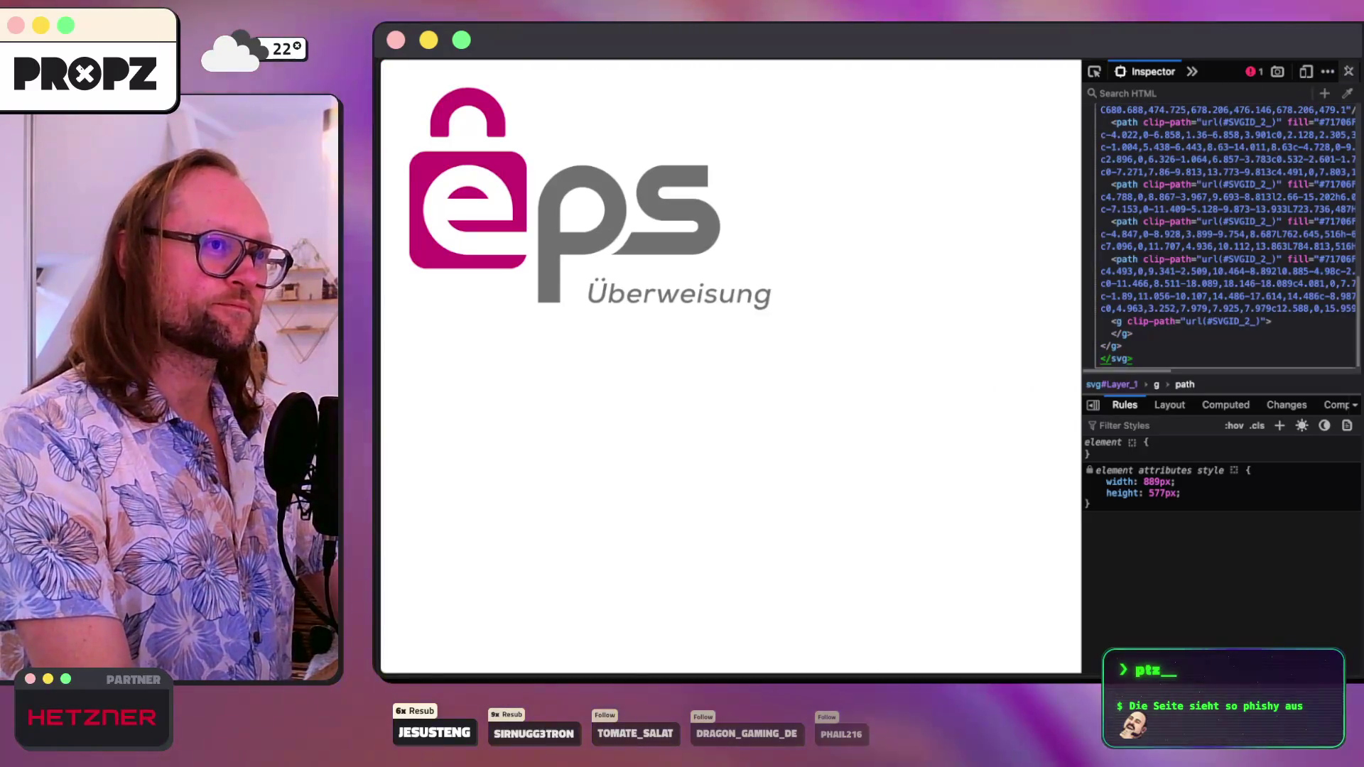
- Close the inspector, review the eps Überweisung homepage without dark mode, then return to the search results
key("super+alt+i")
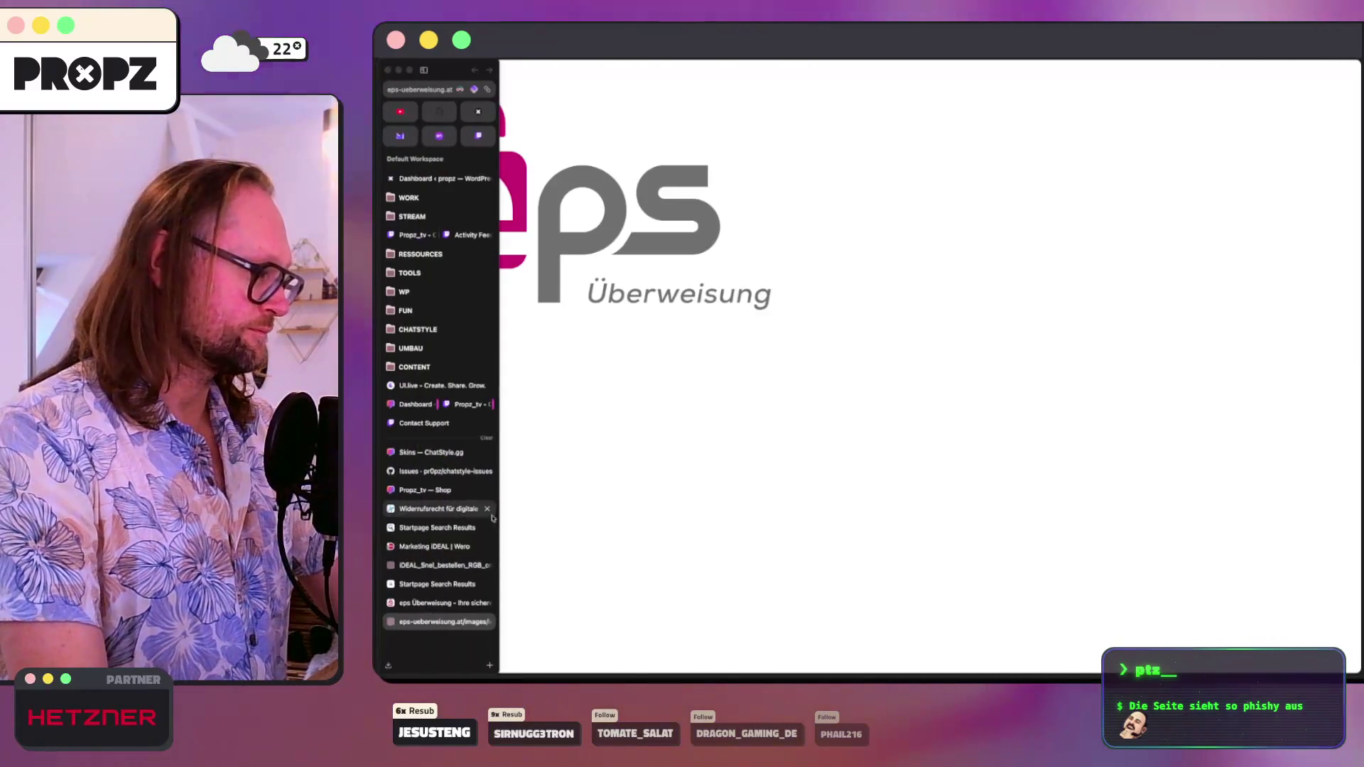
left_click(440, 603)
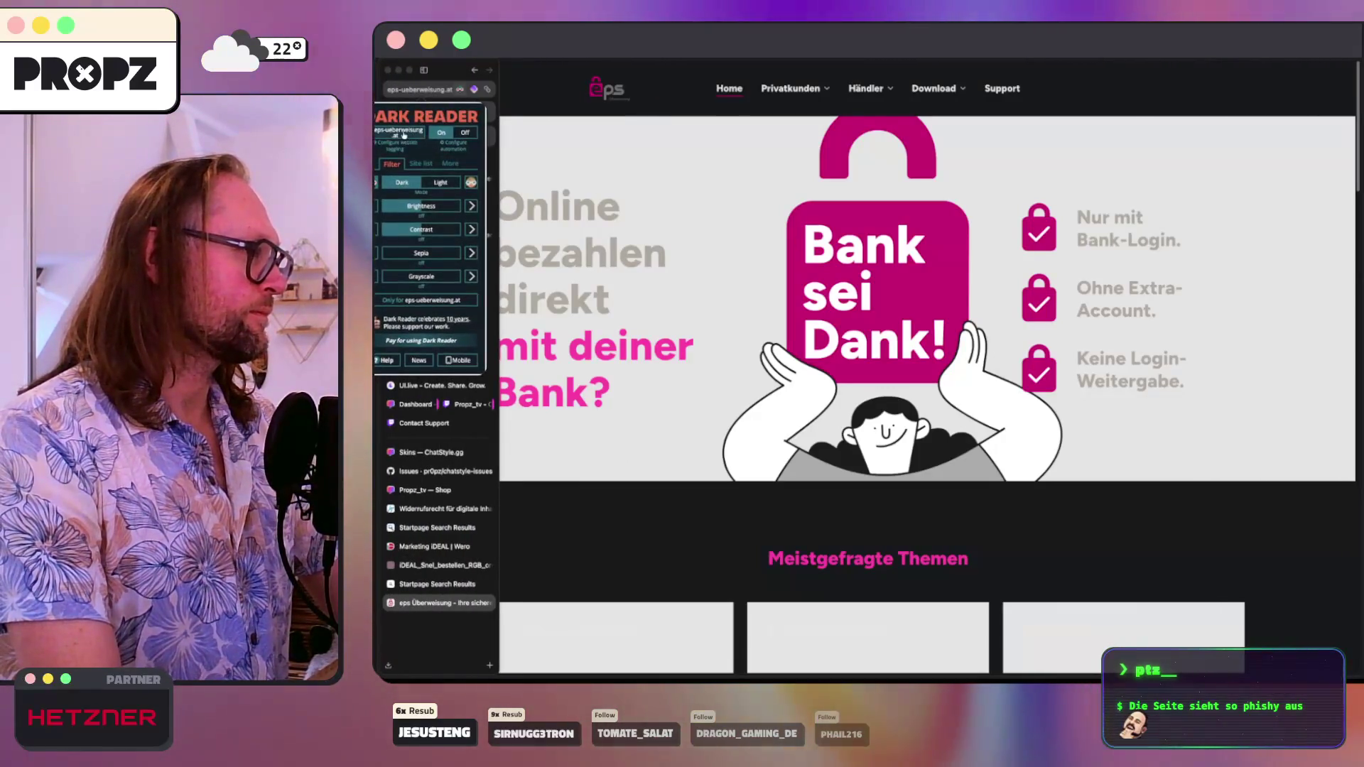
left_click(407, 135)
scroll(753, 157, "down", 3)
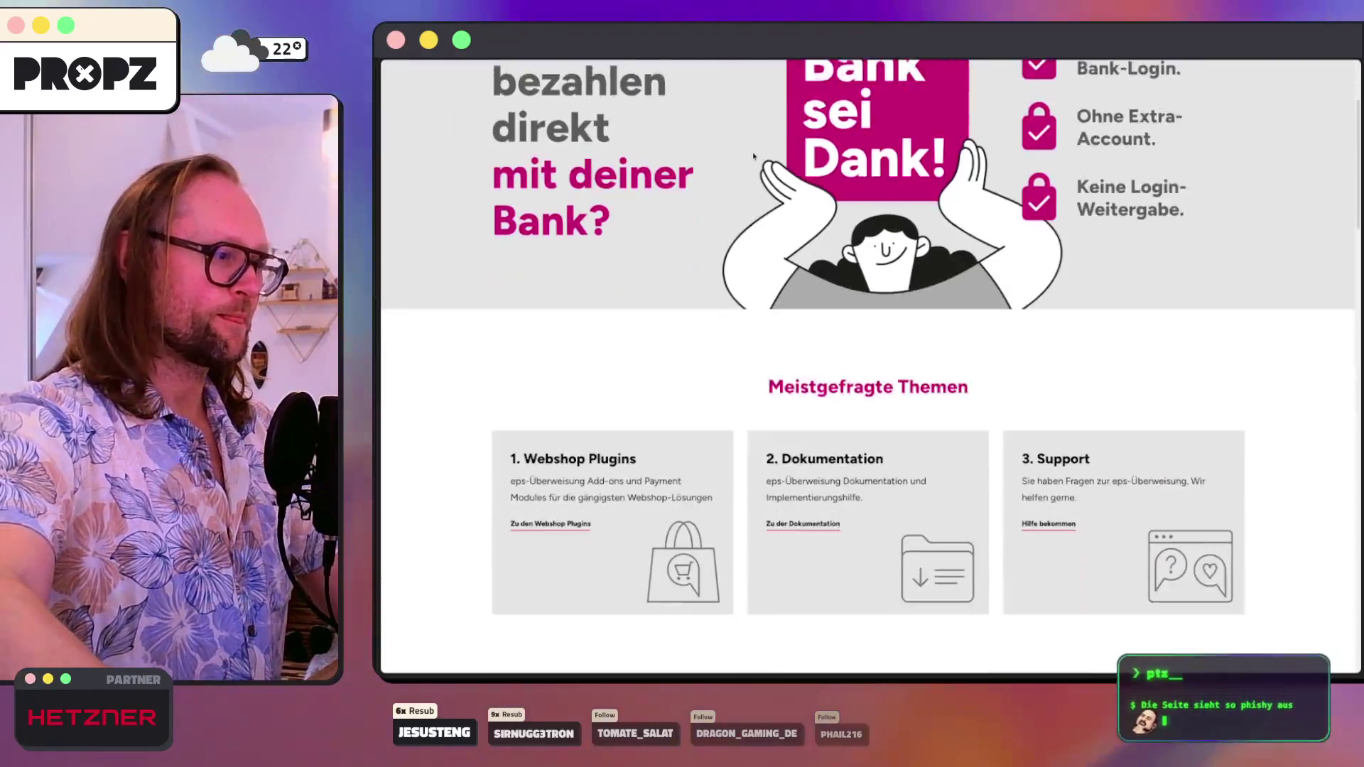
scroll(753, 157, "down", 10)
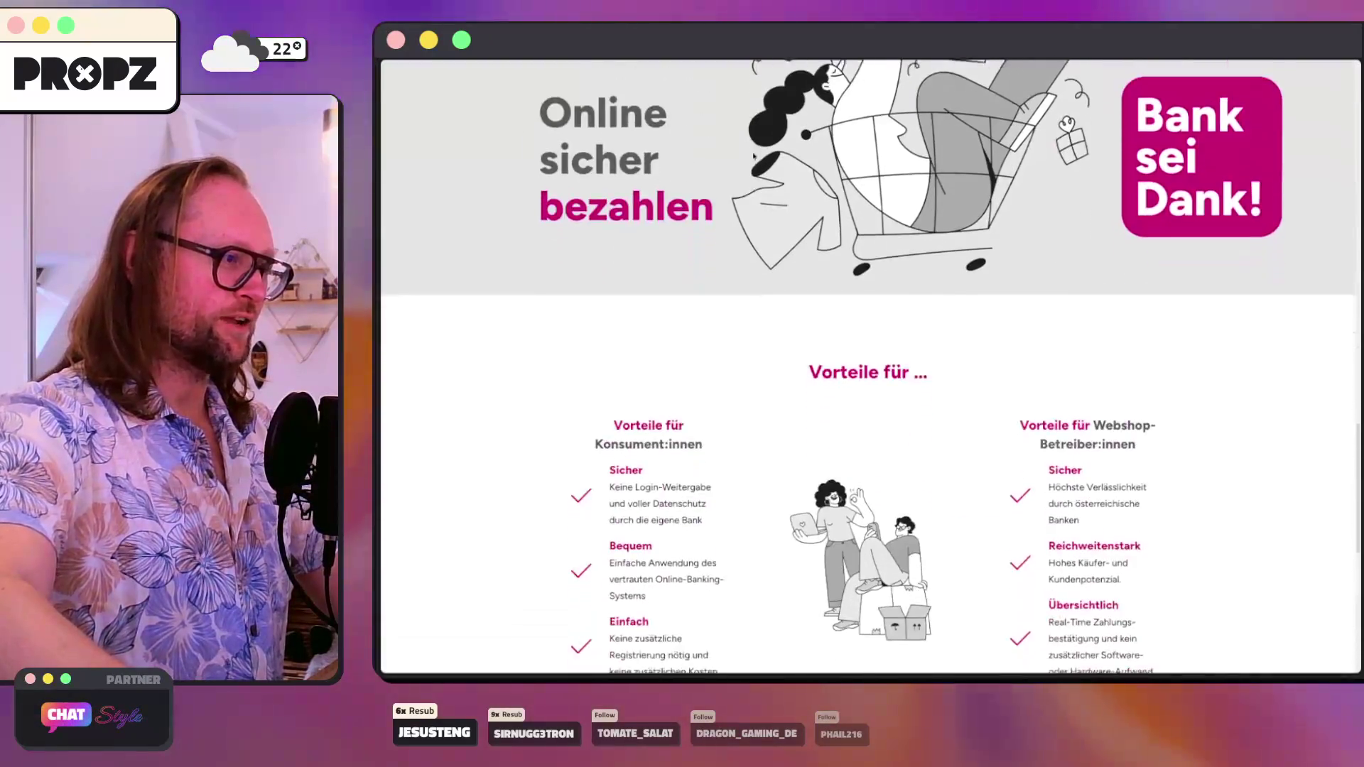
scroll(754, 156, "up", 3)
scroll(754, 156, "down", 10)
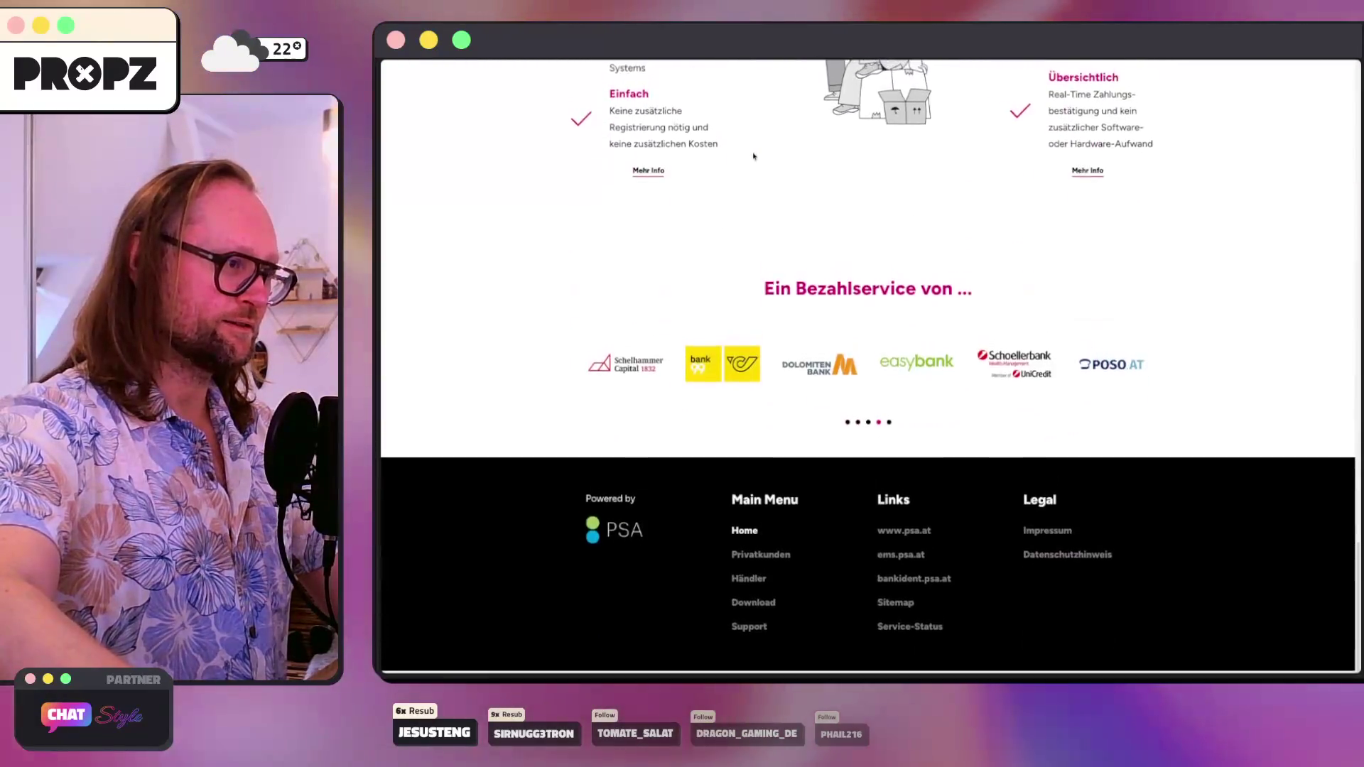
scroll(754, 156, "up", 15)
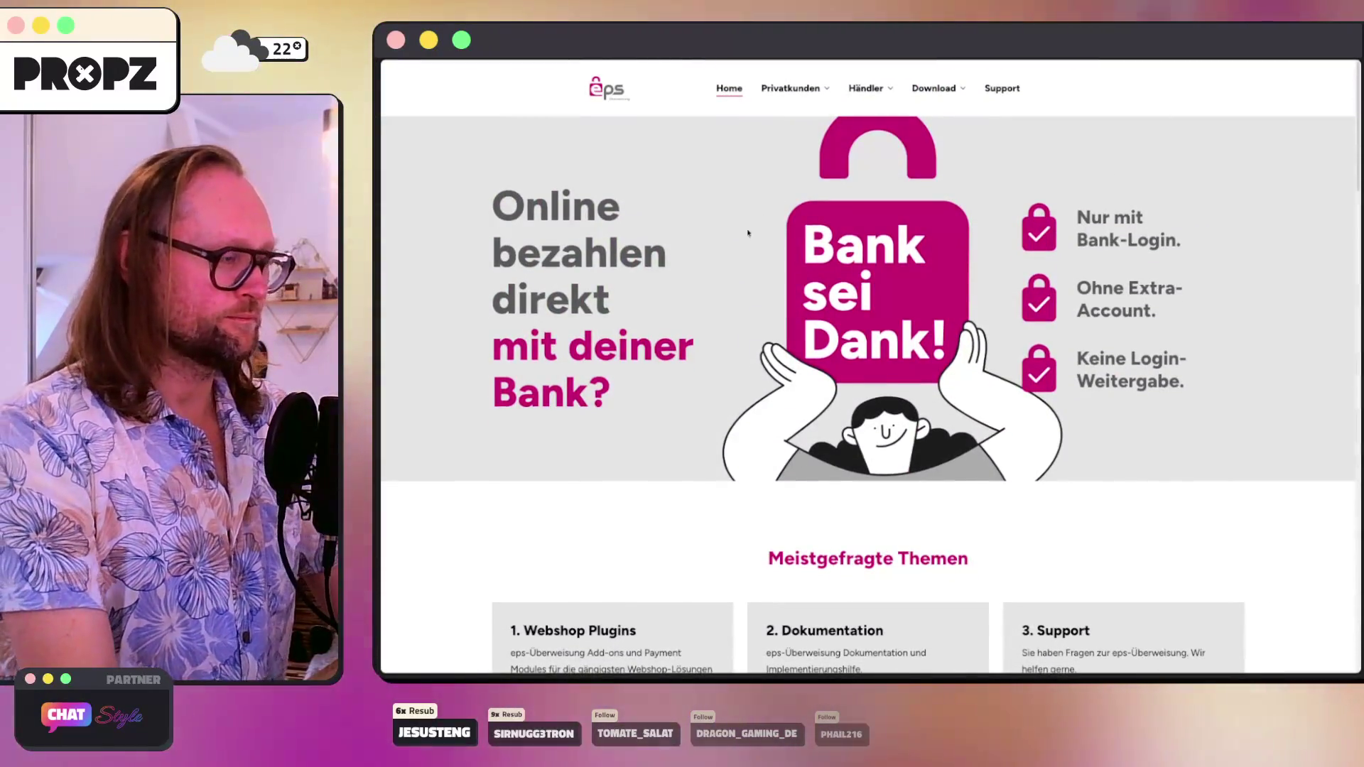
scroll(644, 366, "down", 5)
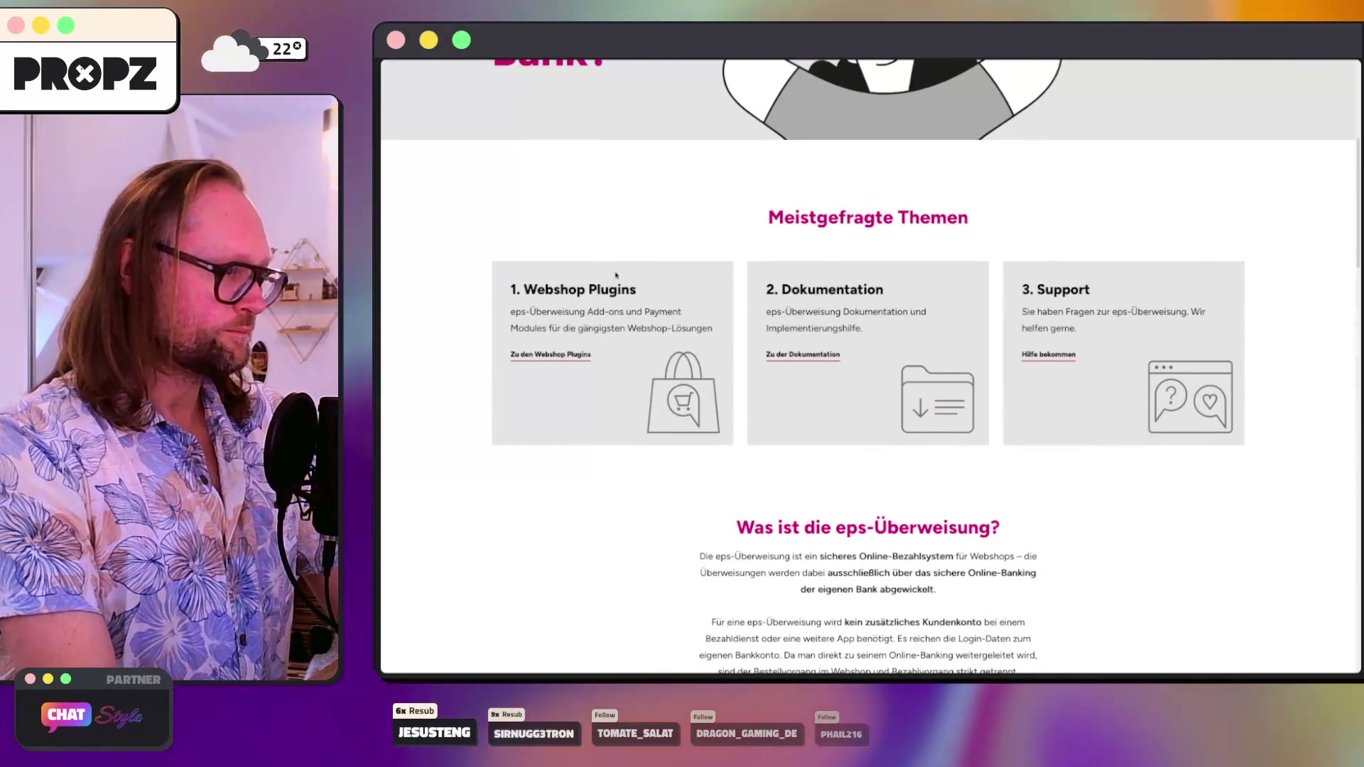
key("super+Left")
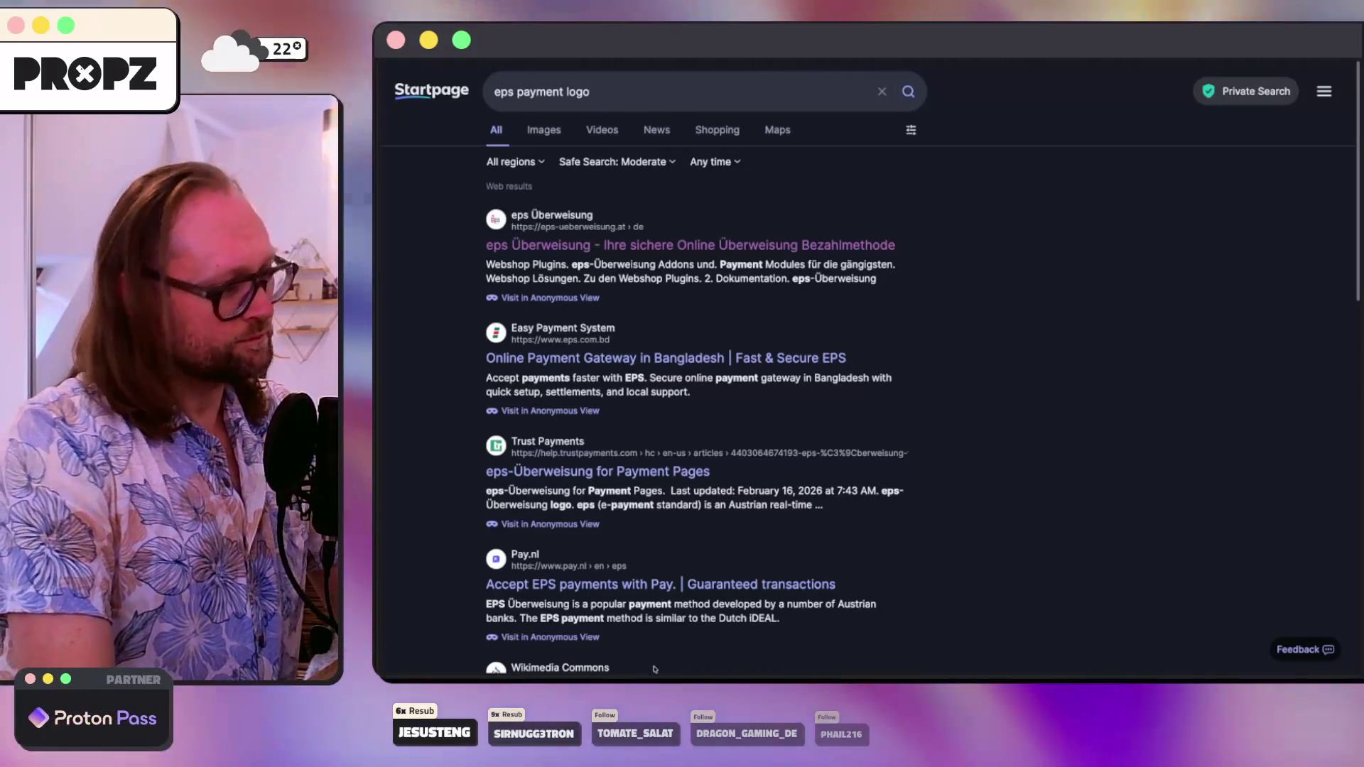
left_click(695, 679)
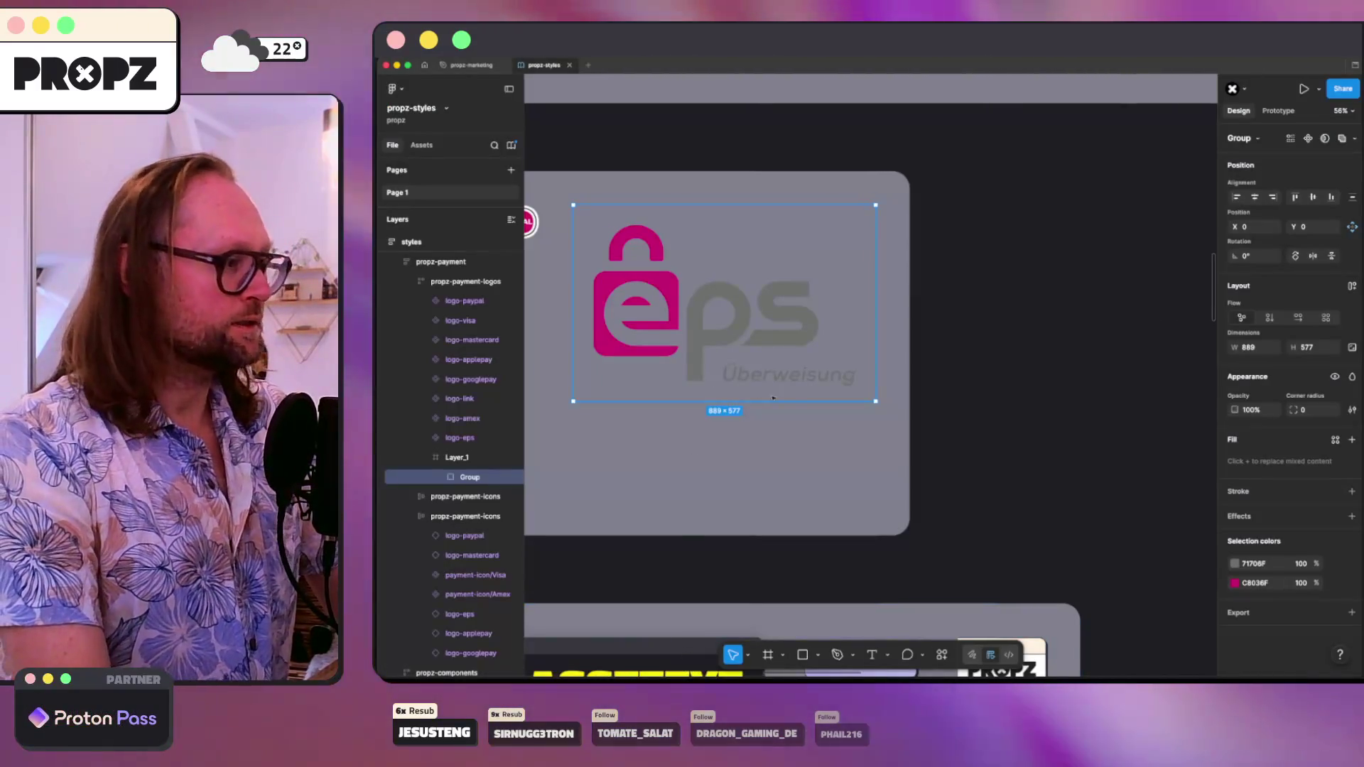
- Ungroup the eps logo group and then its clip-path groups
double_click(772, 381)
double_click(769, 379)
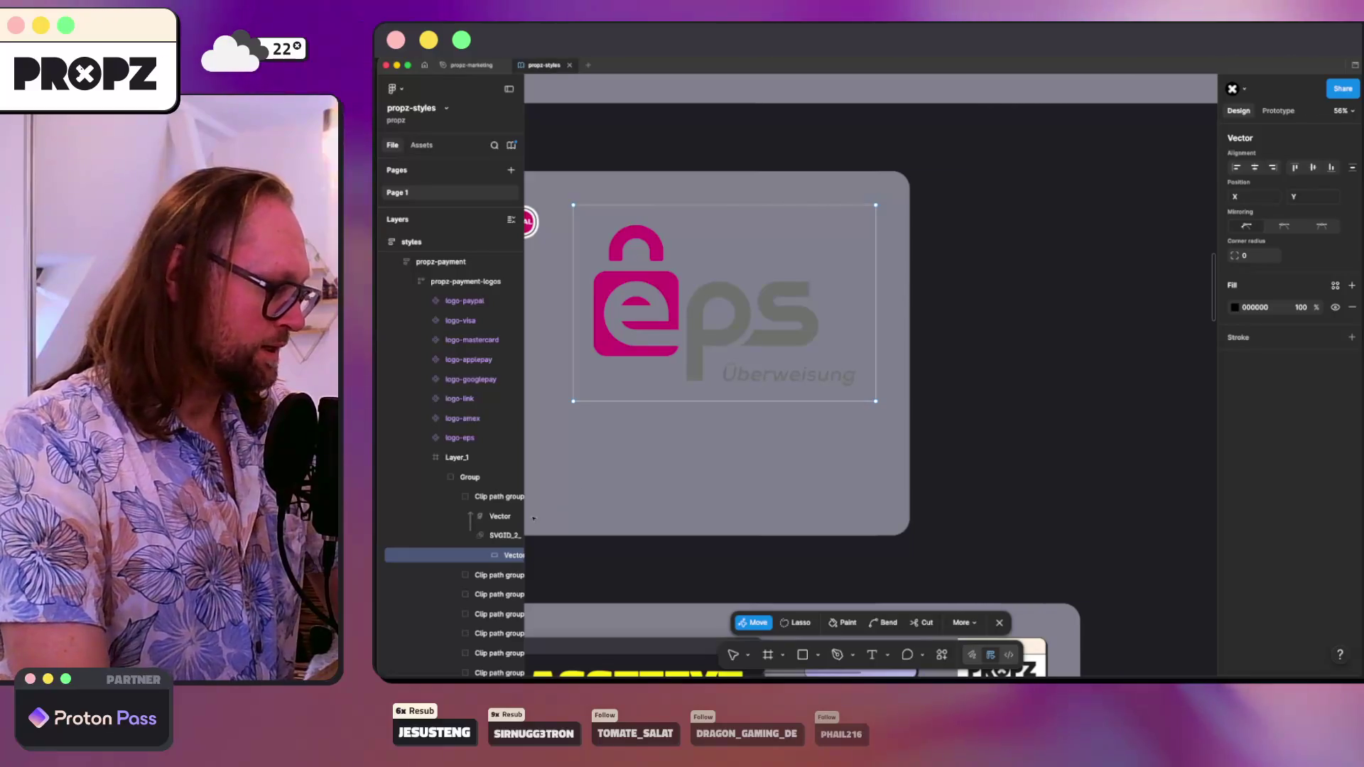
left_click(466, 478)
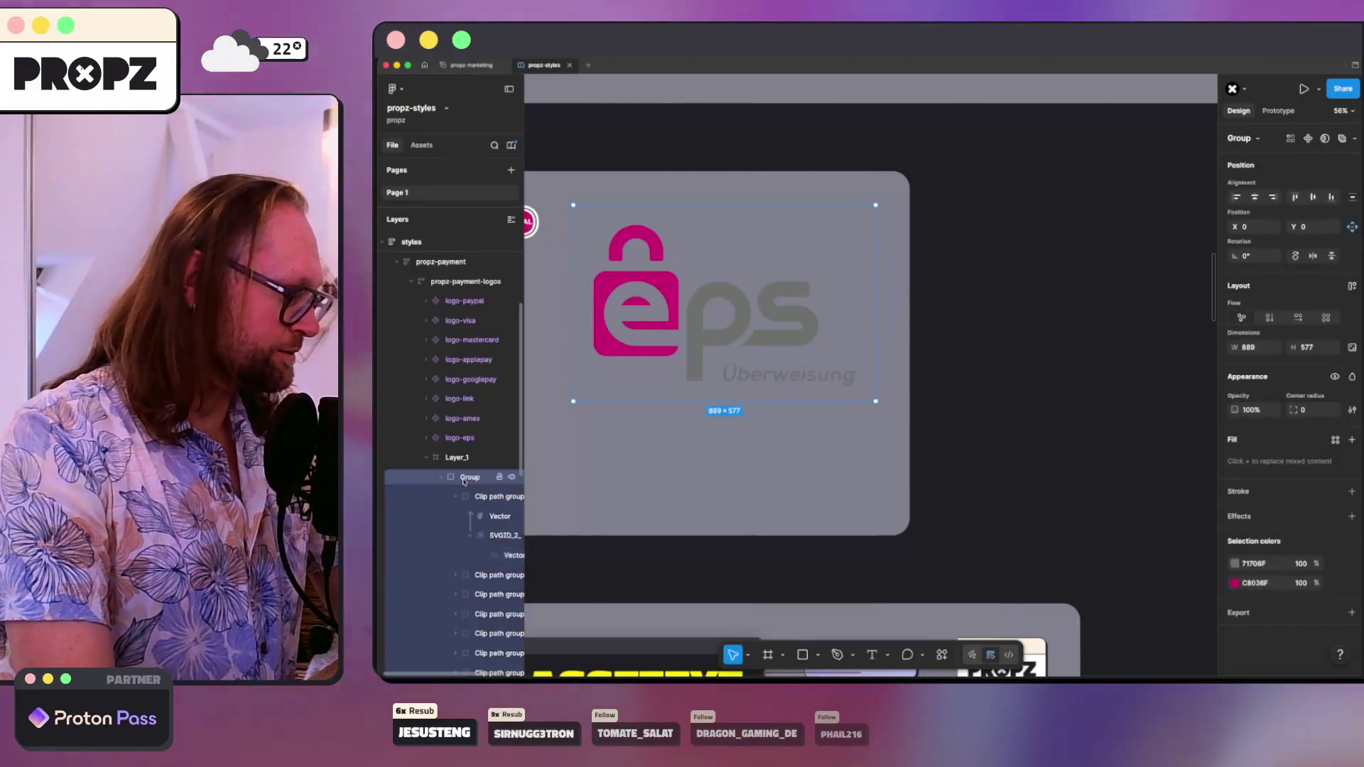
right_click(464, 481)
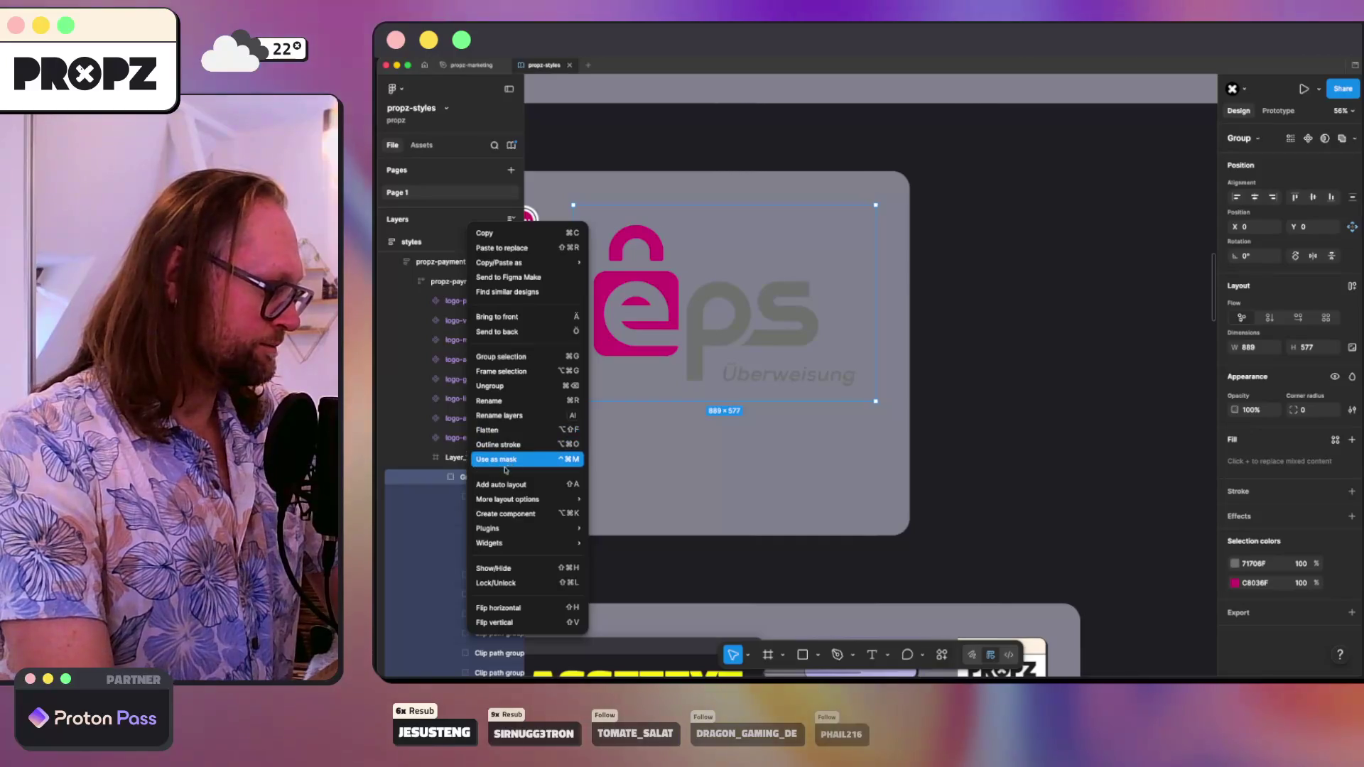
left_click(501, 388)
right_click(457, 481)
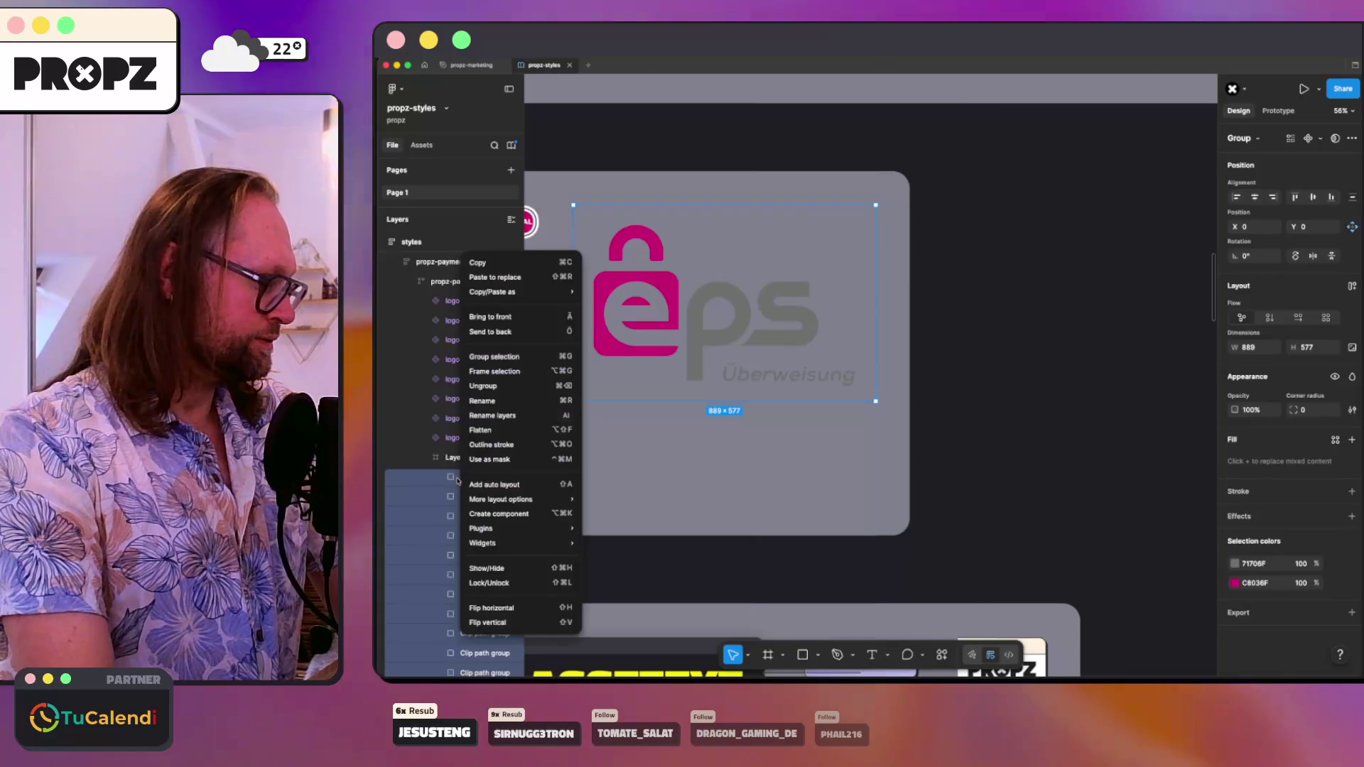
left_click(498, 386)
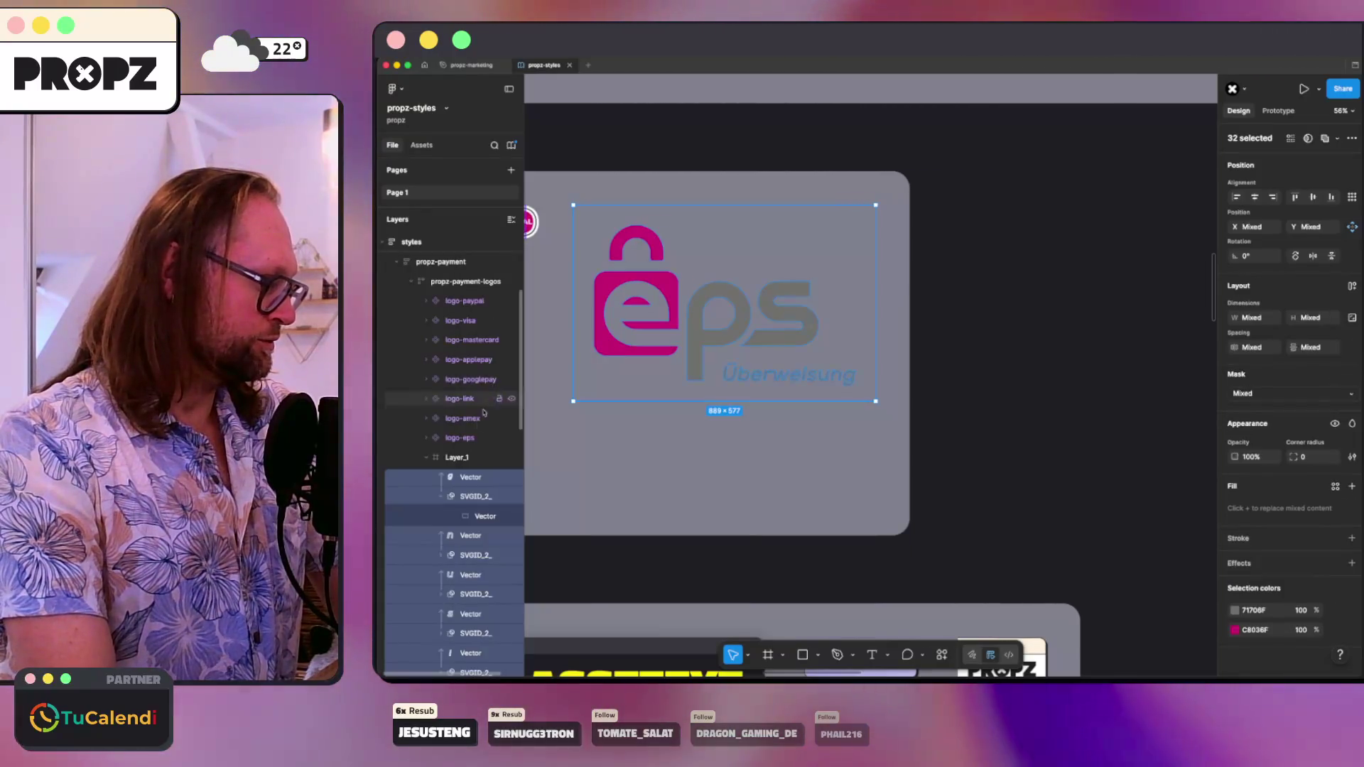
right_click(457, 480)
key("Escape")
- Delete an SVGID_2_ mask group and the Überweisung lettering layers
left_click(475, 496)
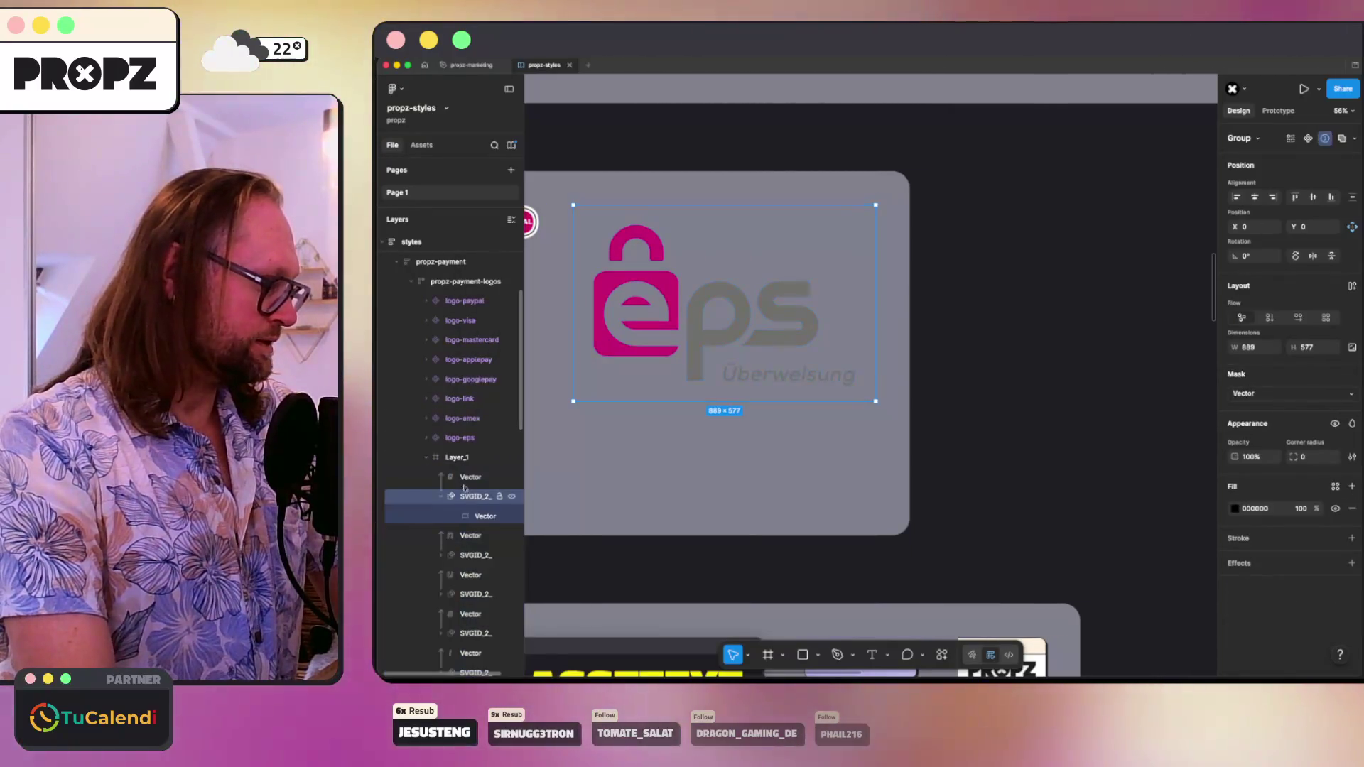
left_click(477, 516)
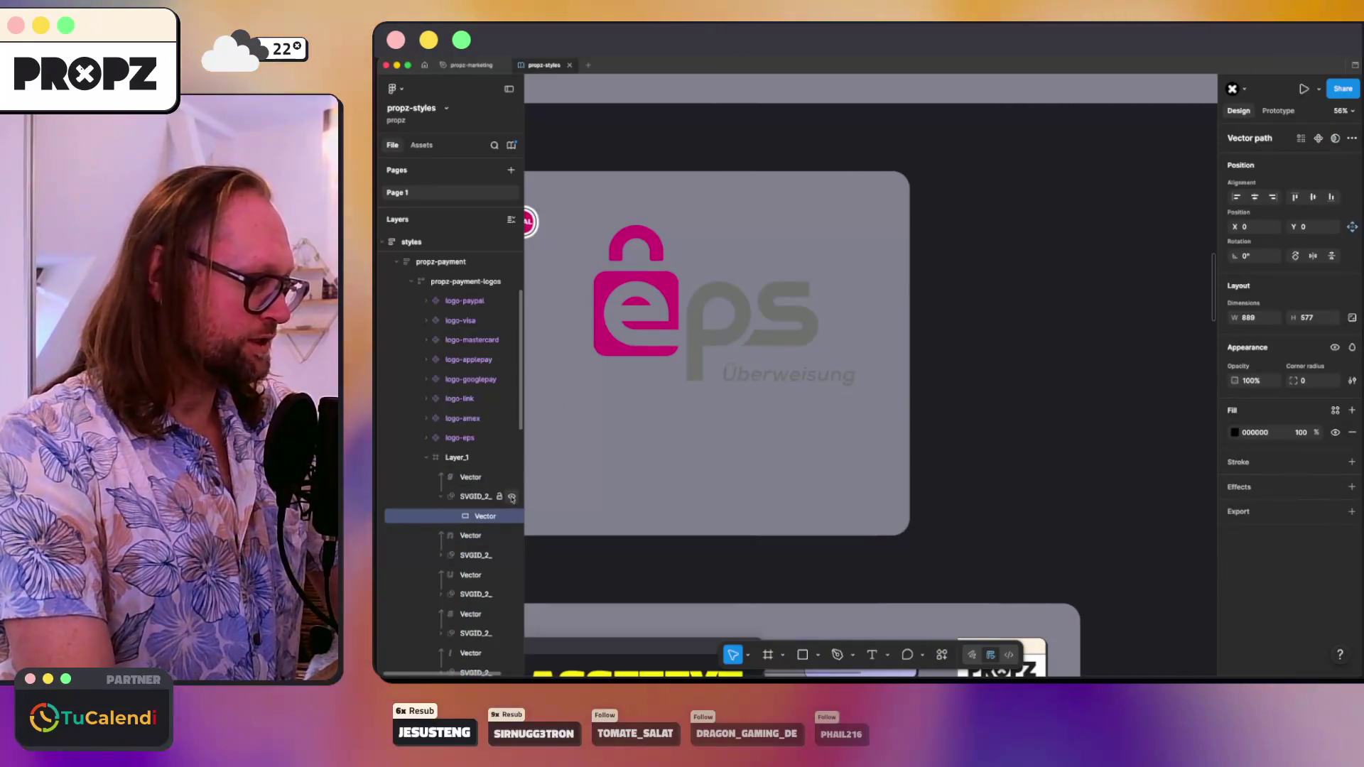
right_click(452, 478)
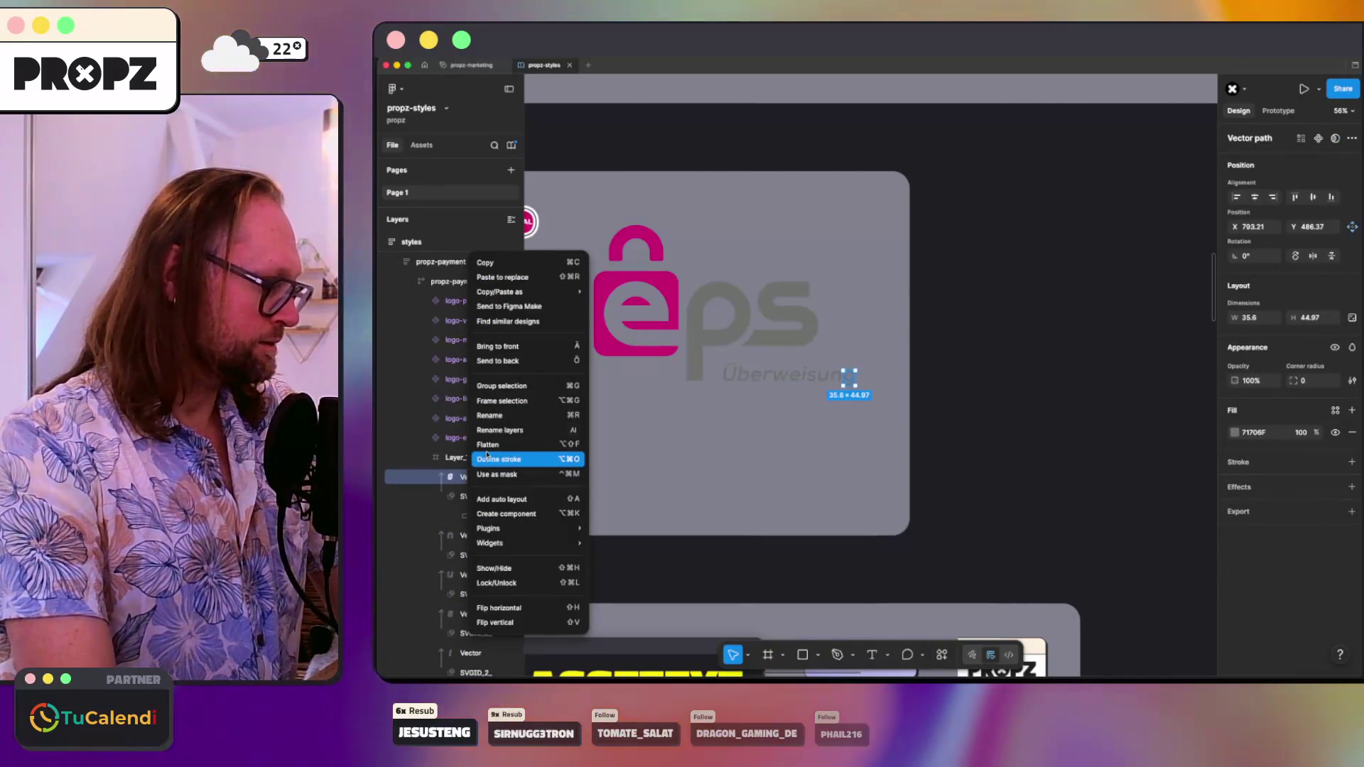
left_click(463, 458)
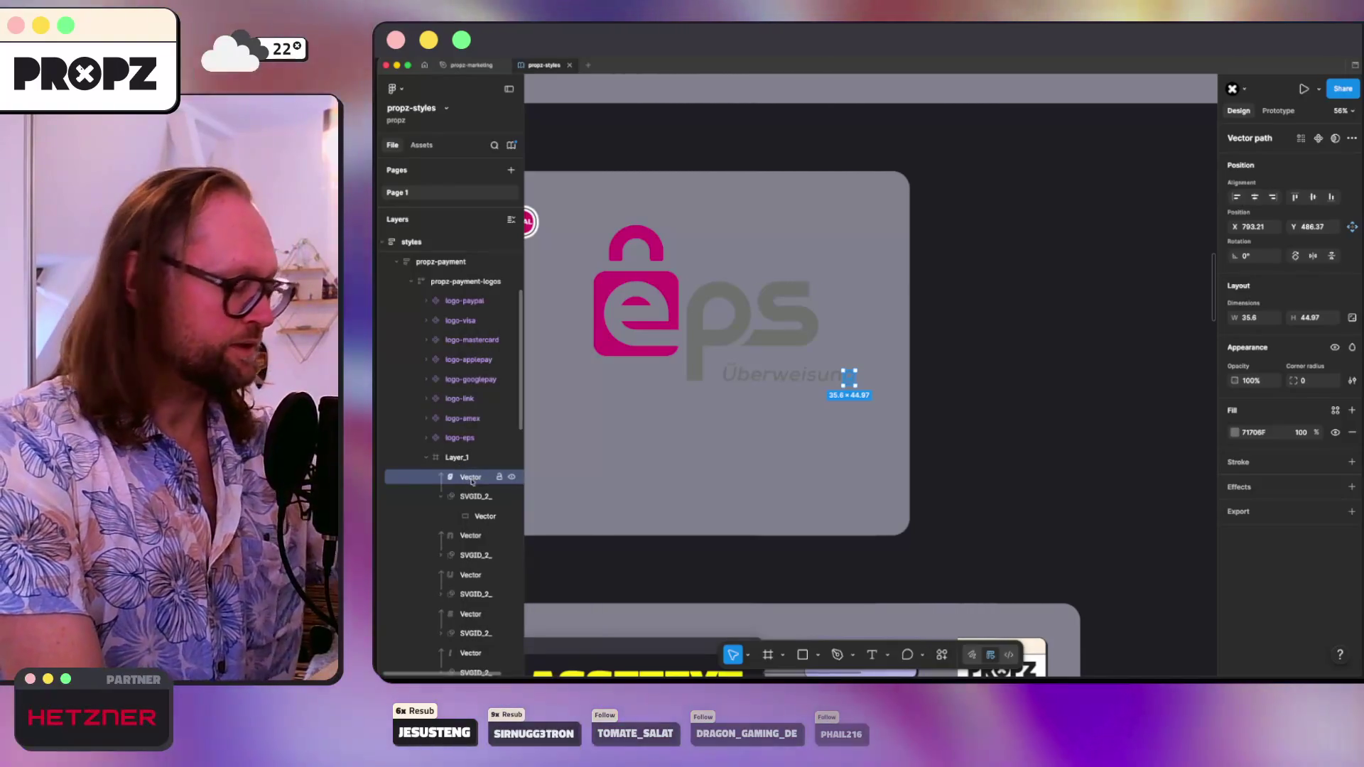
left_click(471, 480)
key("Delete")
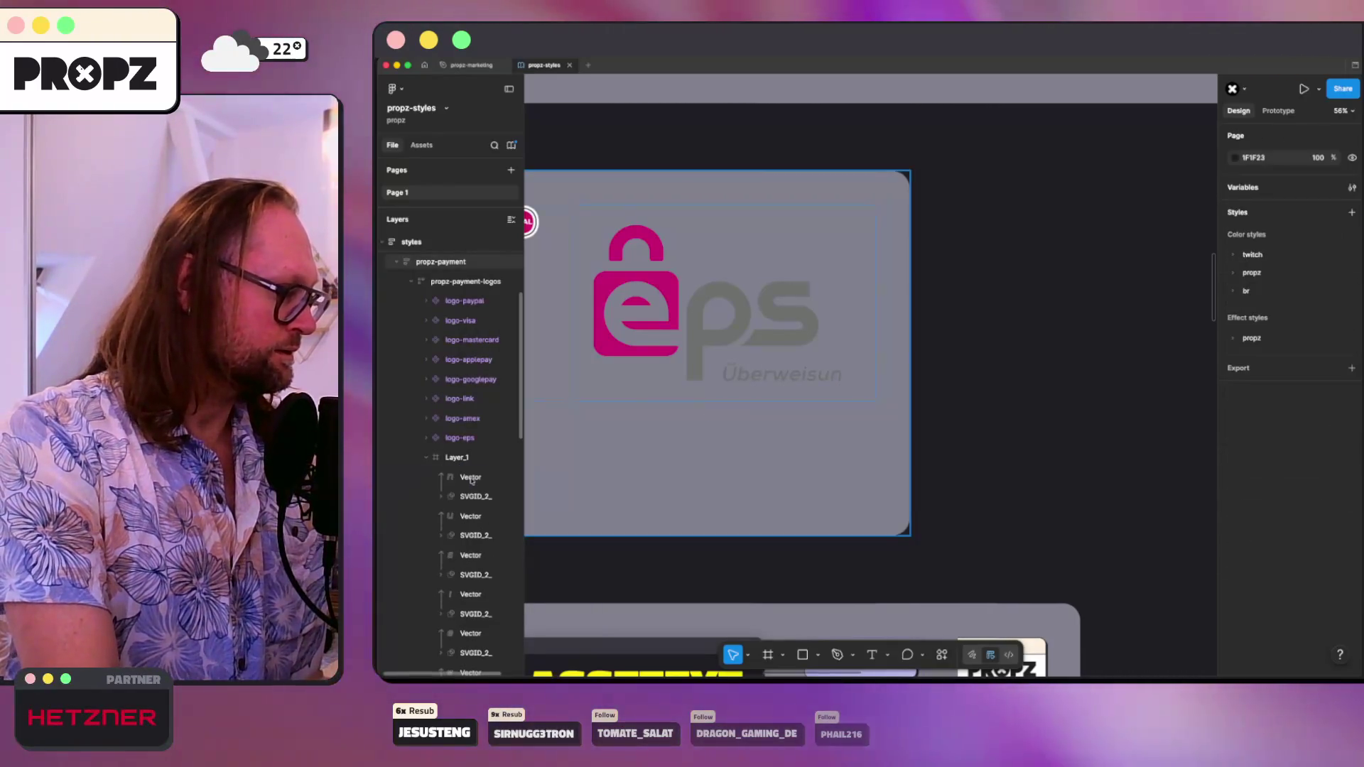
left_click(470, 479)
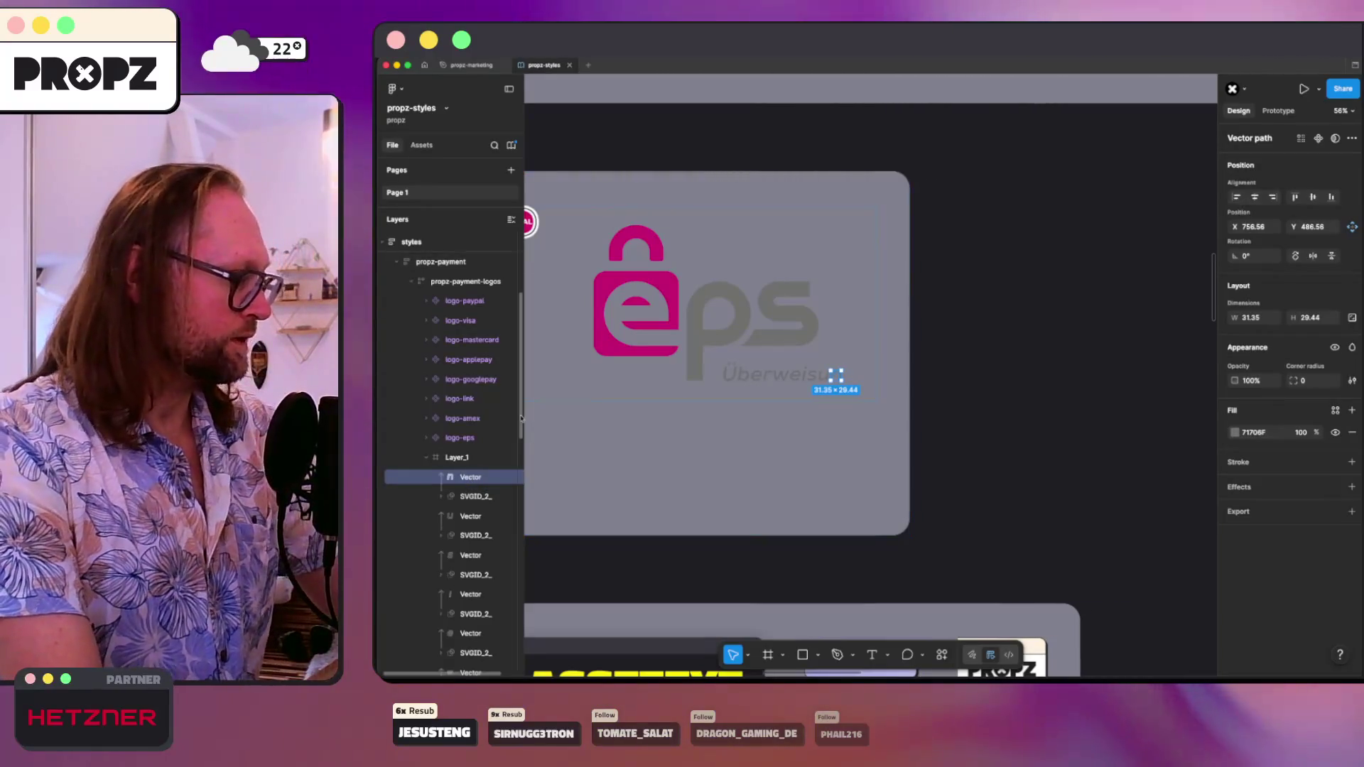
left_click_drag(518, 496, 519, 517)
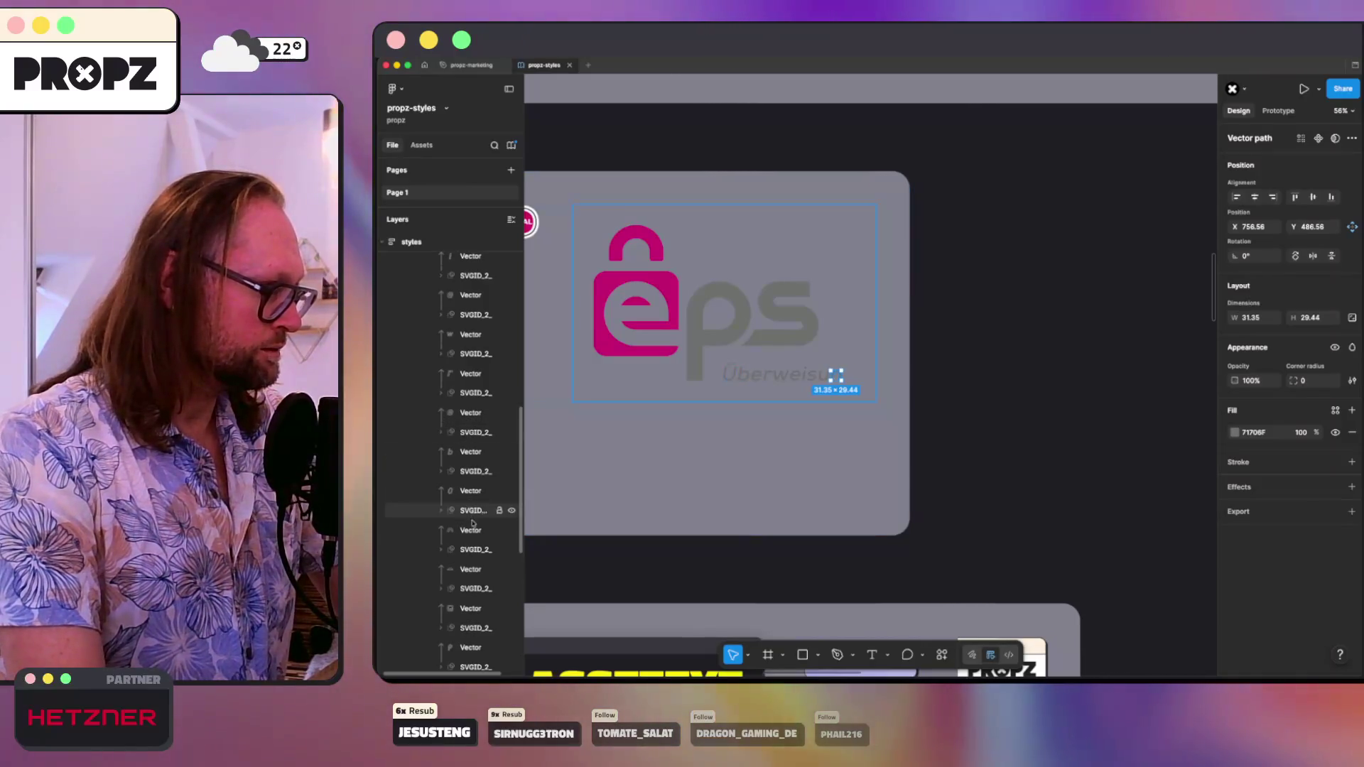
left_click(480, 492, "shift")
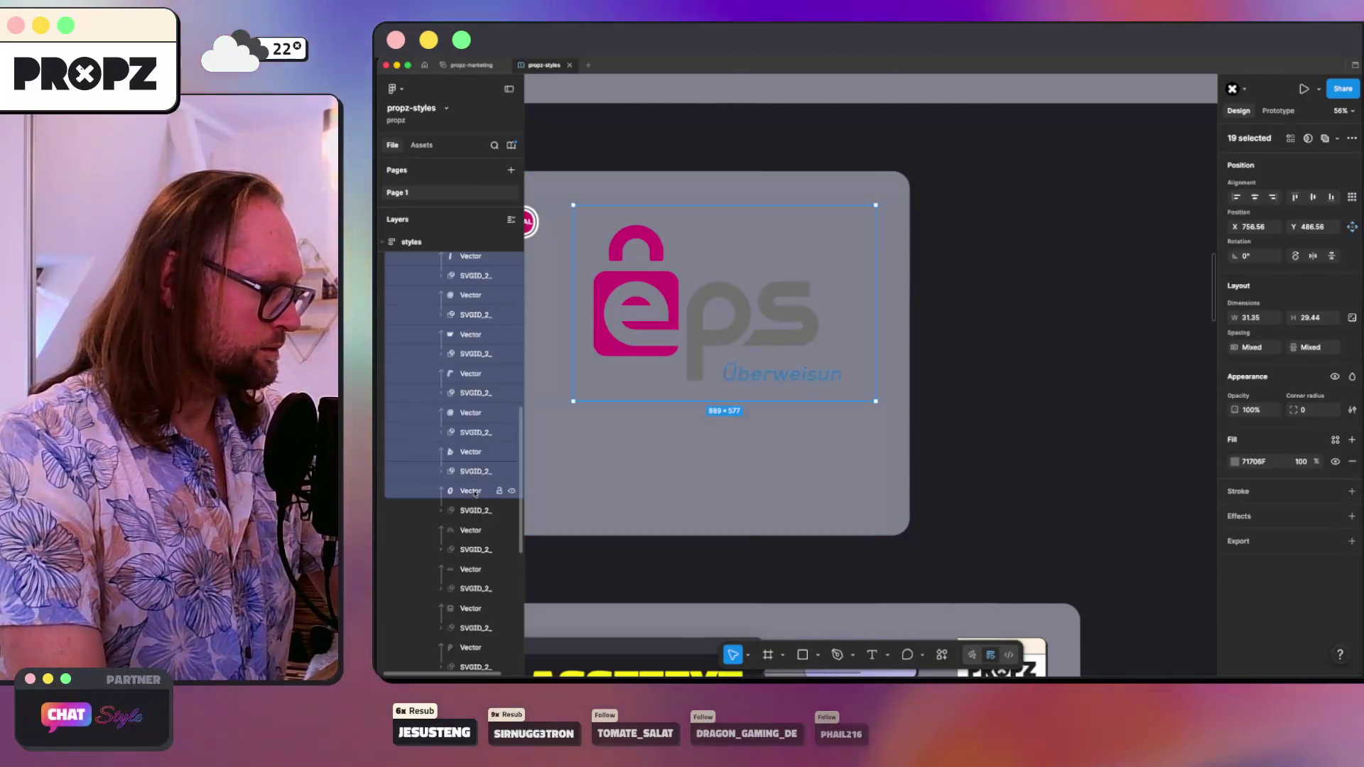
key("Delete")
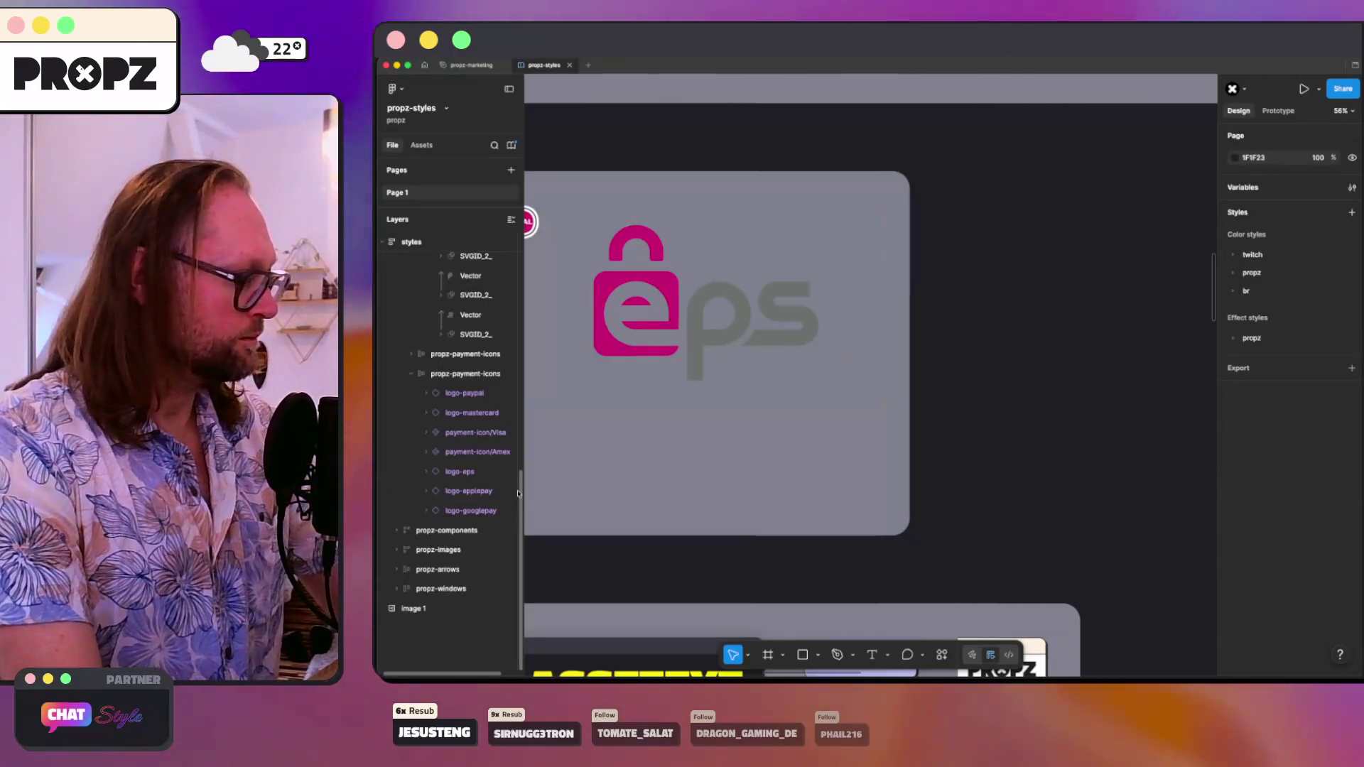
- Delete the first SVGID mask layer next to the lock vector
left_click_drag(518, 493, 521, 398)
left_click(472, 384)
key("Delete")
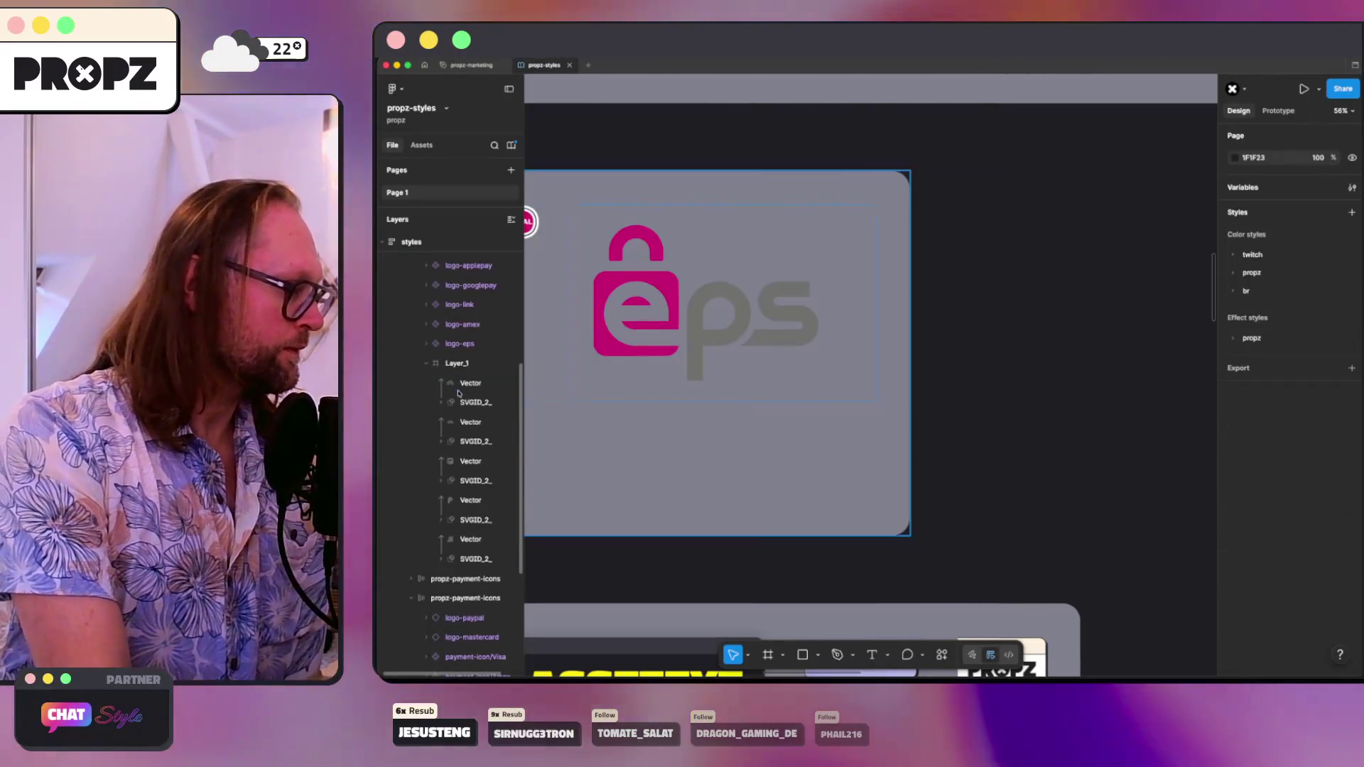
left_click(469, 402)
right_click(466, 383)
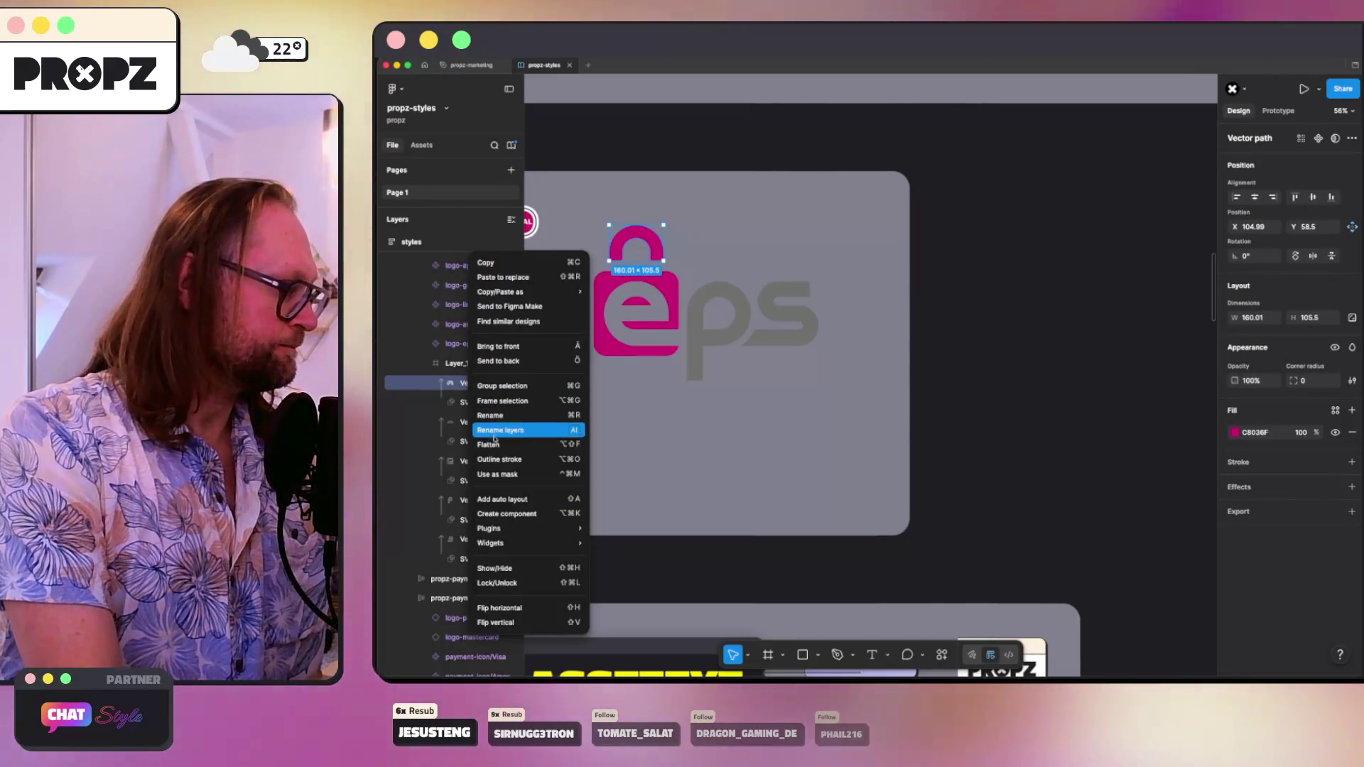
key("Escape")
right_click(468, 402)
key("Delete")
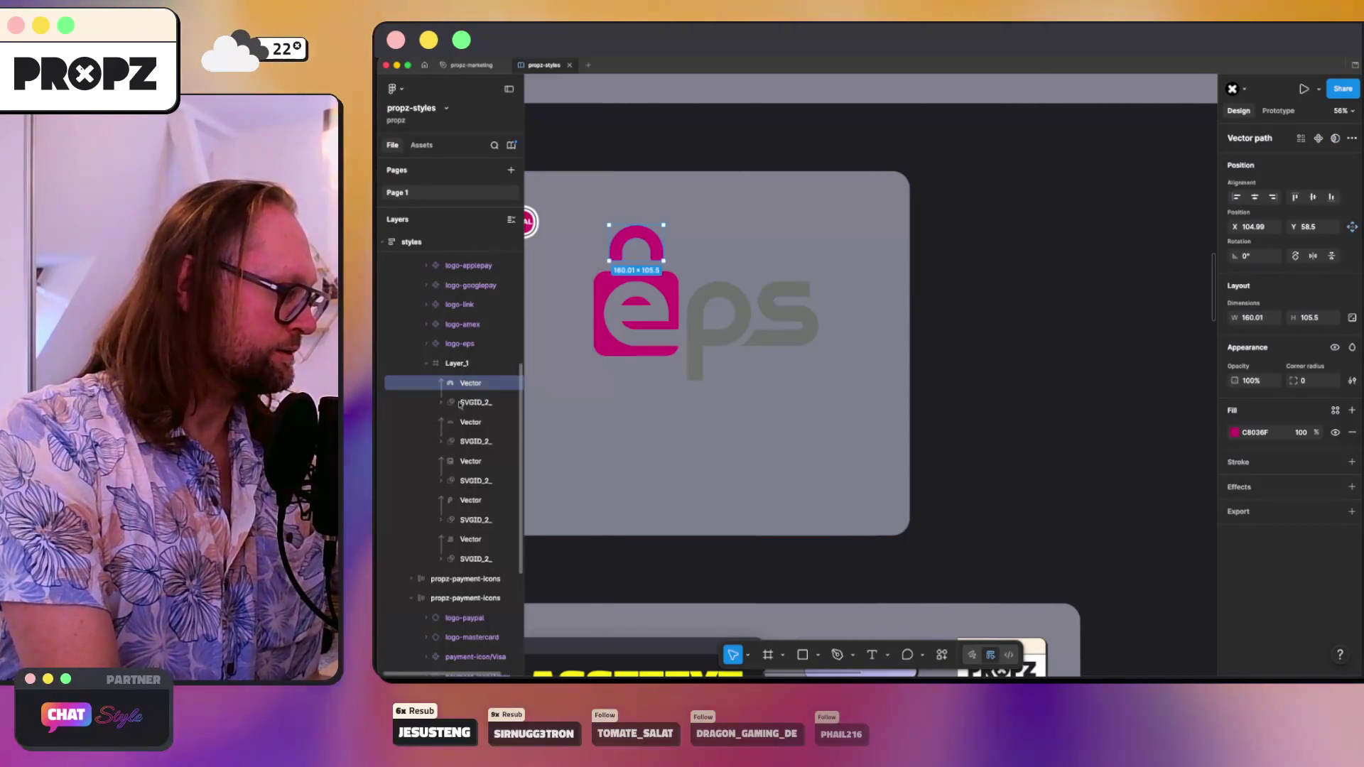
key("Escape")
- Delete the remaining SVGID_2_ mask layers, leaving five vectors, and select the Layer_1 frame
left_click(473, 422)
key("Delete")
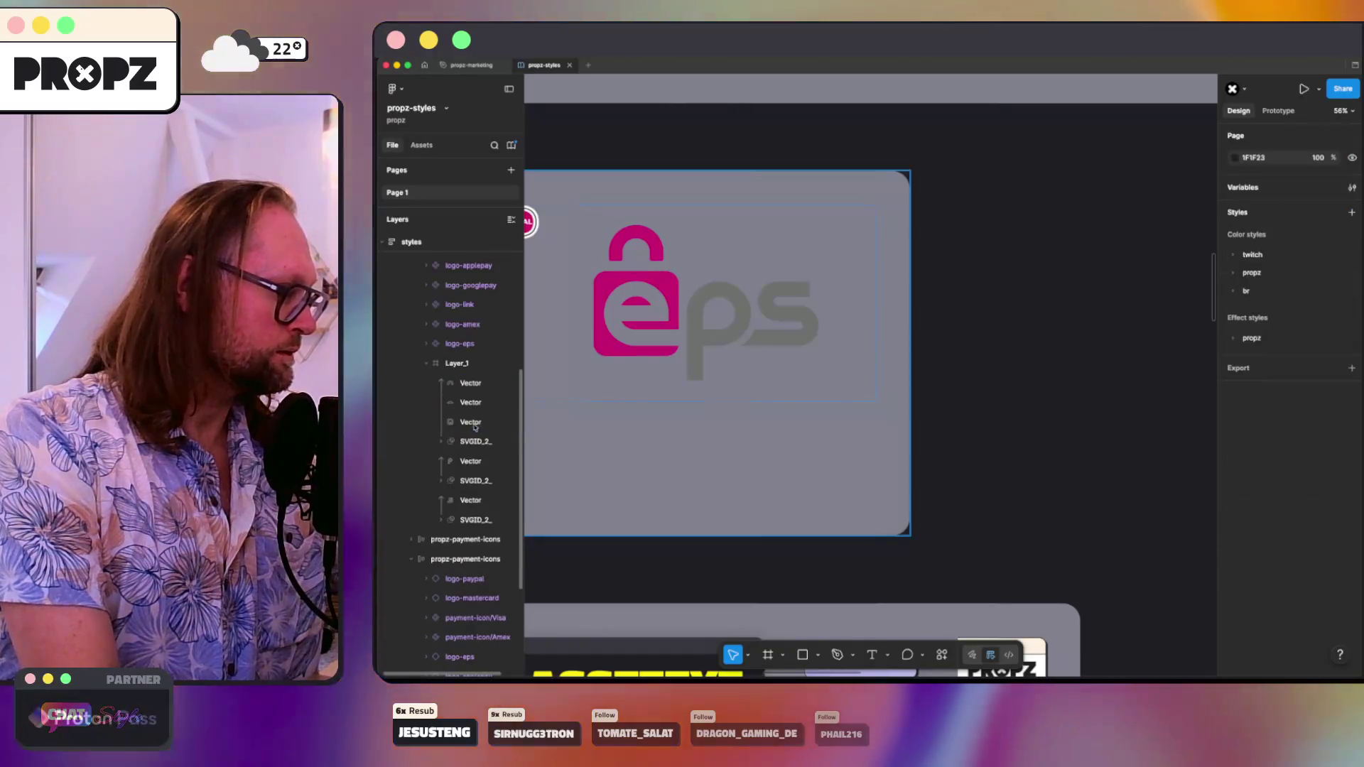
left_click(472, 441)
key("Delete")
left_click(475, 462)
key("Delete")
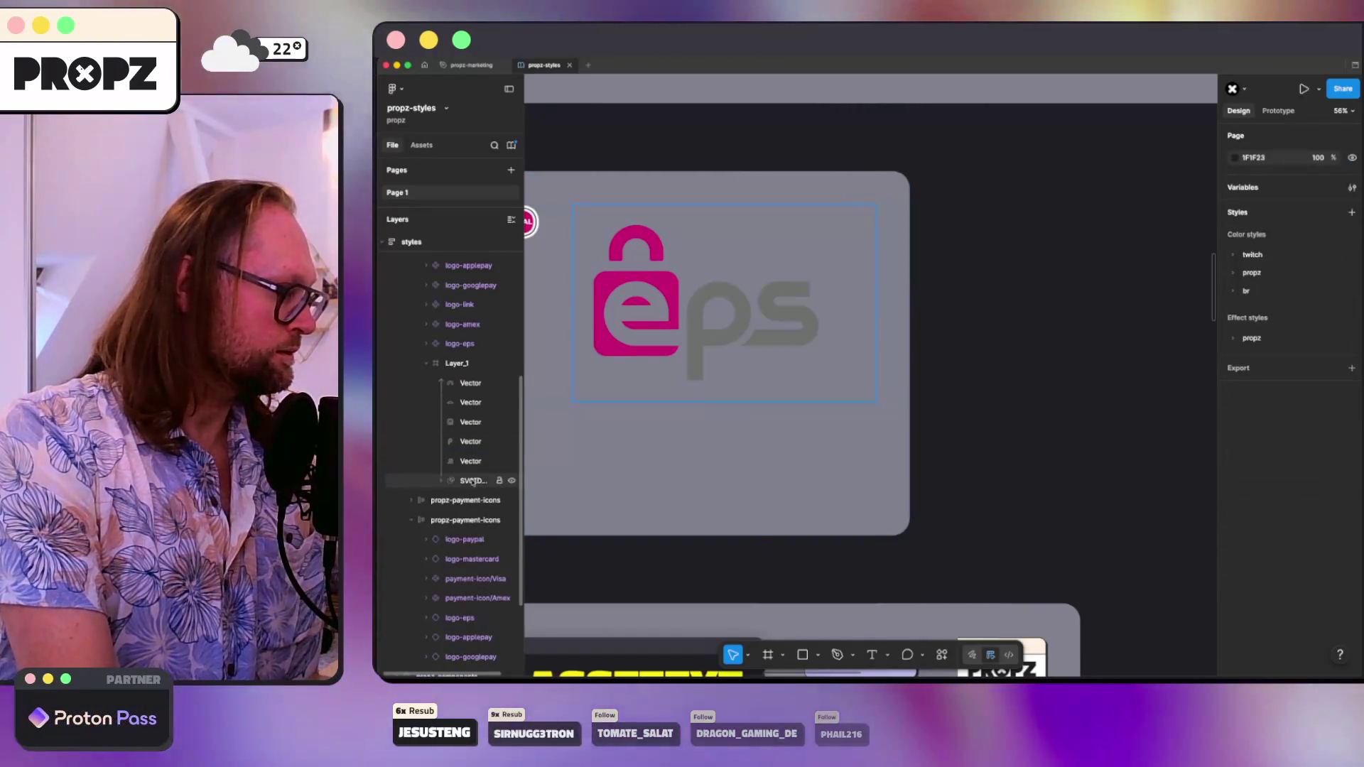
left_click(472, 481)
key("Delete")
left_click(469, 466)
left_click(465, 383)
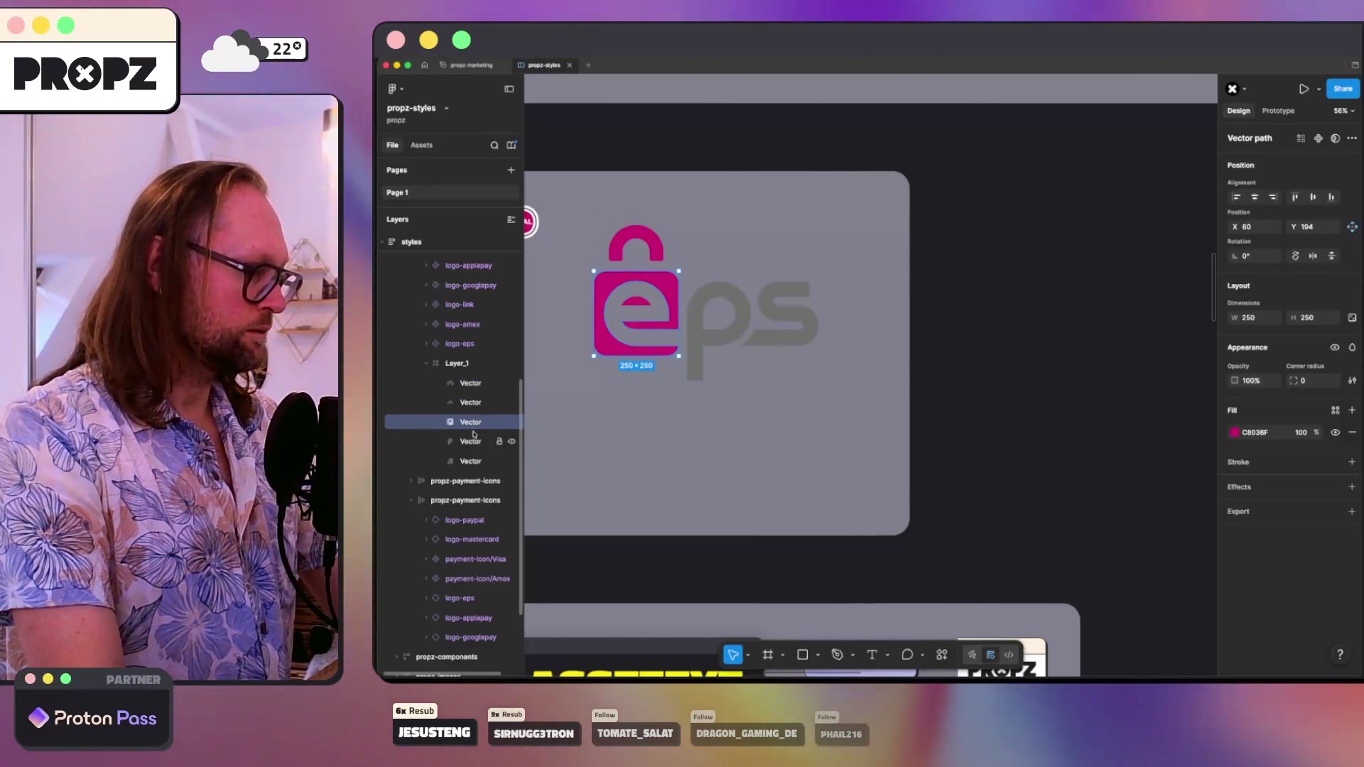
left_click(744, 384)
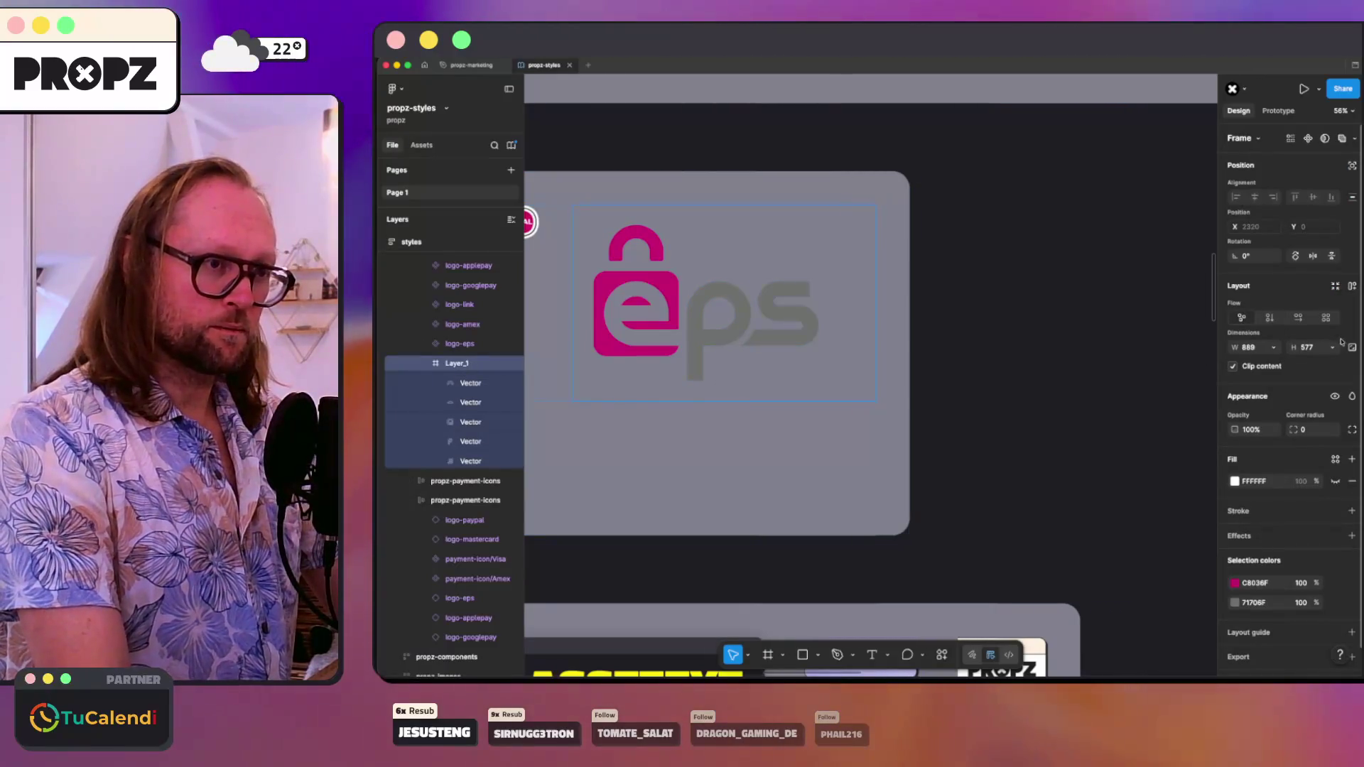
- Set the Layer_1 logo frame to height 100 and select its five vector shapes
type("100")
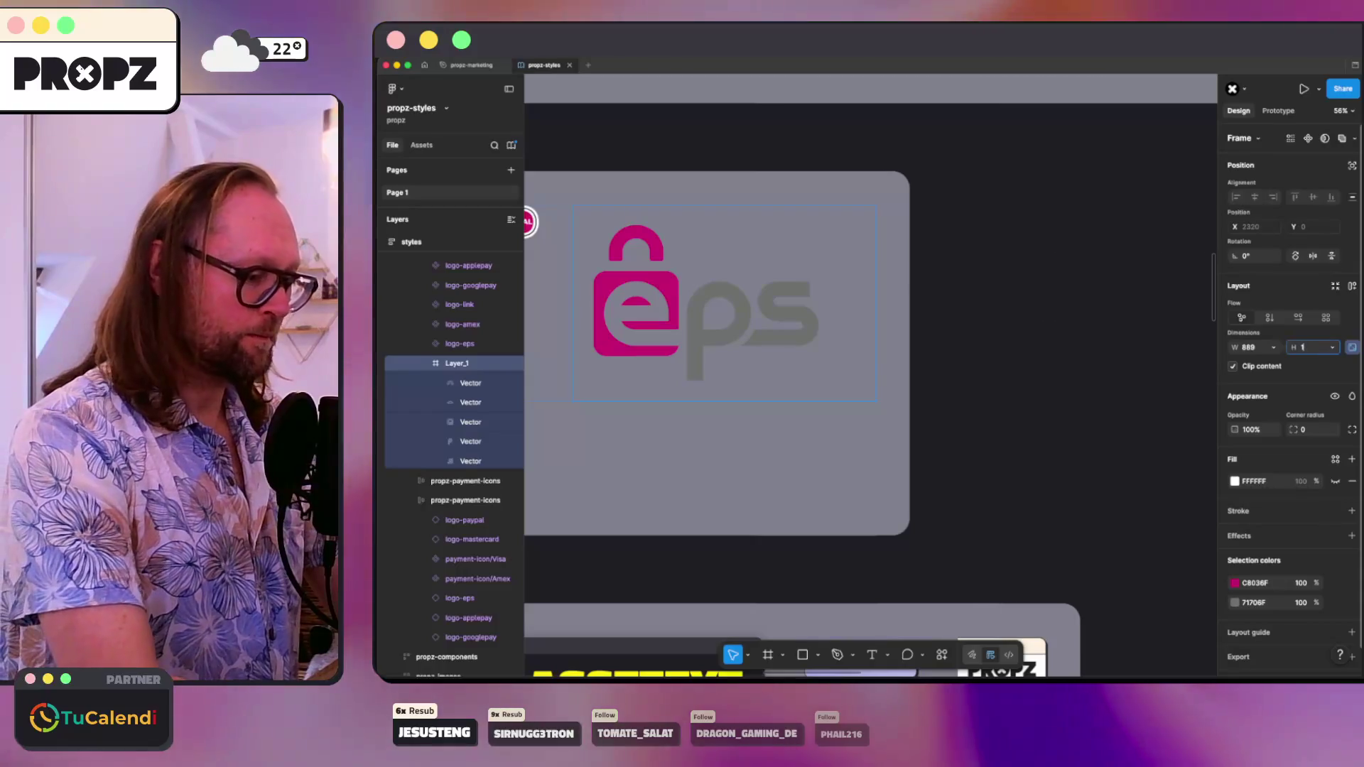
key("Return")
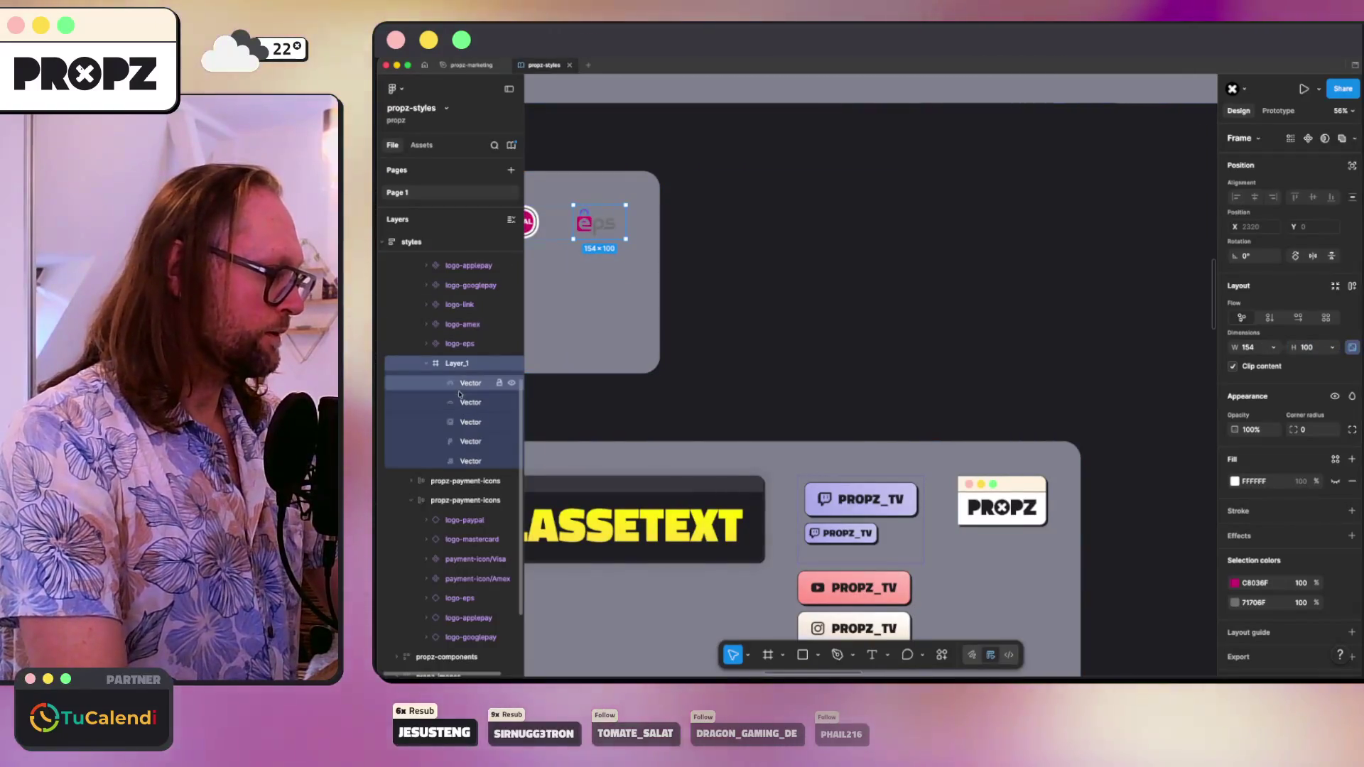
left_click(470, 383)
left_click(471, 461, "shift")
scroll(687, 266, "up", 5)
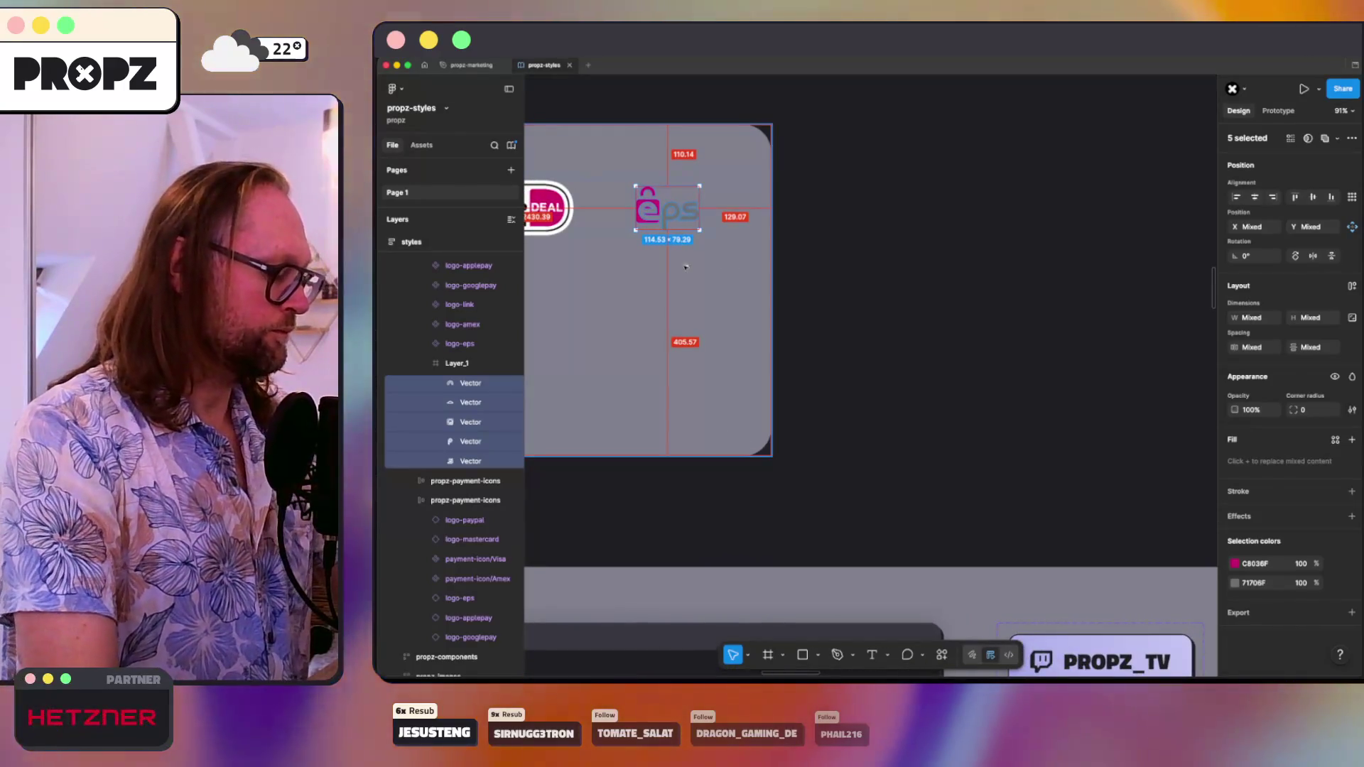
- Wrap the five vectors in a new logo-eps frame, delete the empty Layer_1, and apply height 100
key("ctrl+alt+g")
left_click_drag(469, 390, 462, 357)
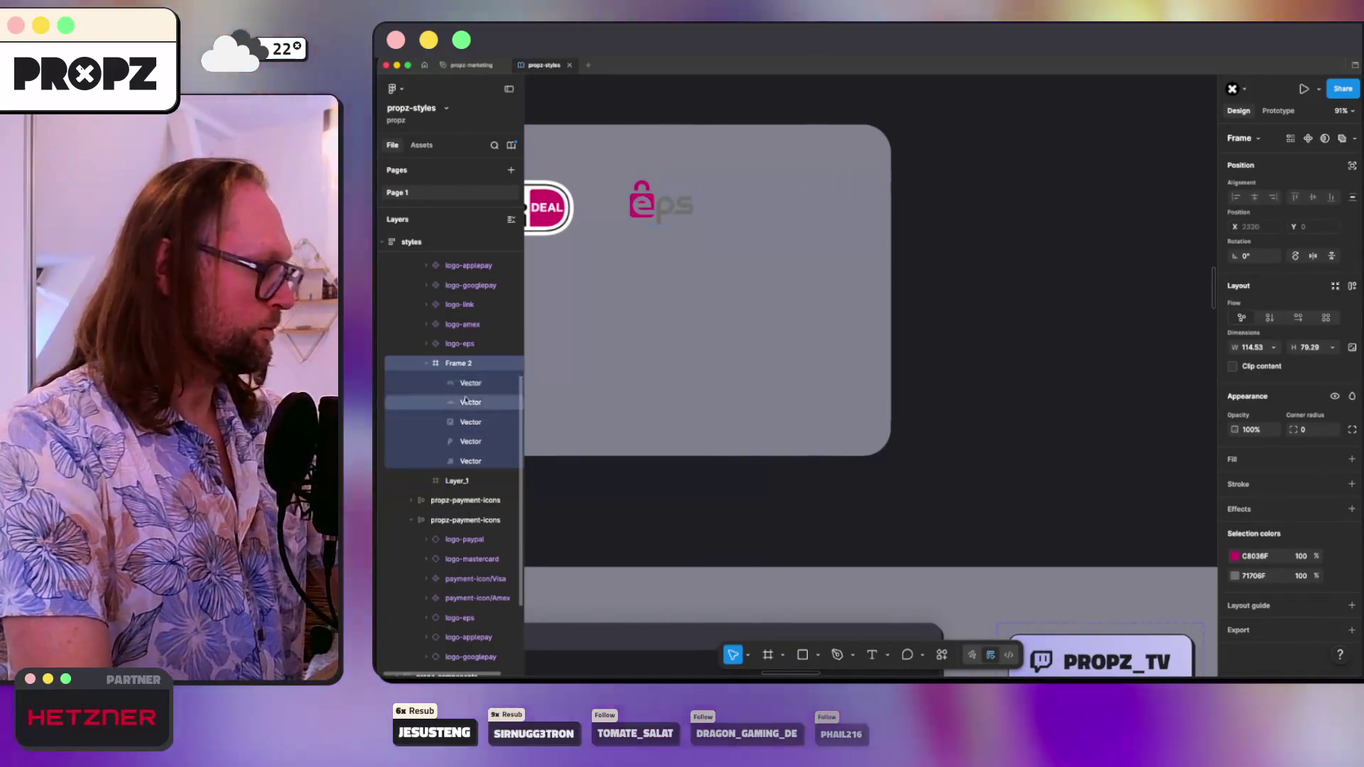
left_click(468, 479)
key("Delete")
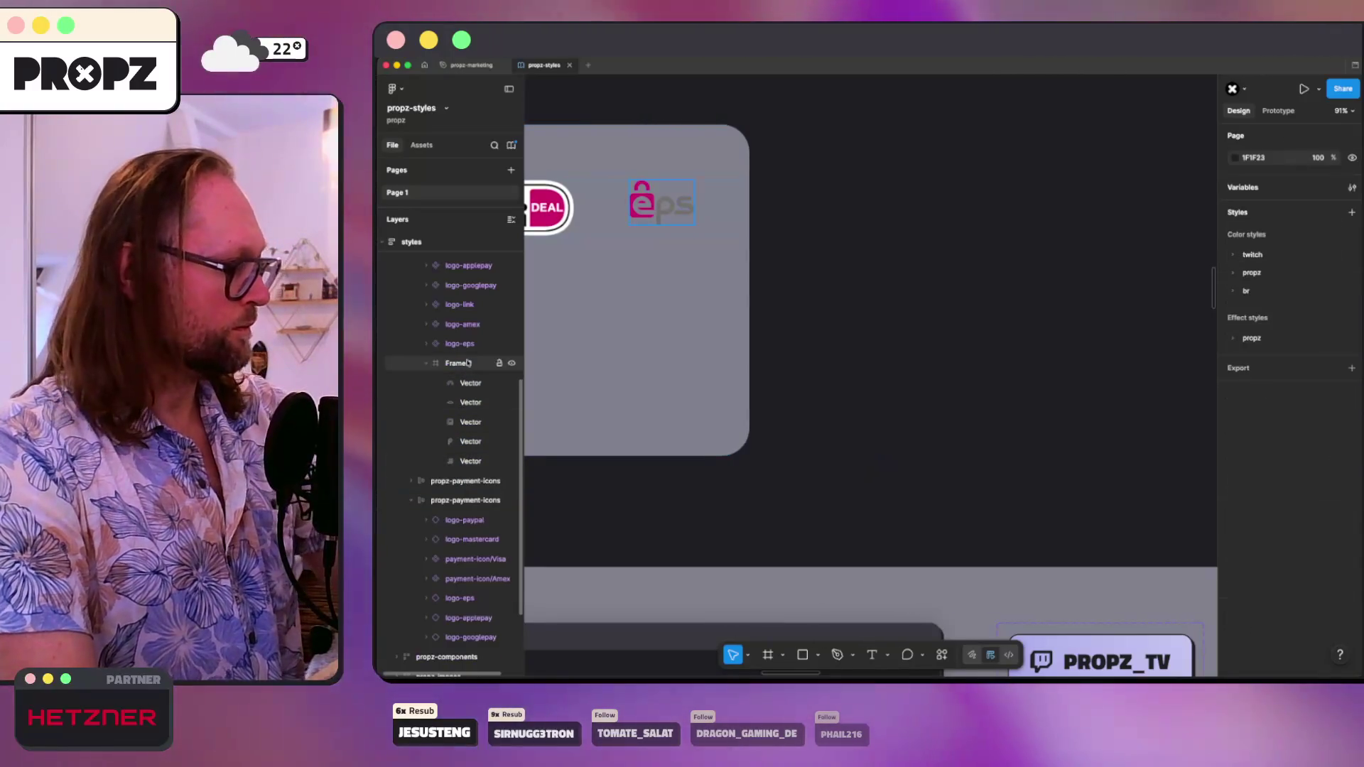
double_click(468, 363)
type("logo-eps")
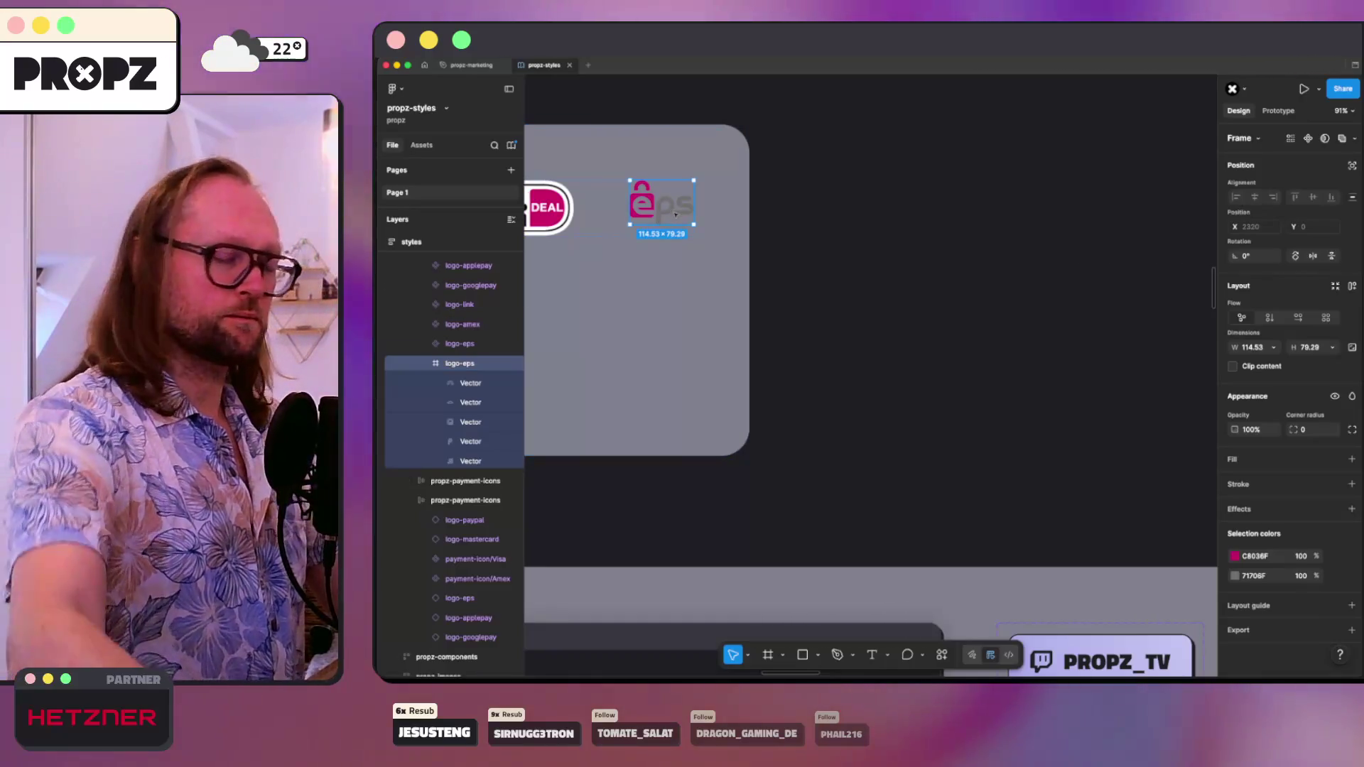
scroll(675, 215, "up", 5)
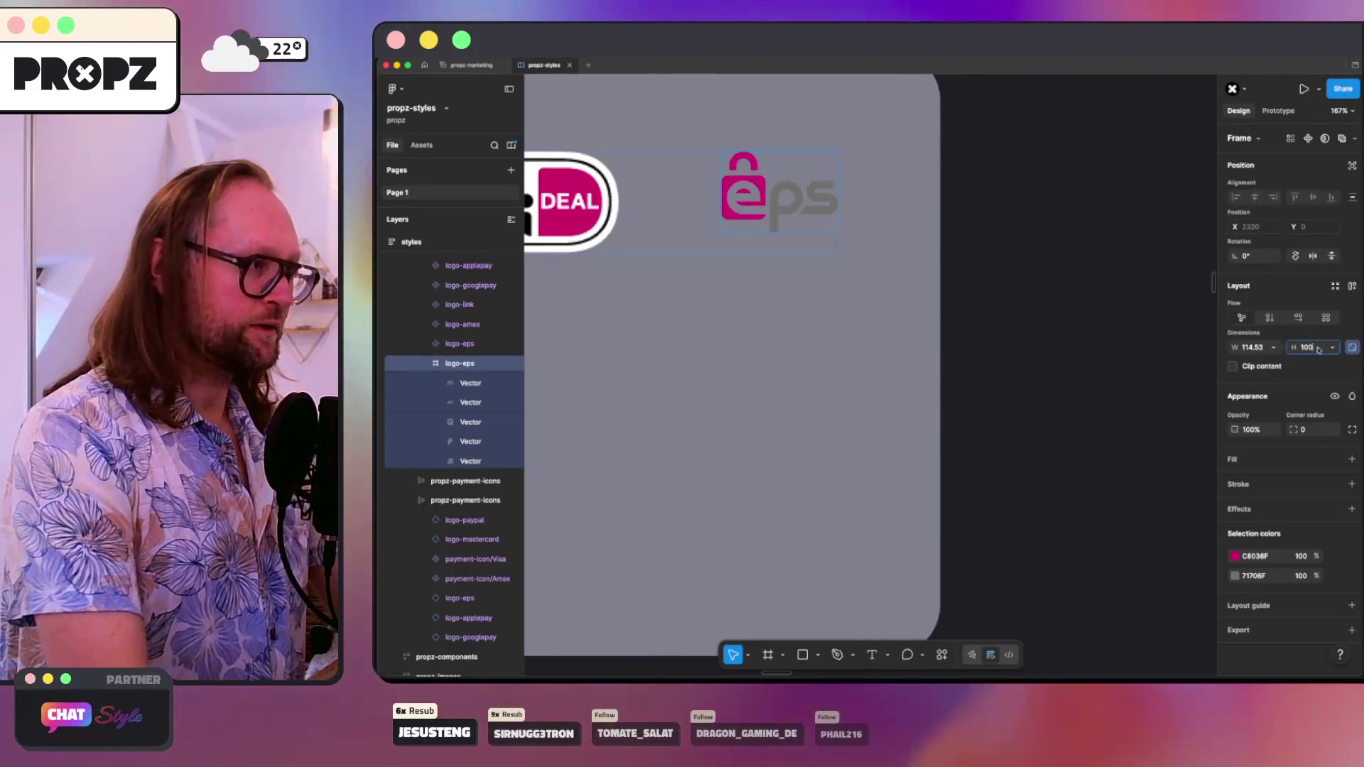
key("Return")
left_click(850, 360)
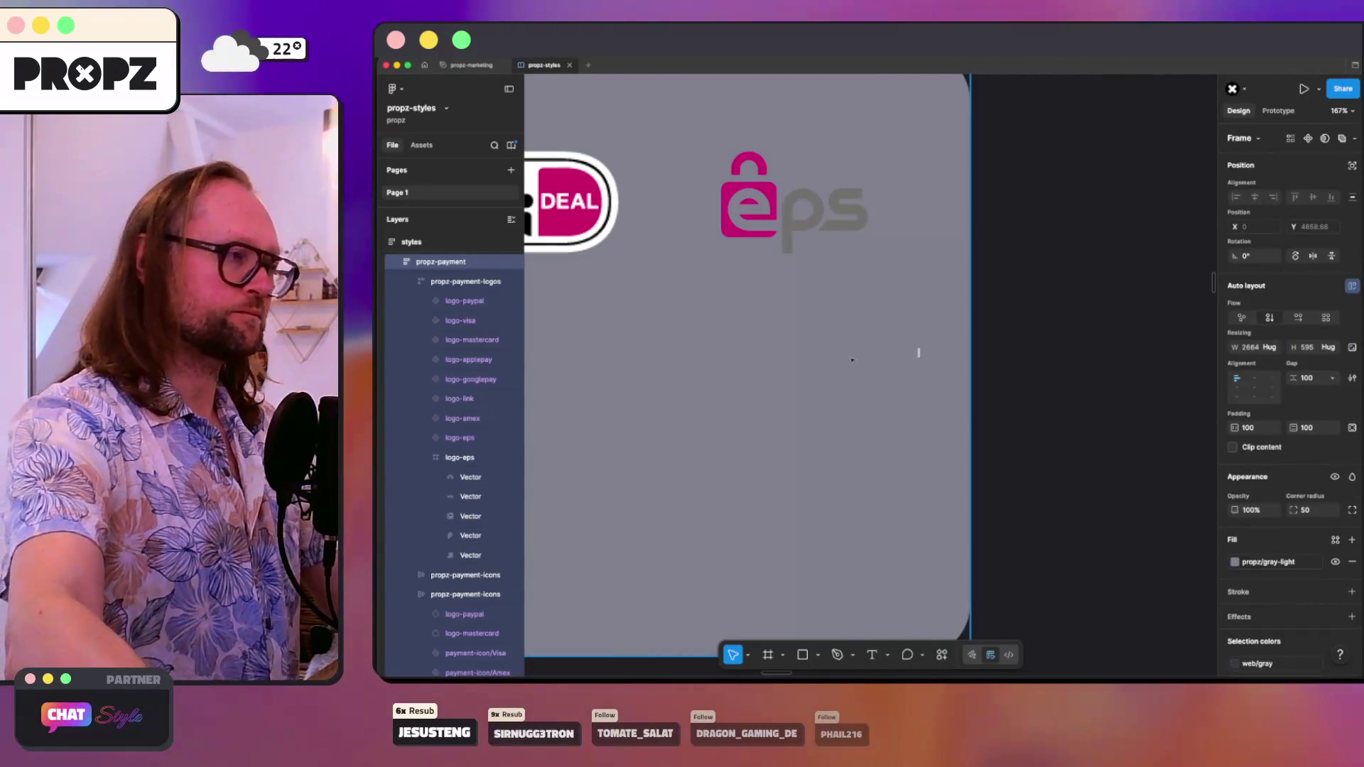
- Convert the 144×100 logo-eps frame into a component like the other payment logos
scroll(728, 238, "left", 5)
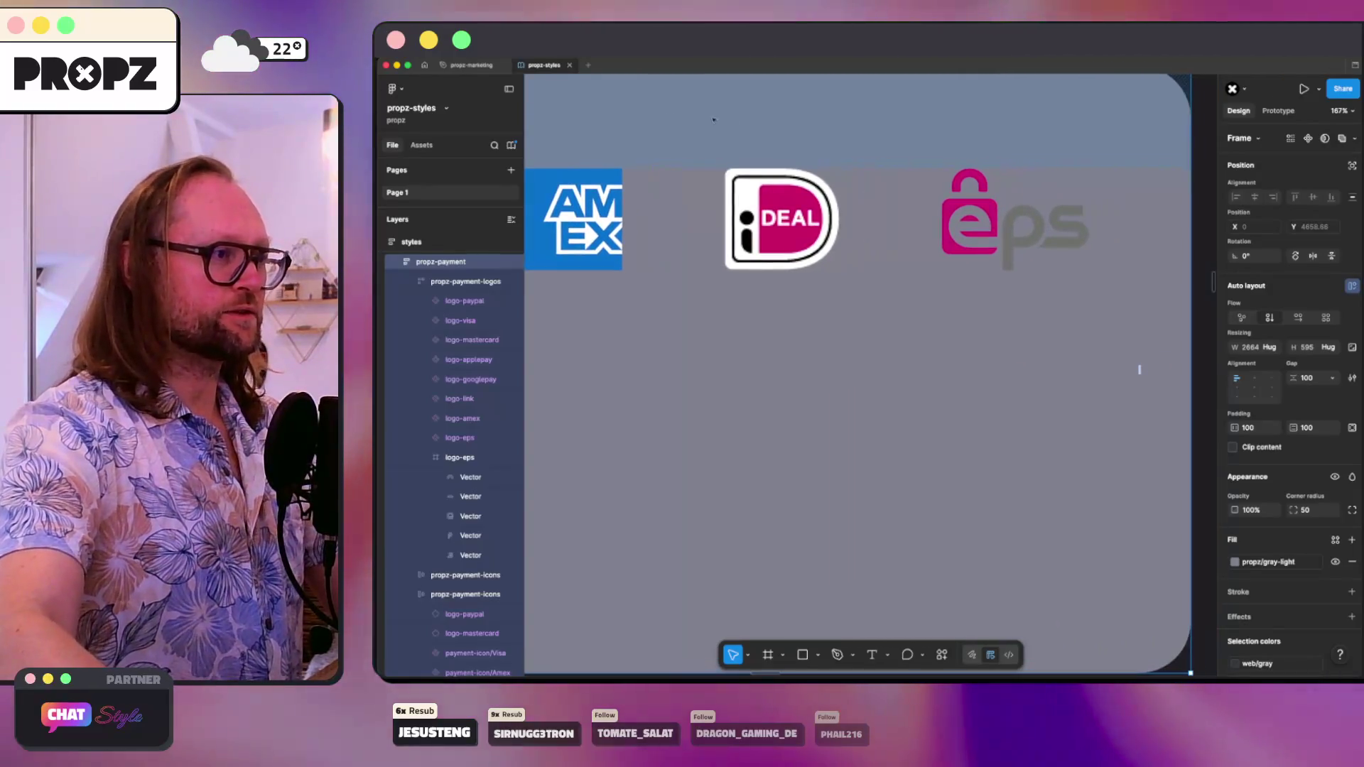
scroll(865, 306, "down", 3)
scroll(1086, 348, "left", 10)
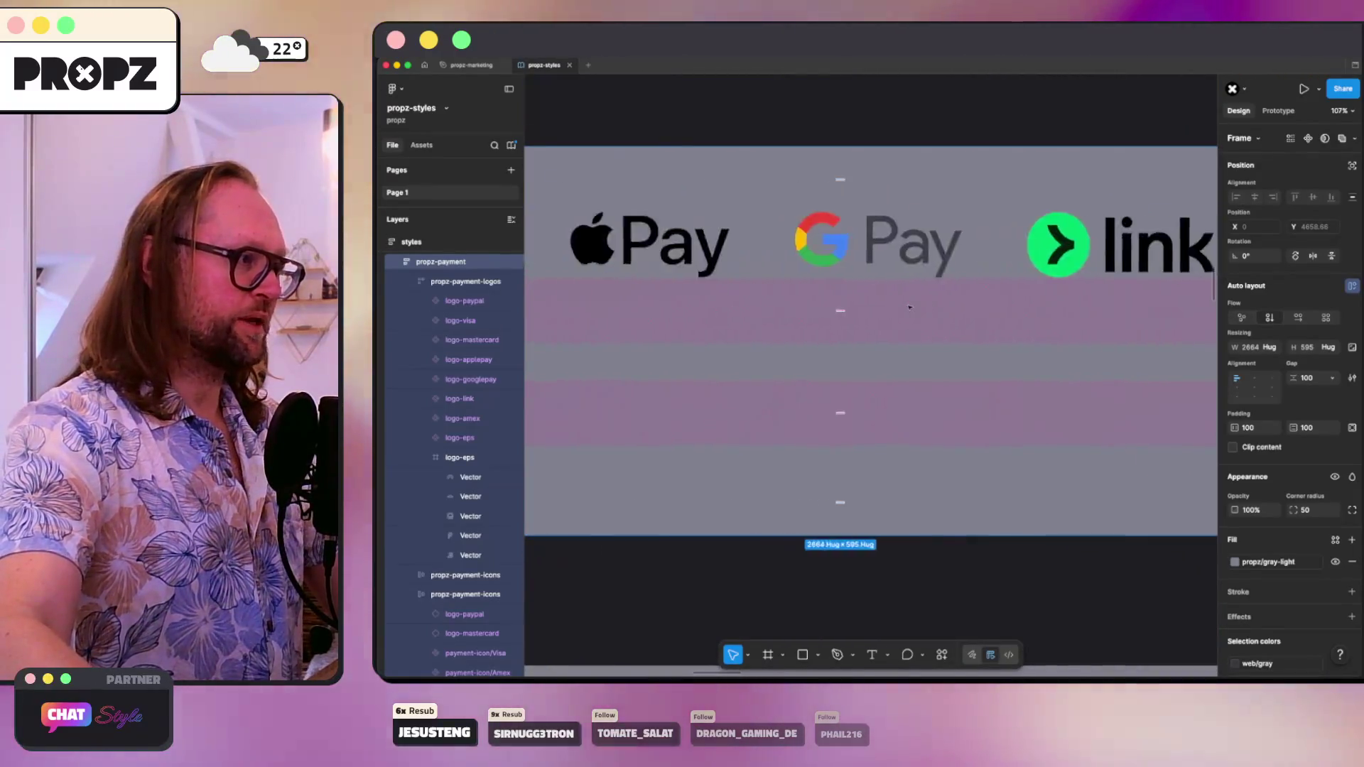
scroll(775, 275, "left", 4)
scroll(746, 263, "right", 15)
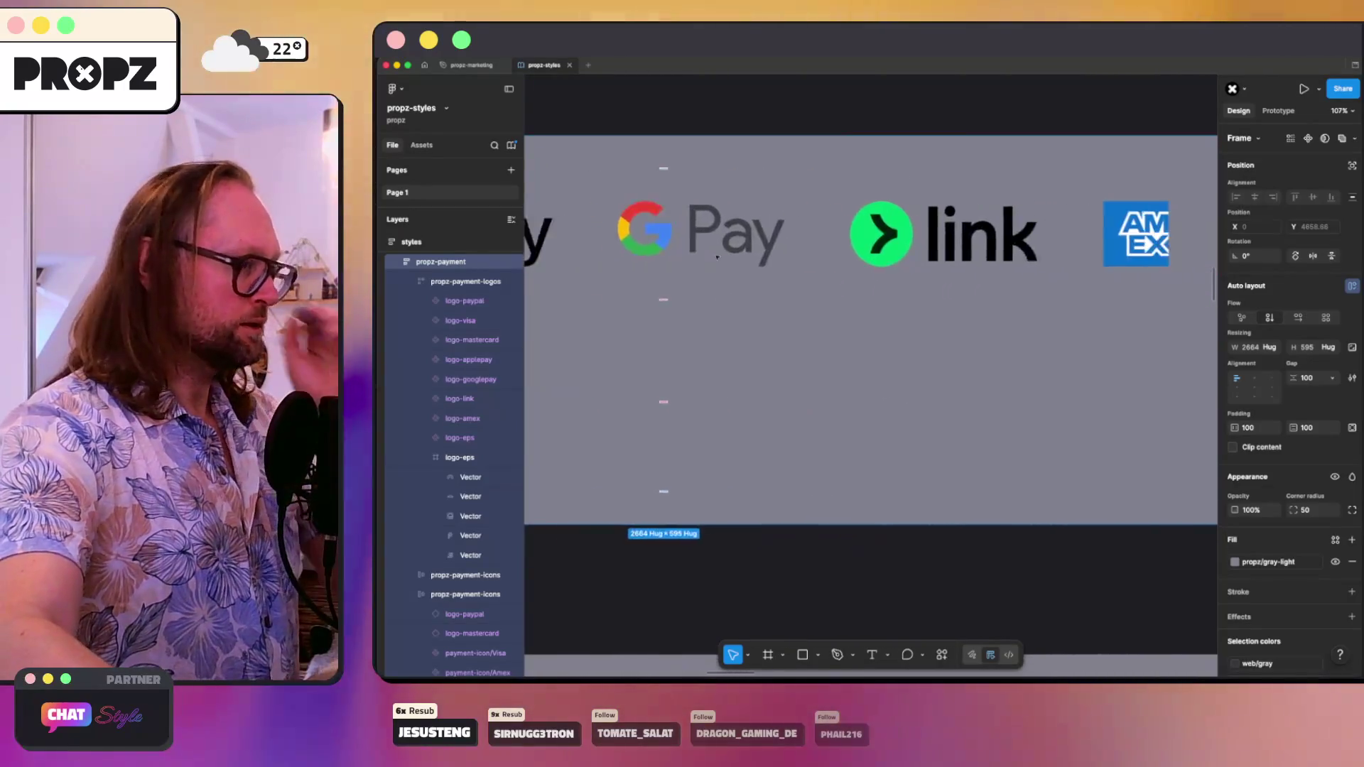
scroll(716, 256, "left", 1)
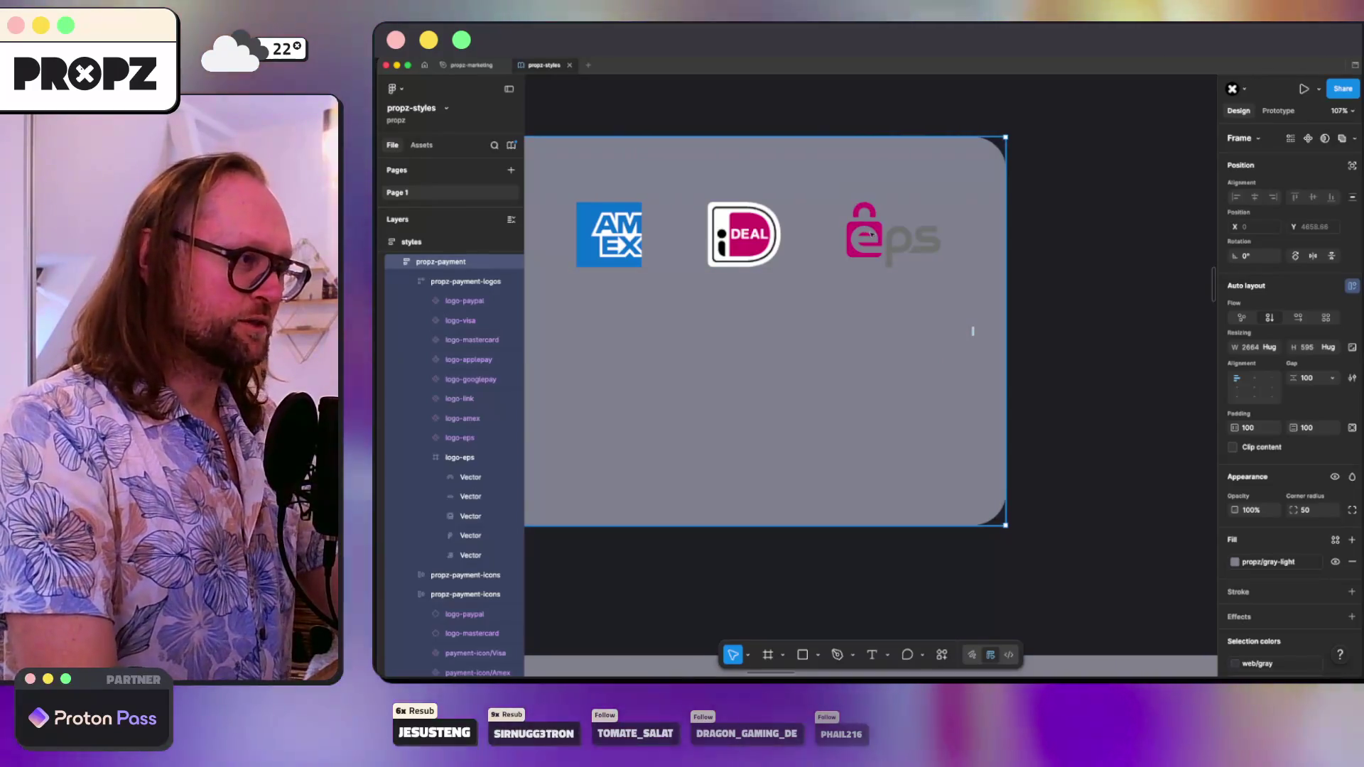
left_click(893, 234)
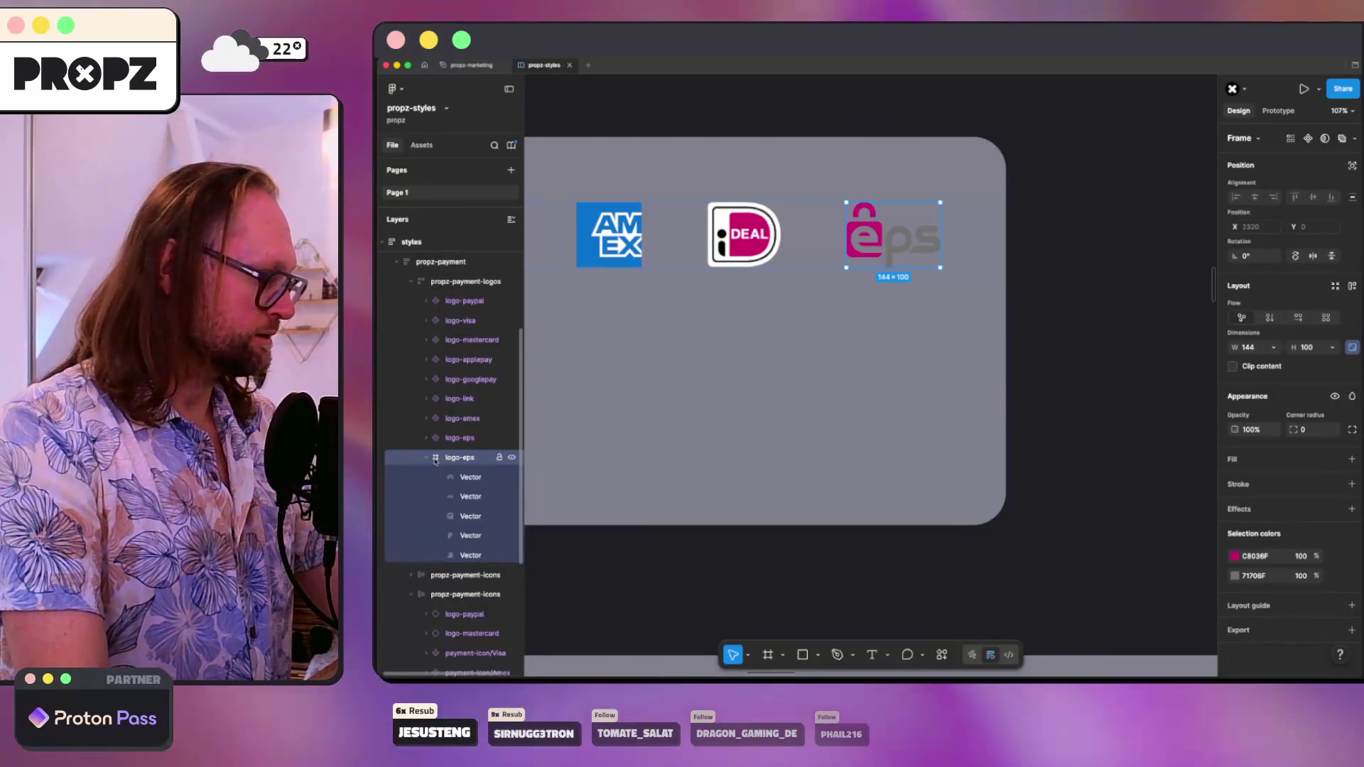
right_click(446, 459)
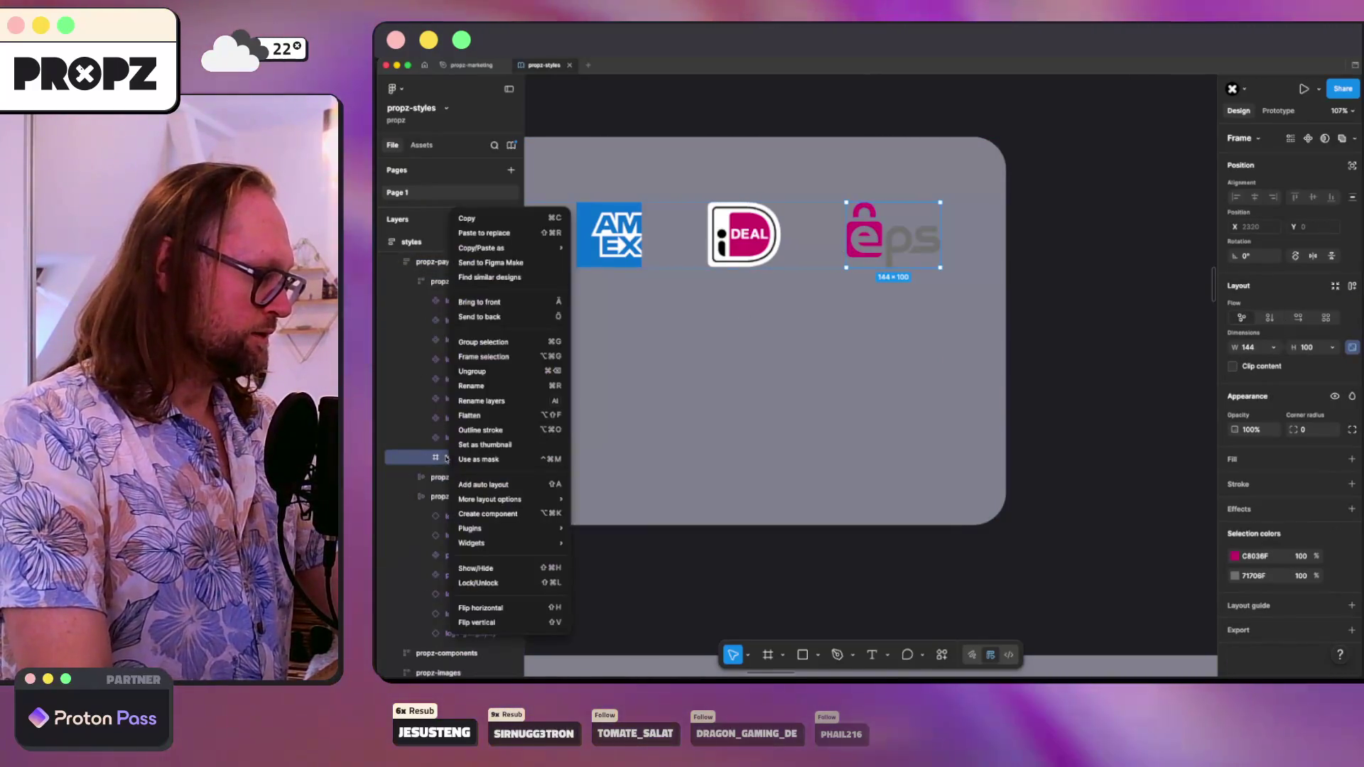
left_click(483, 513)
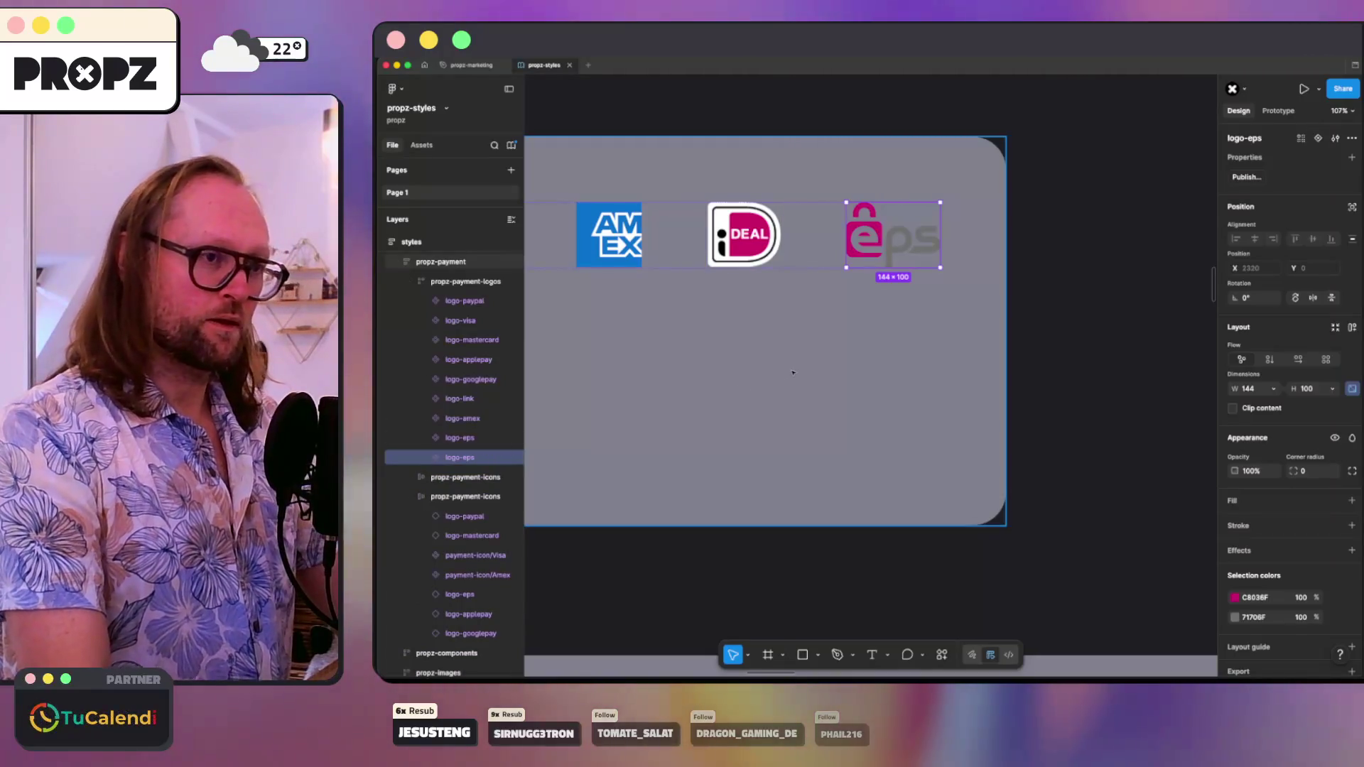
scroll(793, 373, "down", 5)
- Paste logo-eps at the end of the propz-payment-icons row and set its height to 35
scroll(807, 372, "down", 10)
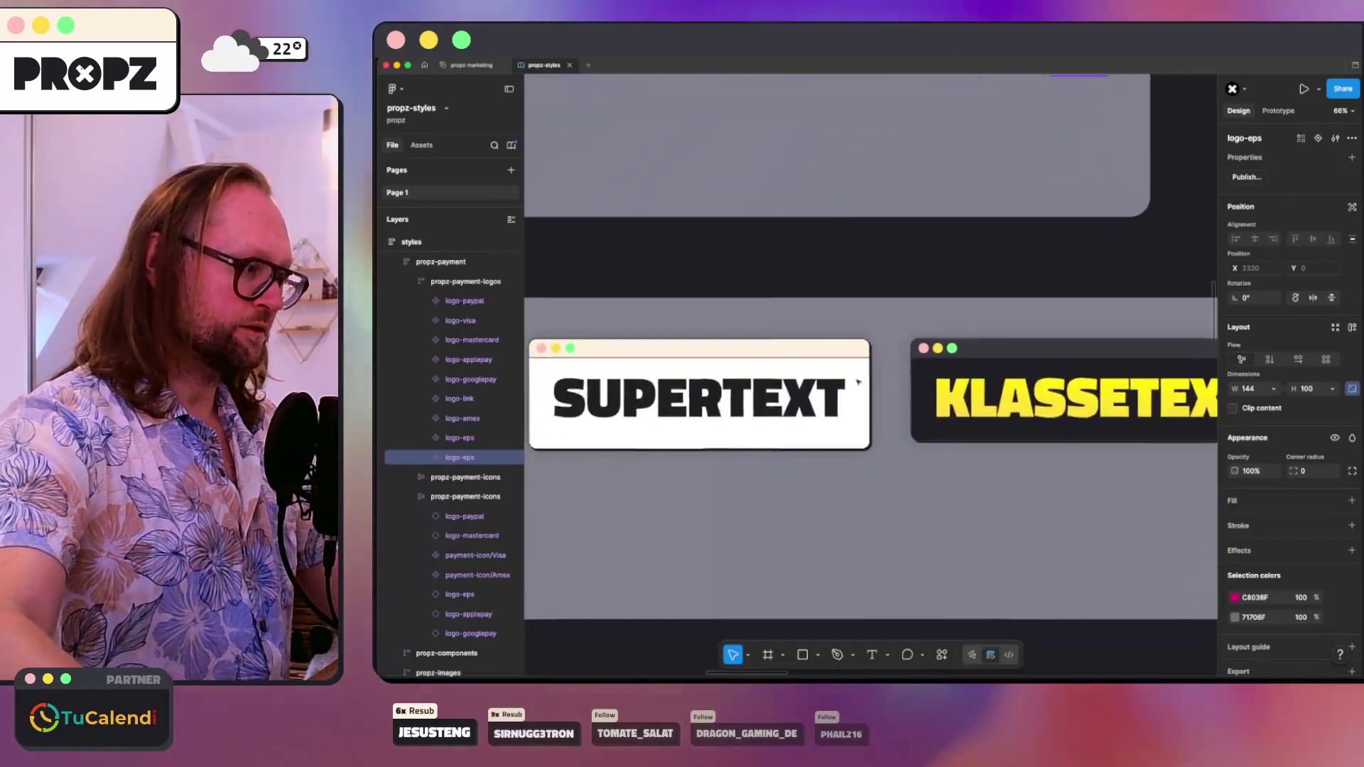
scroll(858, 381, "up", 3)
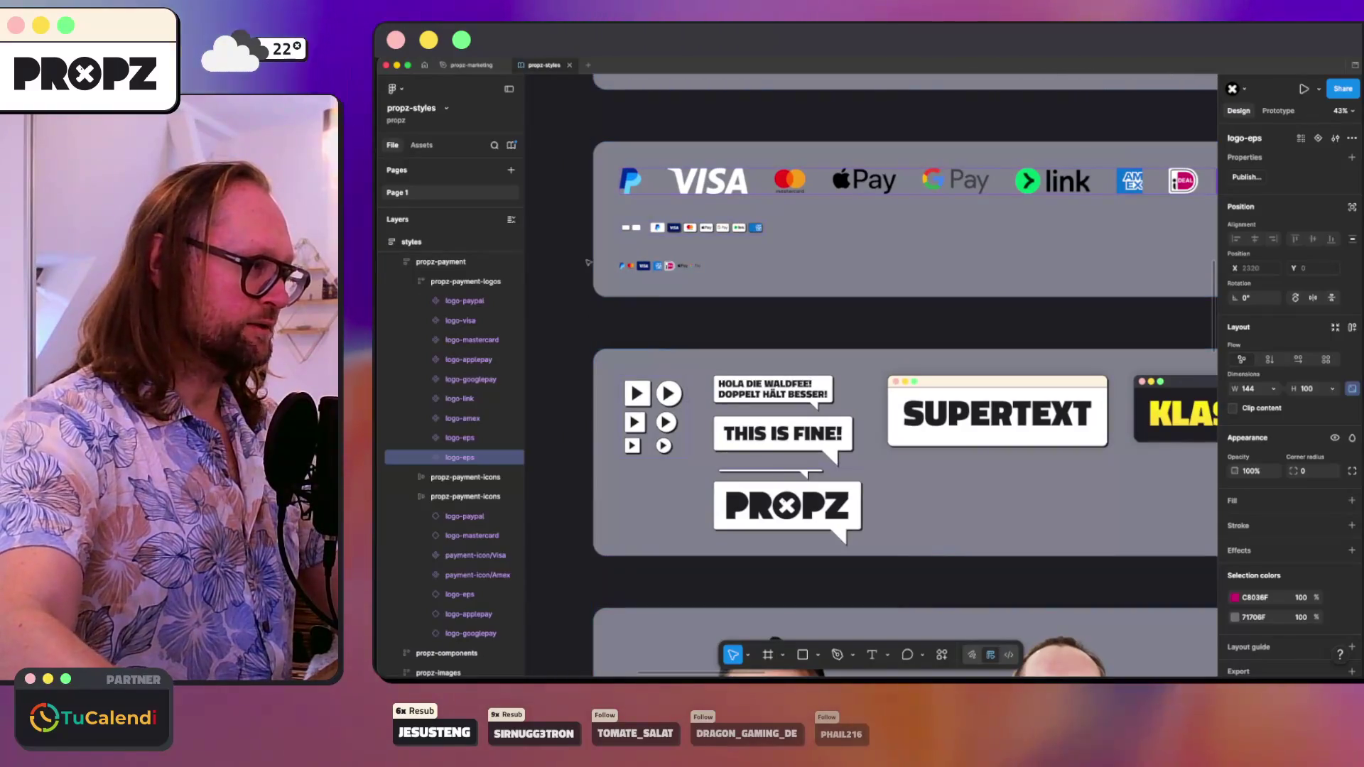
scroll(588, 262, "up", 5)
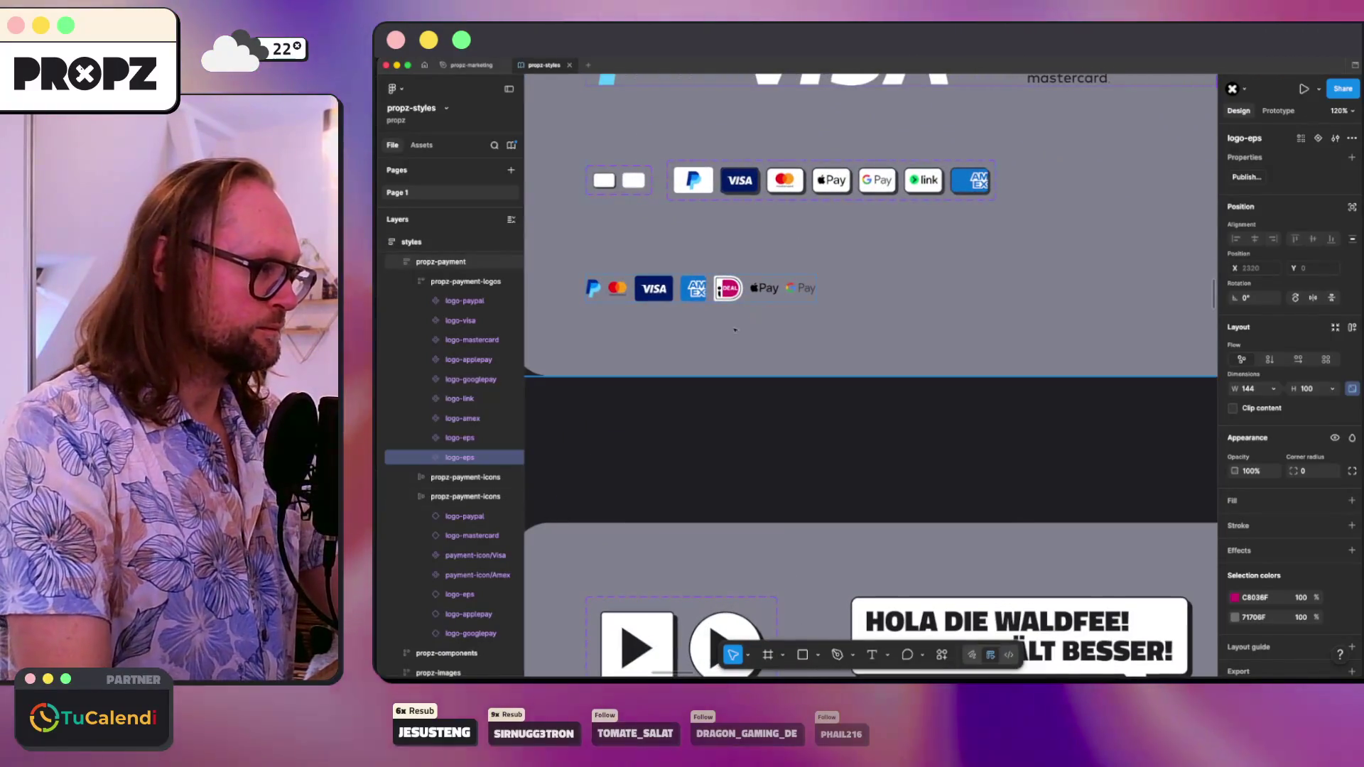
left_click(462, 496)
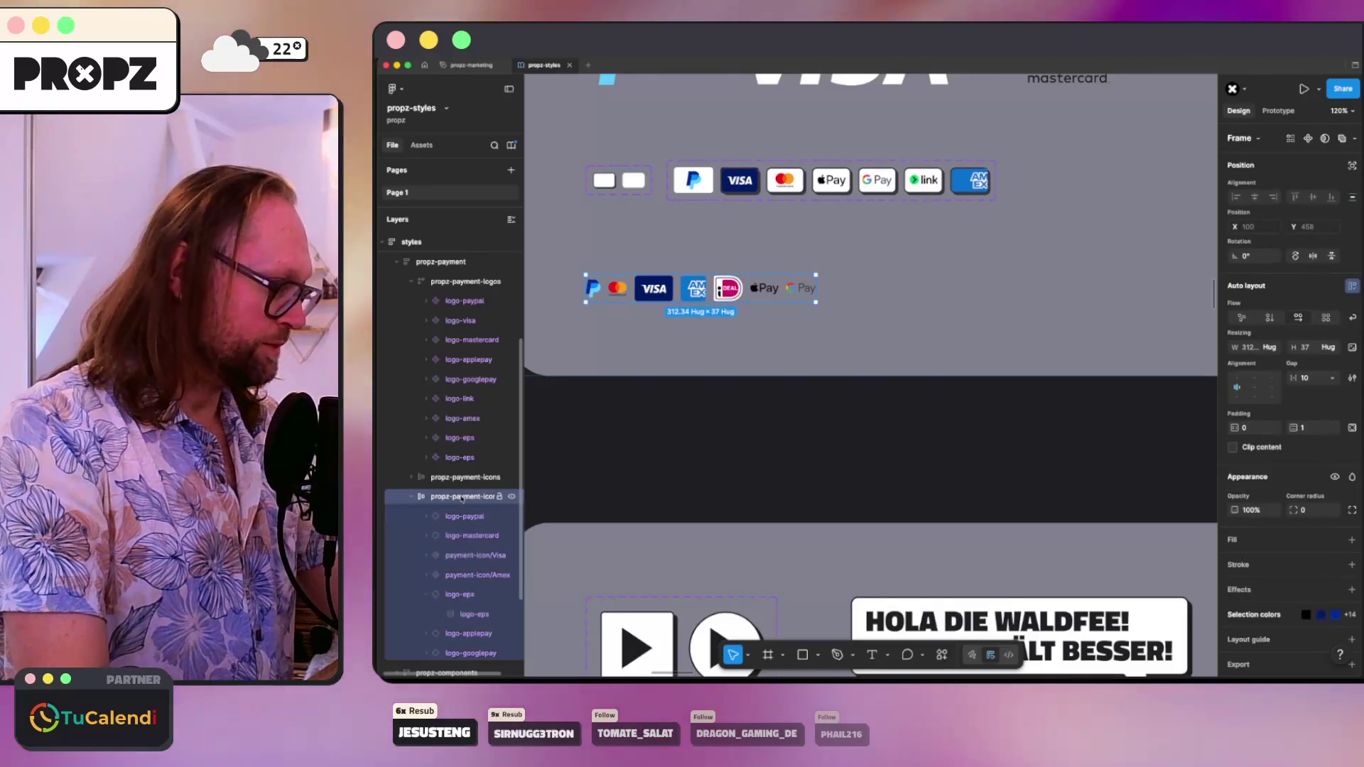
key("ctrl+v")
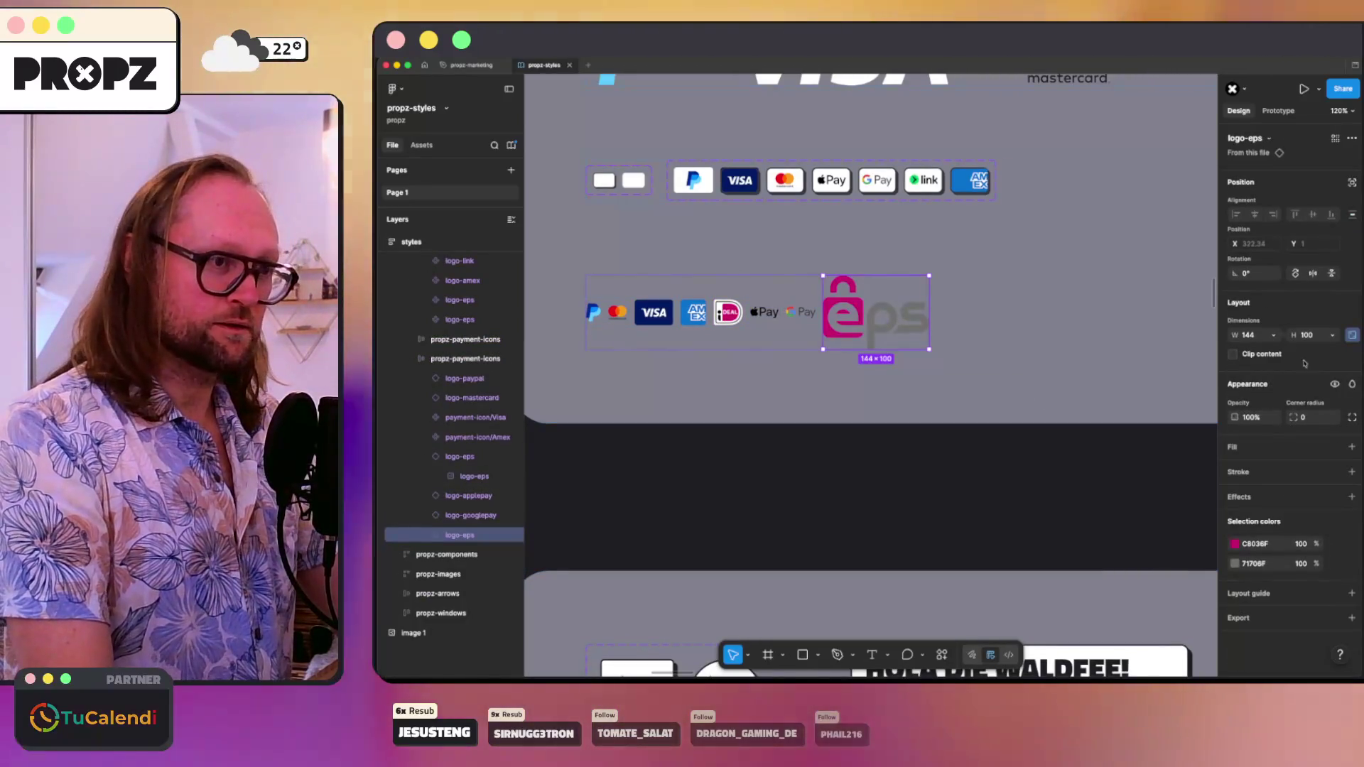
type("5")
key("Return")
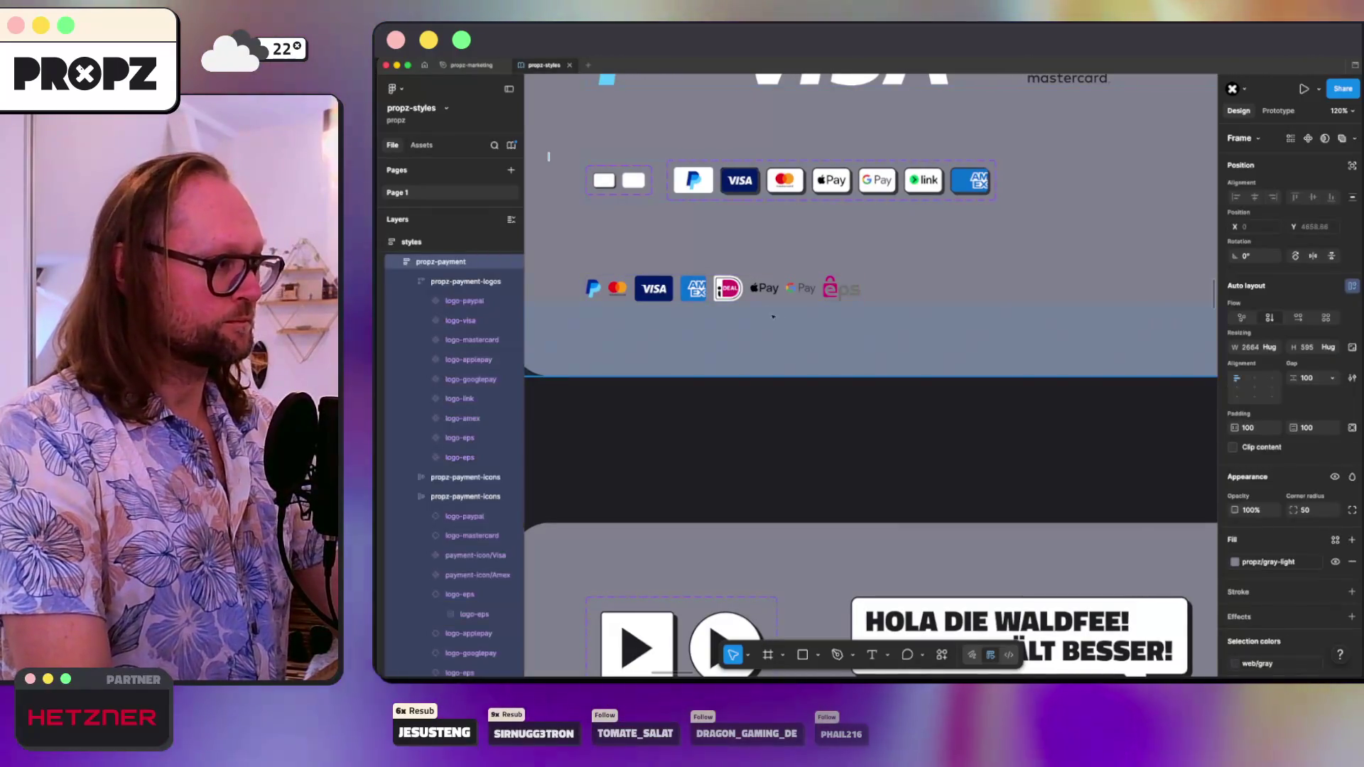
key("Escape")
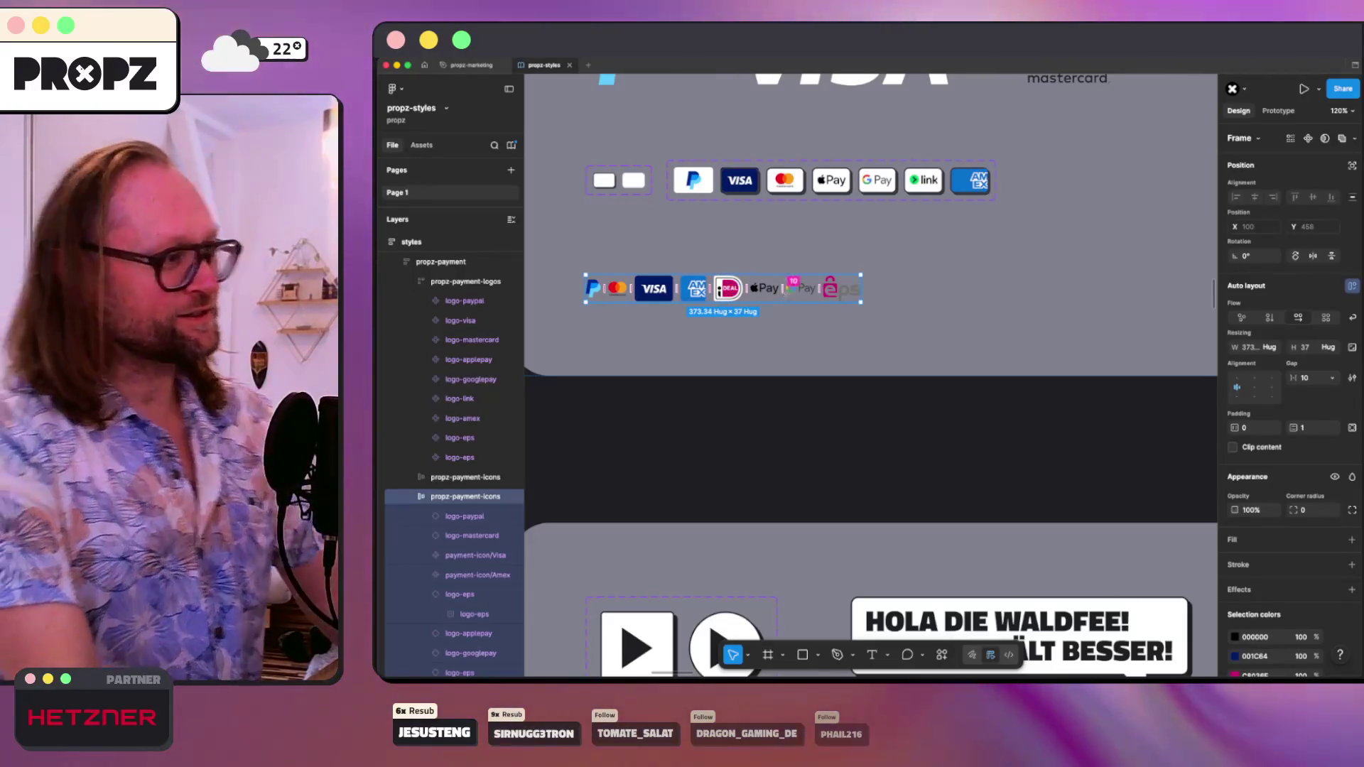
scroll(1205, 412, "down", 5)
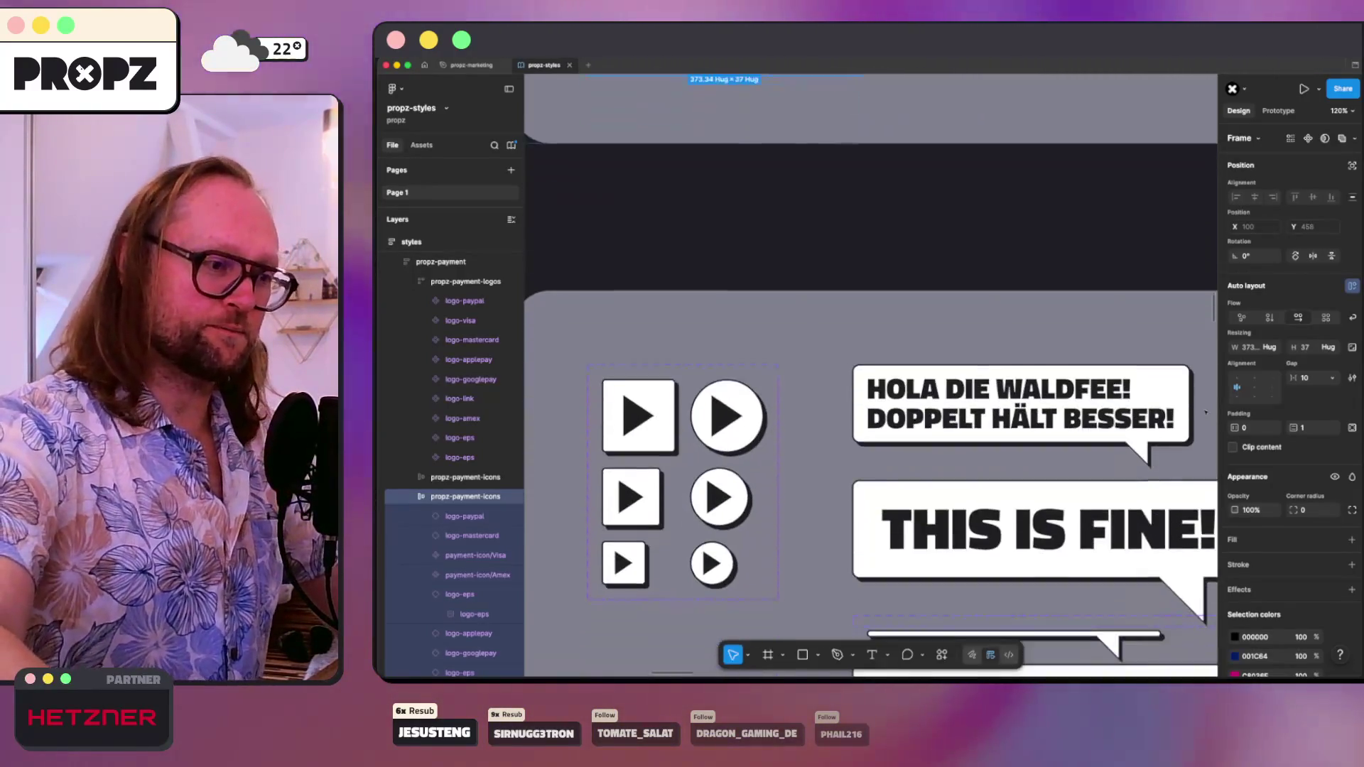
scroll(1205, 412, "up", 5)
scroll(1298, 383, "down", 5)
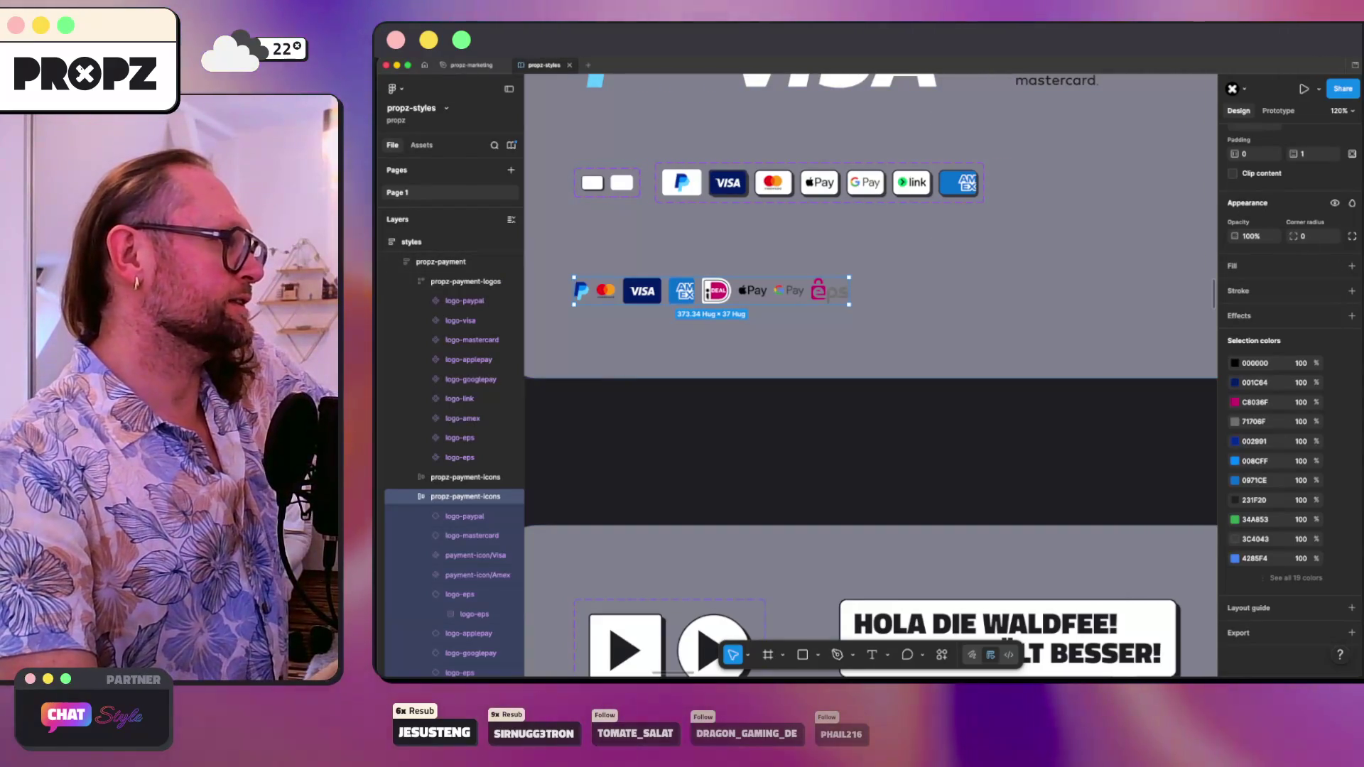
- Compress the payment-icon row with Image compressor Advanced at quality 70 and download it
left_click(392, 88)
mouse_move(426, 65)
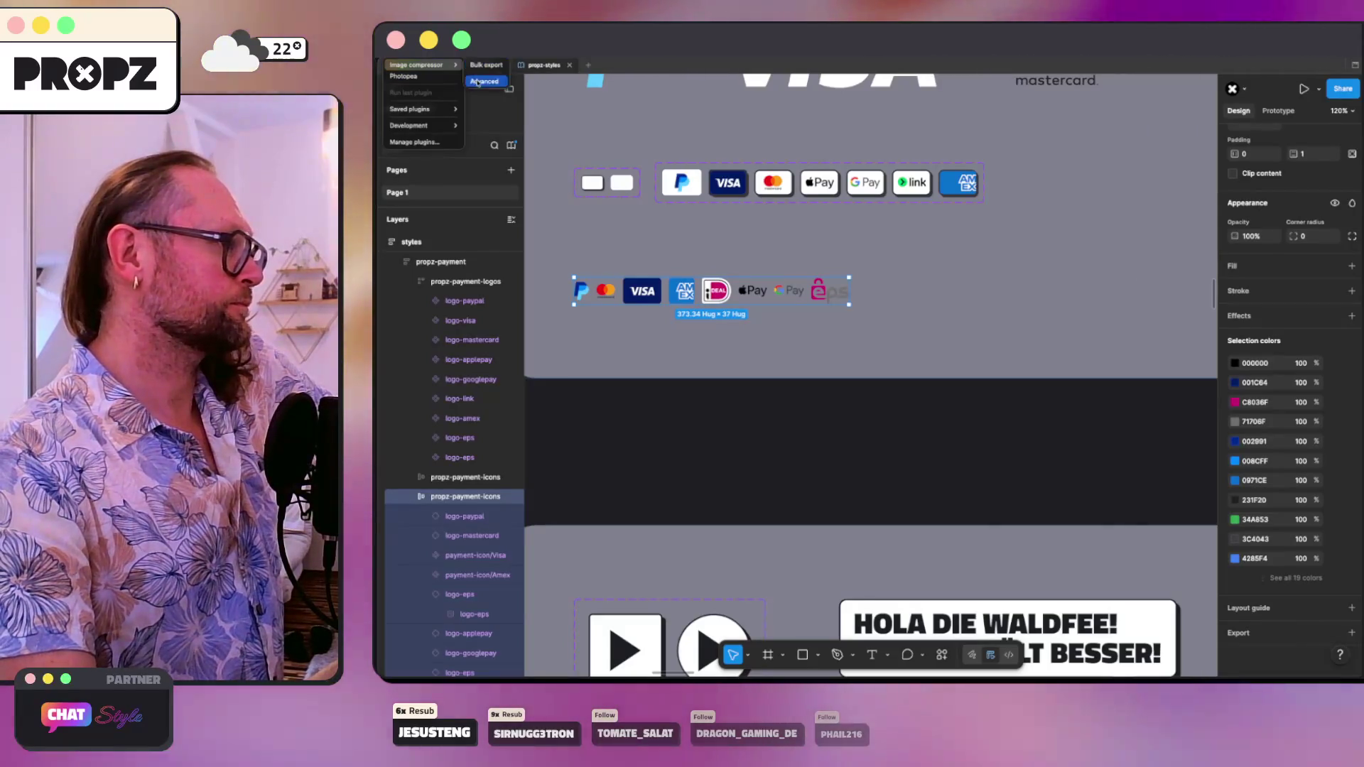
left_click(478, 82)
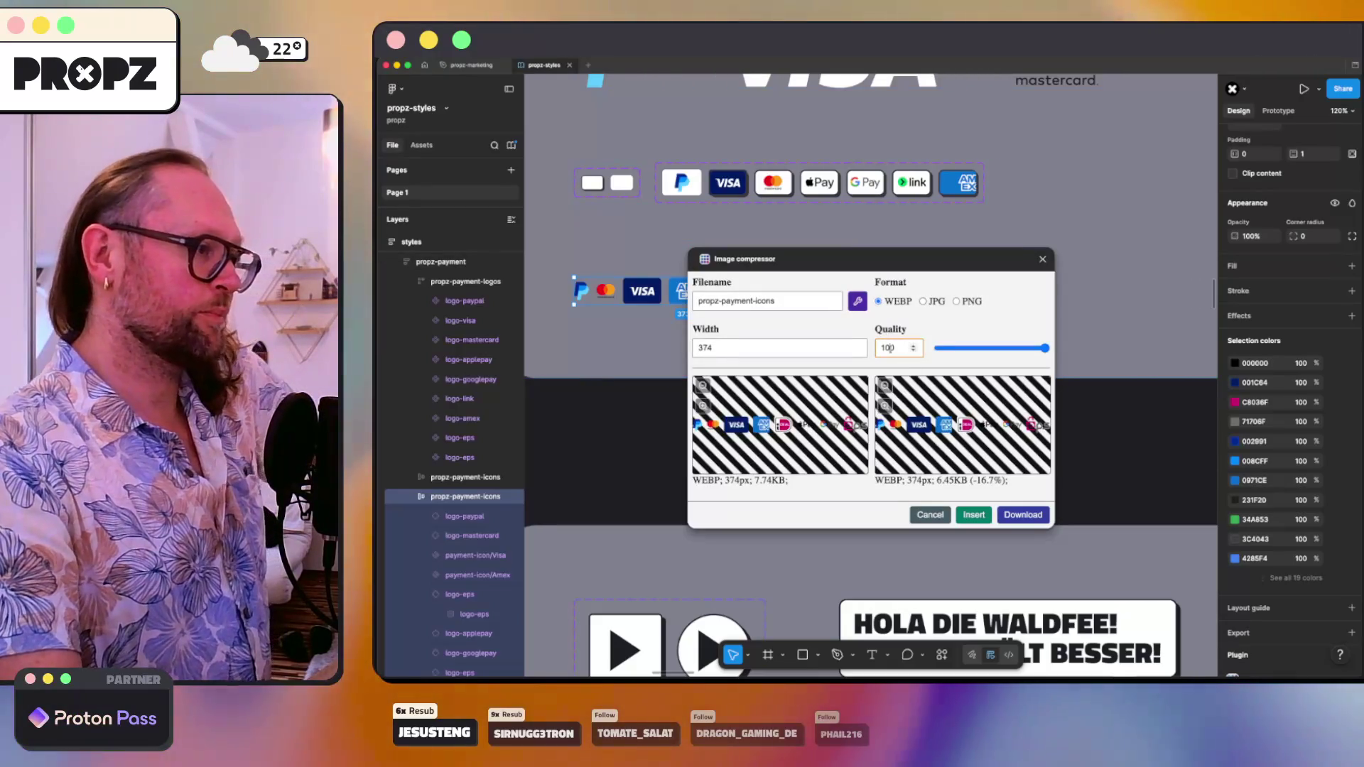
left_click(1014, 348)
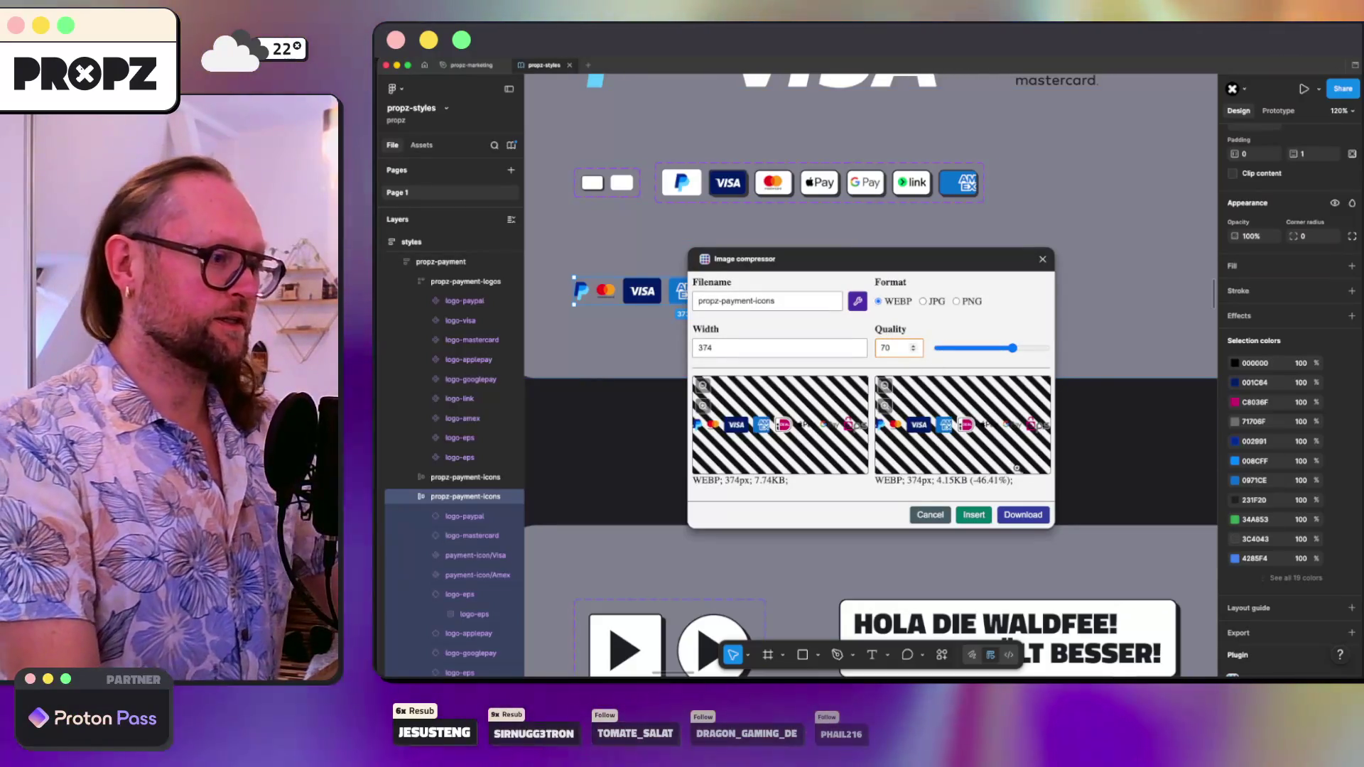
left_click(1024, 516)
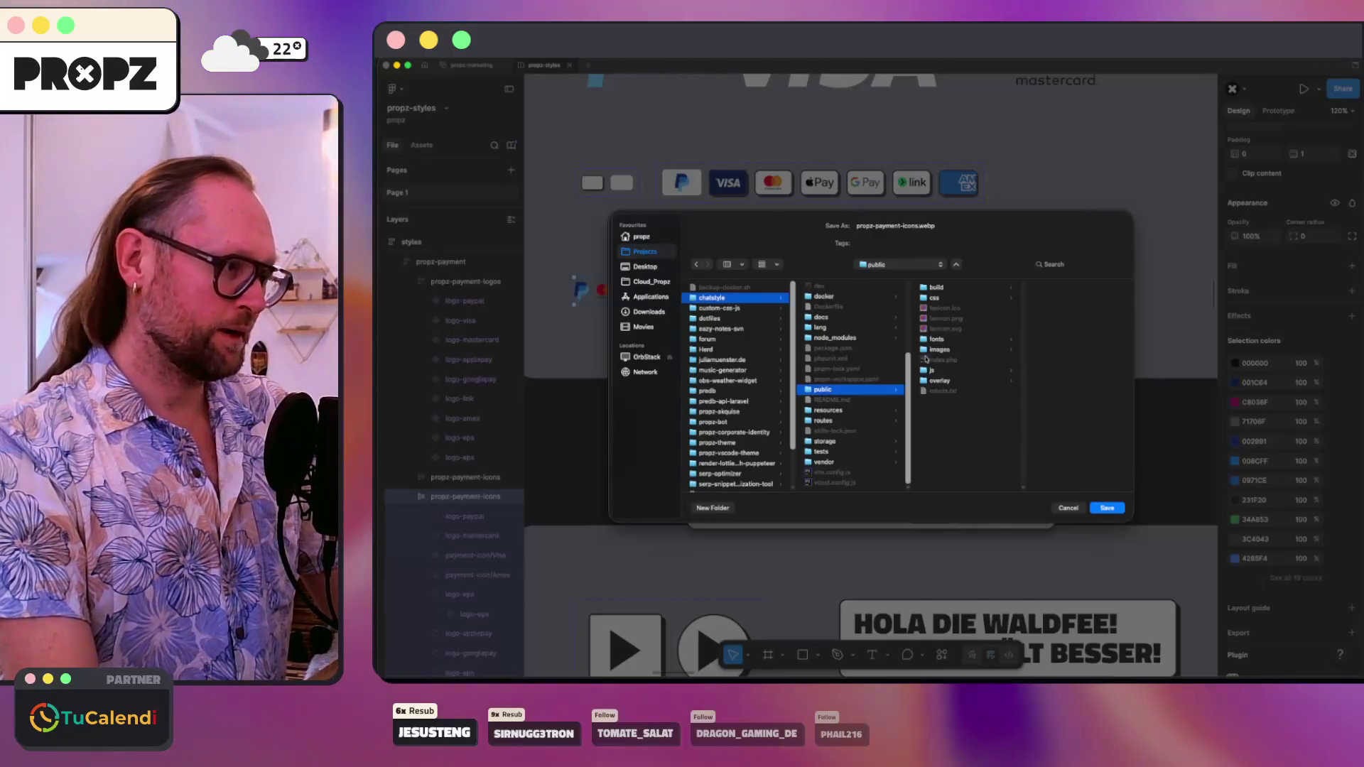
- Save the export as payment-icons.webp in the project's public/images folder
left_click(932, 349)
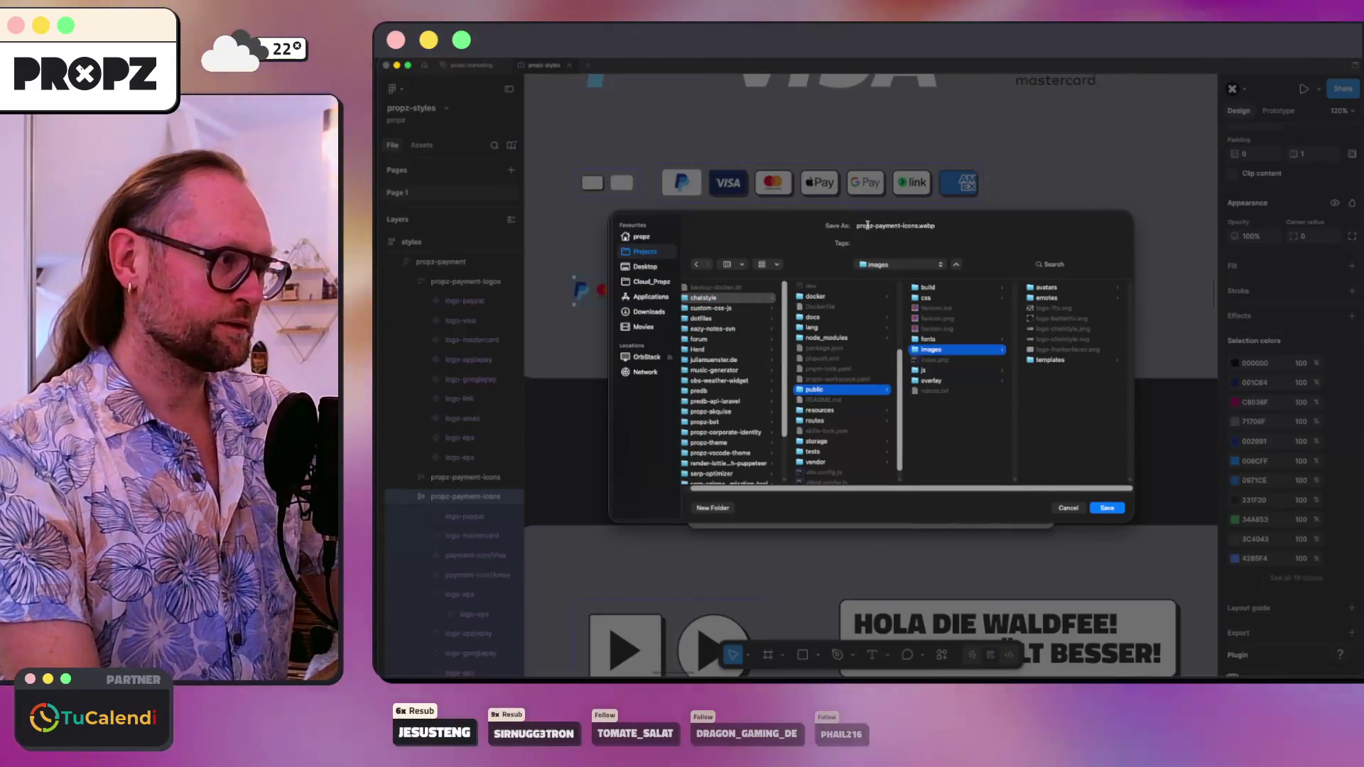
left_click(867, 226)
key("BackSpace")
key("BackSpace")
key("BackSpace")
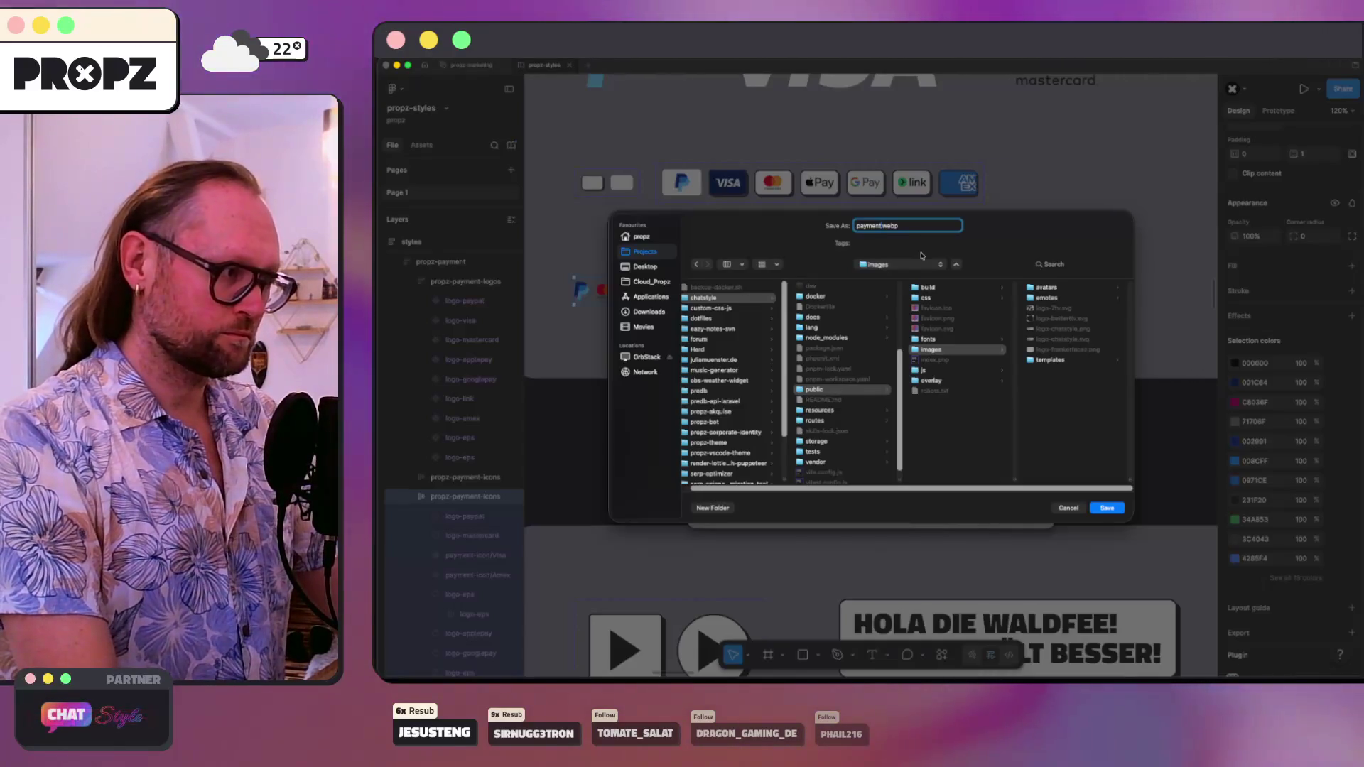
key("Return")
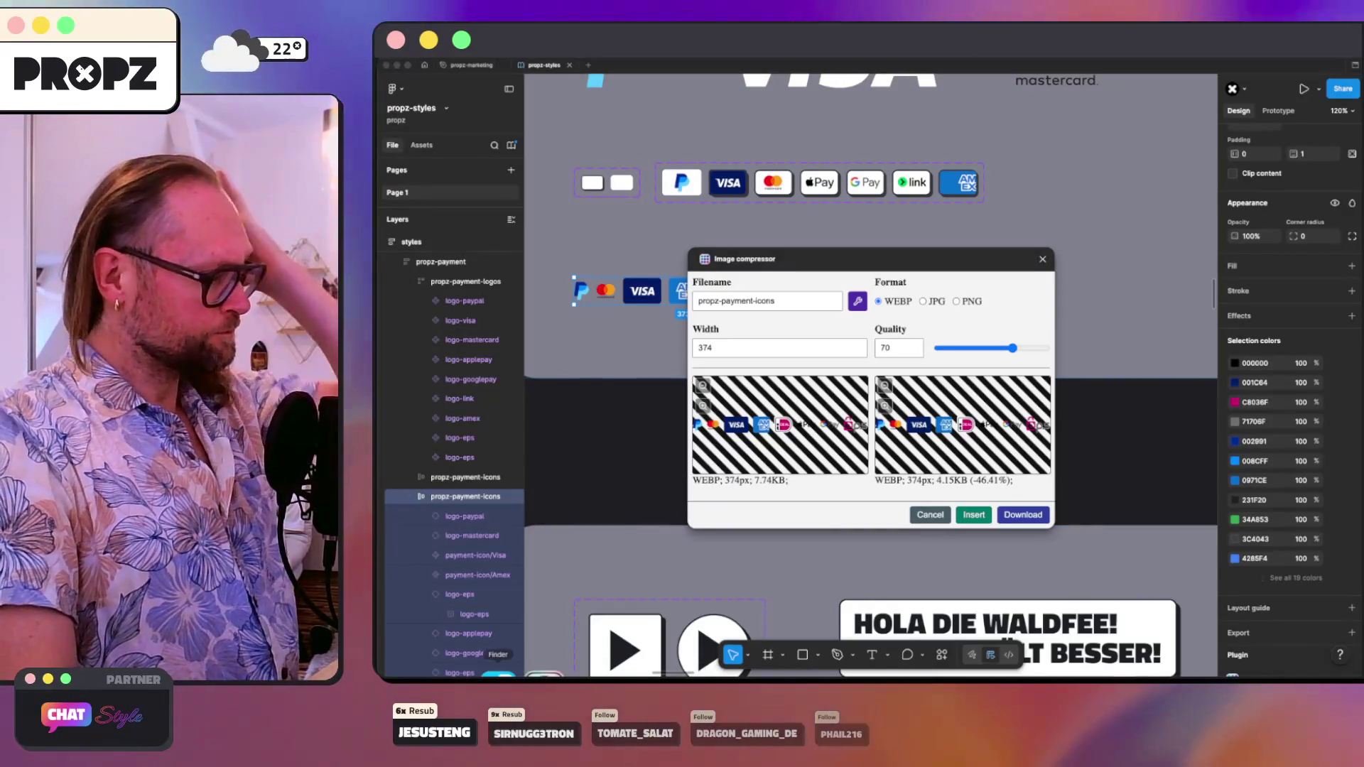
left_click(593, 675)
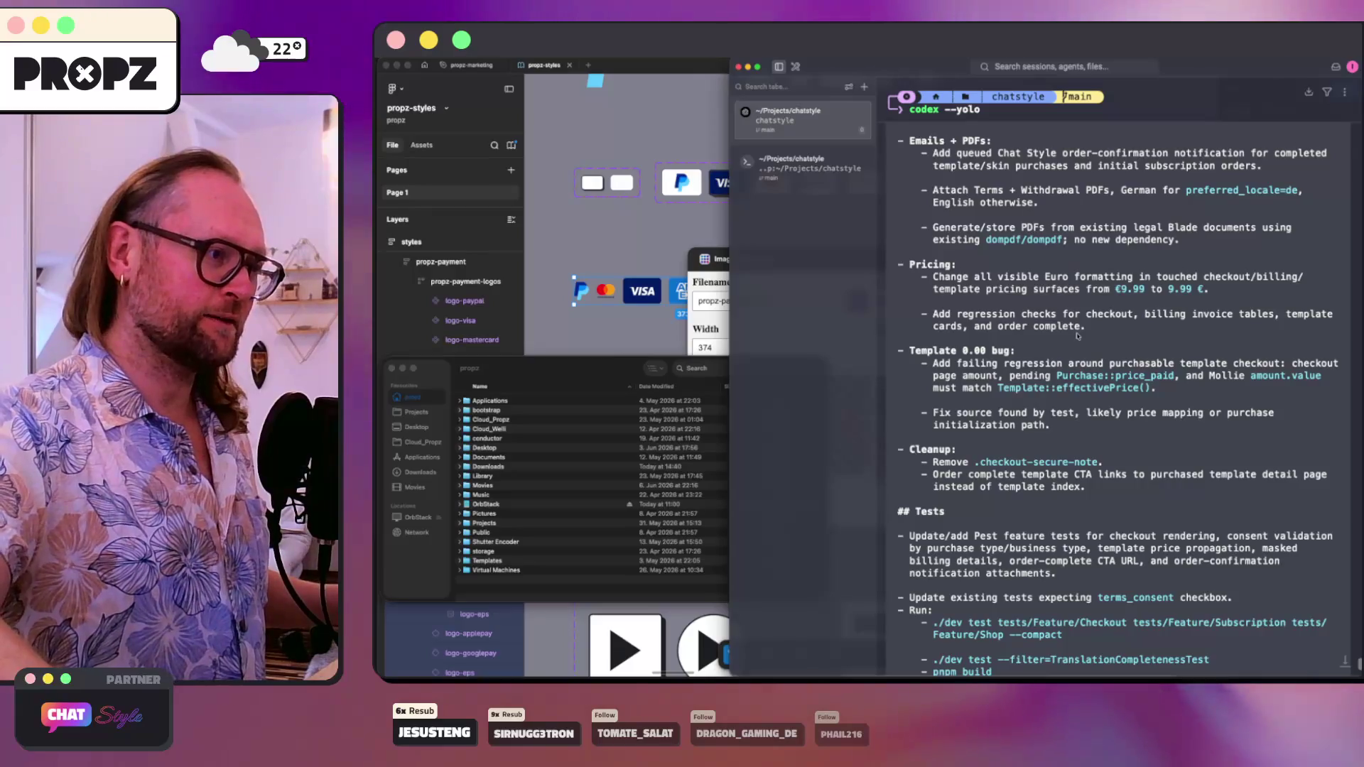
- Dismiss Codex's implement-plan prompt and type a note to reuse the existing payment logos image
scroll(1077, 336, "down", 5)
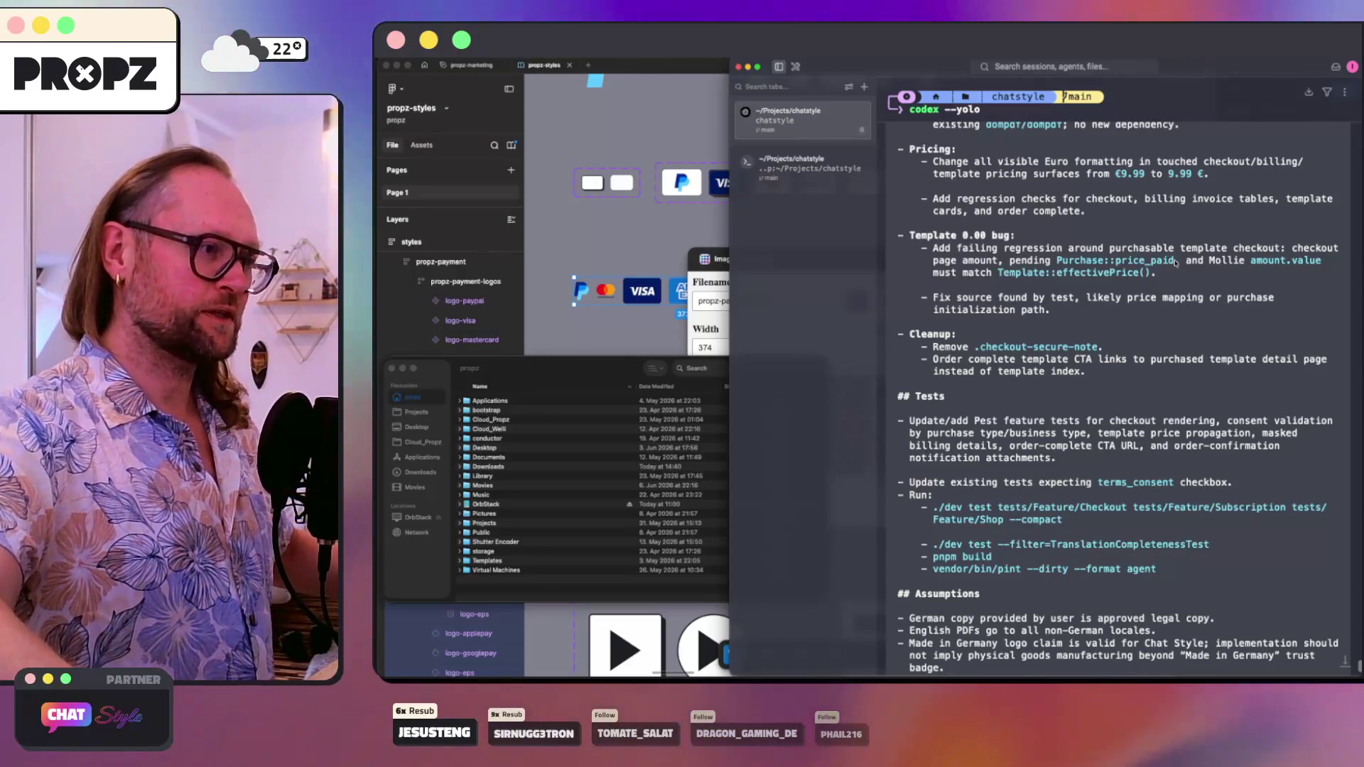
scroll(1149, 301, "down", 8)
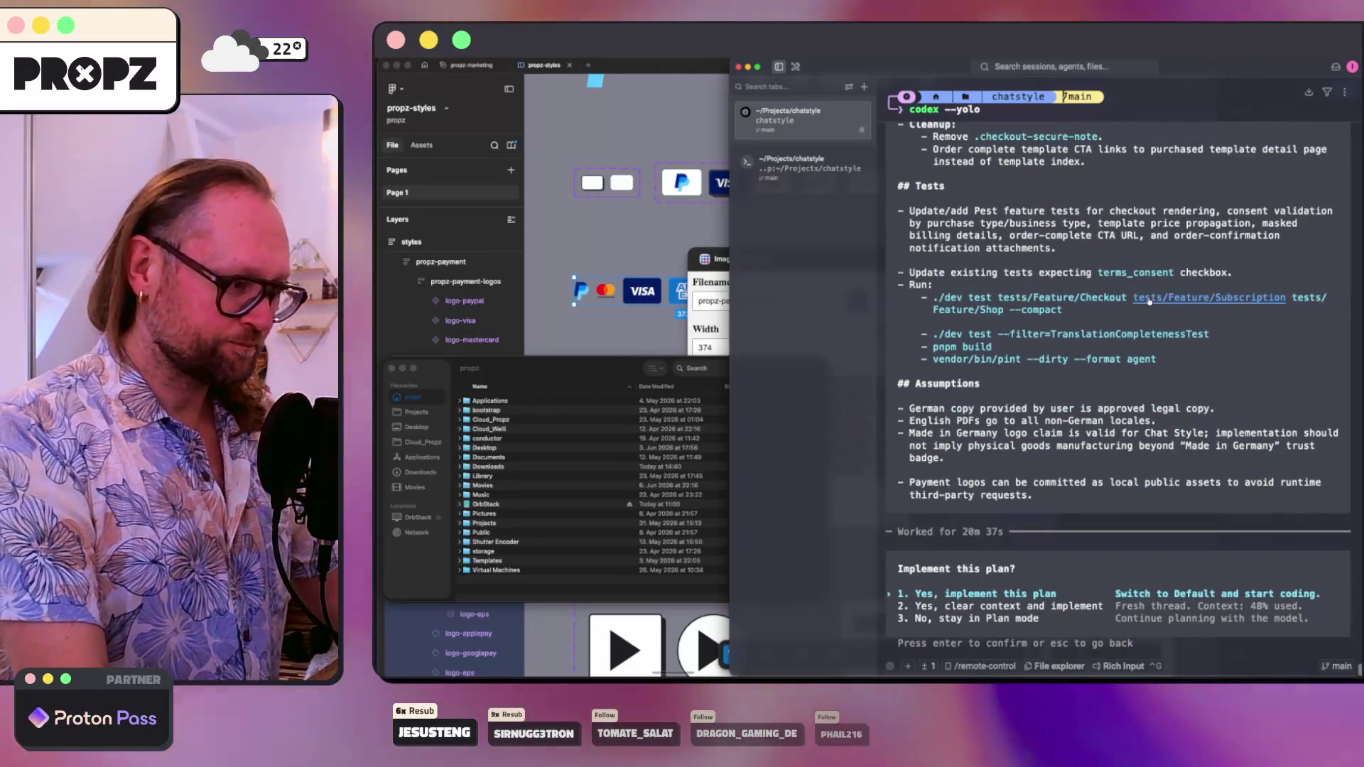
key("Escape")
type("One more thing: ")
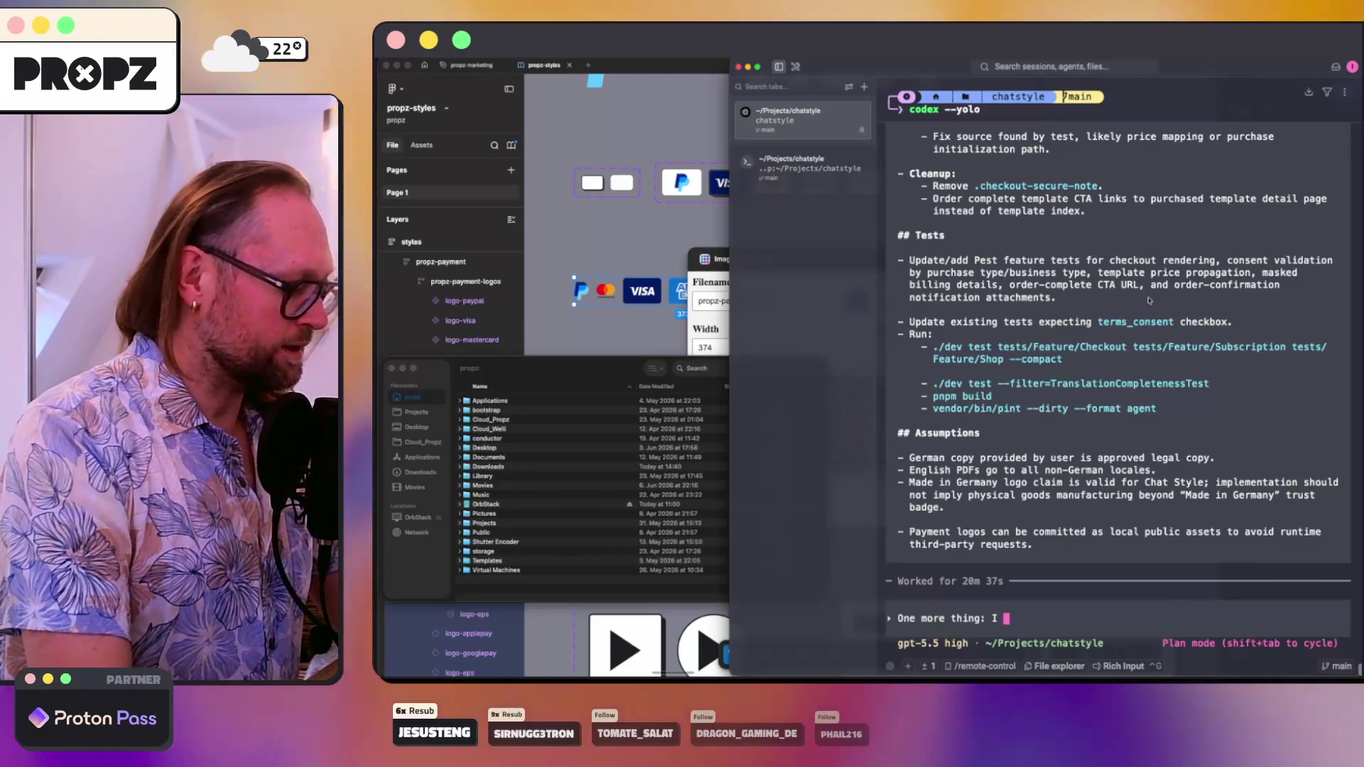
type("I already cre")
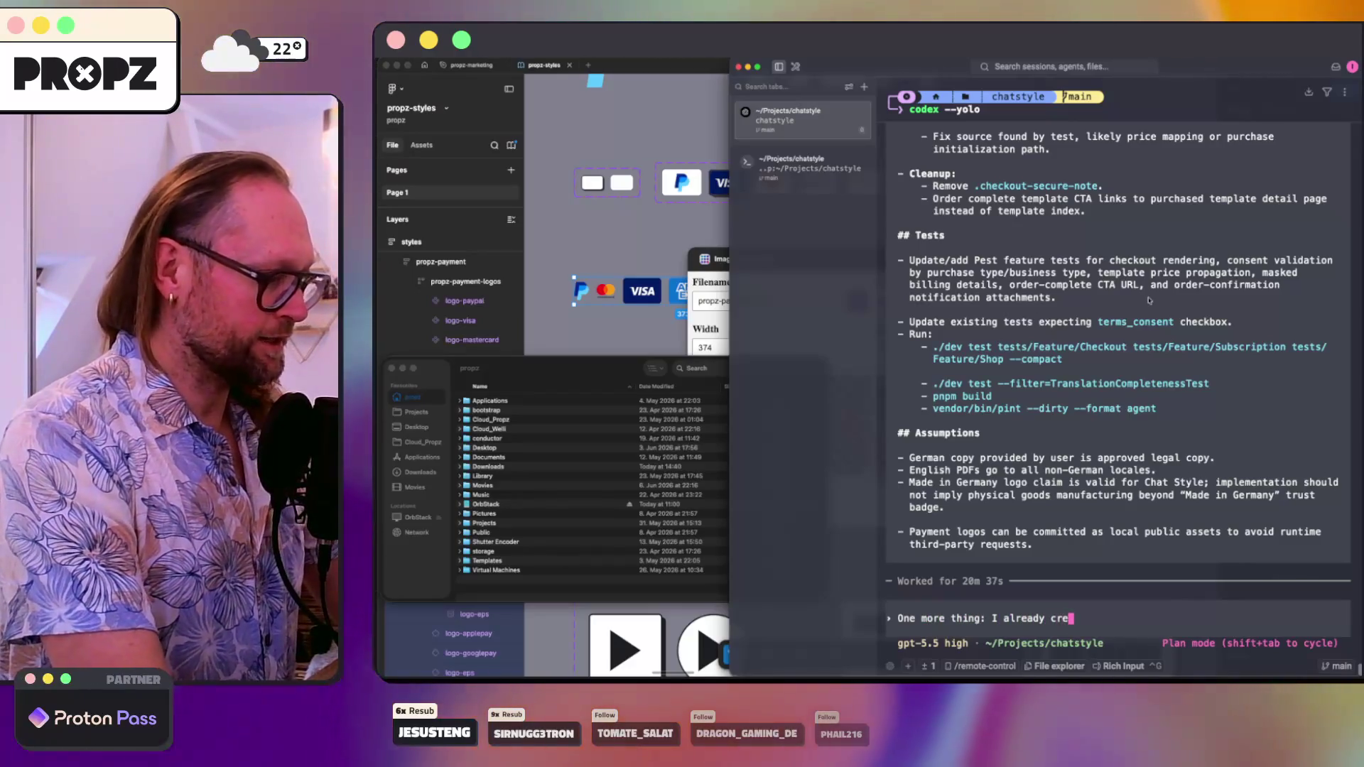
type("ated a payment image ")
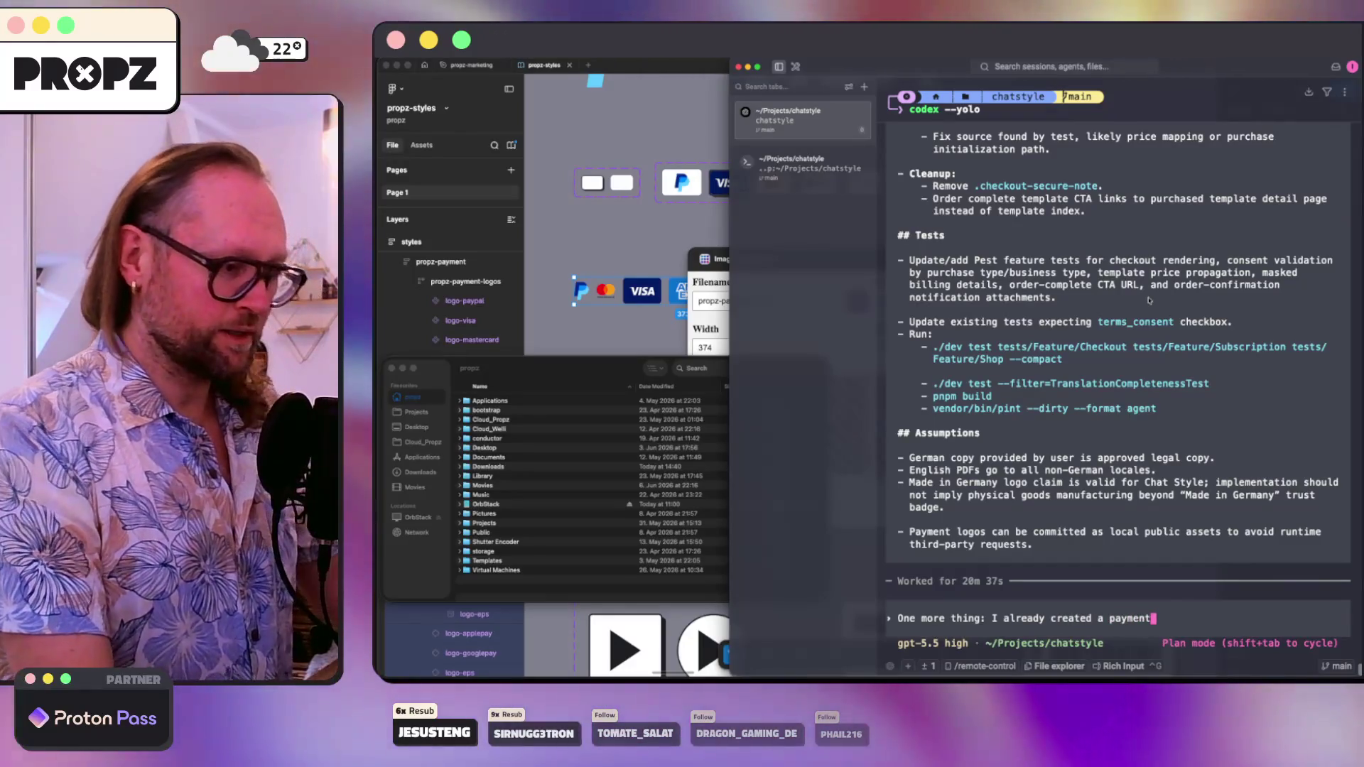
type("with all payment lo")
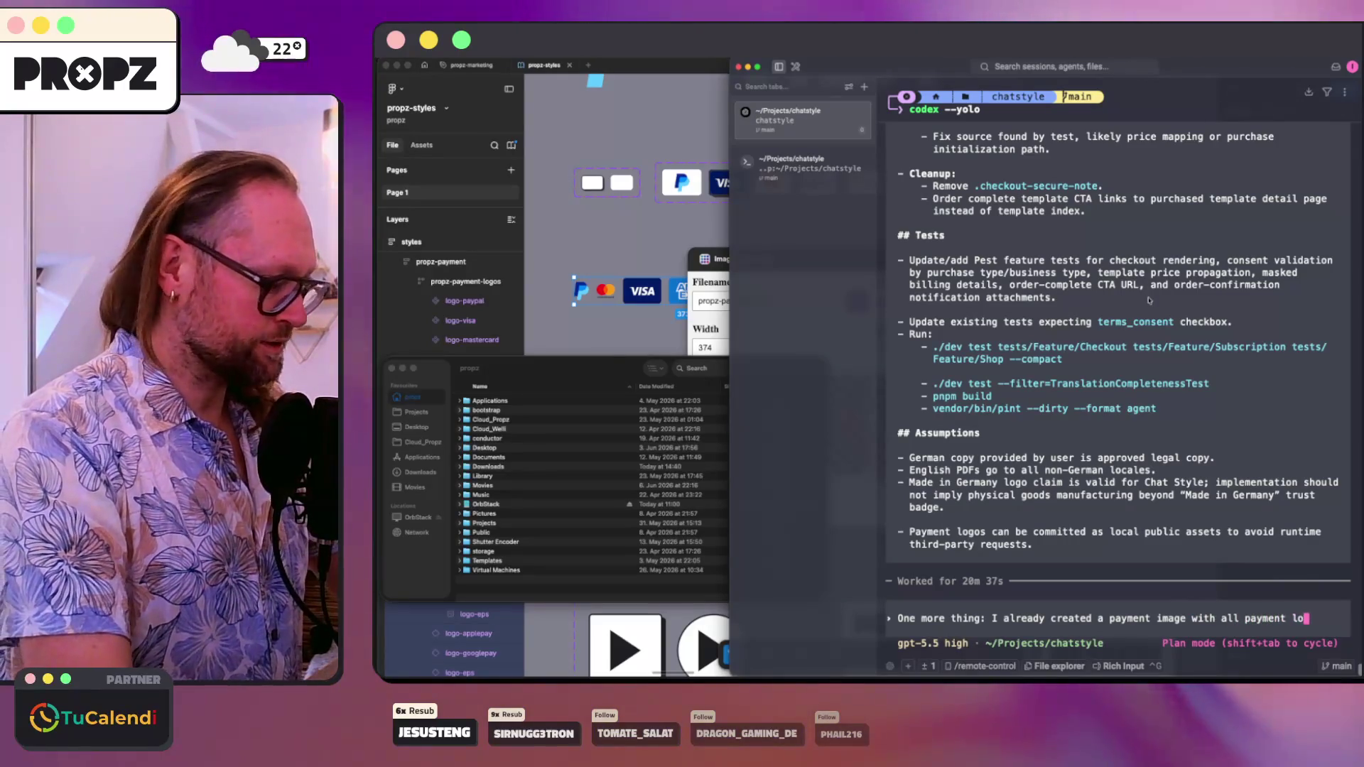
type("gos inside the public/images folder")
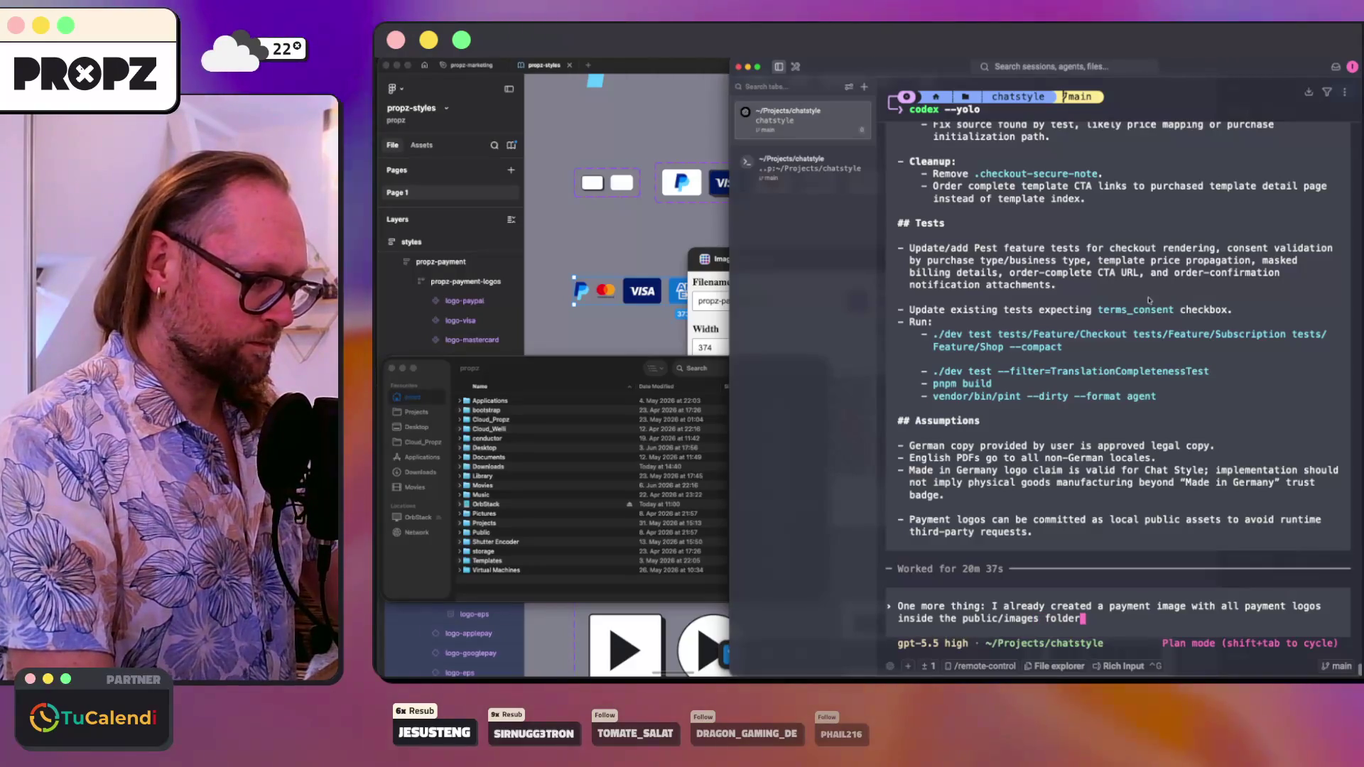
type("just u")
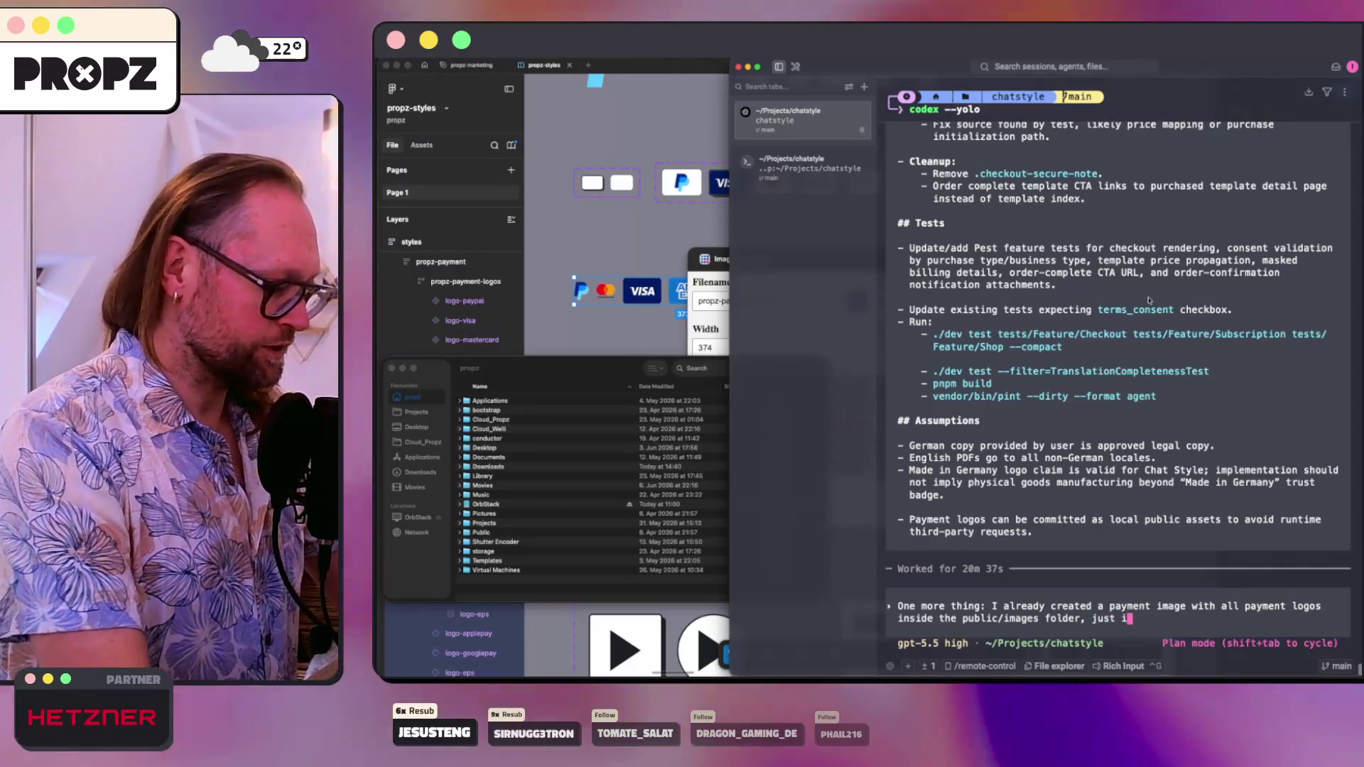
type("s this image")
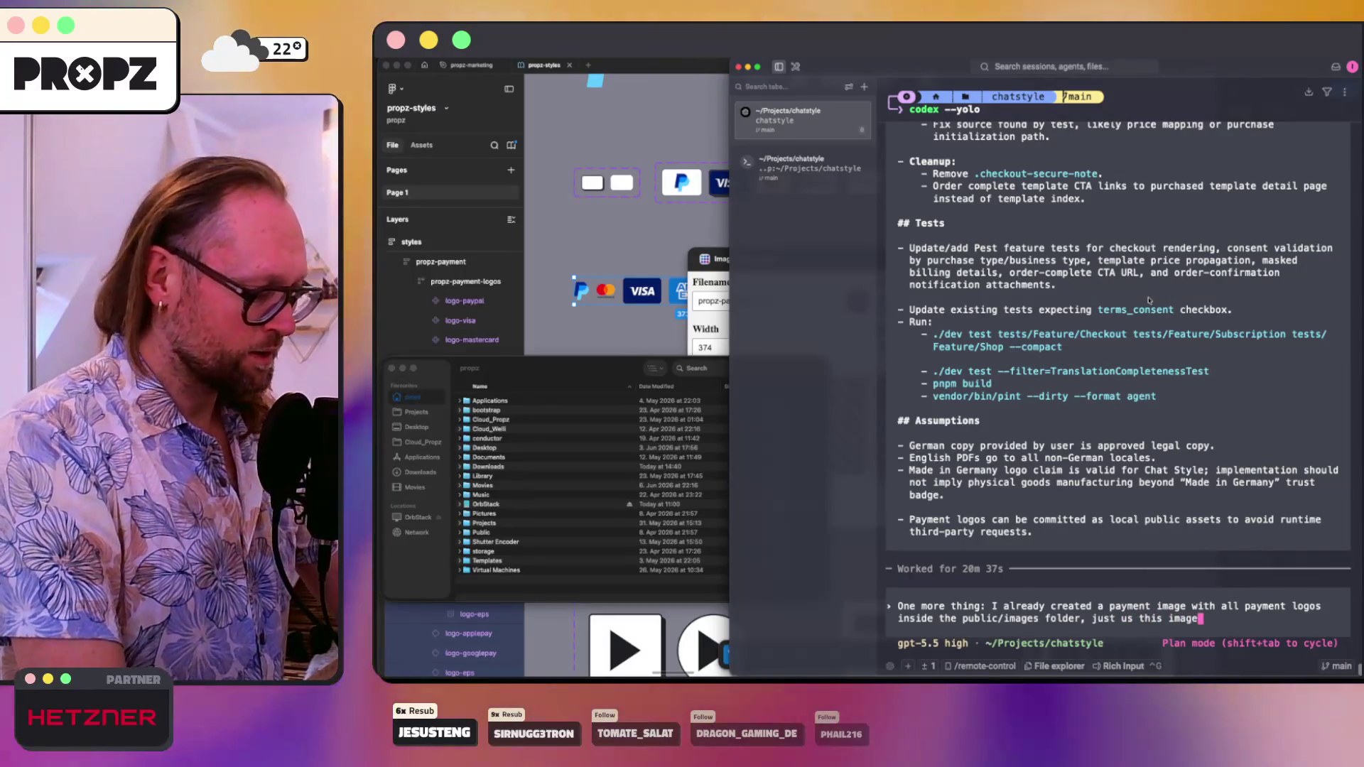
type(", it's")
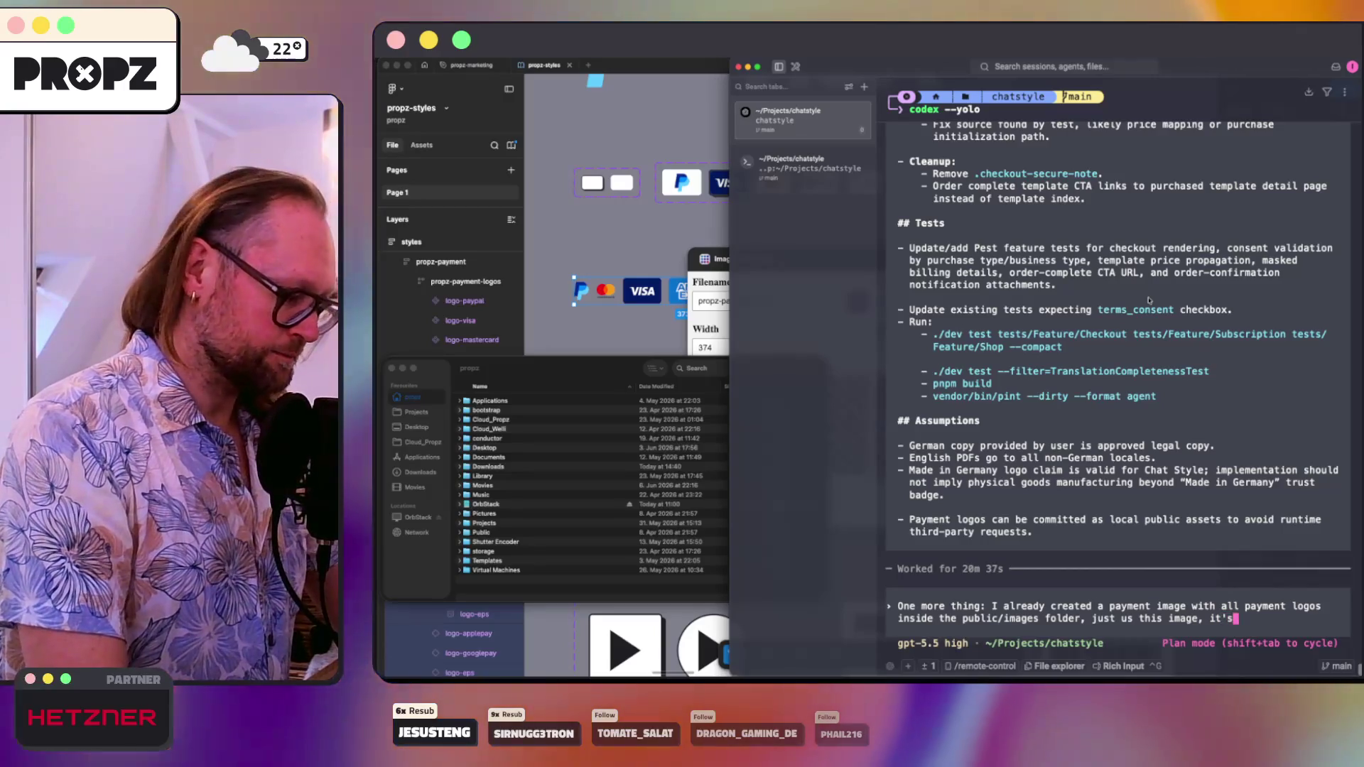
type(" over 3")
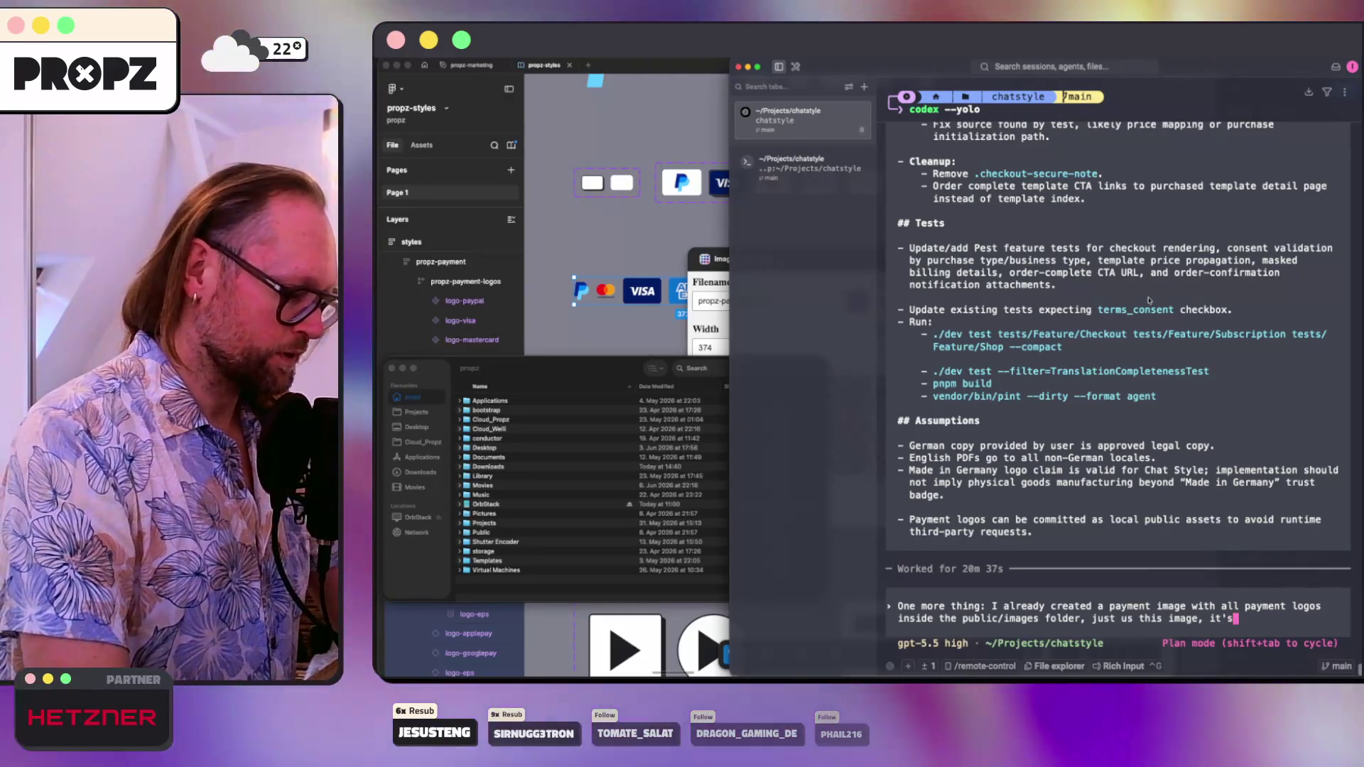
type("00px, sp")
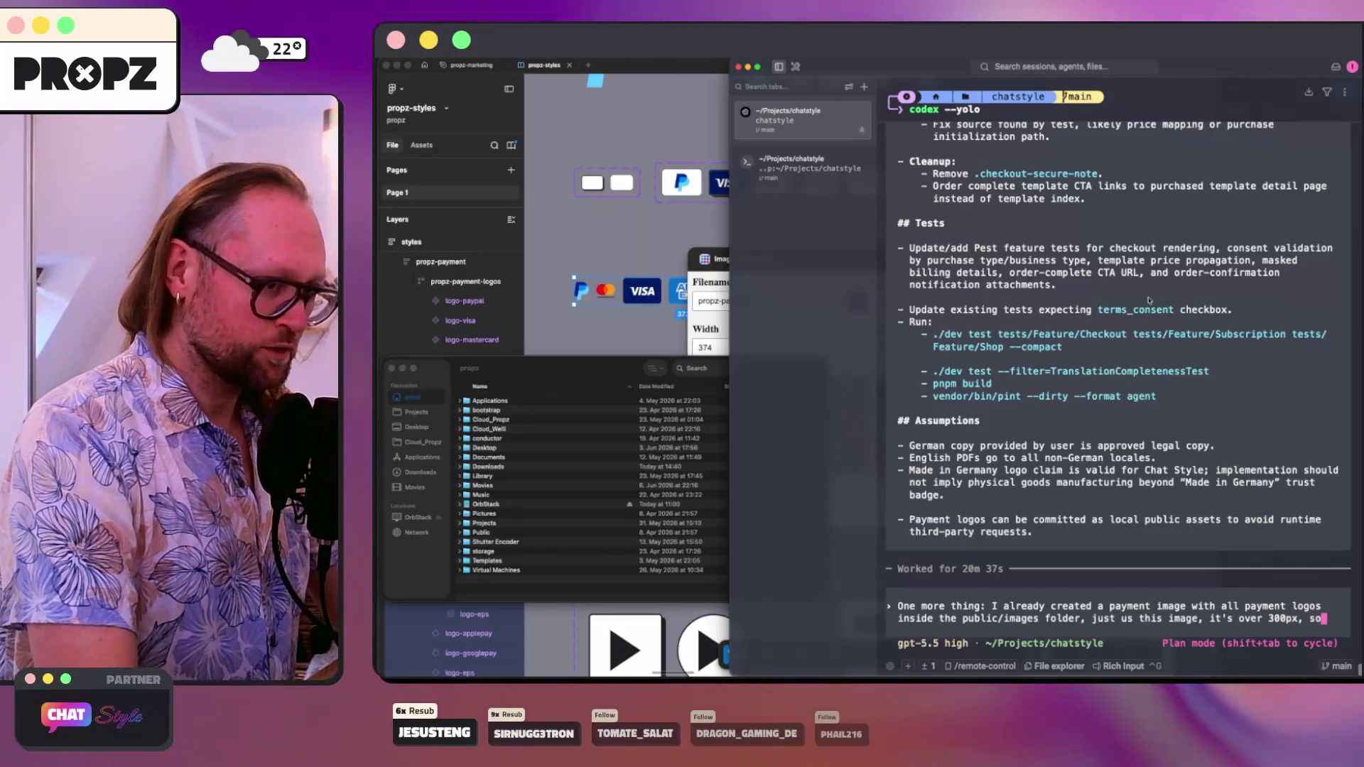
type("only the image in one line")
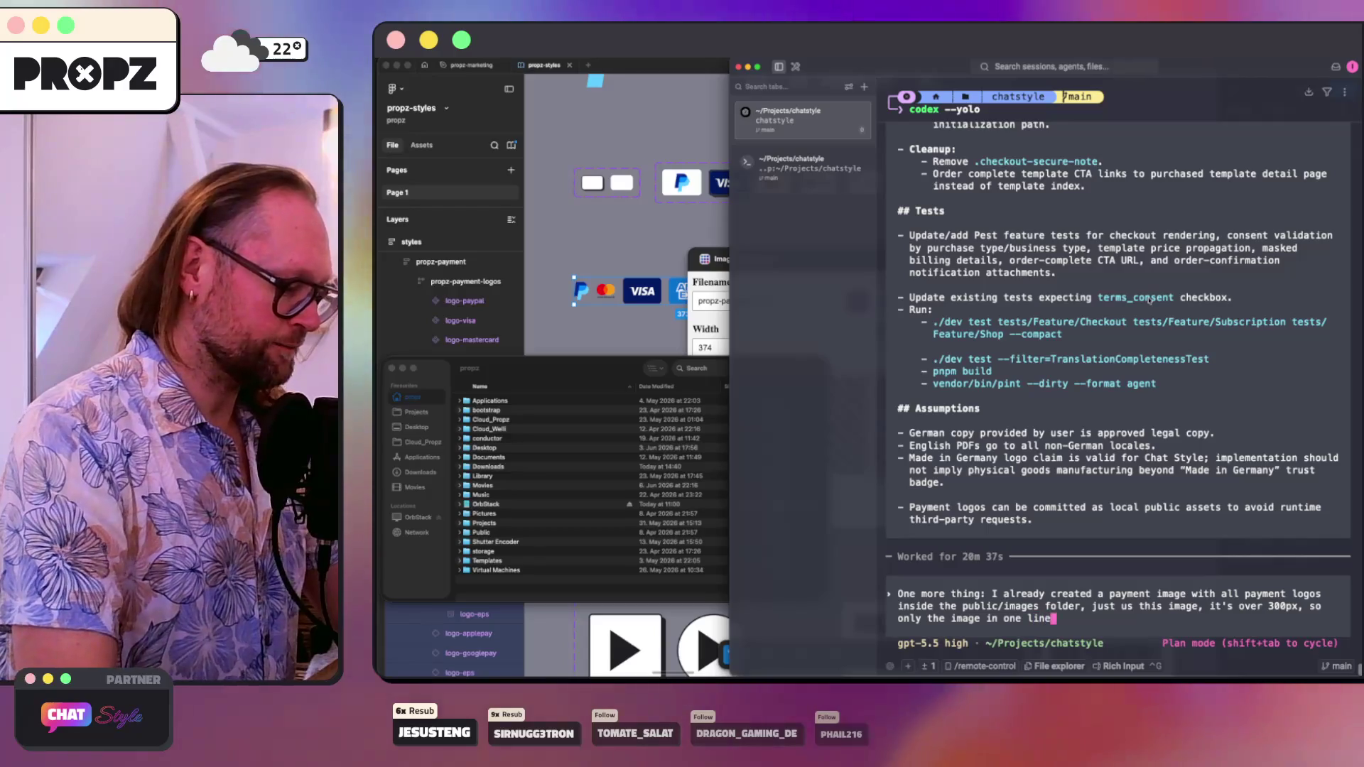
type(".")
left_click(641, 277)
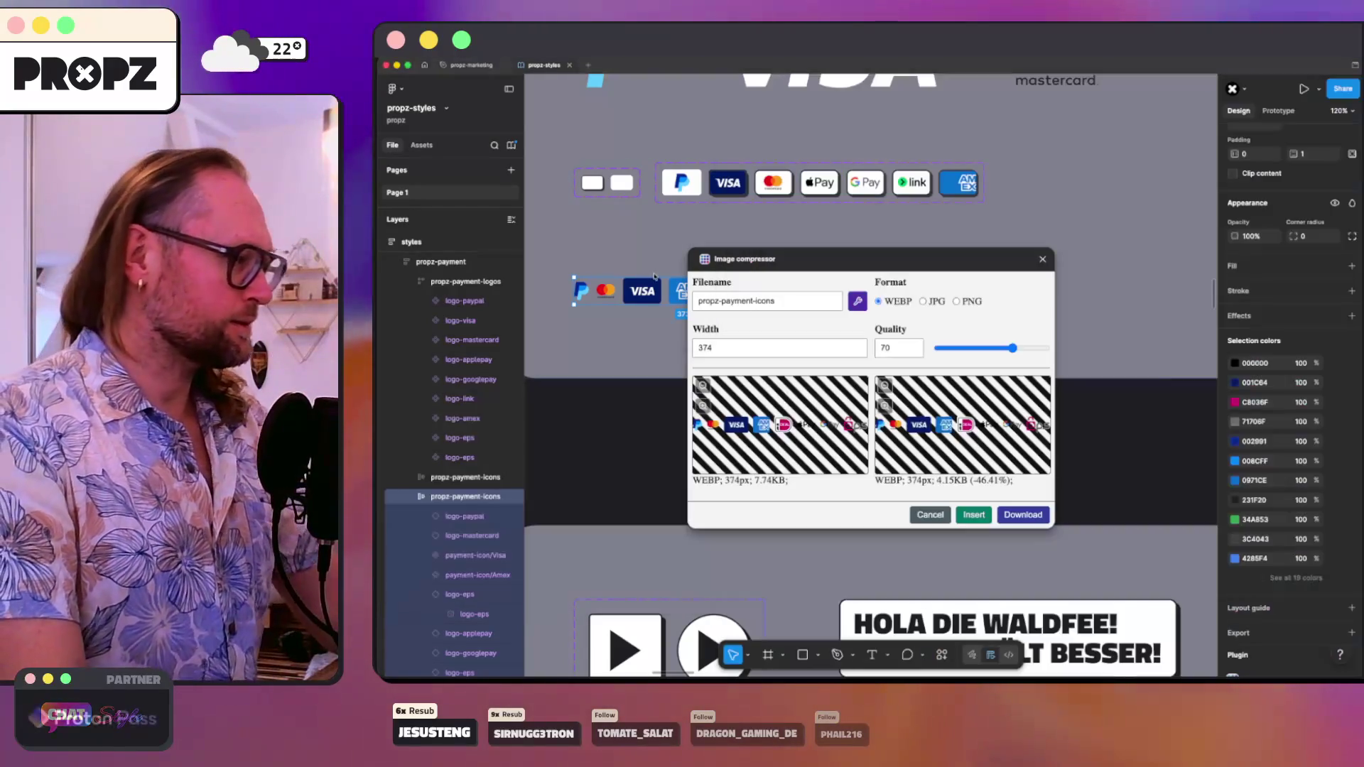
- Search the browser for 'made-in' and open the Made in Germany Logo page on german-ma.de
left_click(528, 672)
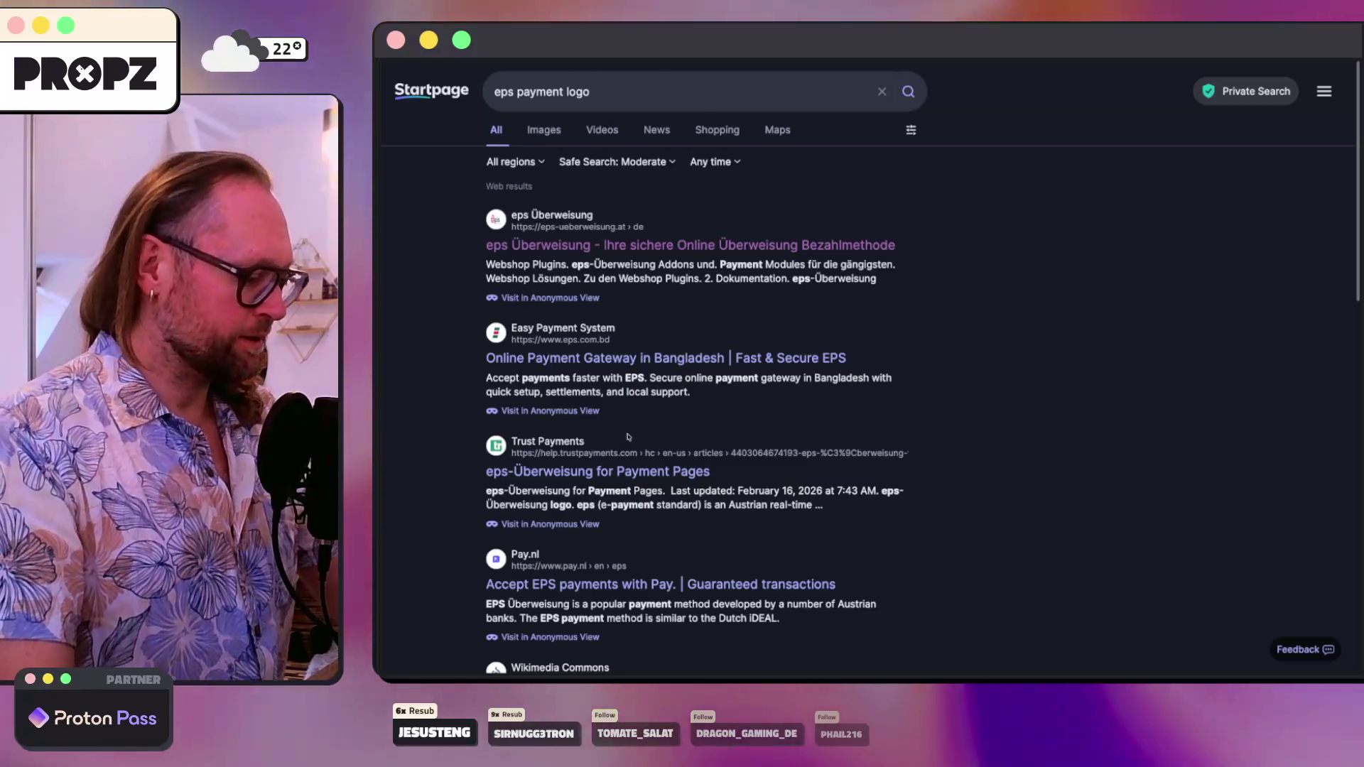
key("super+t")
type("made-in")
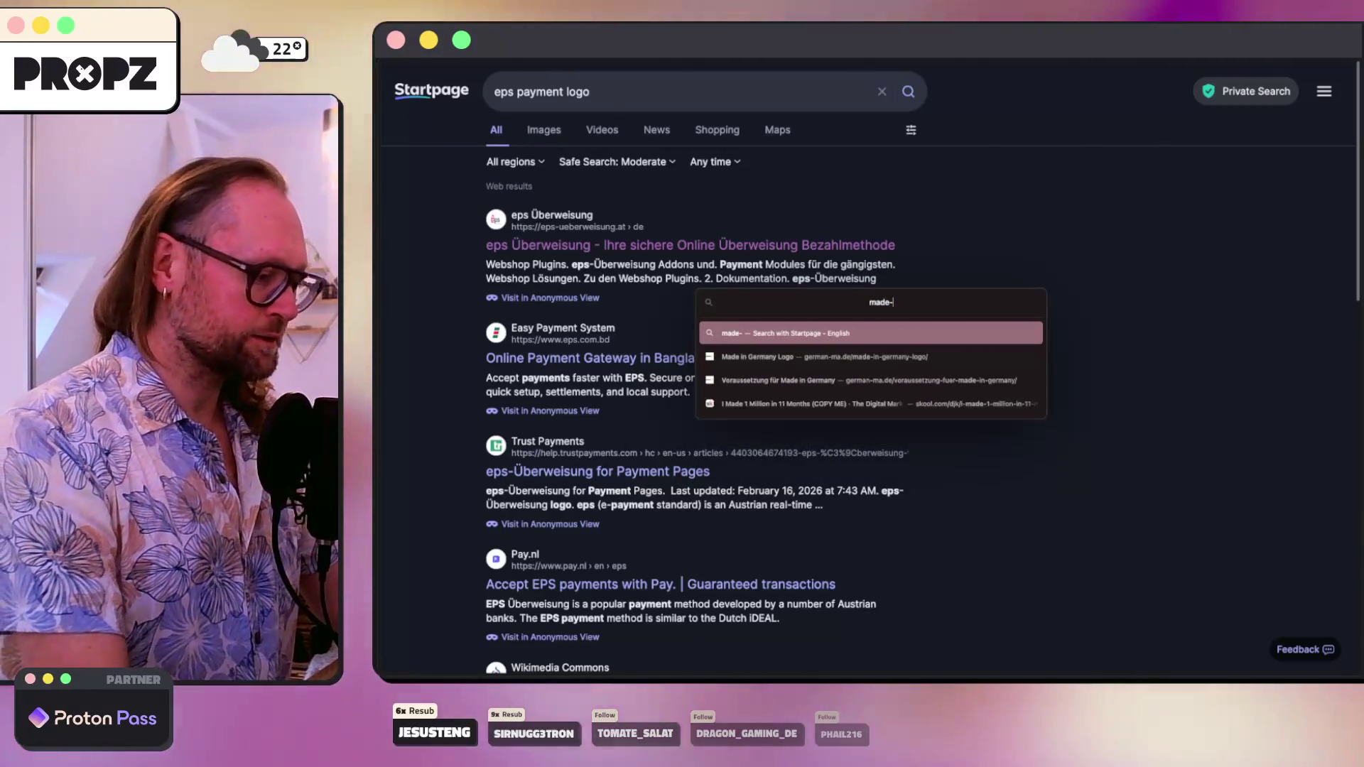
key("Down")
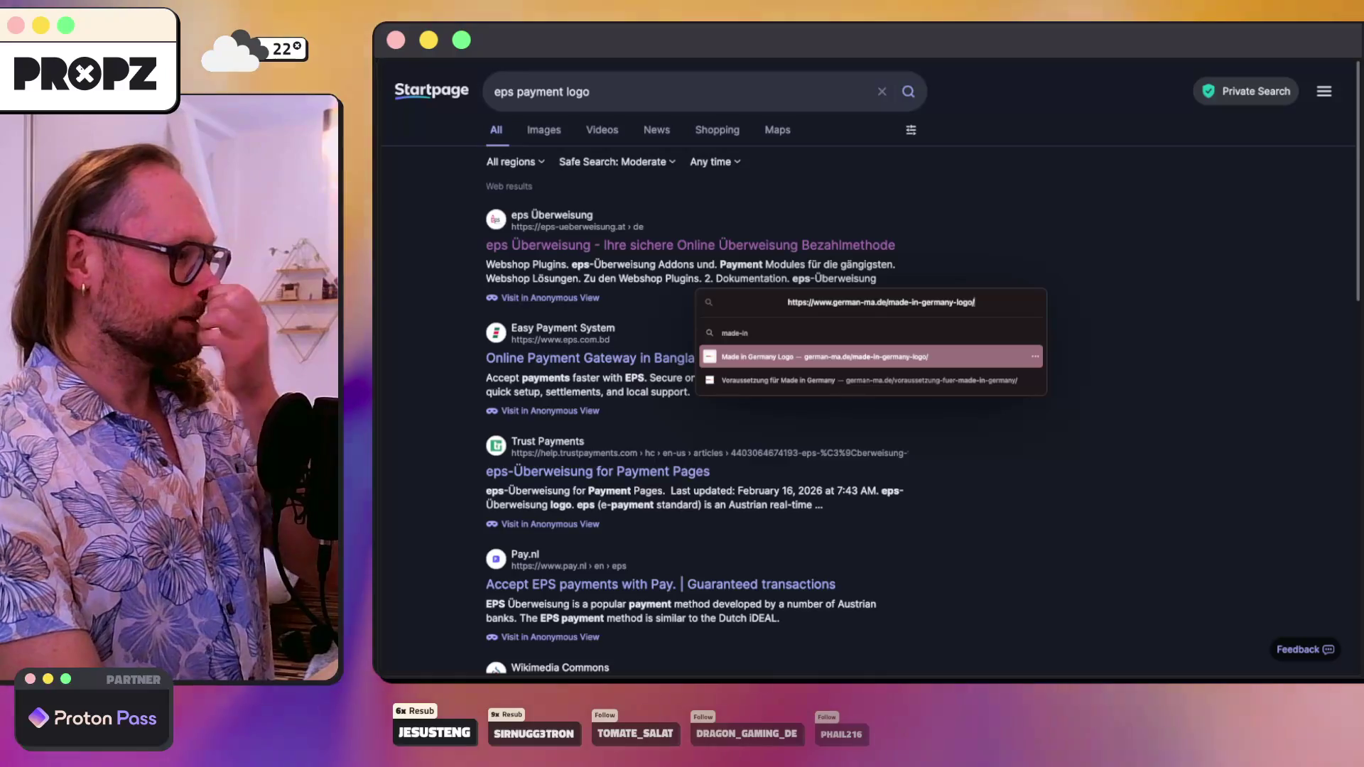
key("Return")
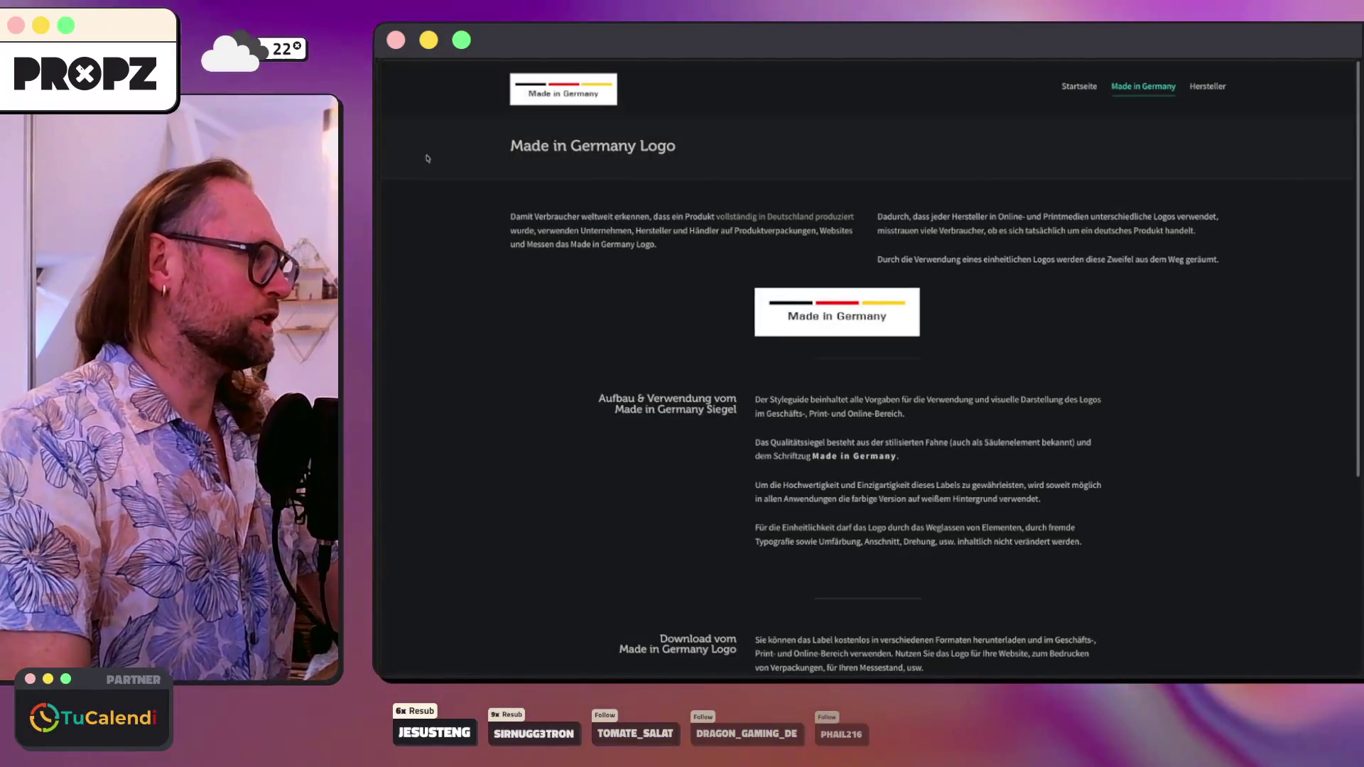
- Turn off Dark Reader for german-ma.de and look over the Impressum's company details
mouse_move(448, 92)
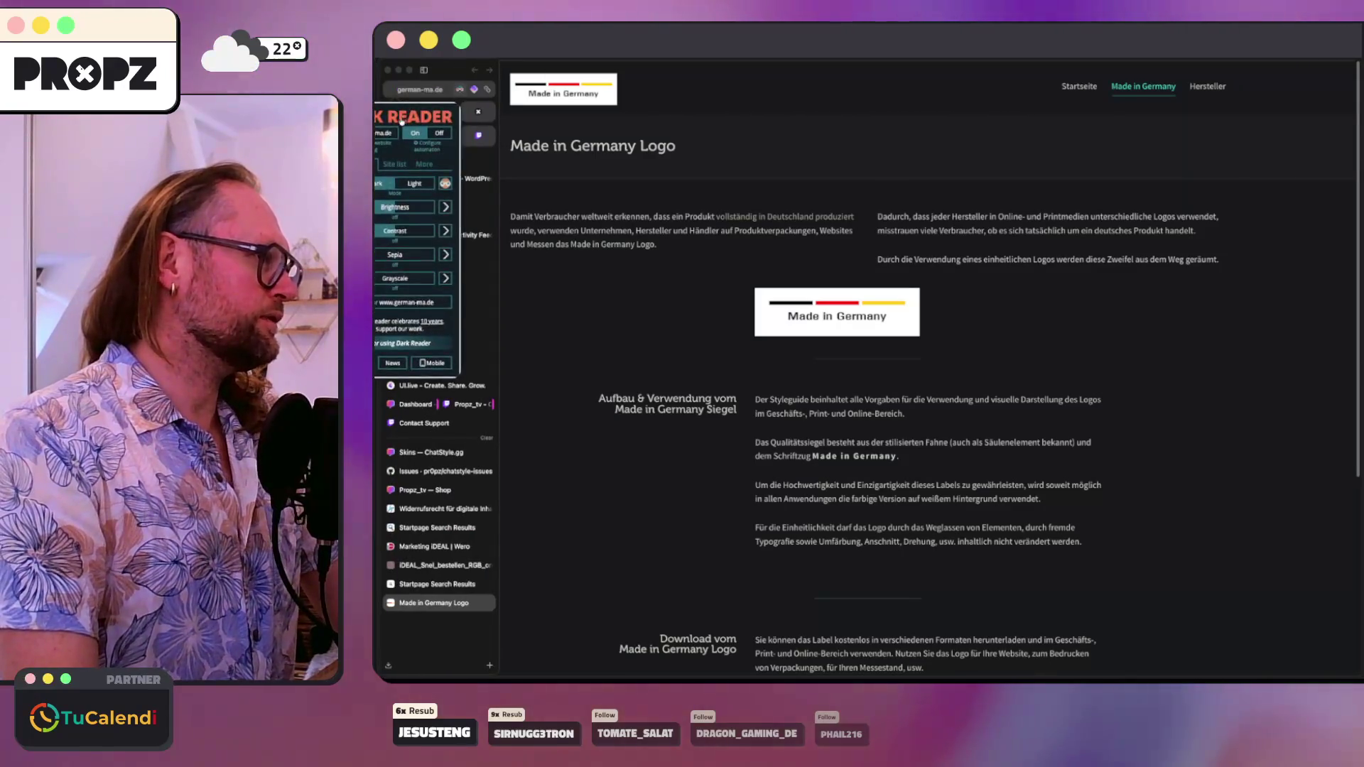
left_click(385, 133)
left_click(699, 116)
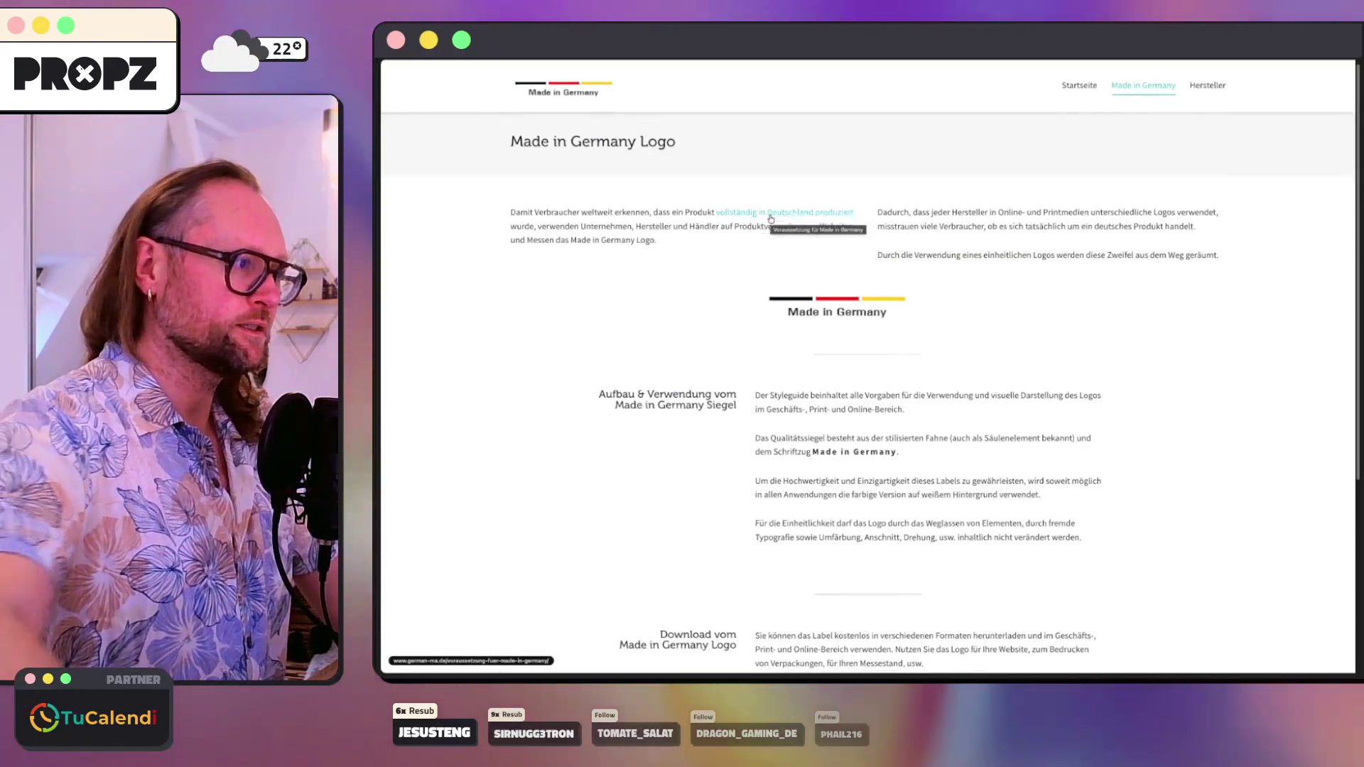
scroll(770, 214, "down", 4)
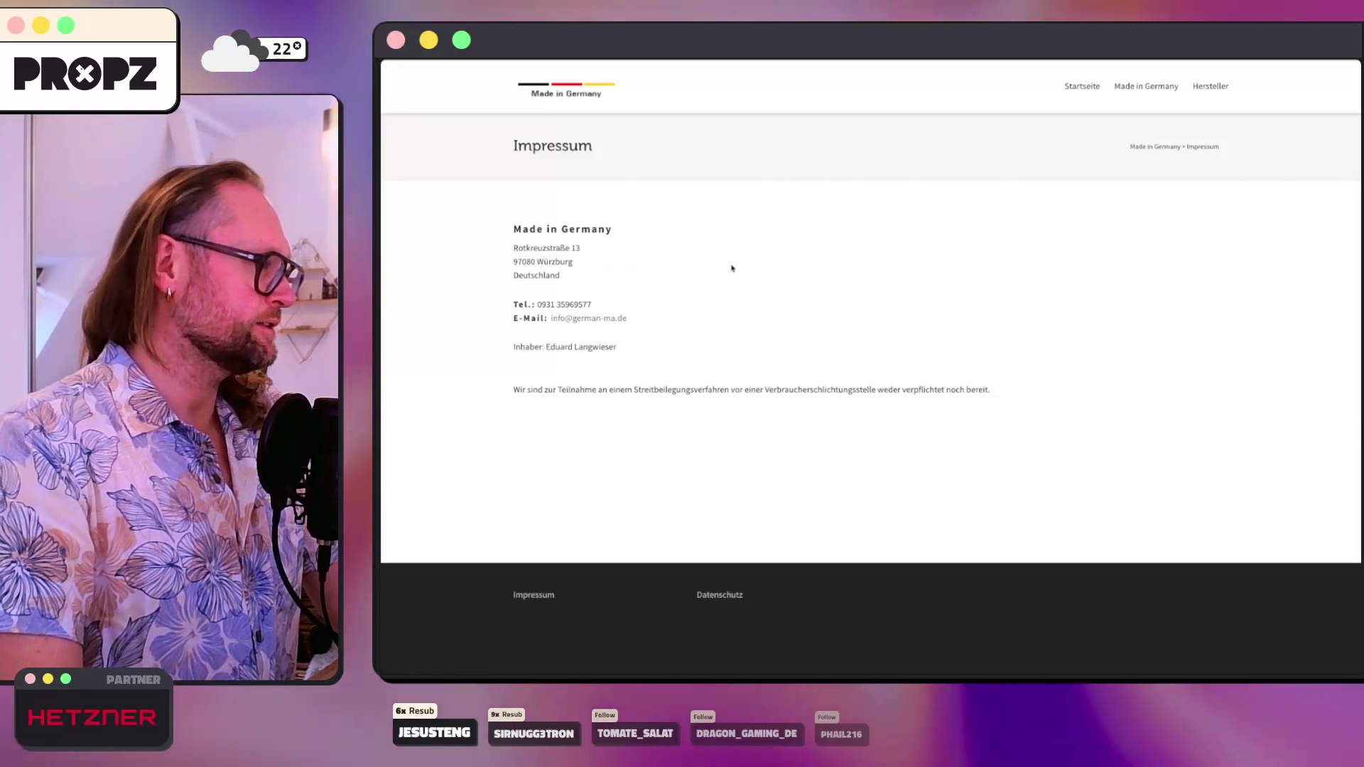
left_click_drag(497, 225, 789, 338)
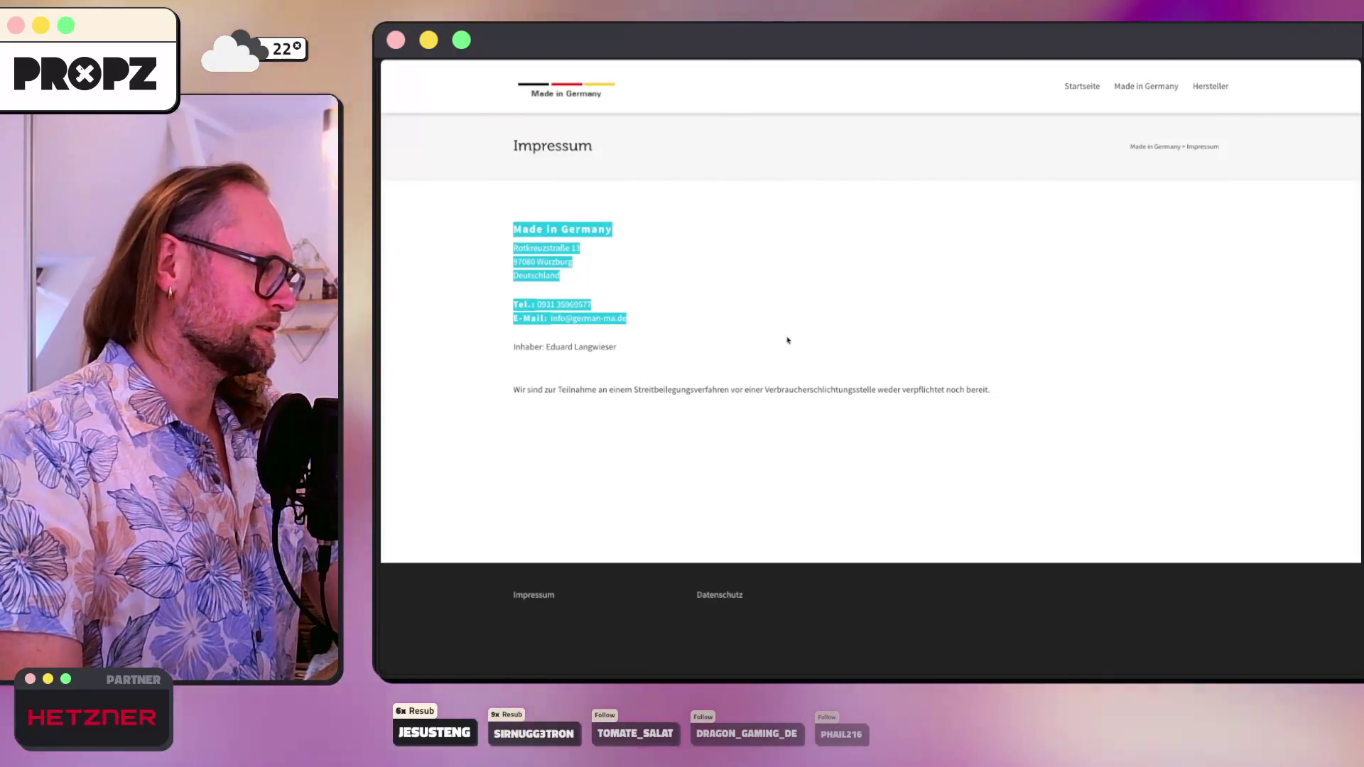
left_click(871, 308)
key("super+bracketleft")
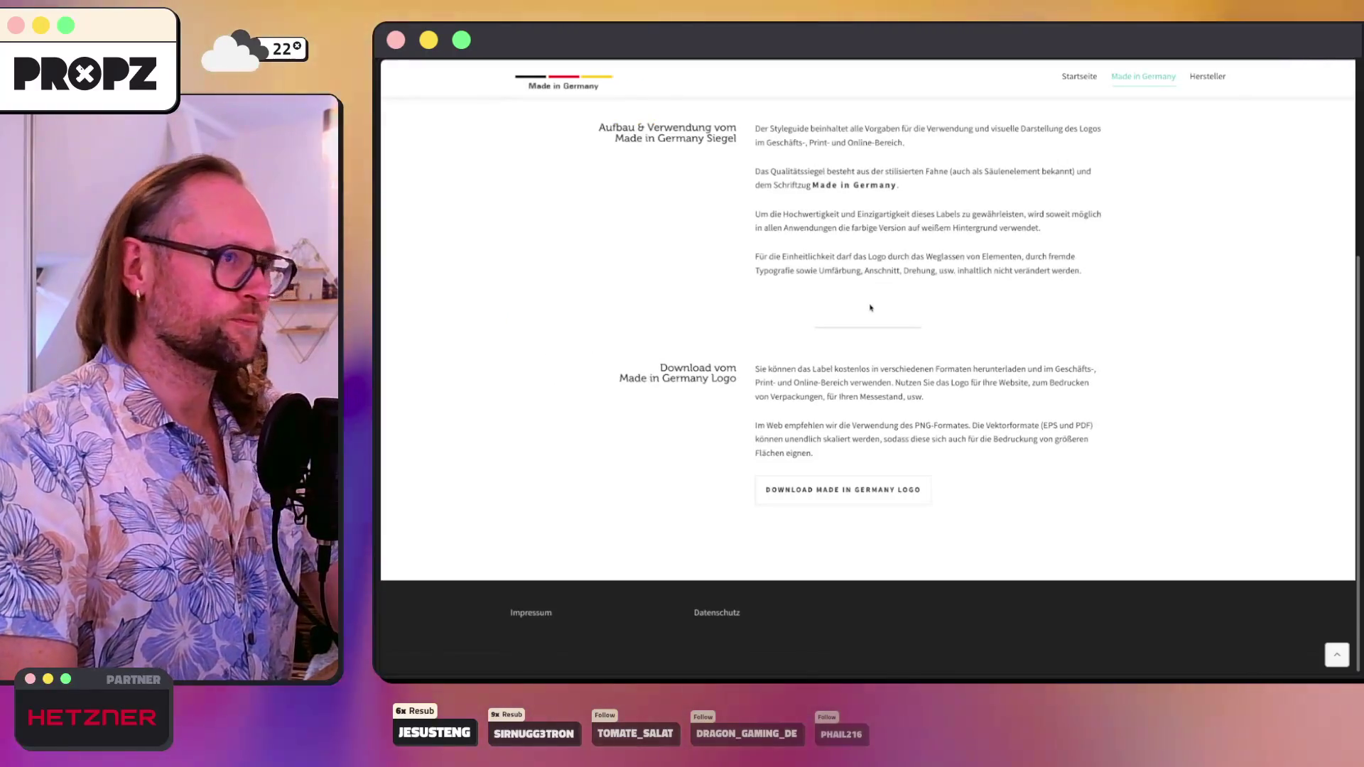
- Inspect the german-ma.de header logo's image element, then go back to Figma
scroll(870, 308, "up", 5)
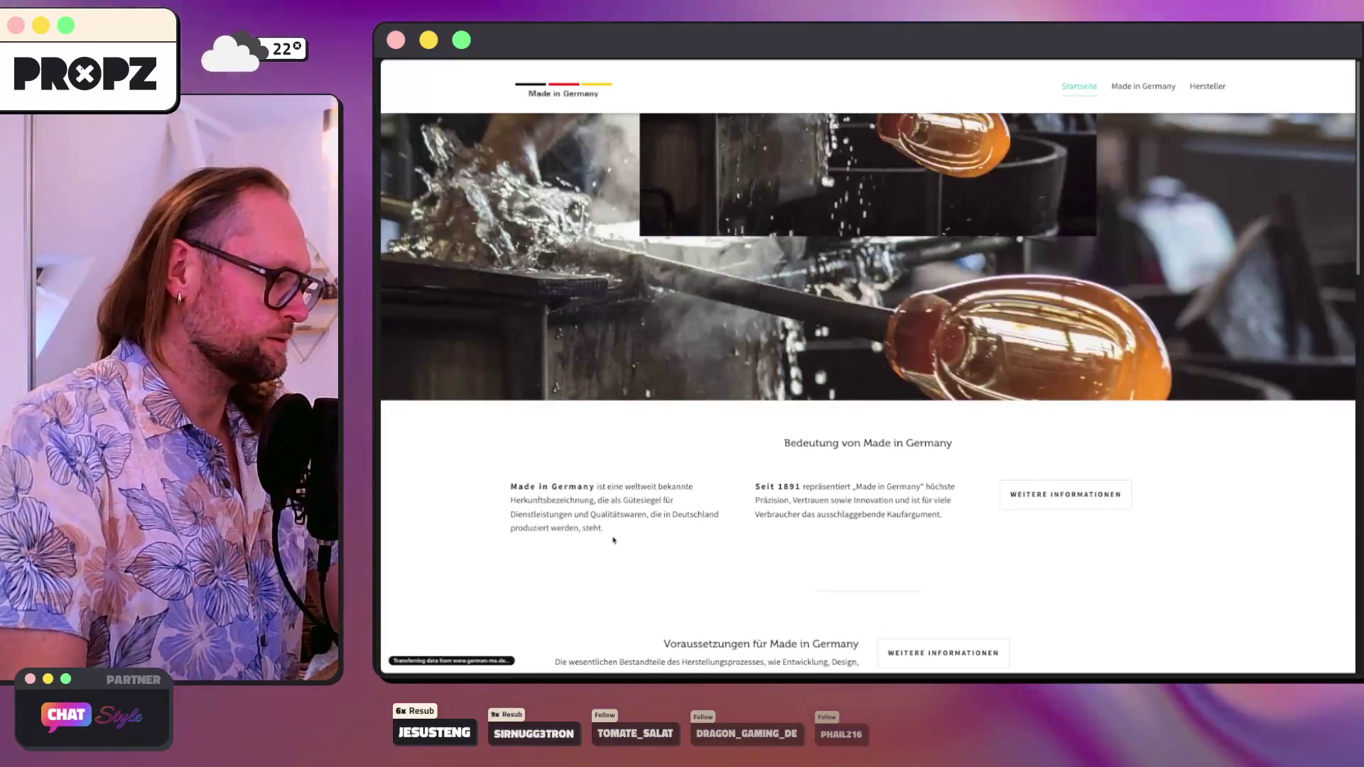
scroll(697, 505, "down", 10)
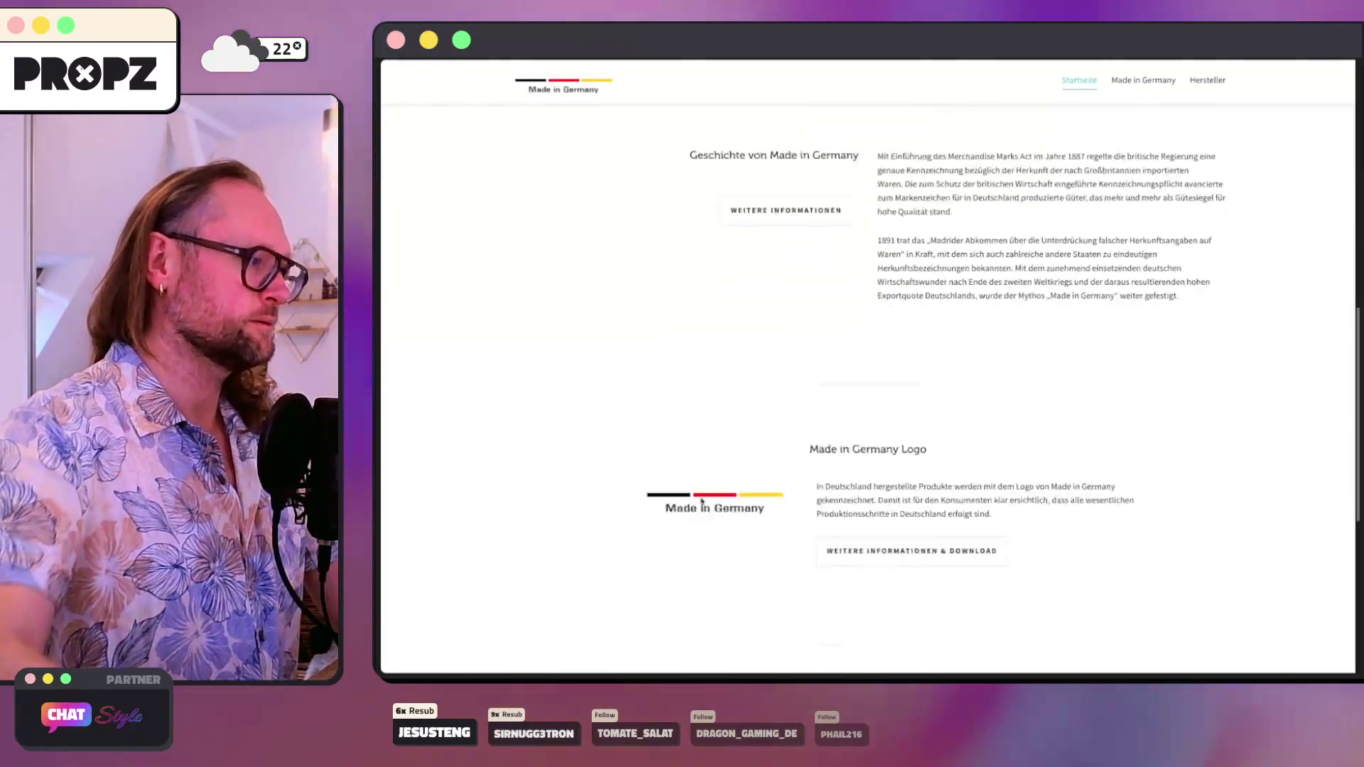
scroll(702, 500, "up", 8)
scroll(702, 500, "up", 3)
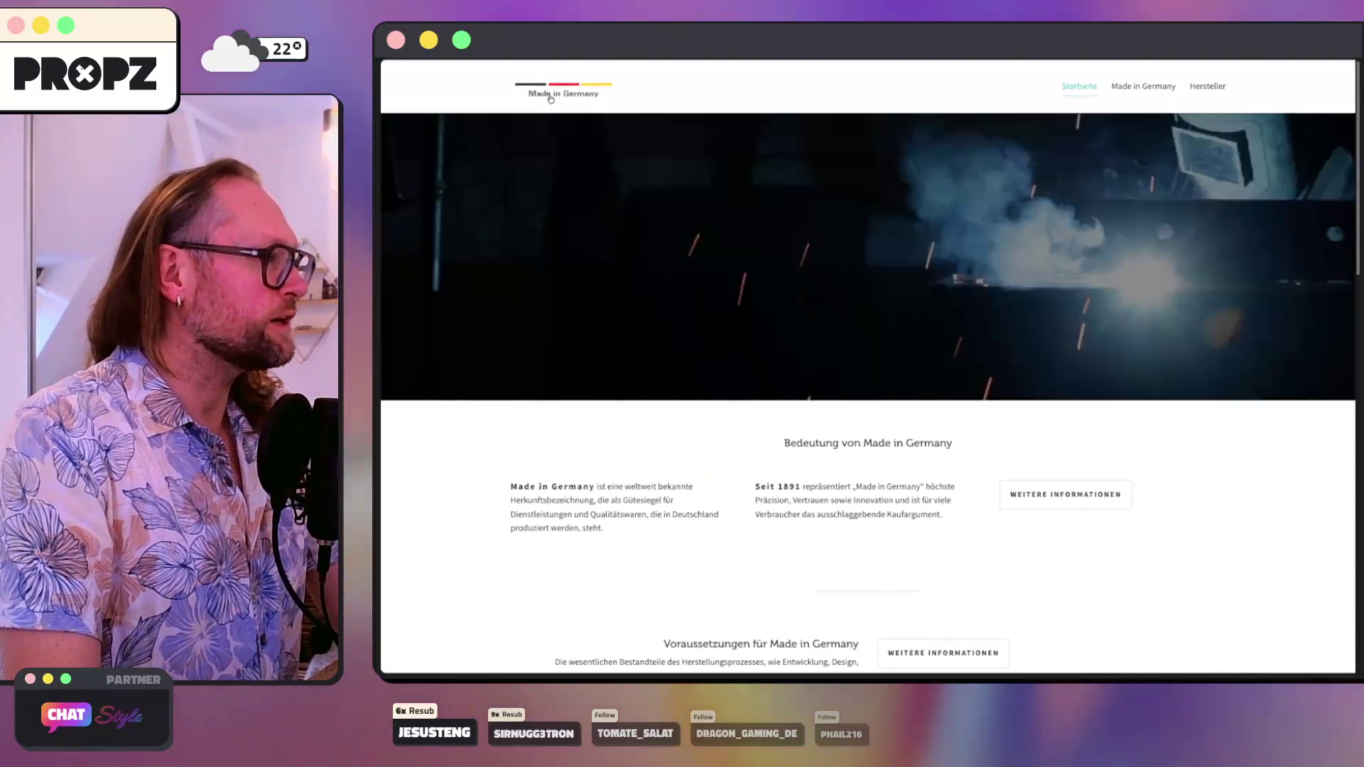
right_click(559, 87)
left_click(582, 361)
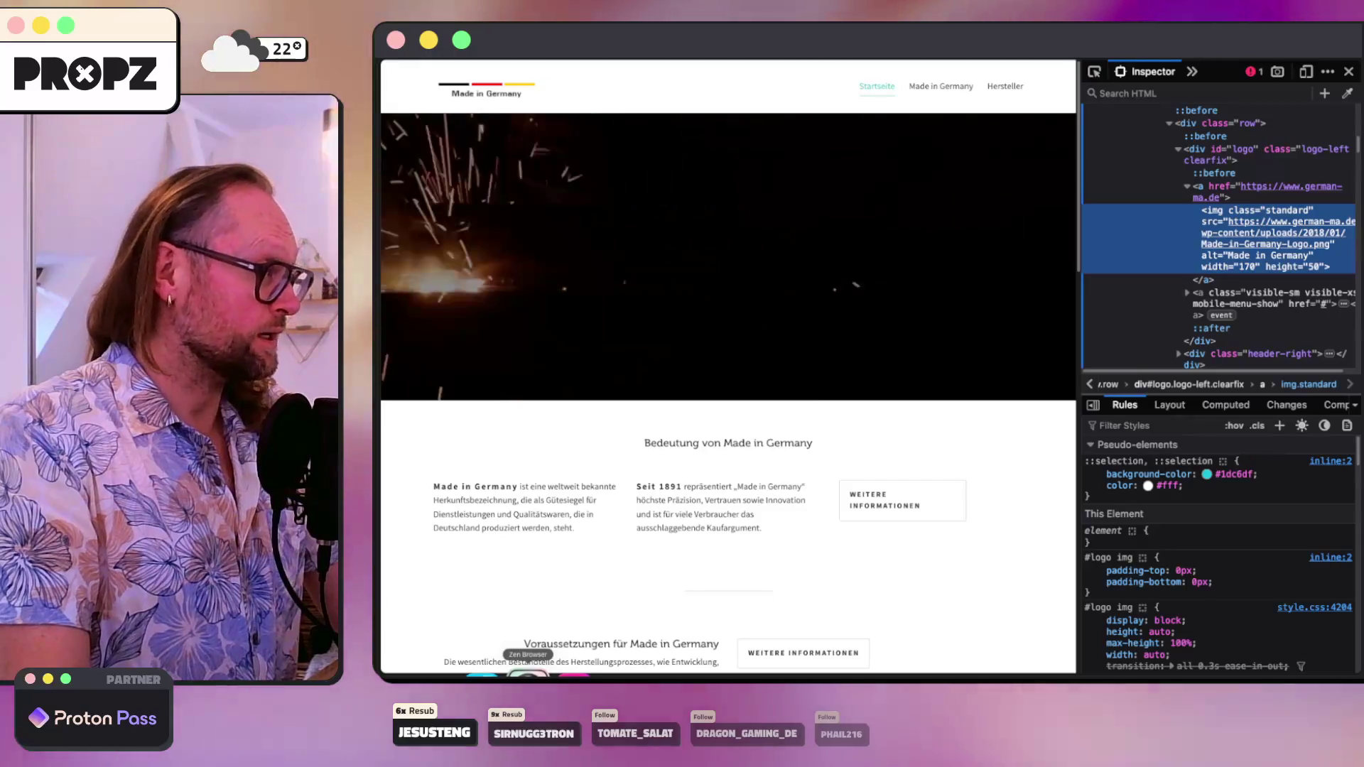
left_click(691, 675)
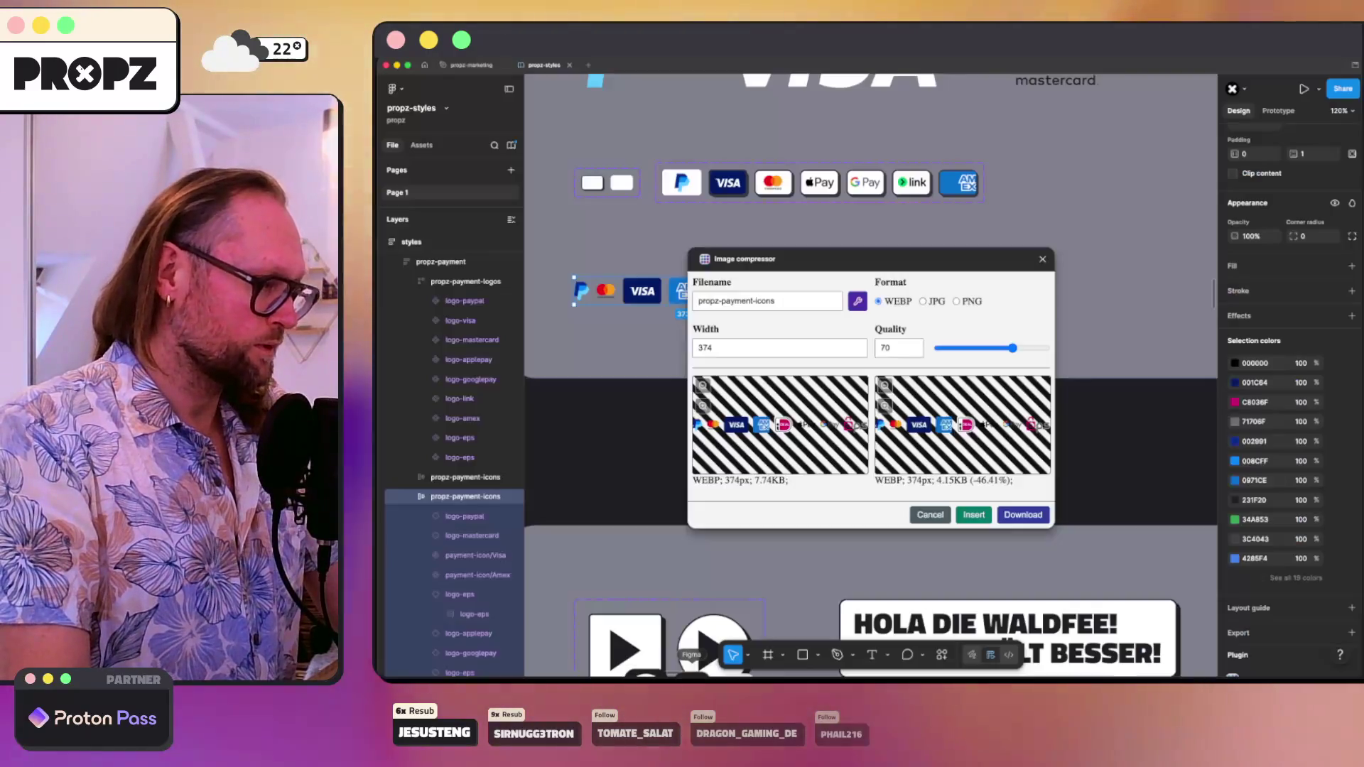
- Close the Image compressor and select the parent propz-payment frame
left_click(1023, 515)
scroll(990, 458, "down", 3)
scroll(941, 360, "down", 2)
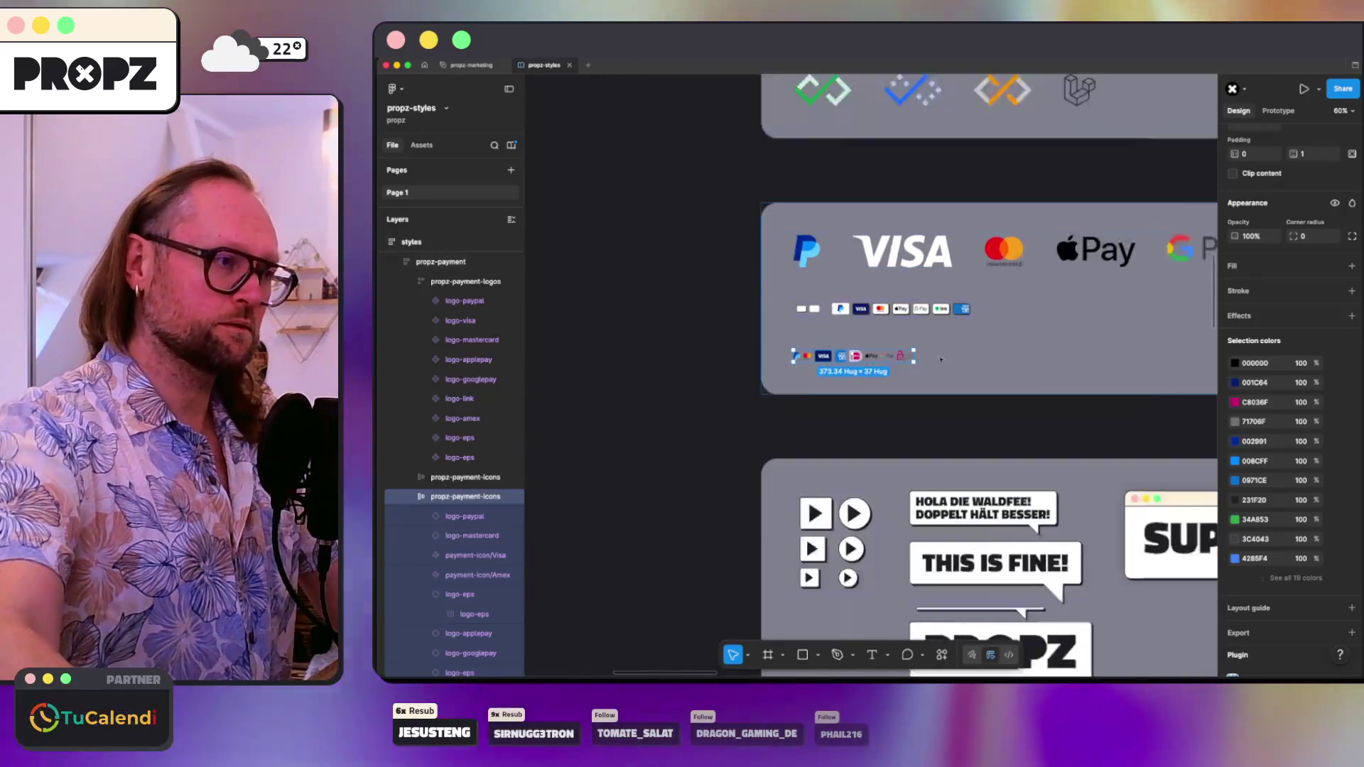
scroll(940, 360, "down", 2)
key("shift+Return")
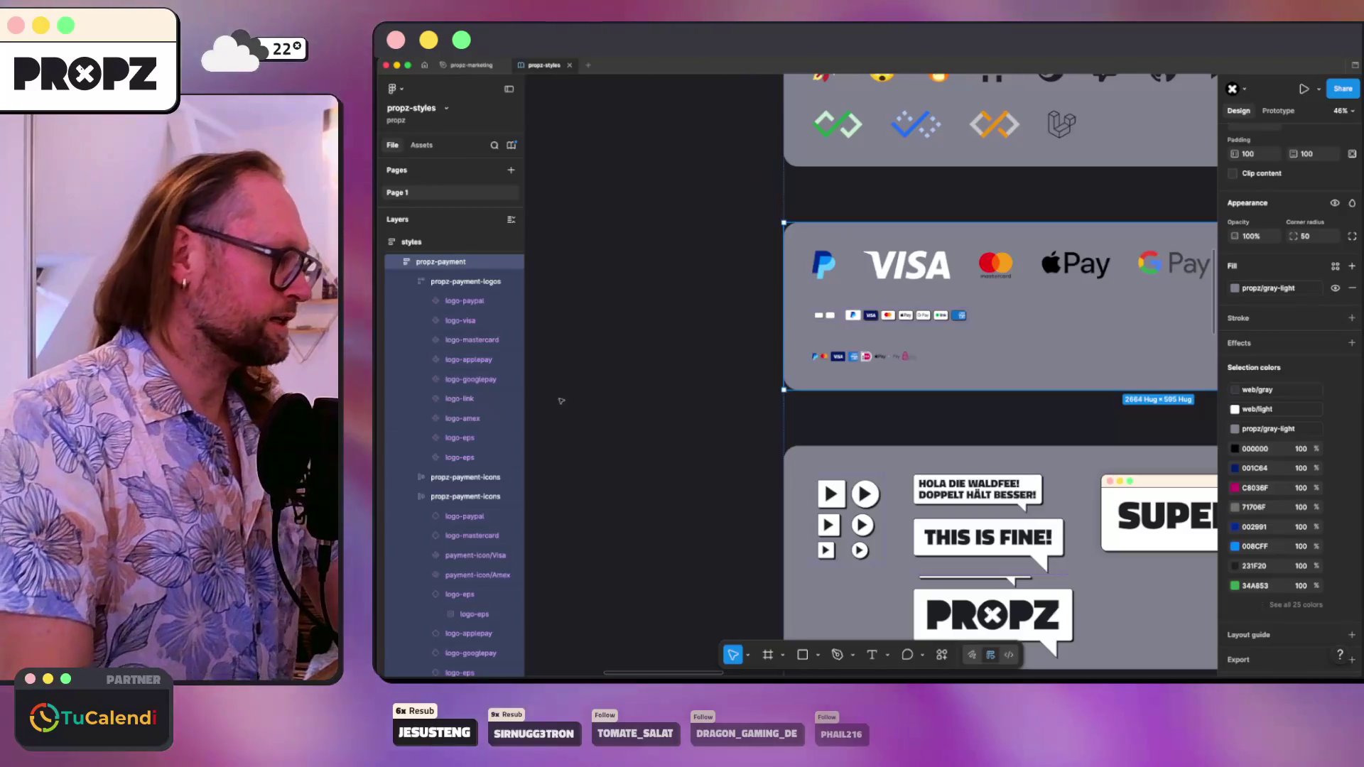
scroll(852, 337, "down", 3)
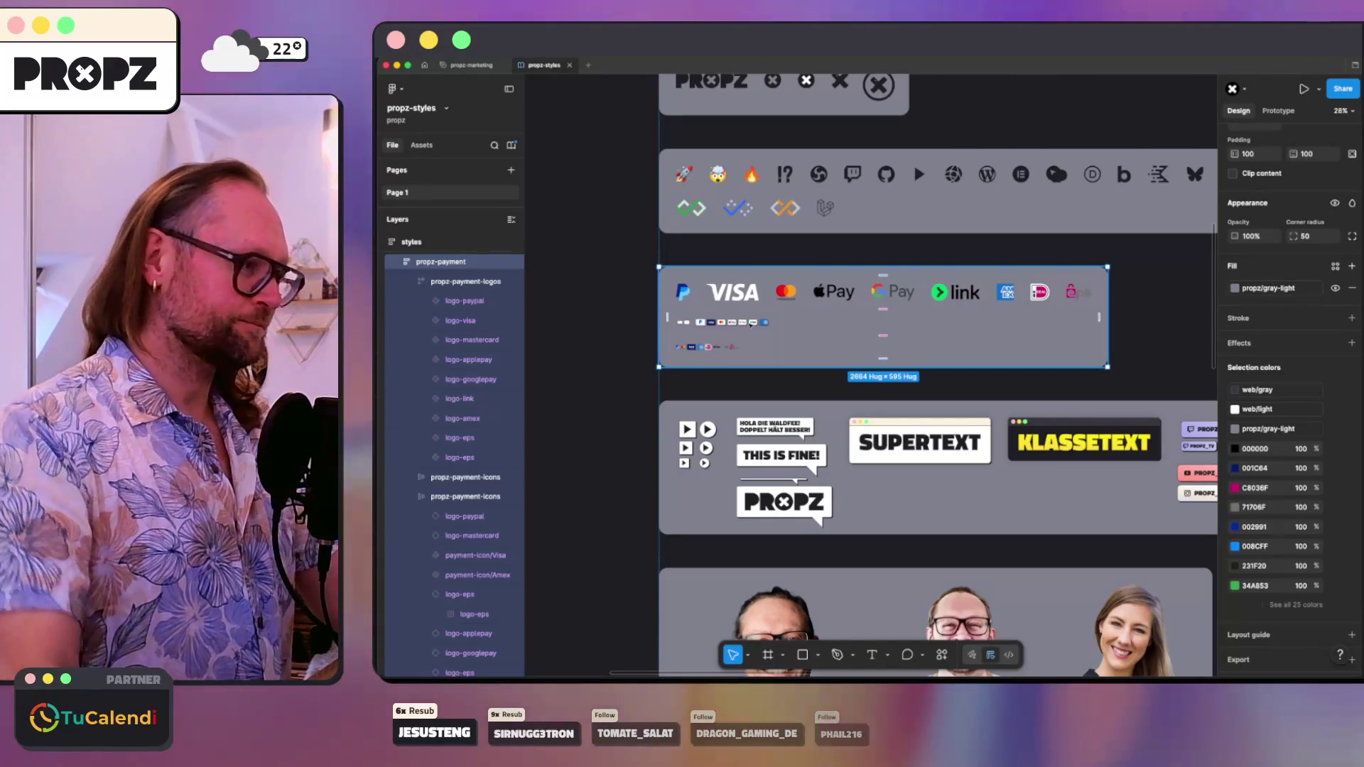
scroll(751, 323, "up", 1)
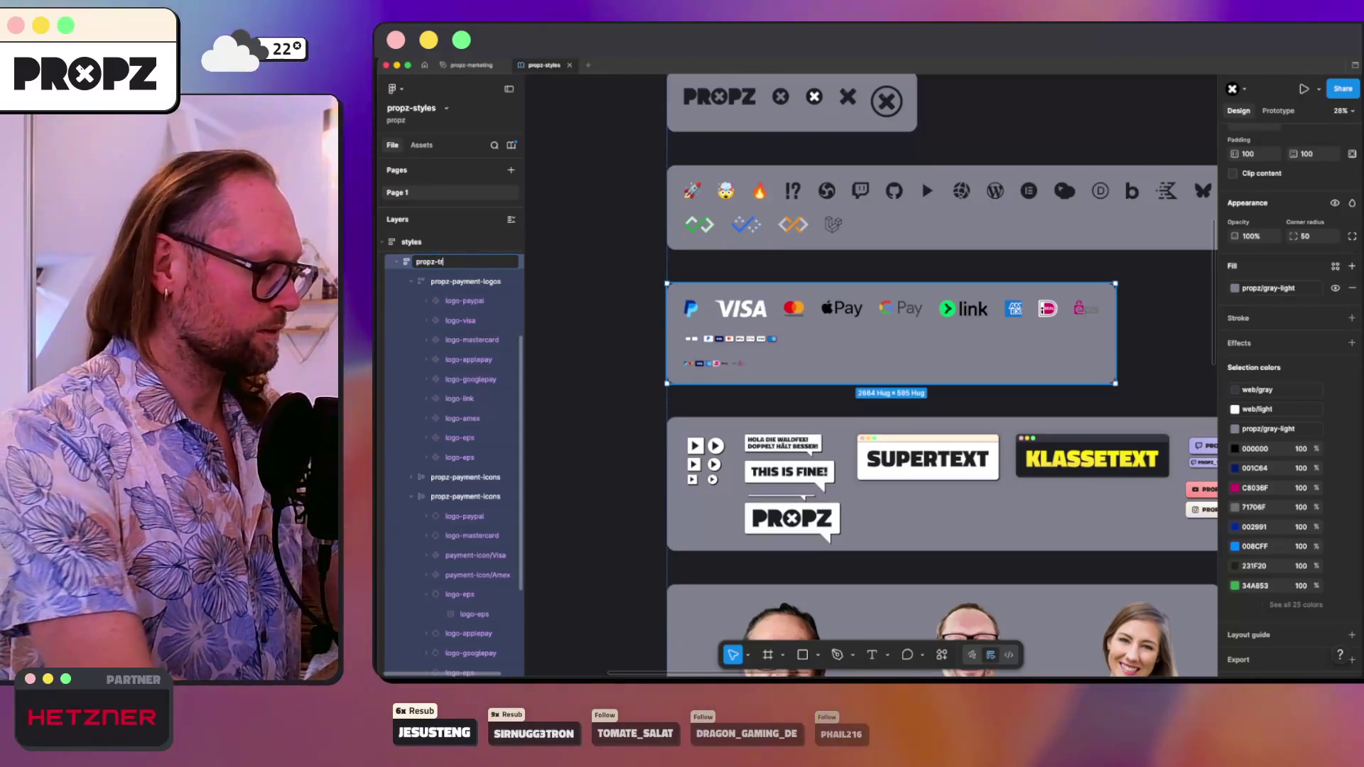
- Duplicate the last propz-payment-icons row, delete the copy, and select the propz-trust frame
left_click(416, 282)
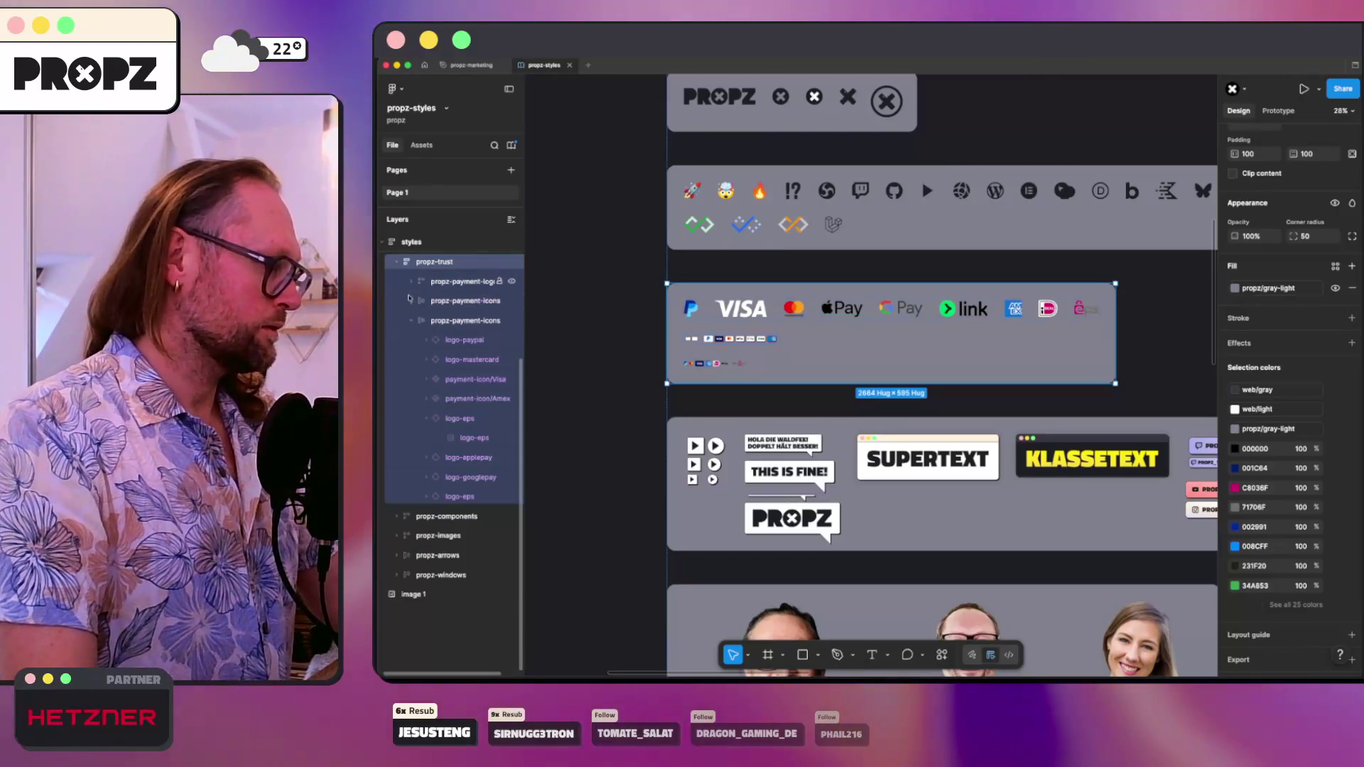
left_click(411, 320)
left_click(448, 323)
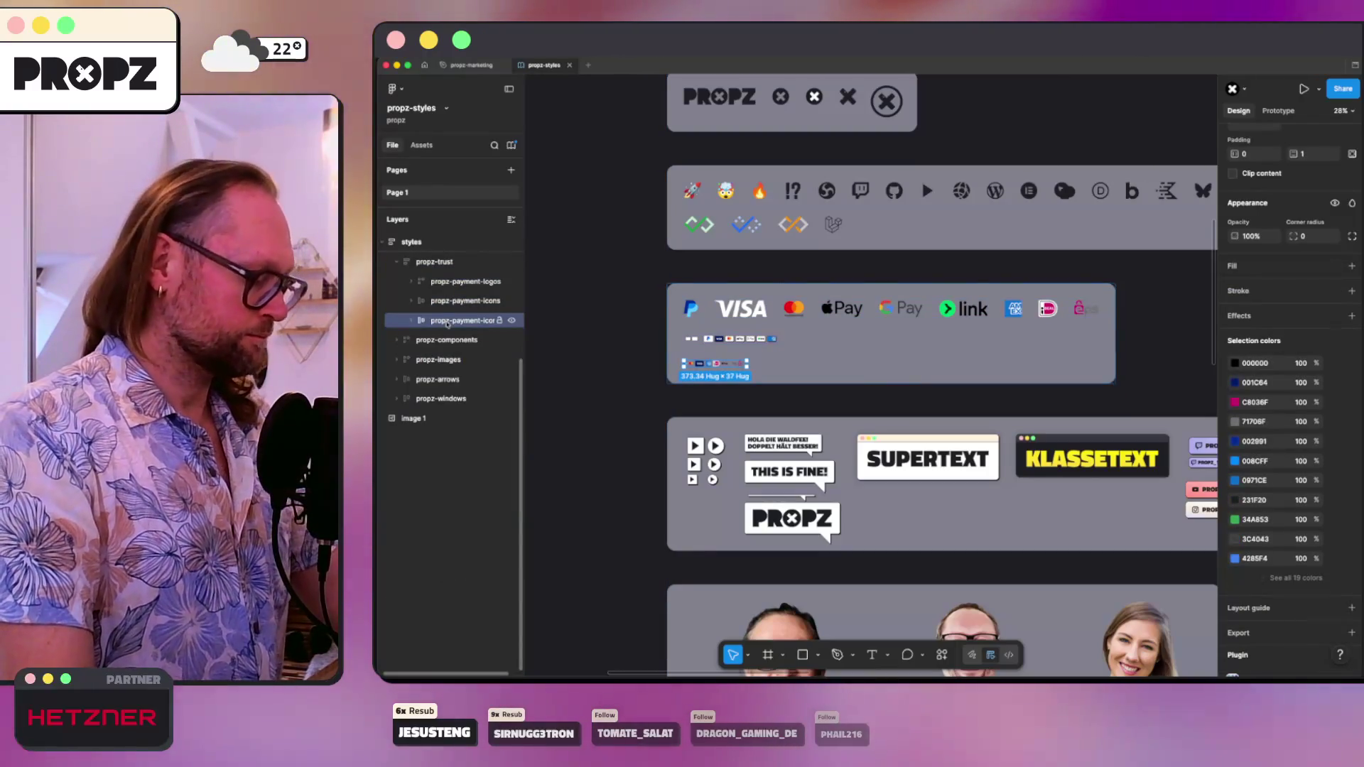
key("super+d")
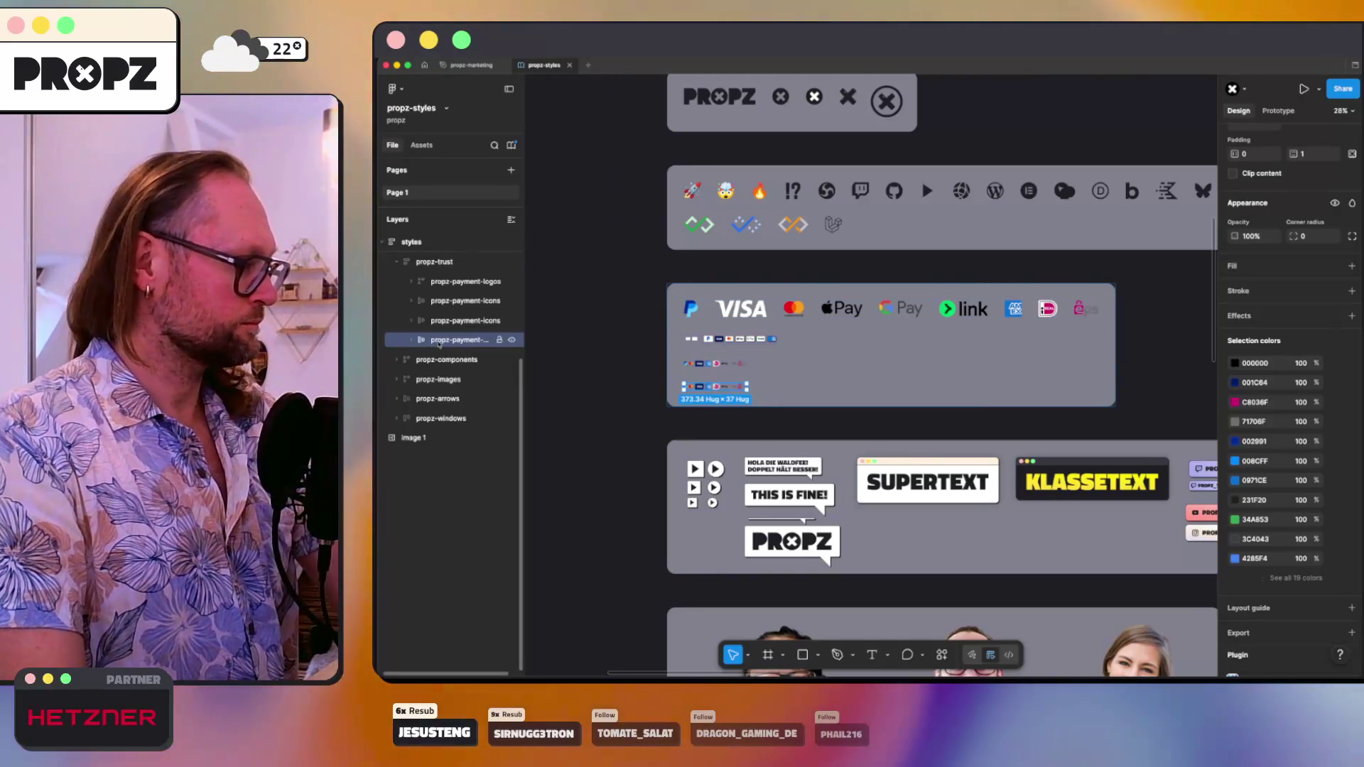
key("Delete")
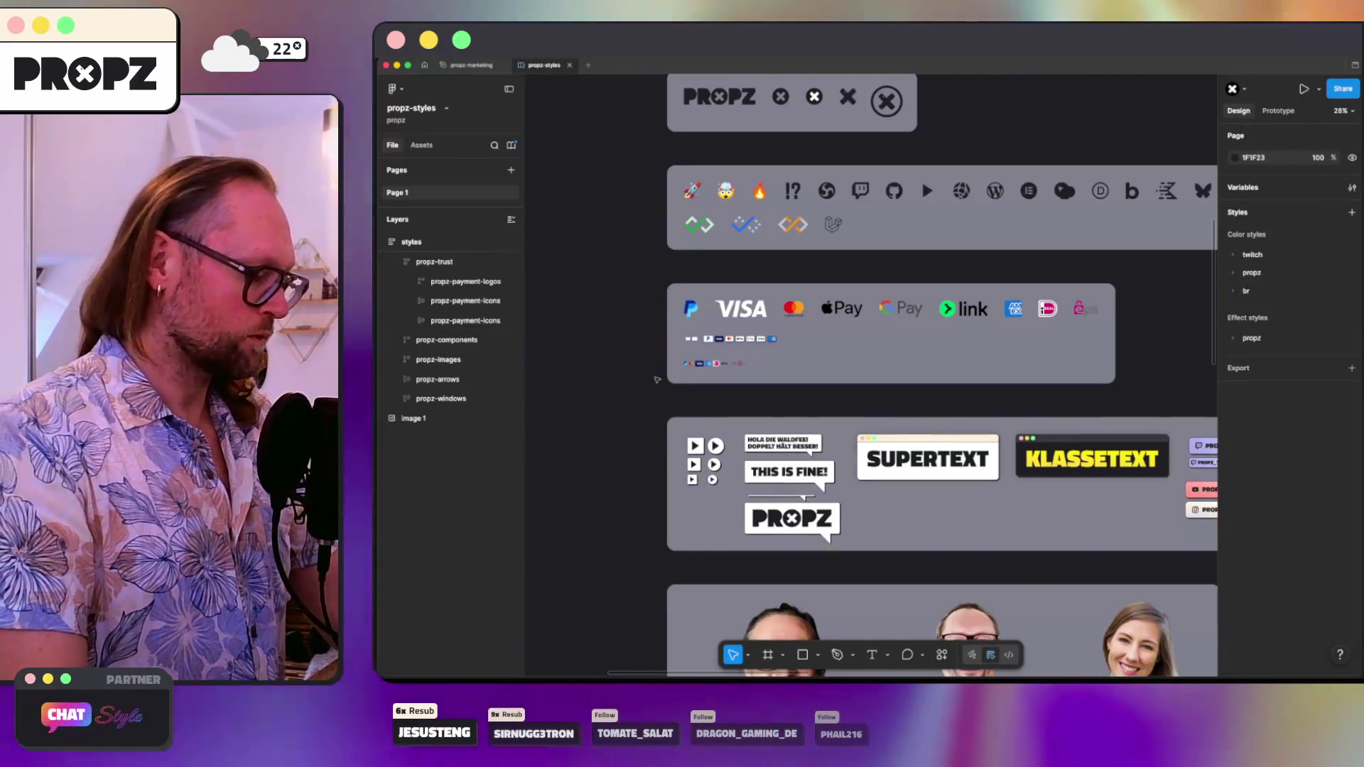
left_click(671, 375)
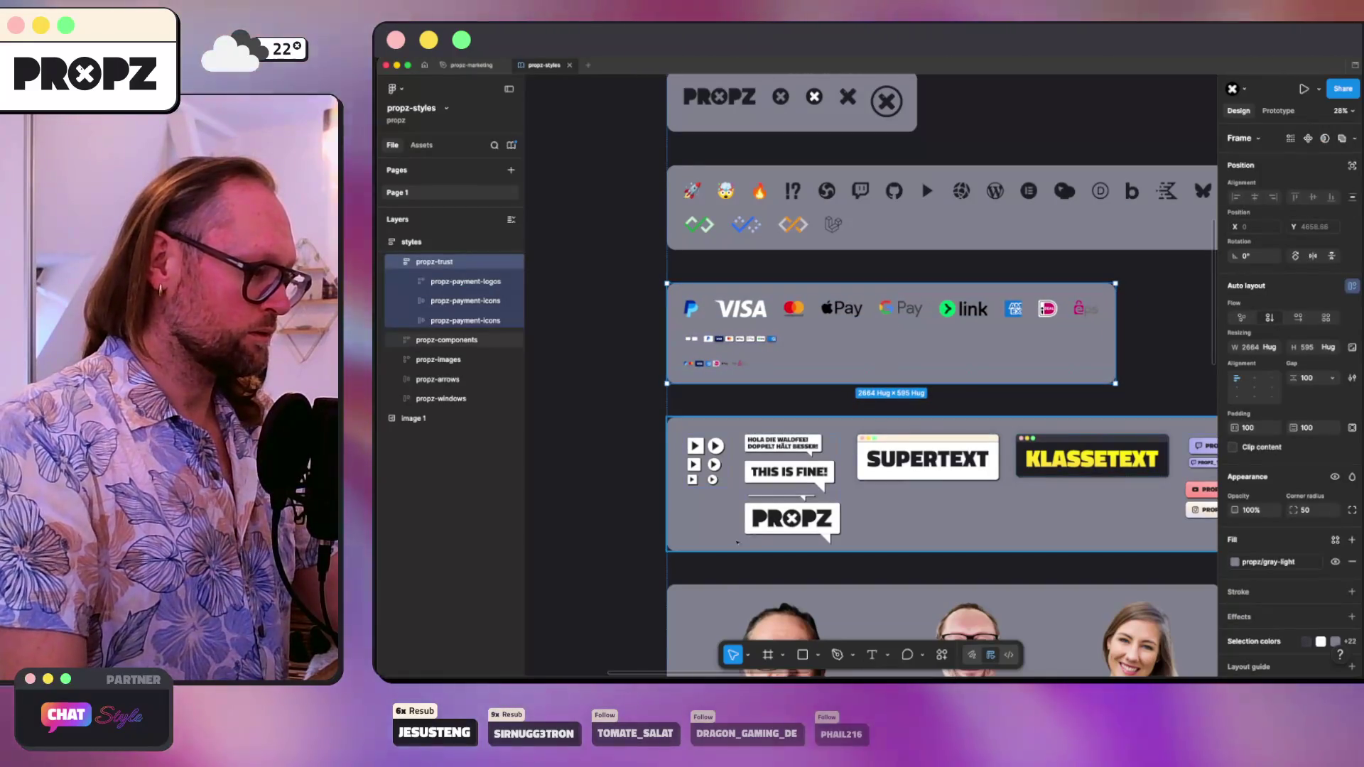
- Draw a new 150×50 frame inside propz-trust below the payment icon rows
key("f")
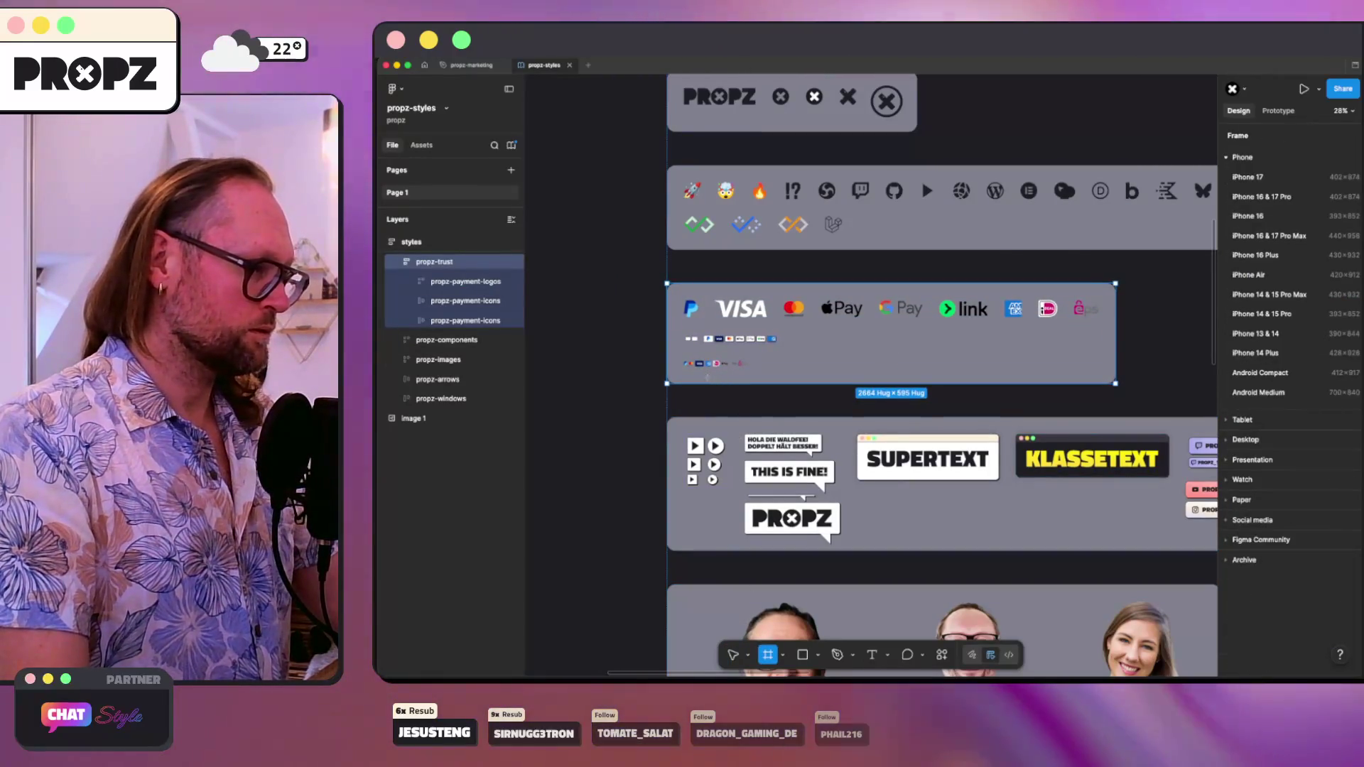
left_click_drag(708, 377, 726, 380)
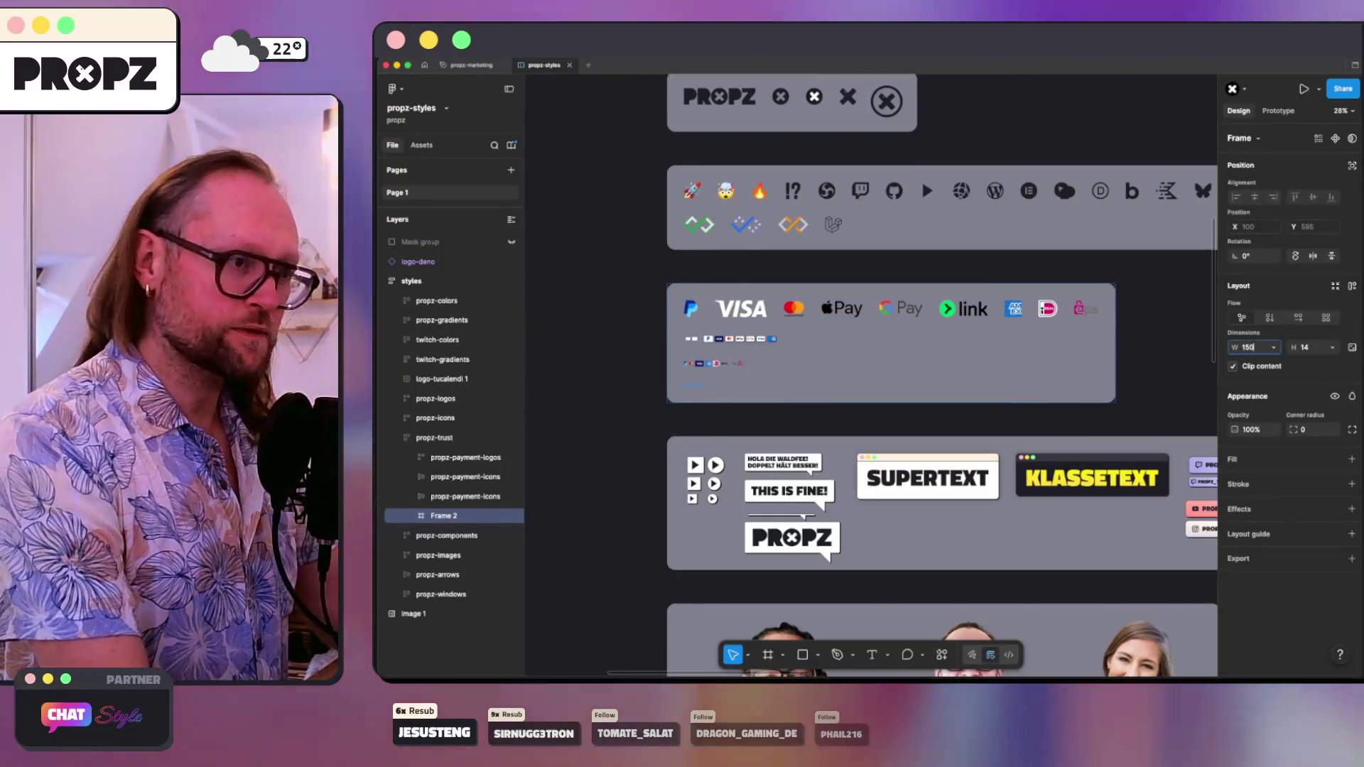
type("50")
key("Return")
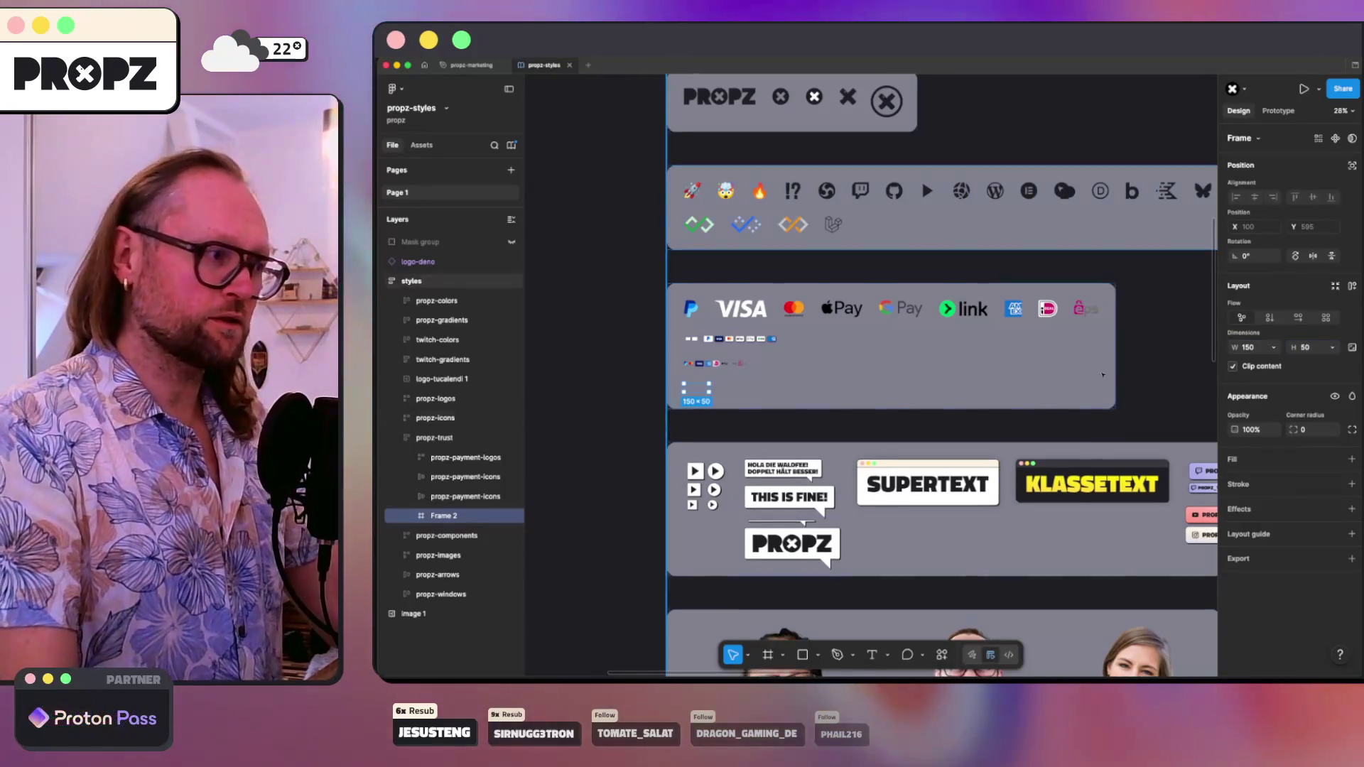
scroll(733, 353, "down", 2)
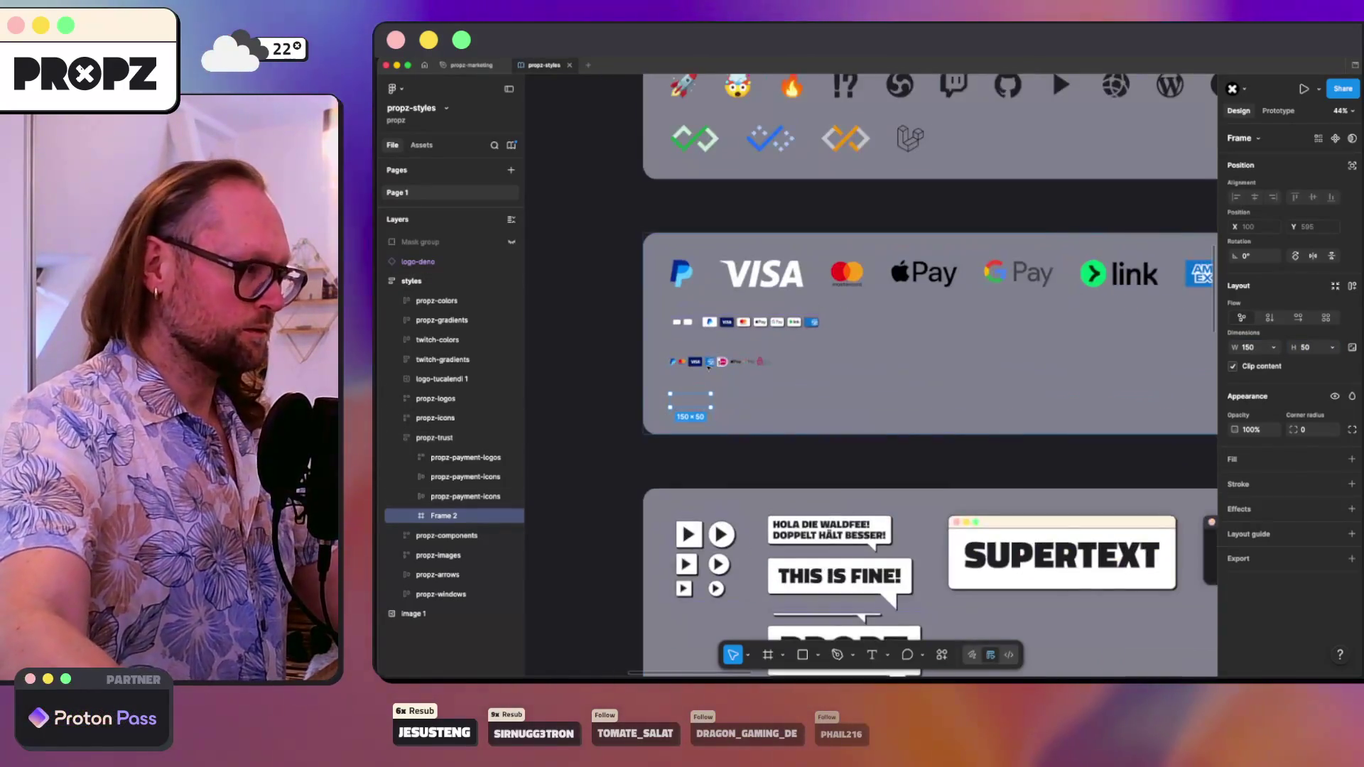
scroll(732, 353, "up", 10)
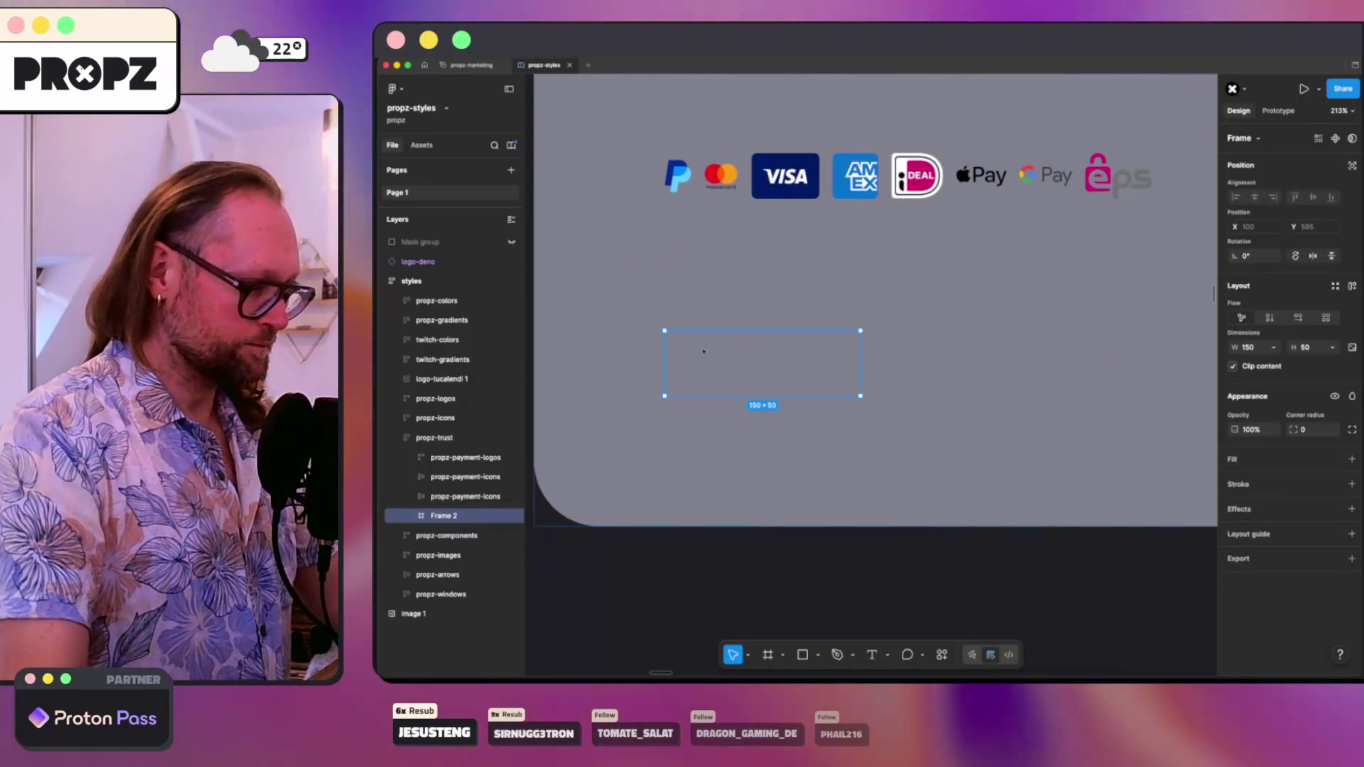
key("r")
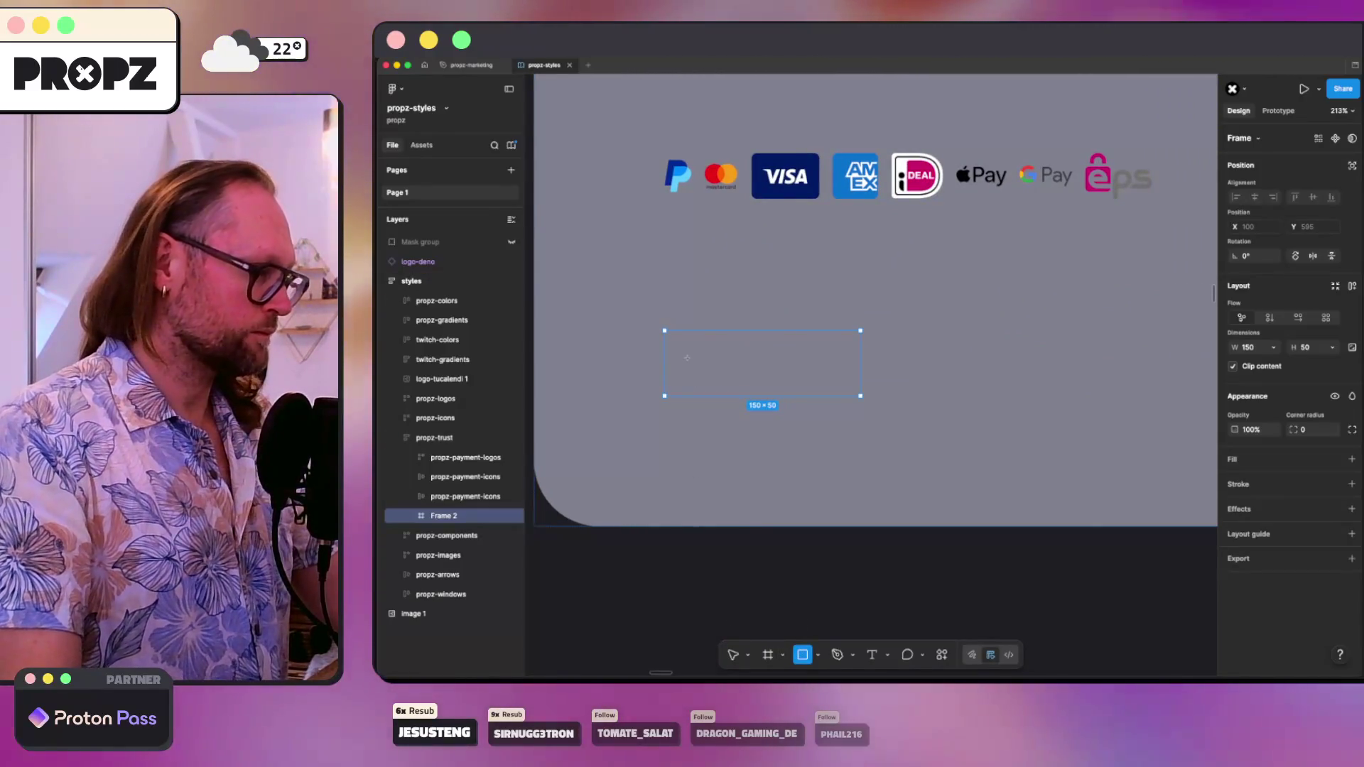
- Work out 150/3 for the stripe width in Raycast and glance at the Made in Germany logo
key("alt+space")
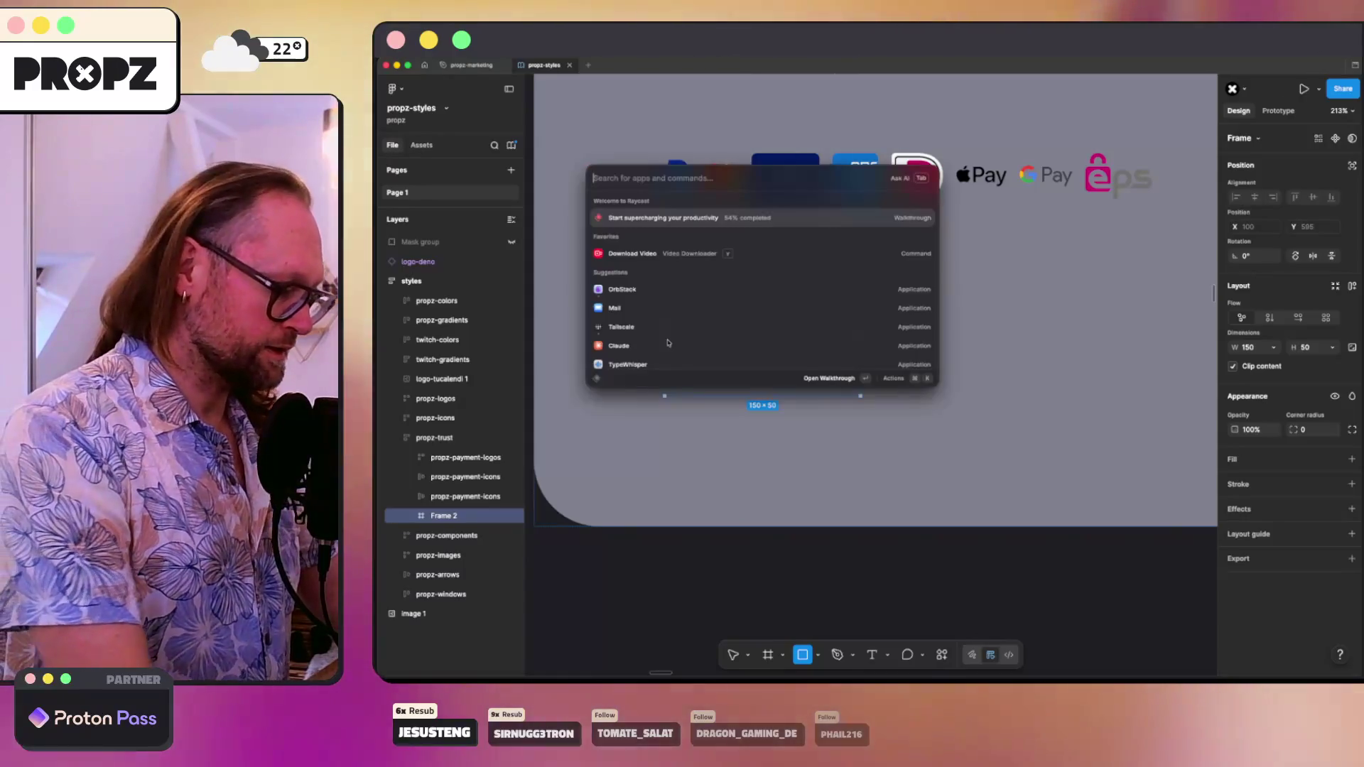
type("150")
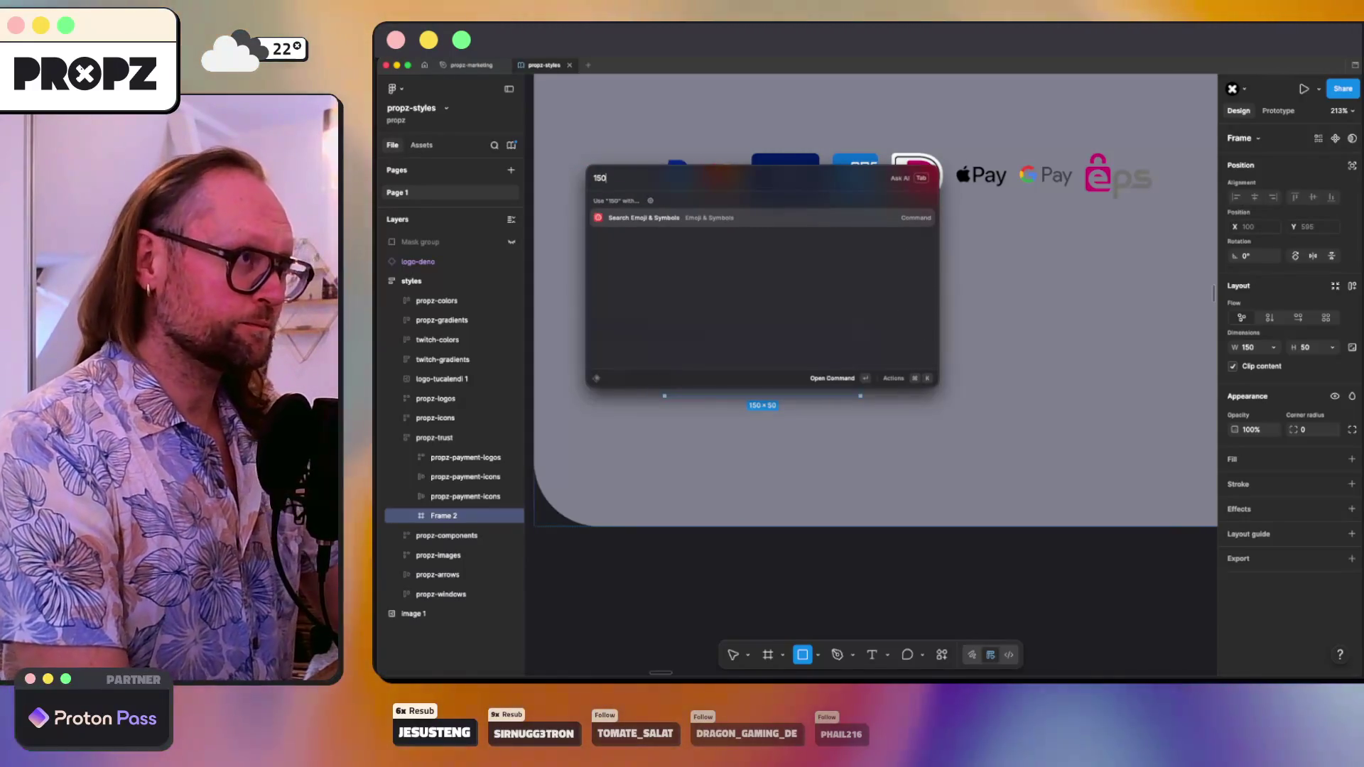
key("BackSpace")
key("BackSpace")
type("40/")
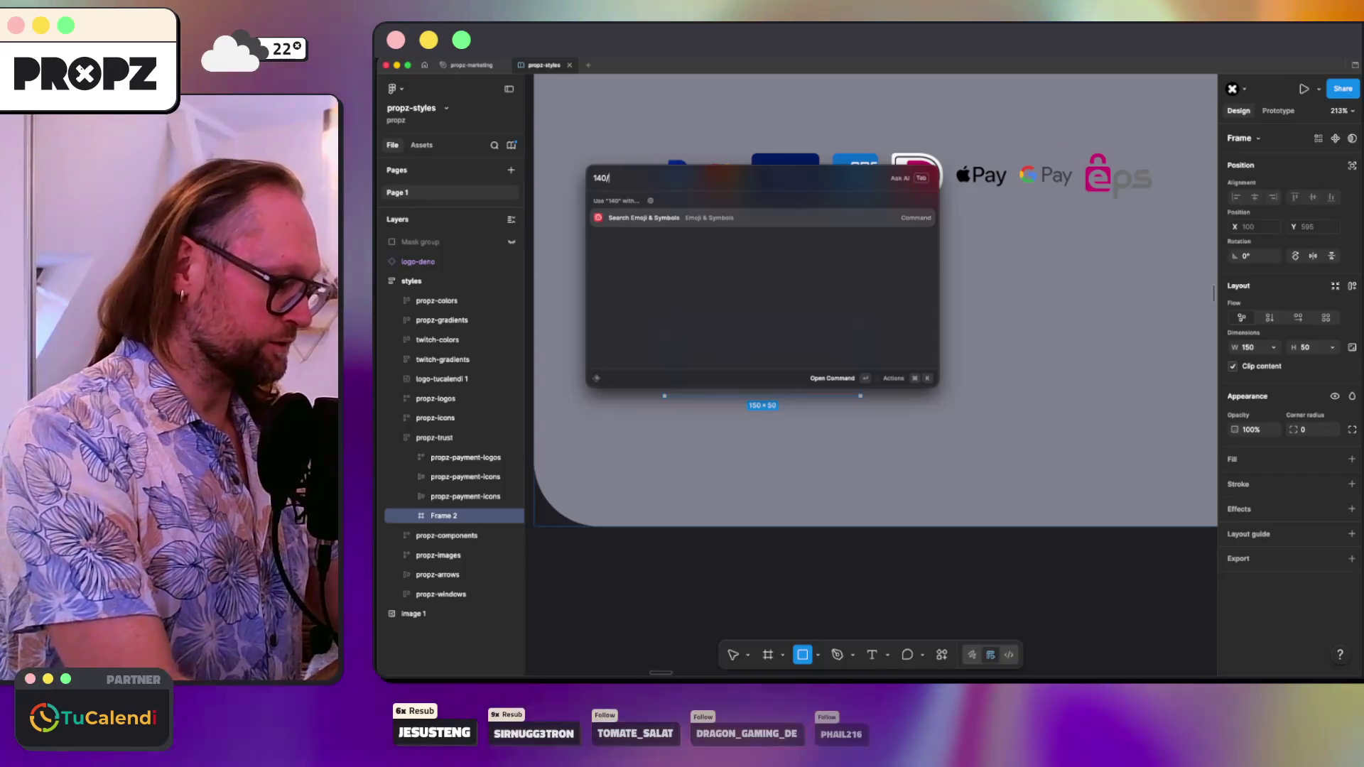
type("3")
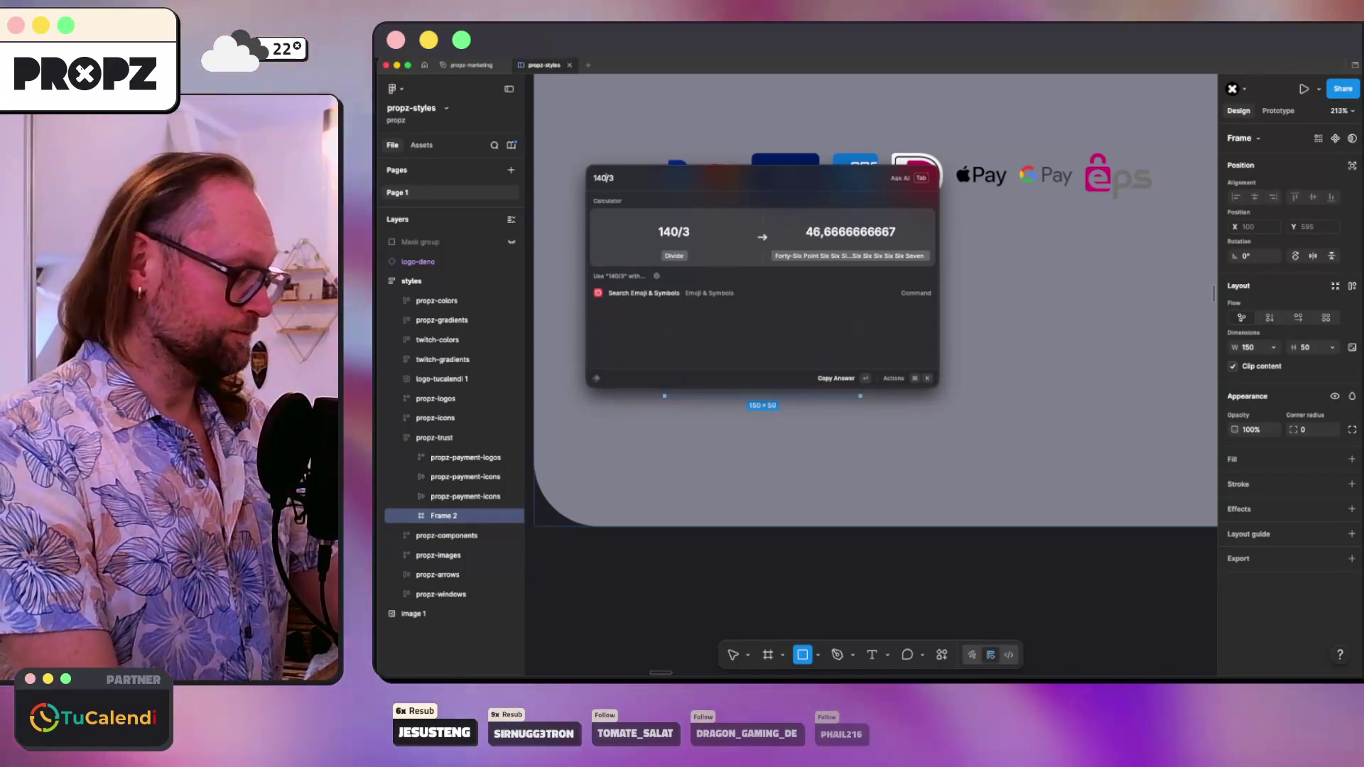
key("Left")
key("Left")
key("Left")
key("BackSpace")
key("BackSpace")
type("50")
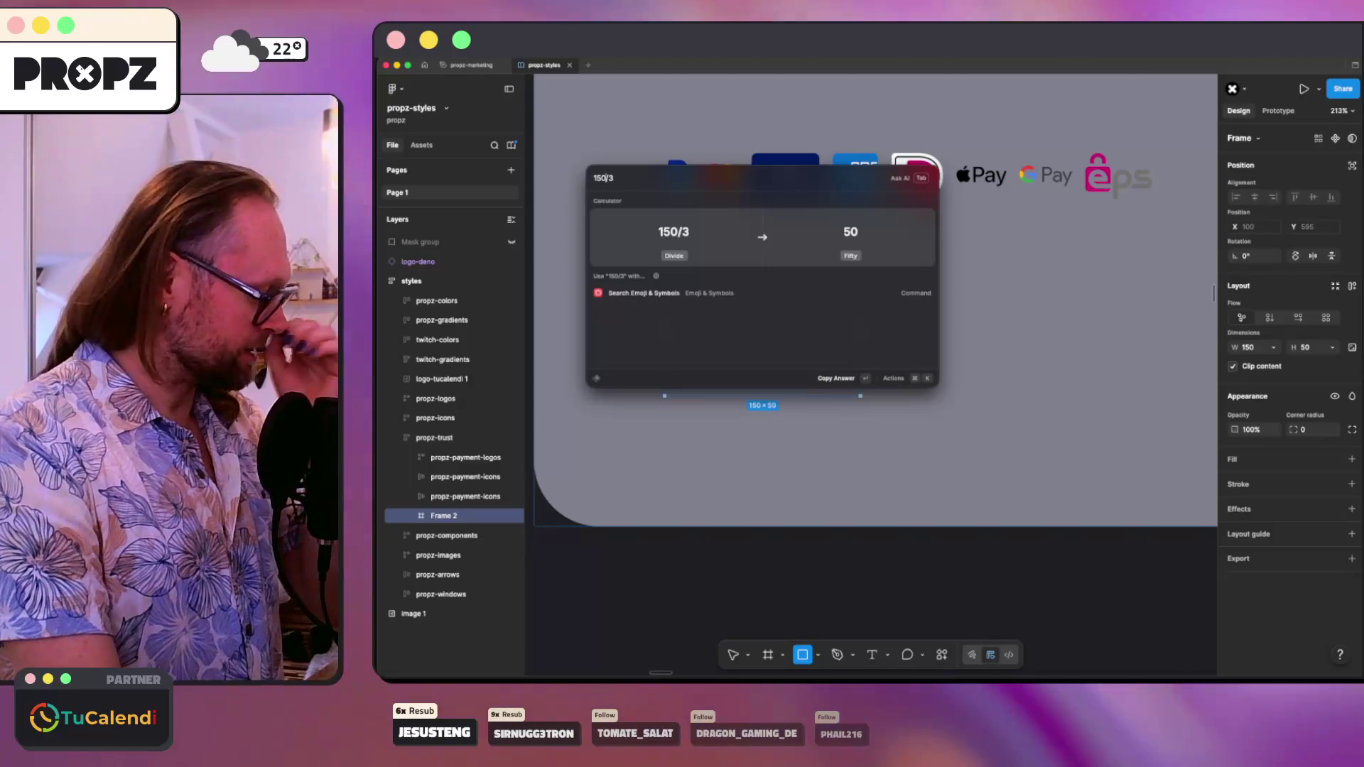
key("Return")
key("super+Tab")
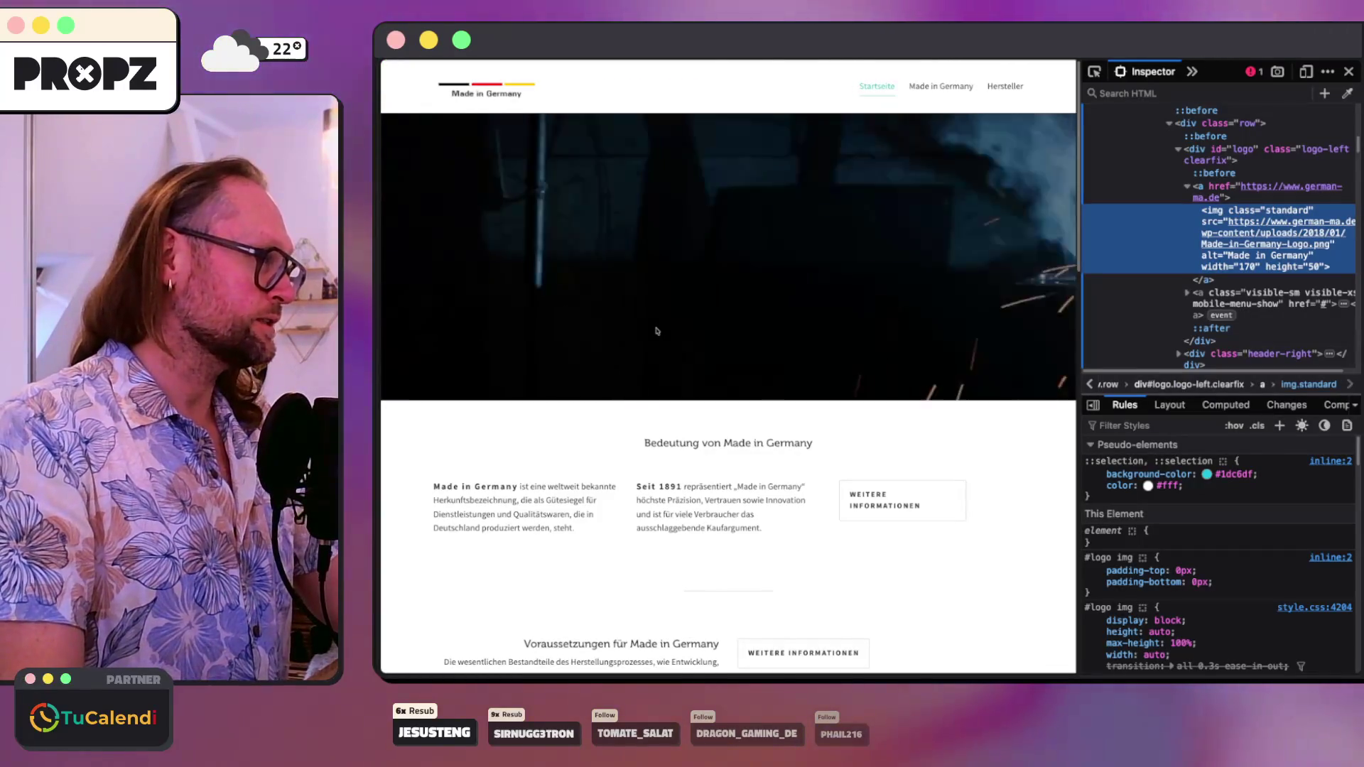
key("super+Tab")
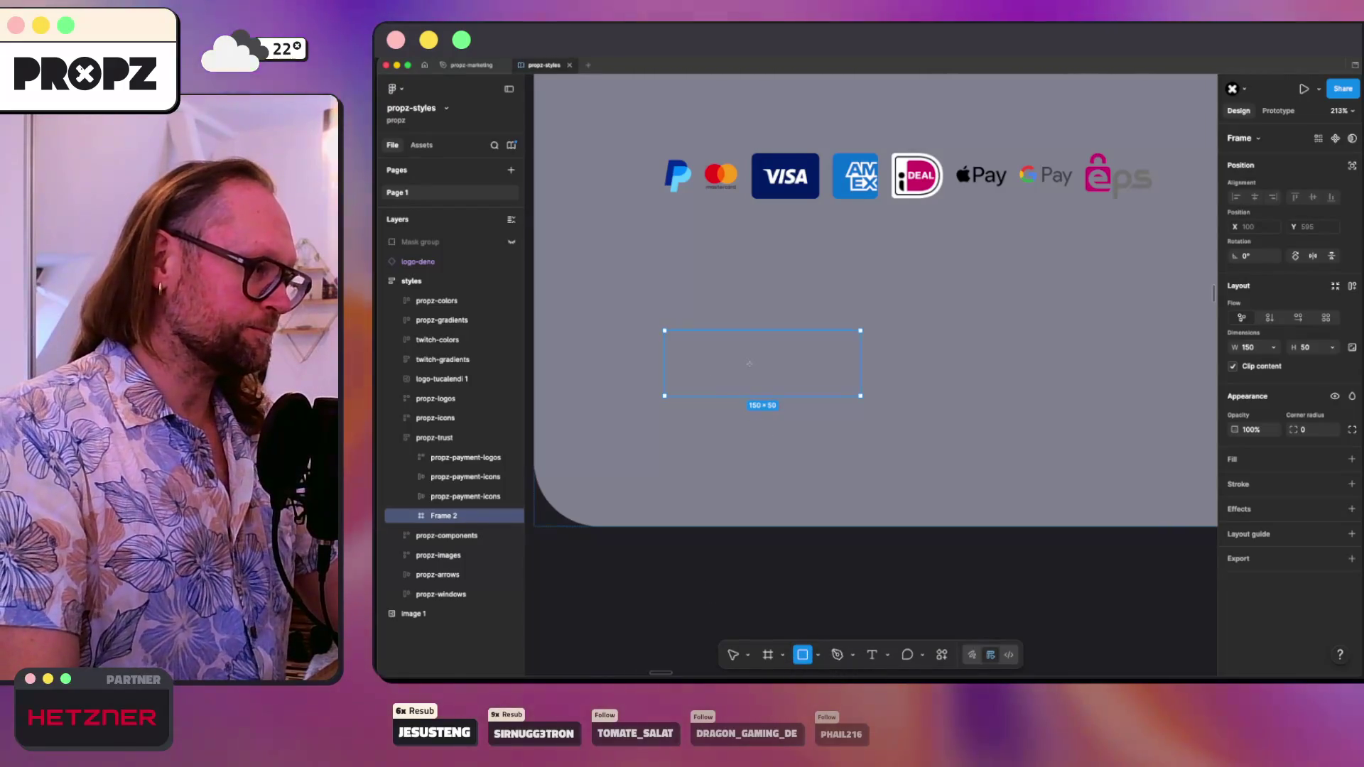
- Draw the first 50×10 stripe, fill it black and position it in the frame
left_click_drag(748, 363, 696, 359)
left_click(1252, 318)
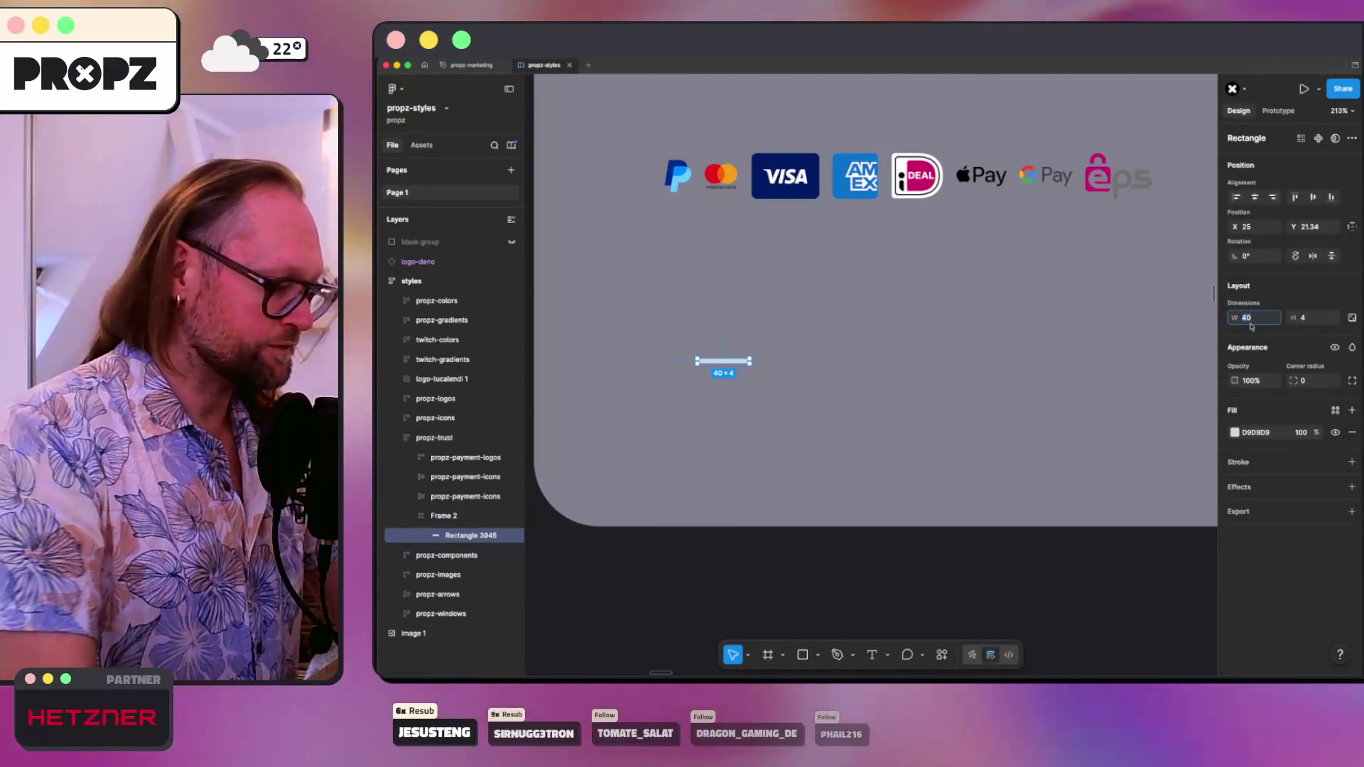
type("50")
key("Tab")
type("10")
key("Tab")
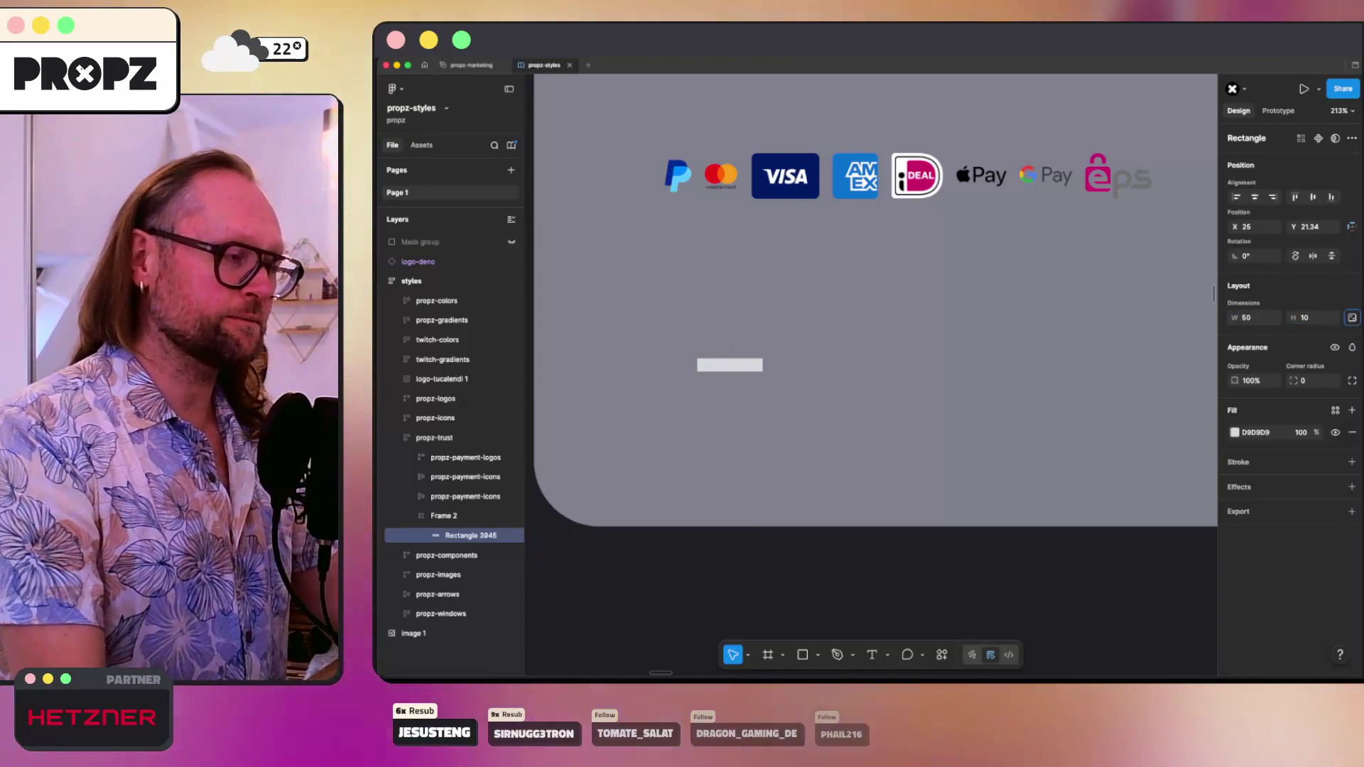
key("Escape")
left_click(1234, 432)
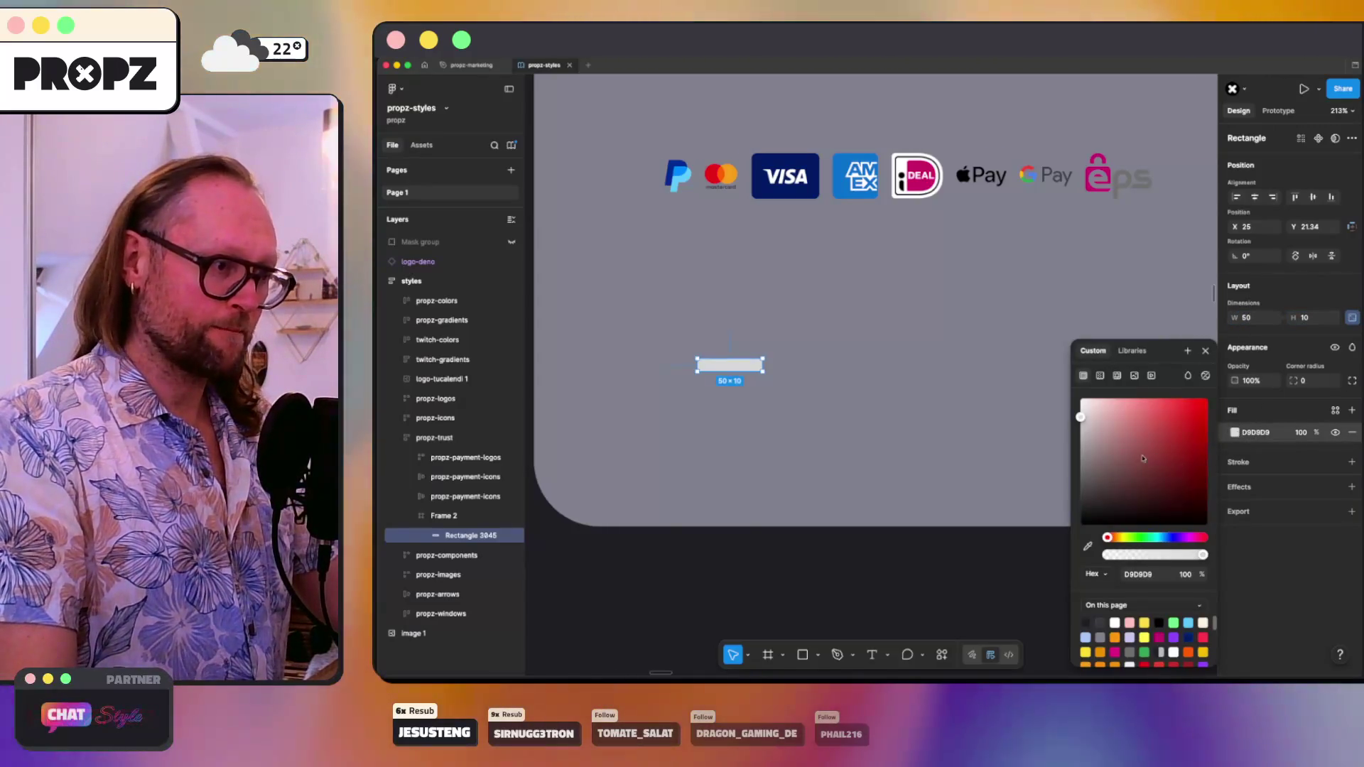
left_click_drag(1147, 458, 1081, 525)
mouse_move(707, 369)
left_mouse_down()
mouse_move(686, 342)
mouse_move(747, 338)
left_mouse_up()
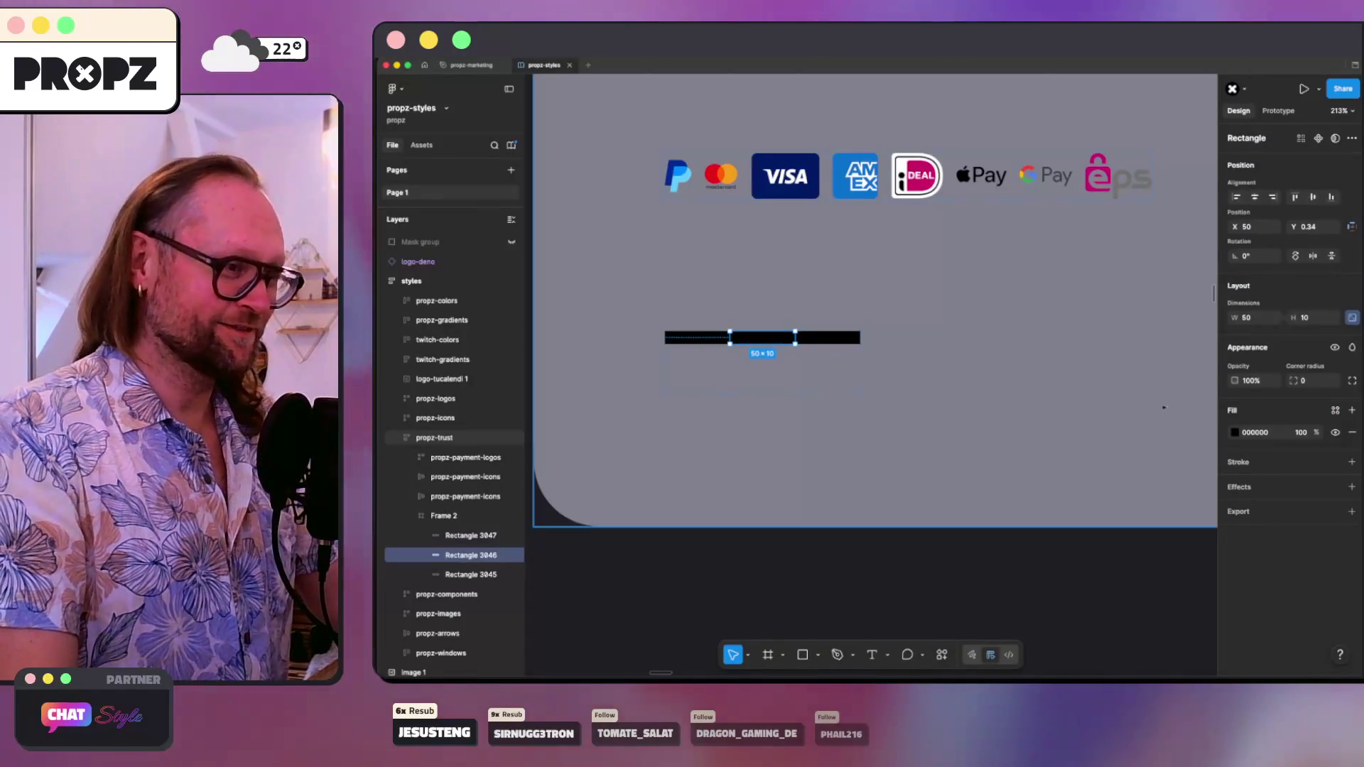
- Colour the middle stripe red and the right-hand stripe bright yellow
left_click(1235, 433)
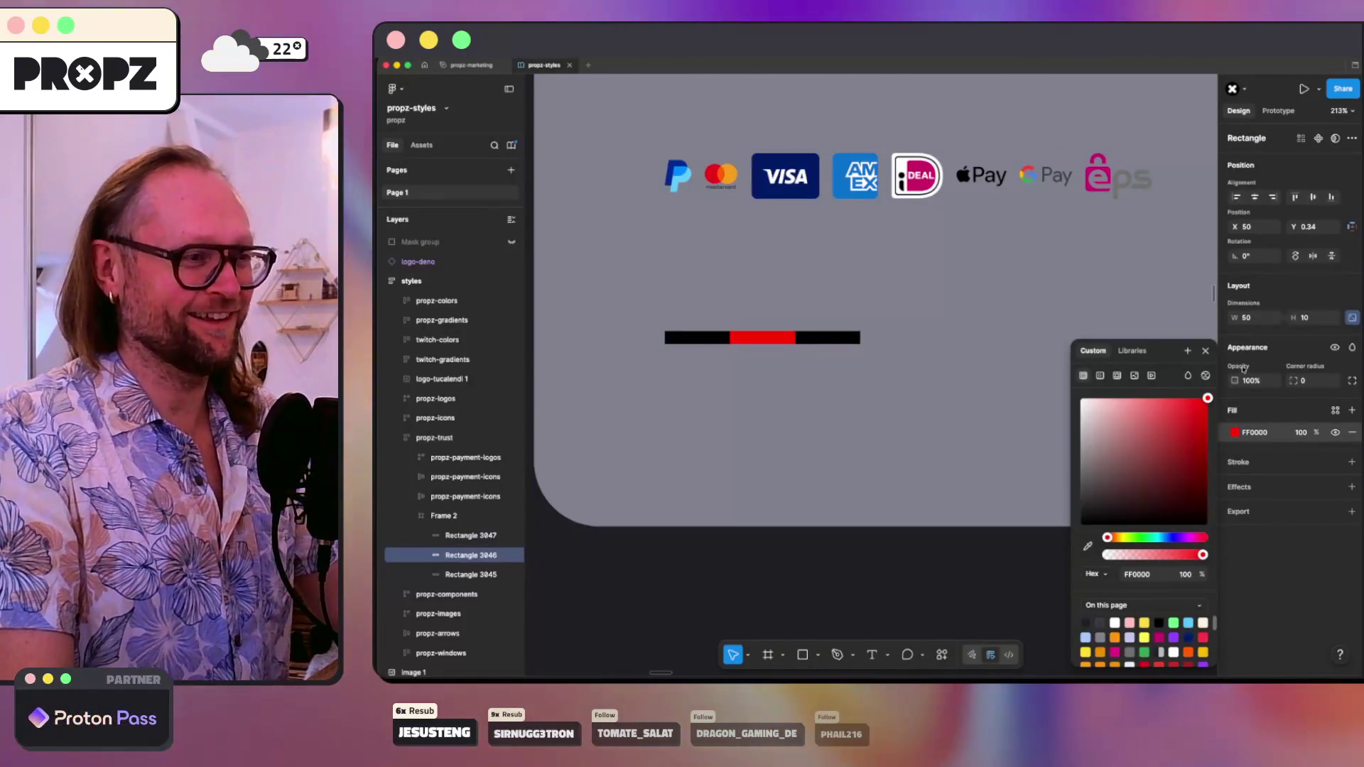
left_click(847, 342)
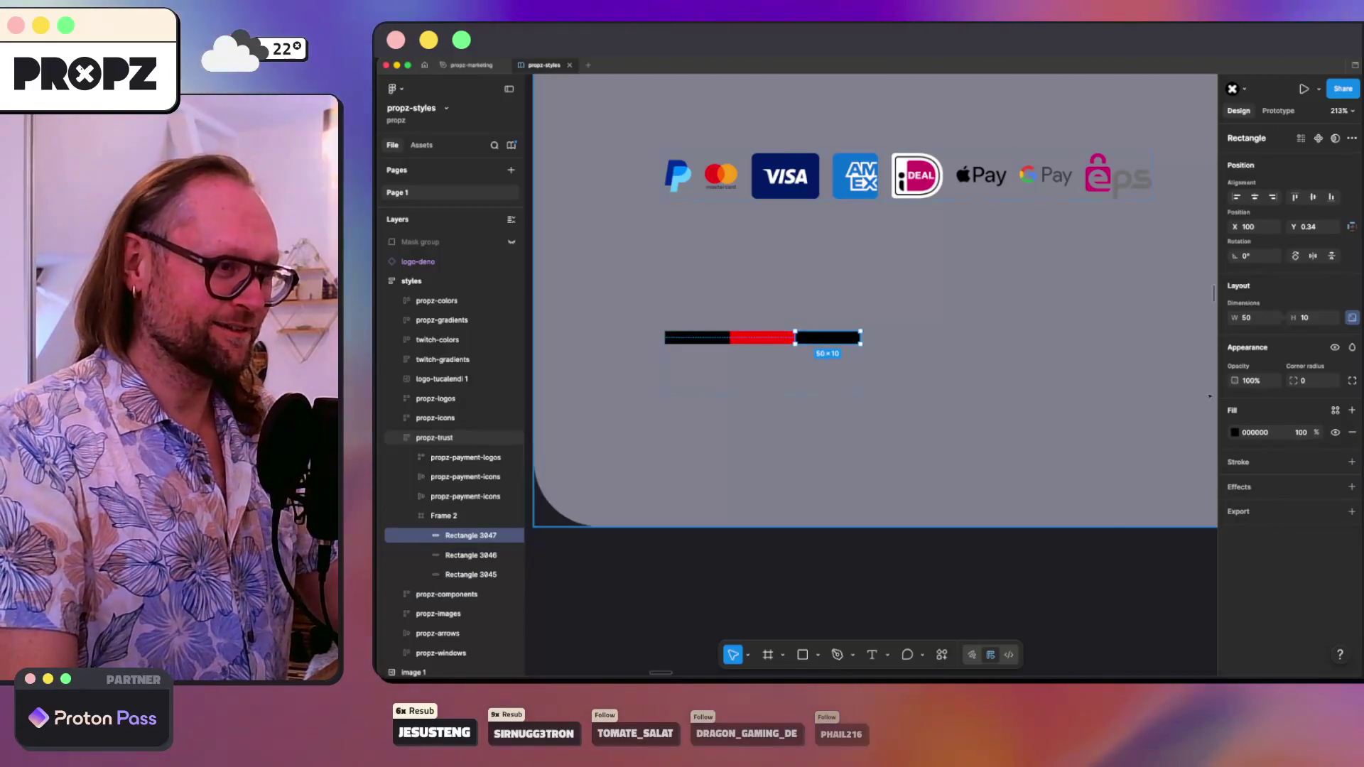
left_click(1235, 432)
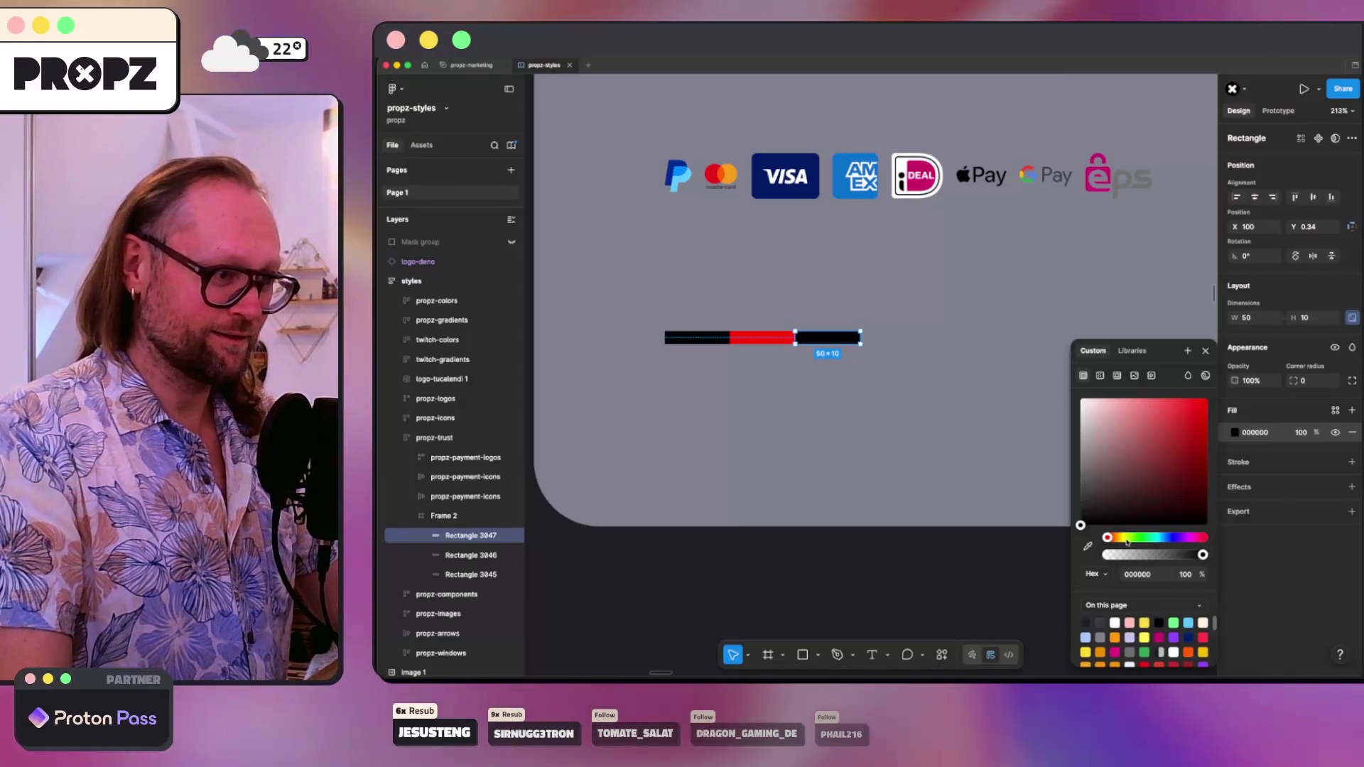
left_click(1123, 537)
left_click(1207, 398)
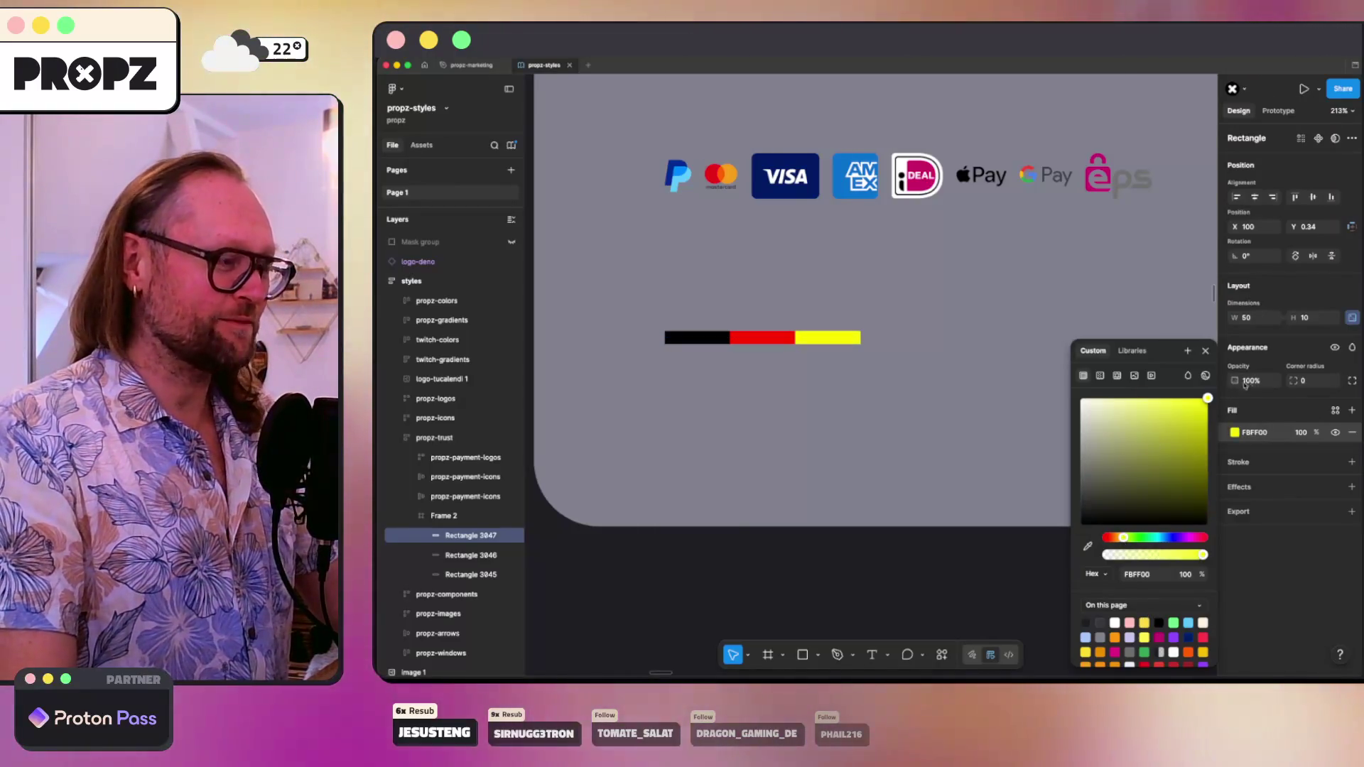
- Change the yellow stripe to FFDC4F copied from the Made in Germany site and select all three stripes
key("super+Tab")
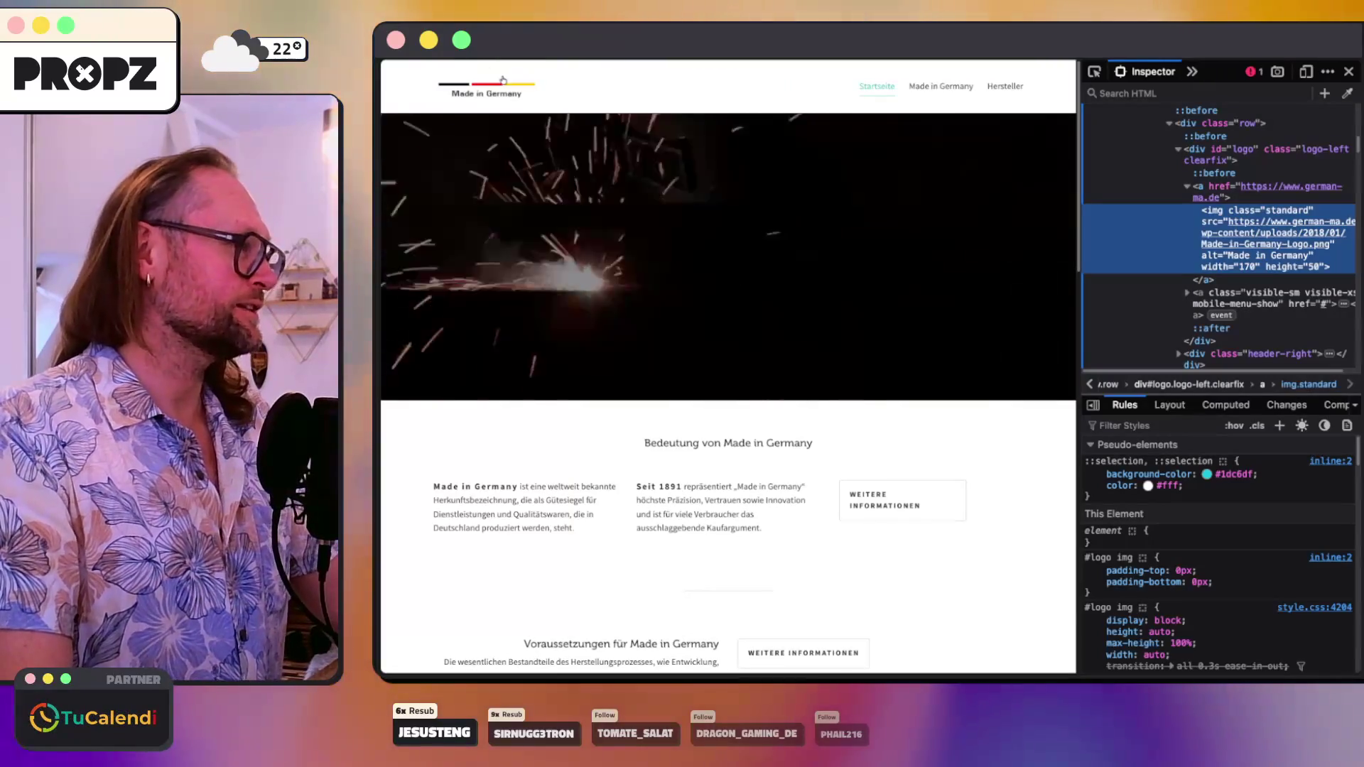
key("super+Tab")
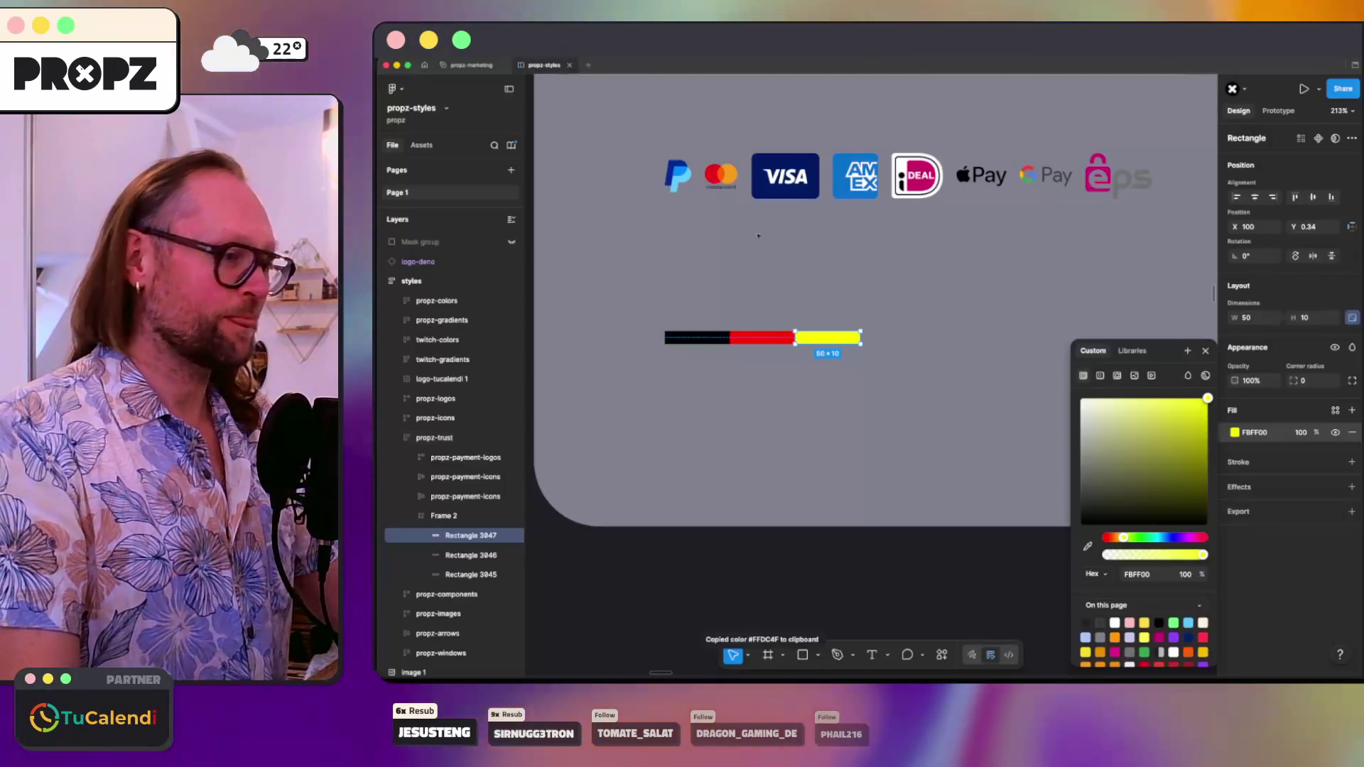
left_click(1140, 574)
key("ctrl+v")
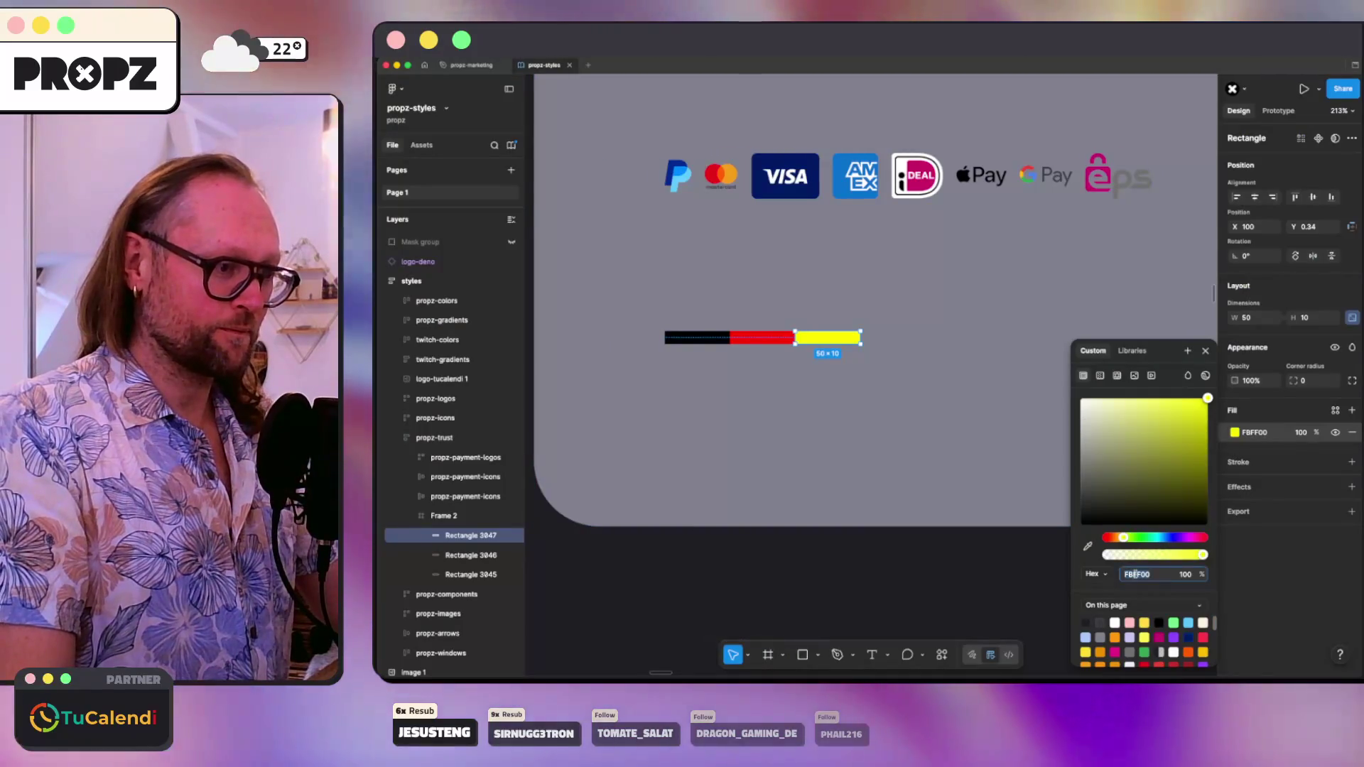
key("Return")
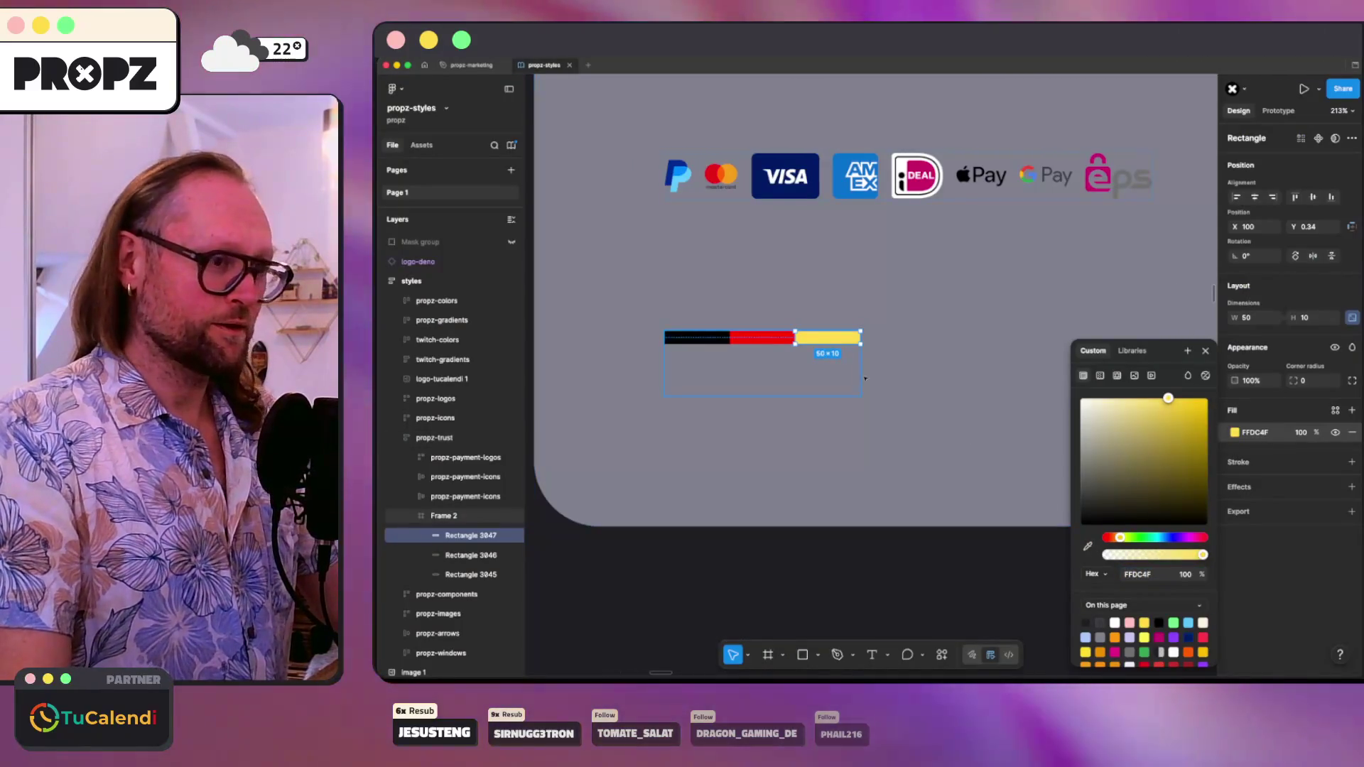
left_click(469, 574, "shift")
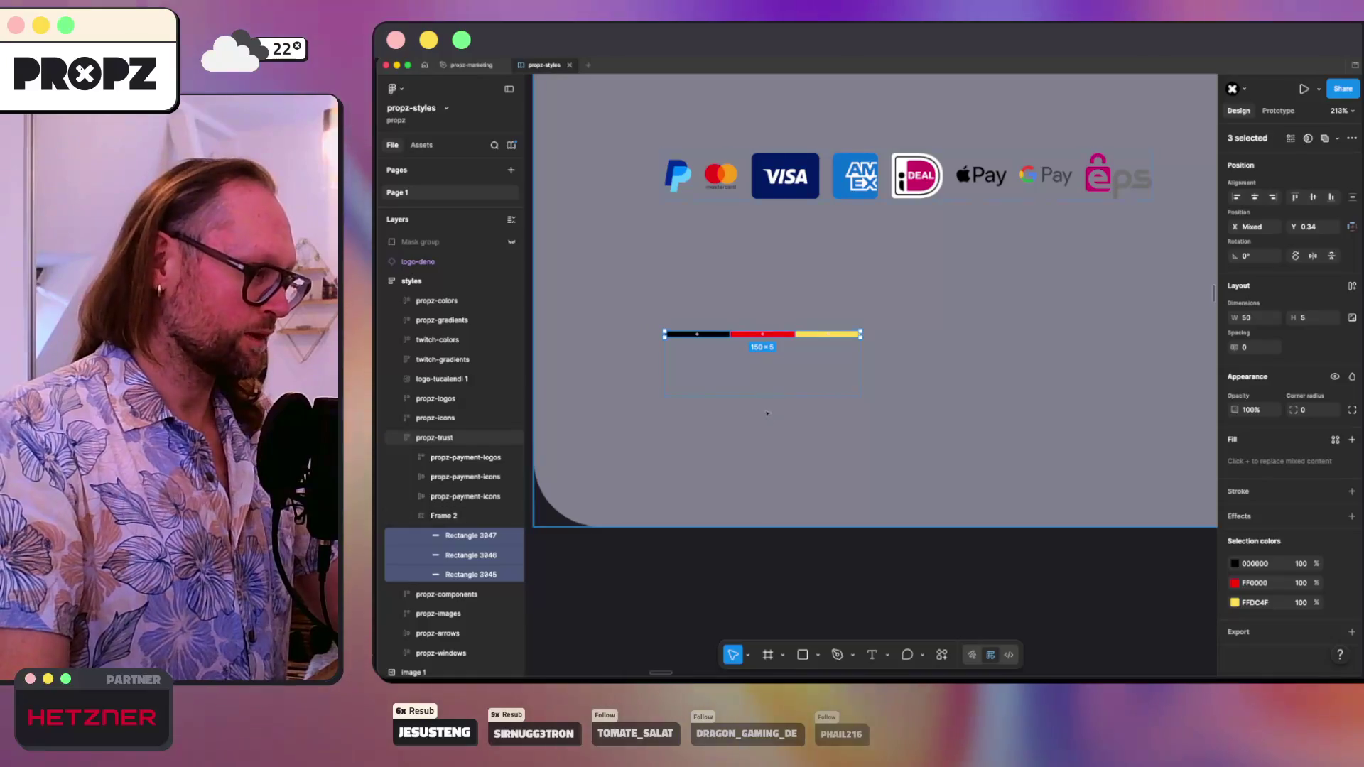
- Add a 'Made in Germany' caption and center it under the flag stripes
left_click(743, 388)
left_click(726, 363)
type("Made in Germany")
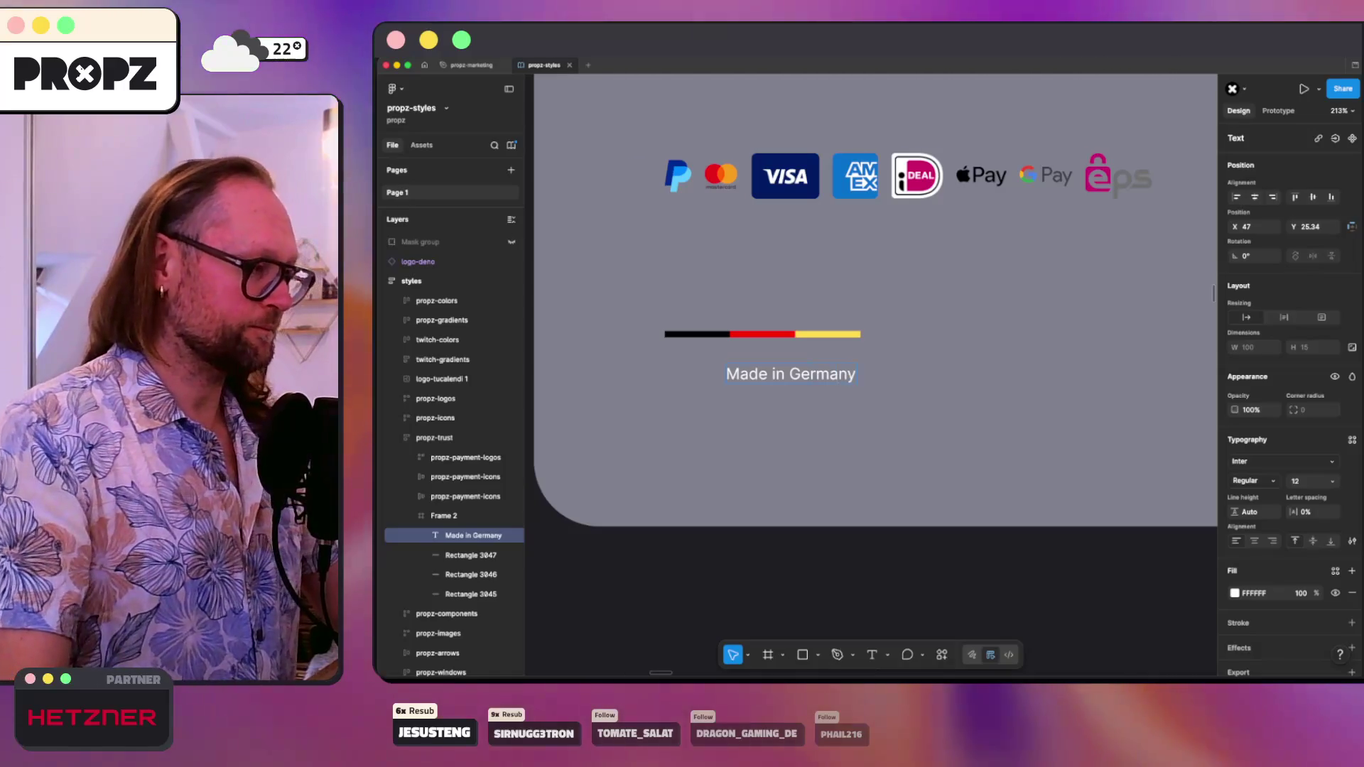
key("Escape")
left_click_drag(723, 371, 693, 355)
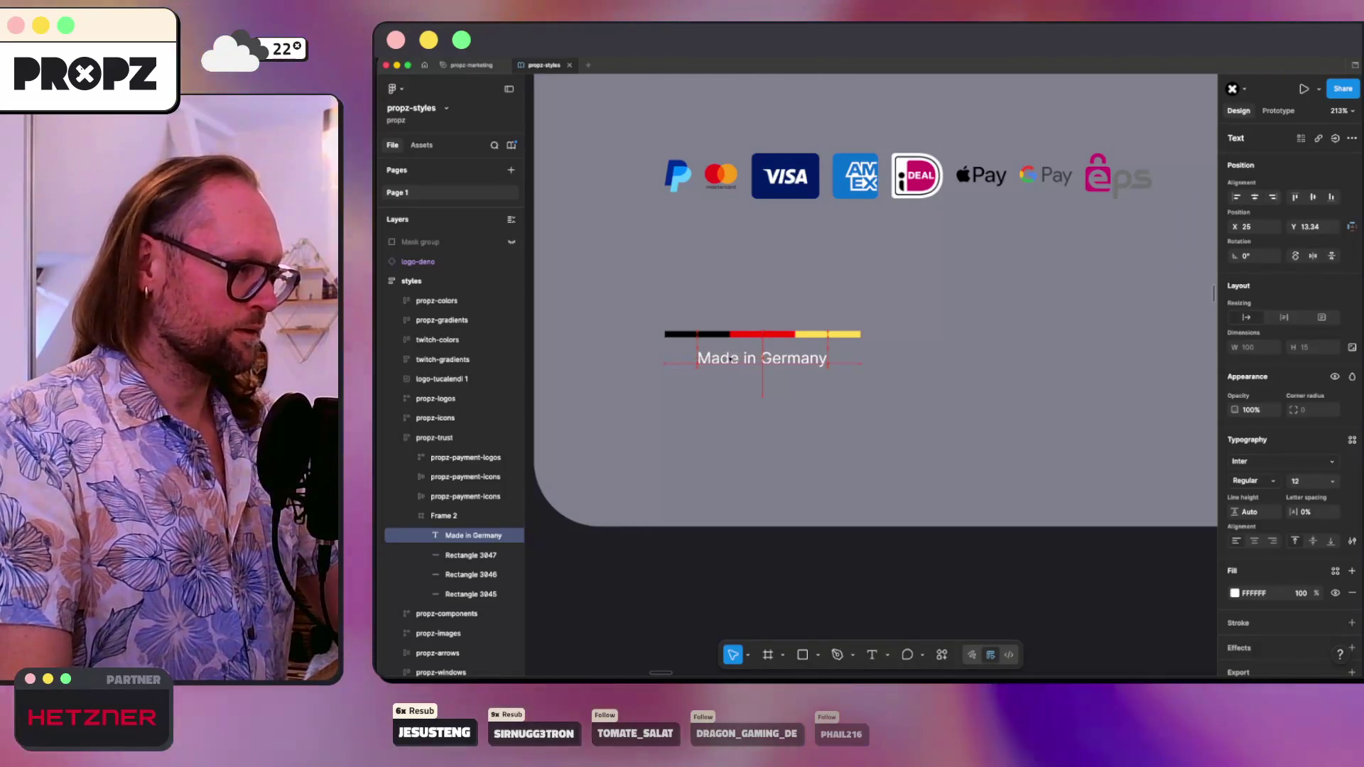
- Wrap the three stripes in an auto-layout frame named flag above the caption, and fit the made-in-germany badge
left_click(440, 516)
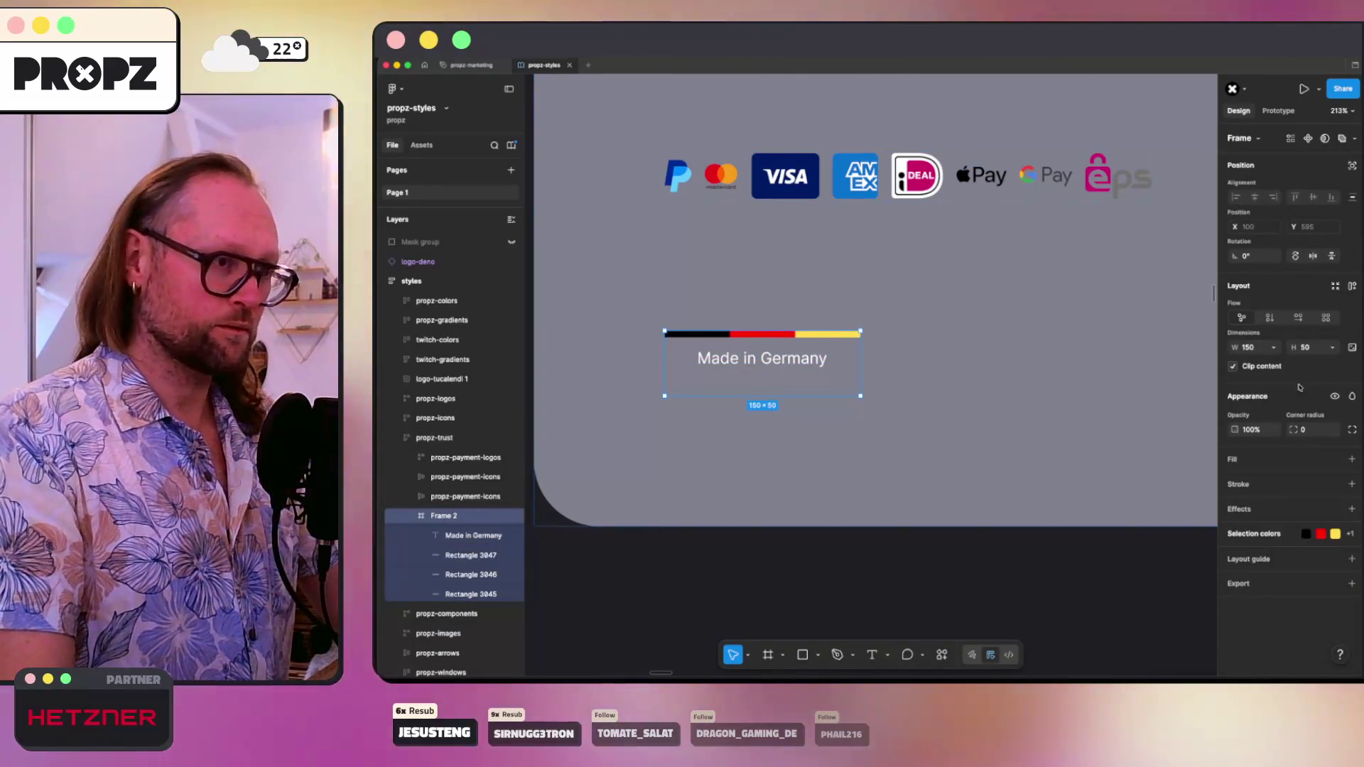
left_click(455, 555)
left_click(510, 586, "shift")
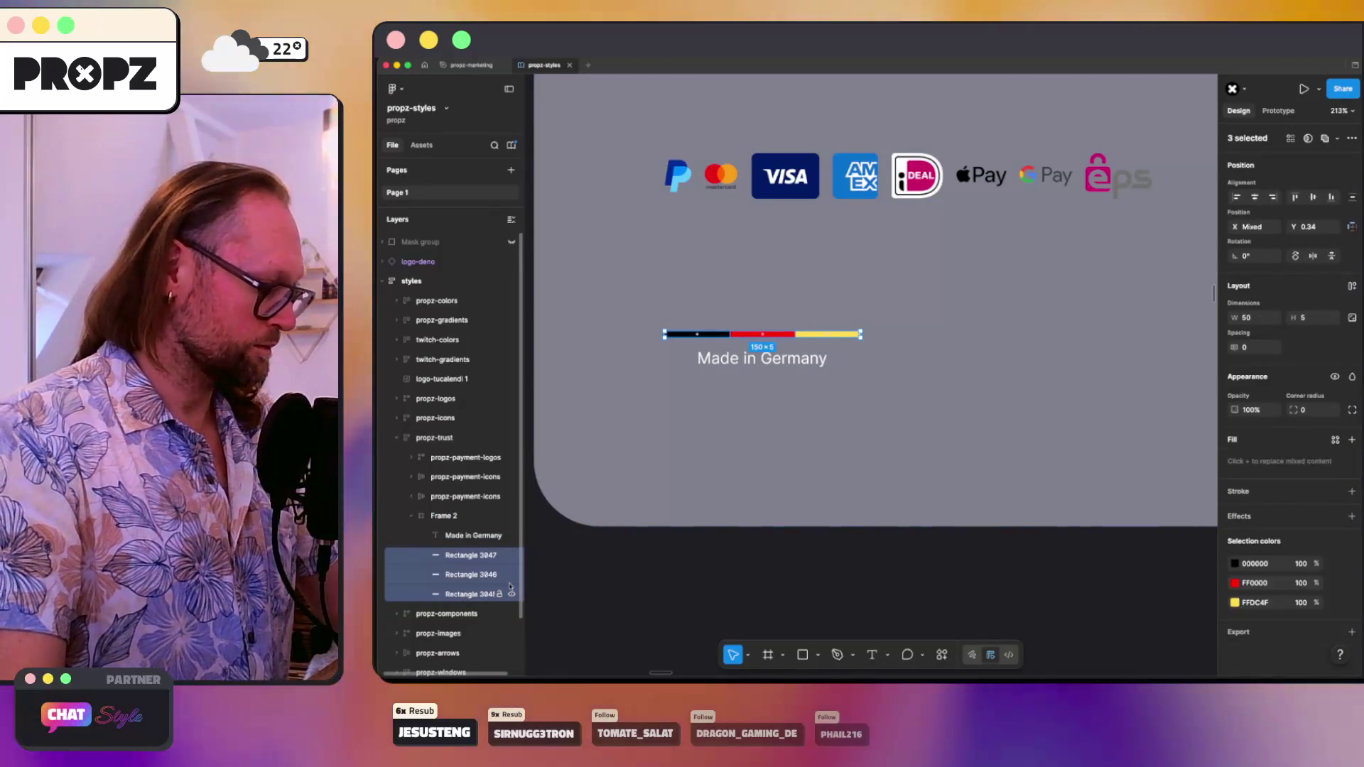
key("shift+a")
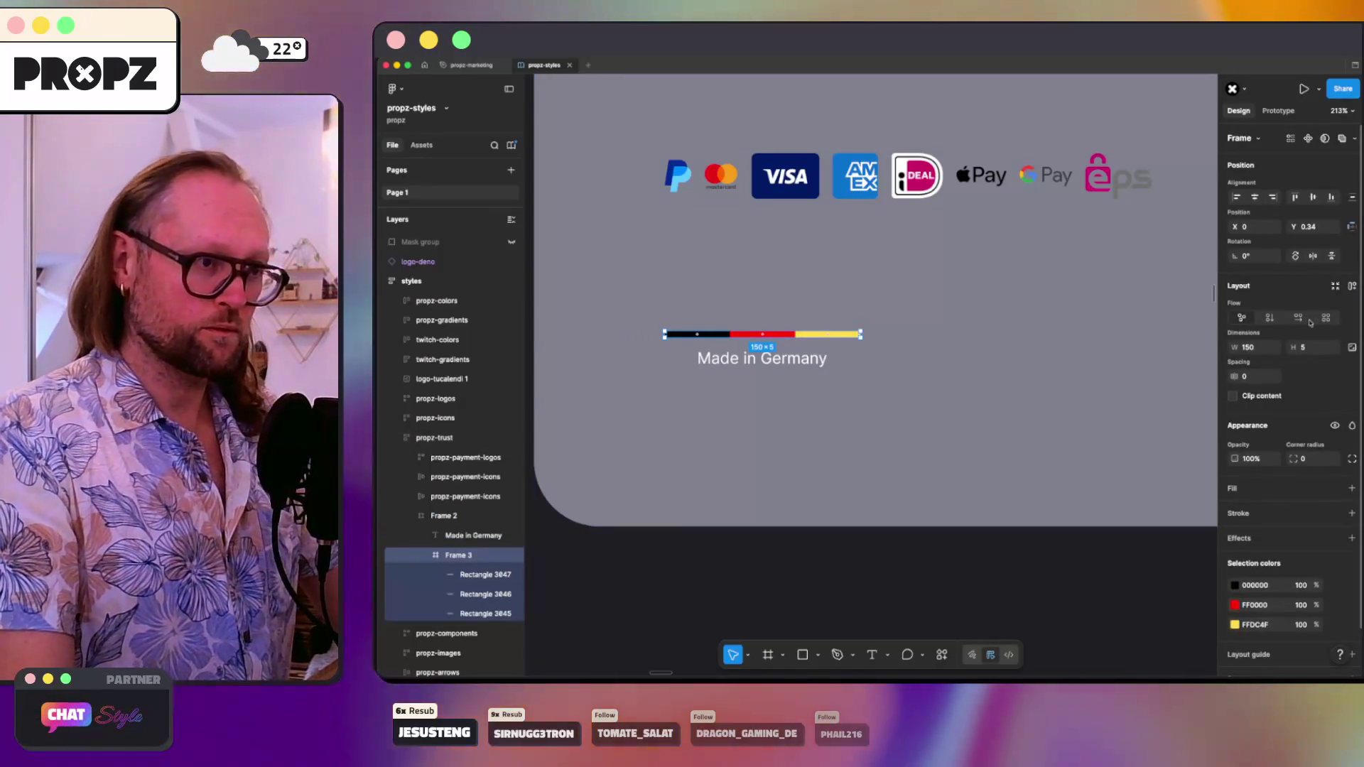
left_click(1298, 320)
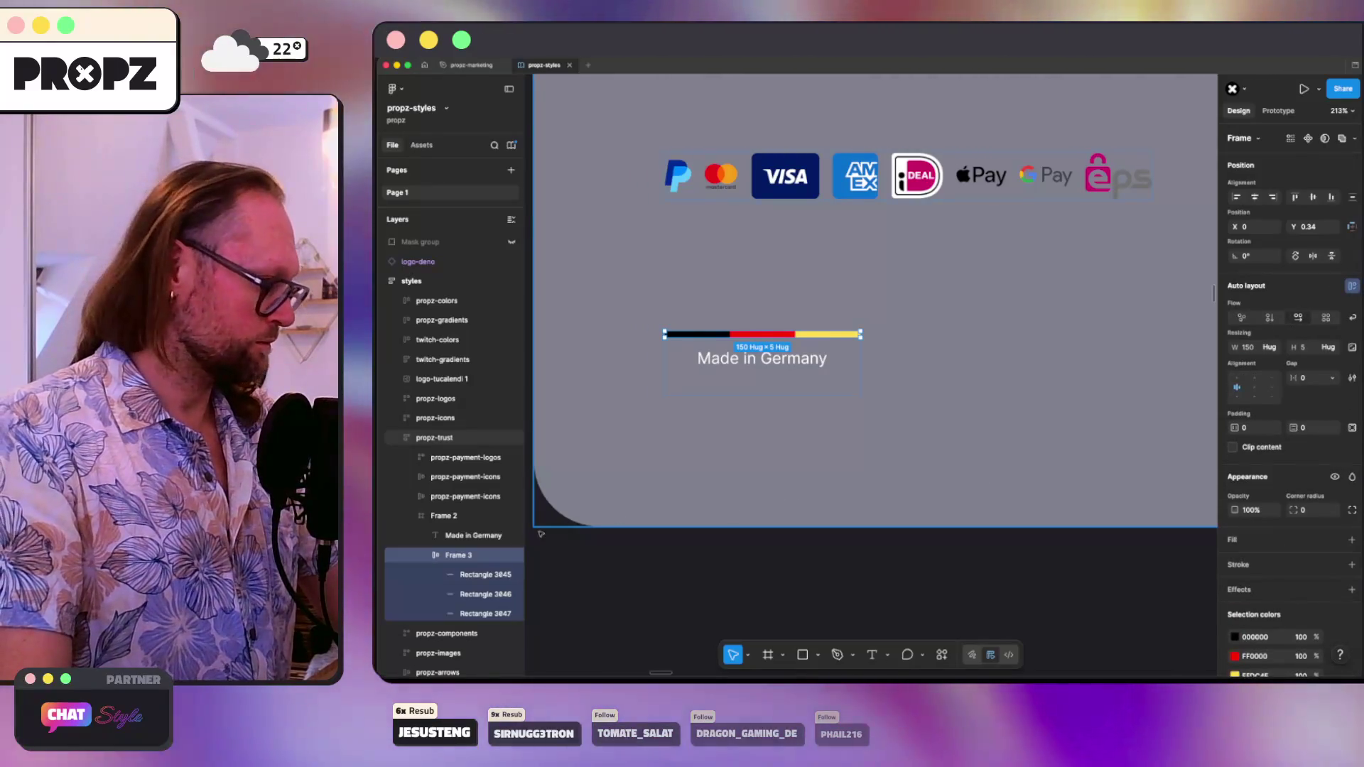
left_click_drag(452, 556, 451, 537)
type("flag")
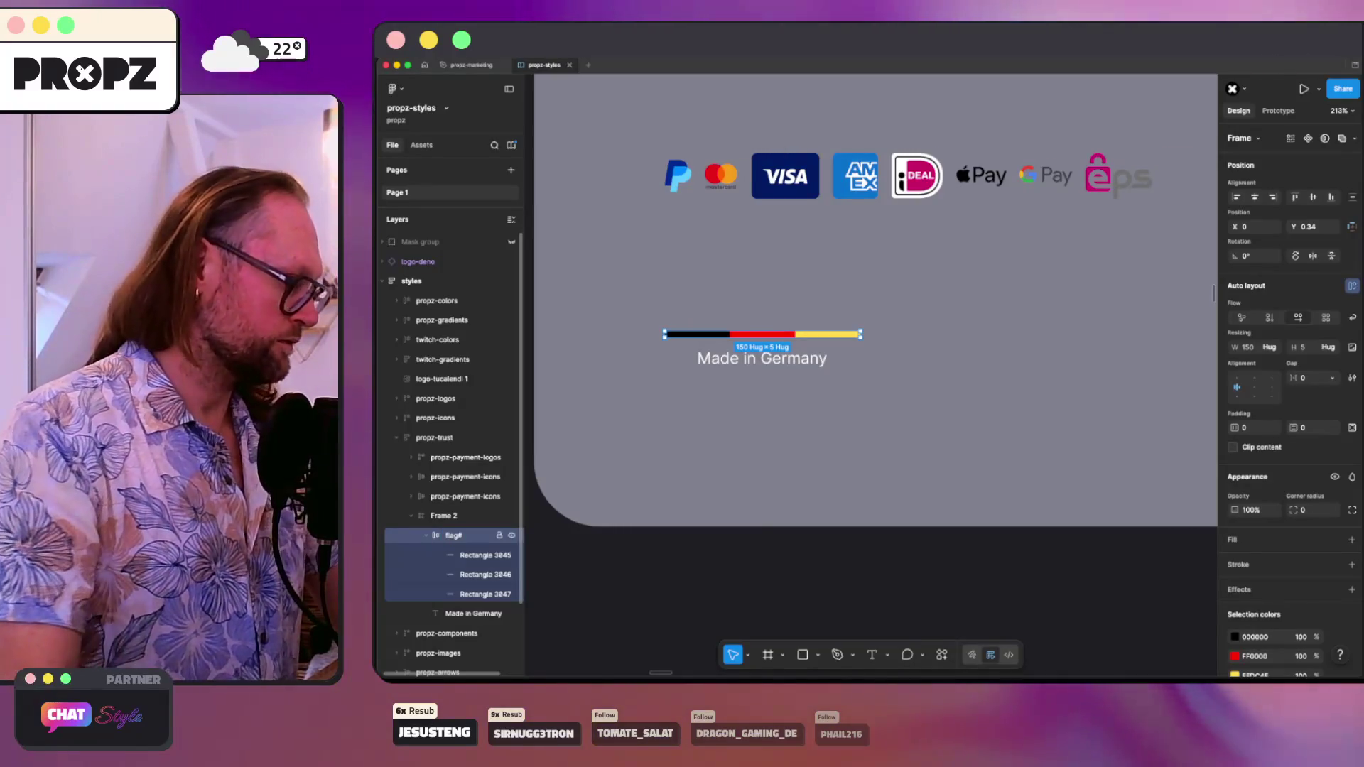
left_click(454, 517)
type("made-in-germany")
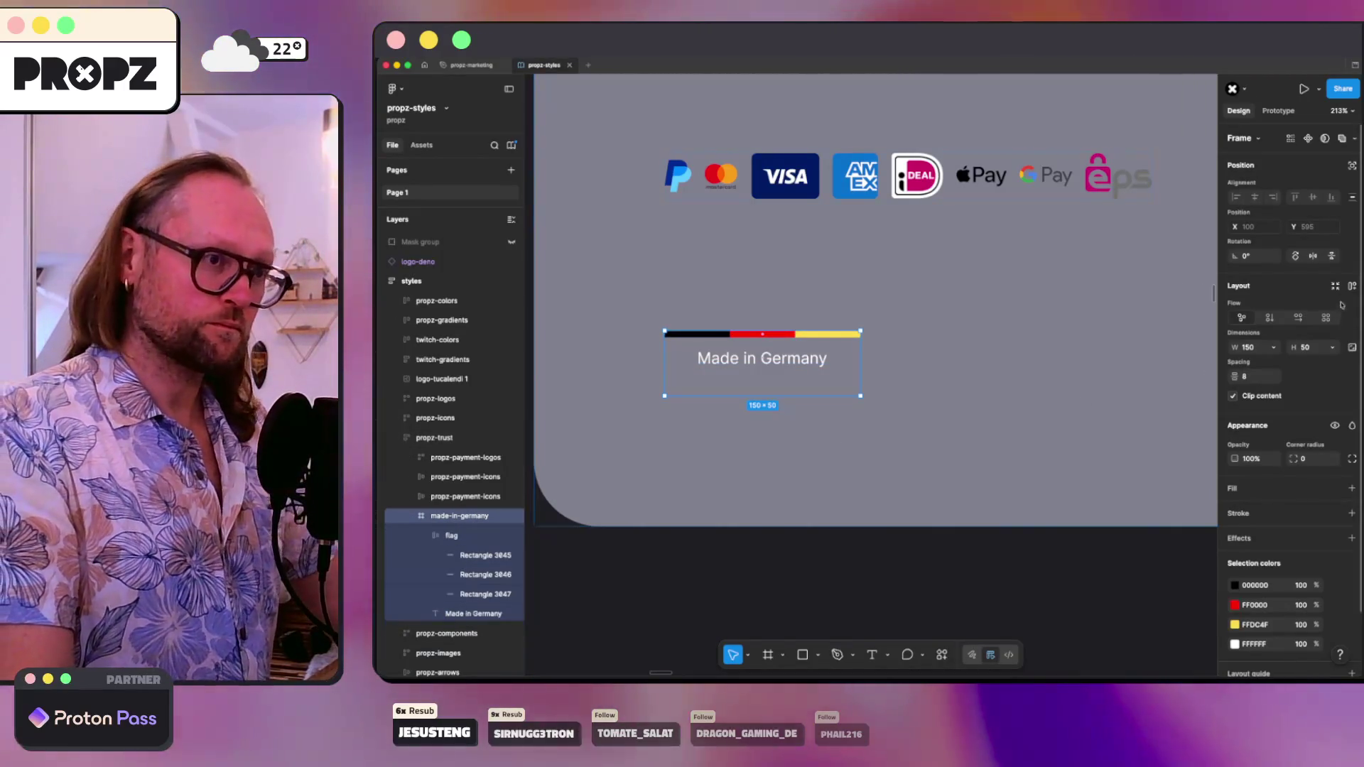
left_click_drag(803, 396, 803, 365)
- Make the caption black (000000) and stack the badge vertically with auto layout
left_click(803, 361)
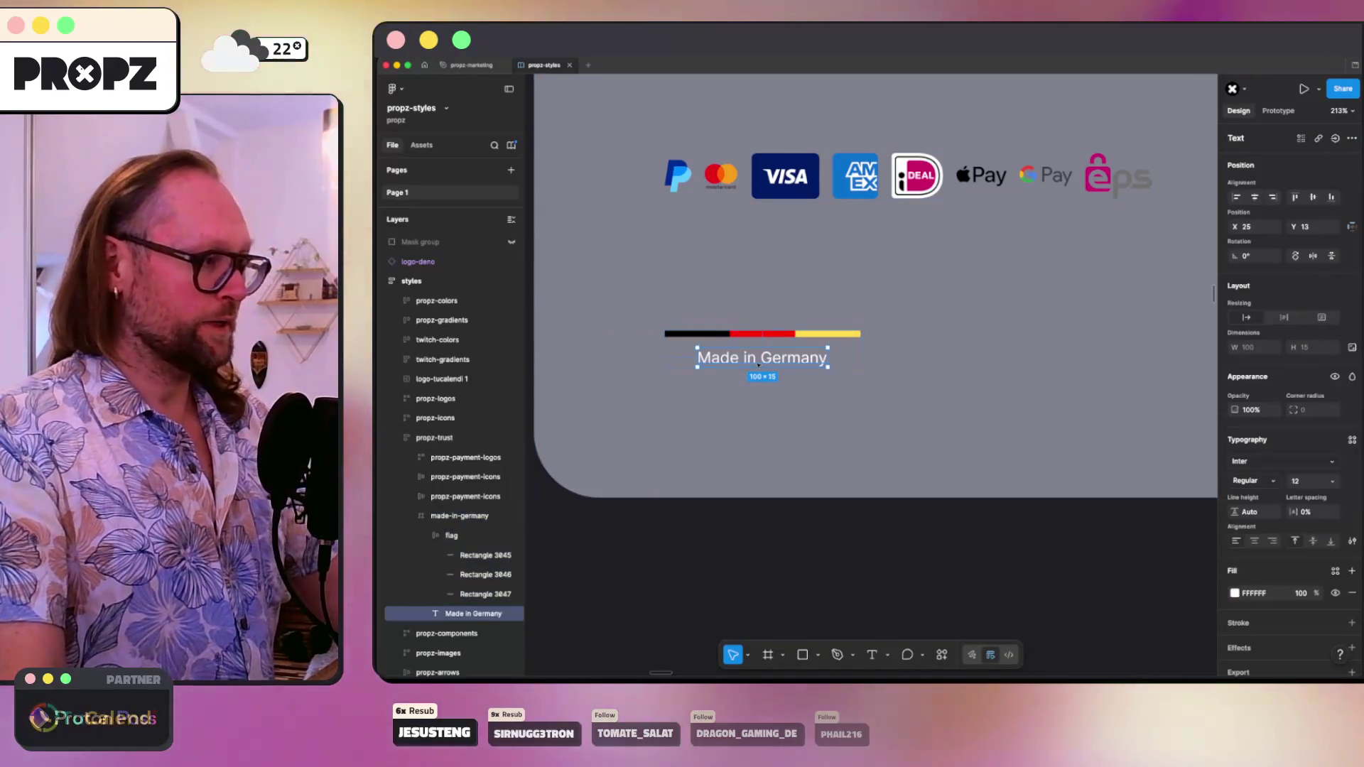
left_click(1234, 593)
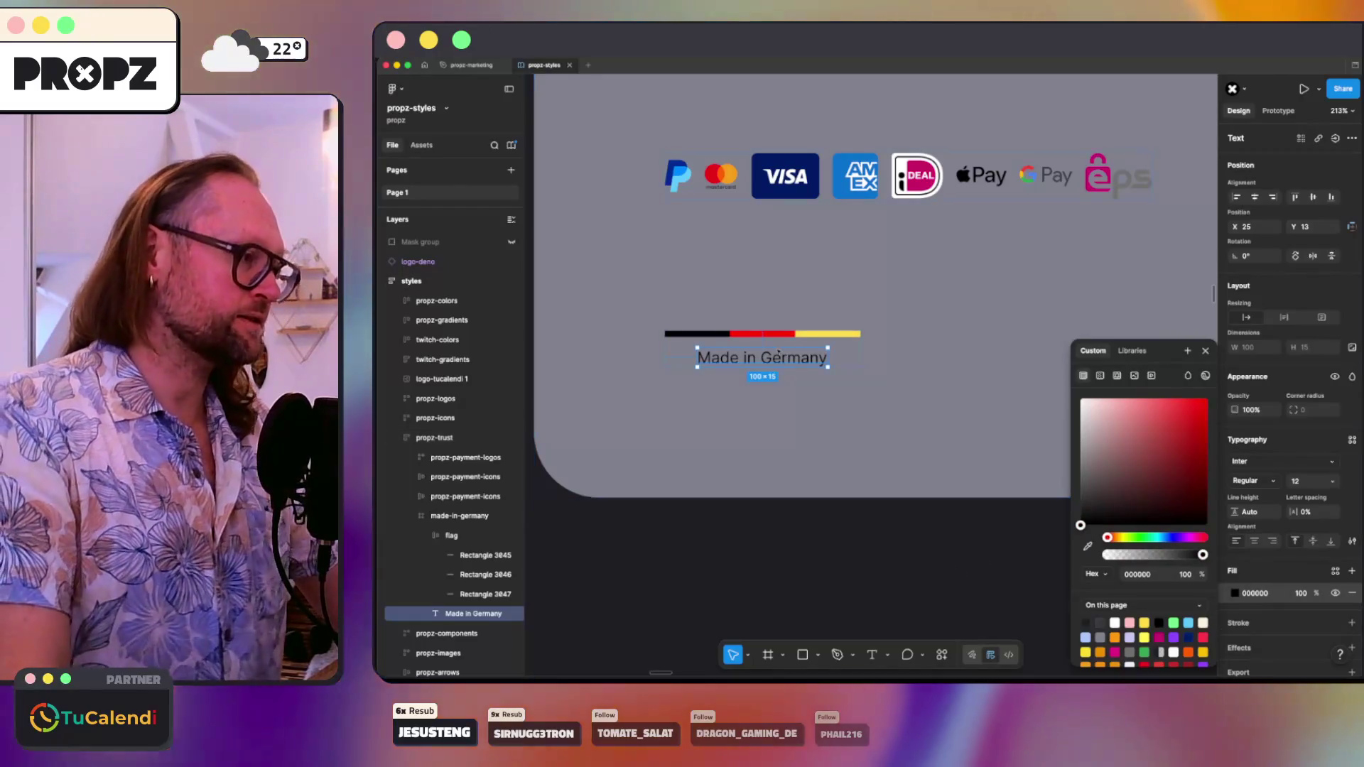
left_click(711, 333)
key("Escape")
key("Escape")
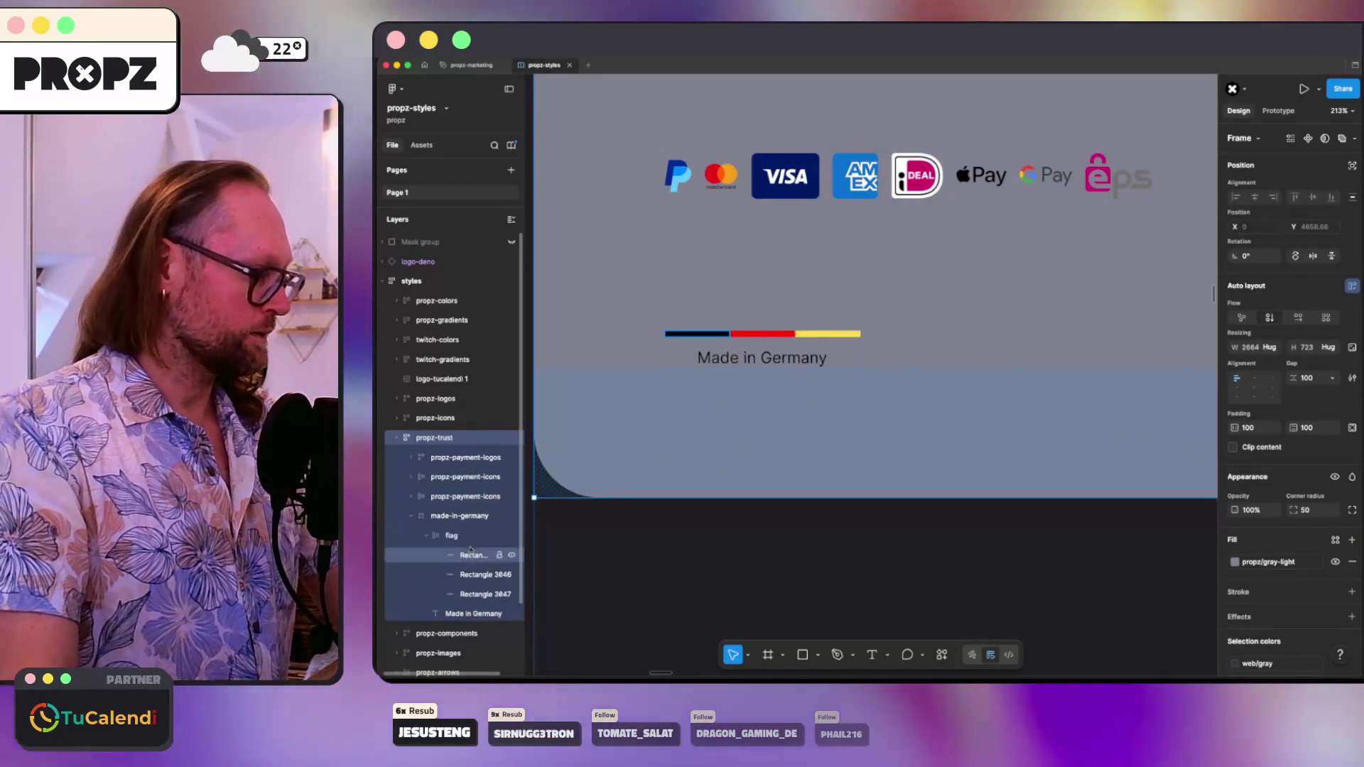
left_click(459, 515)
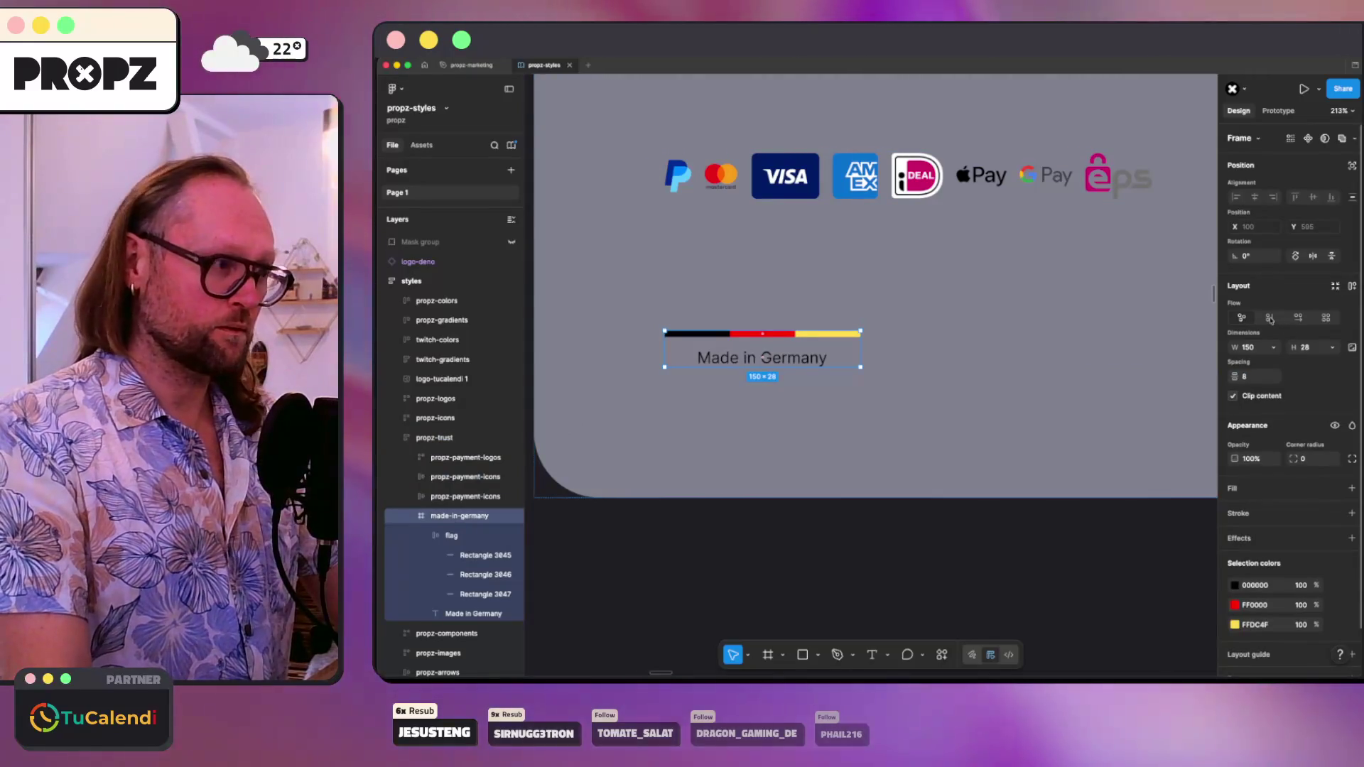
left_click(1269, 317)
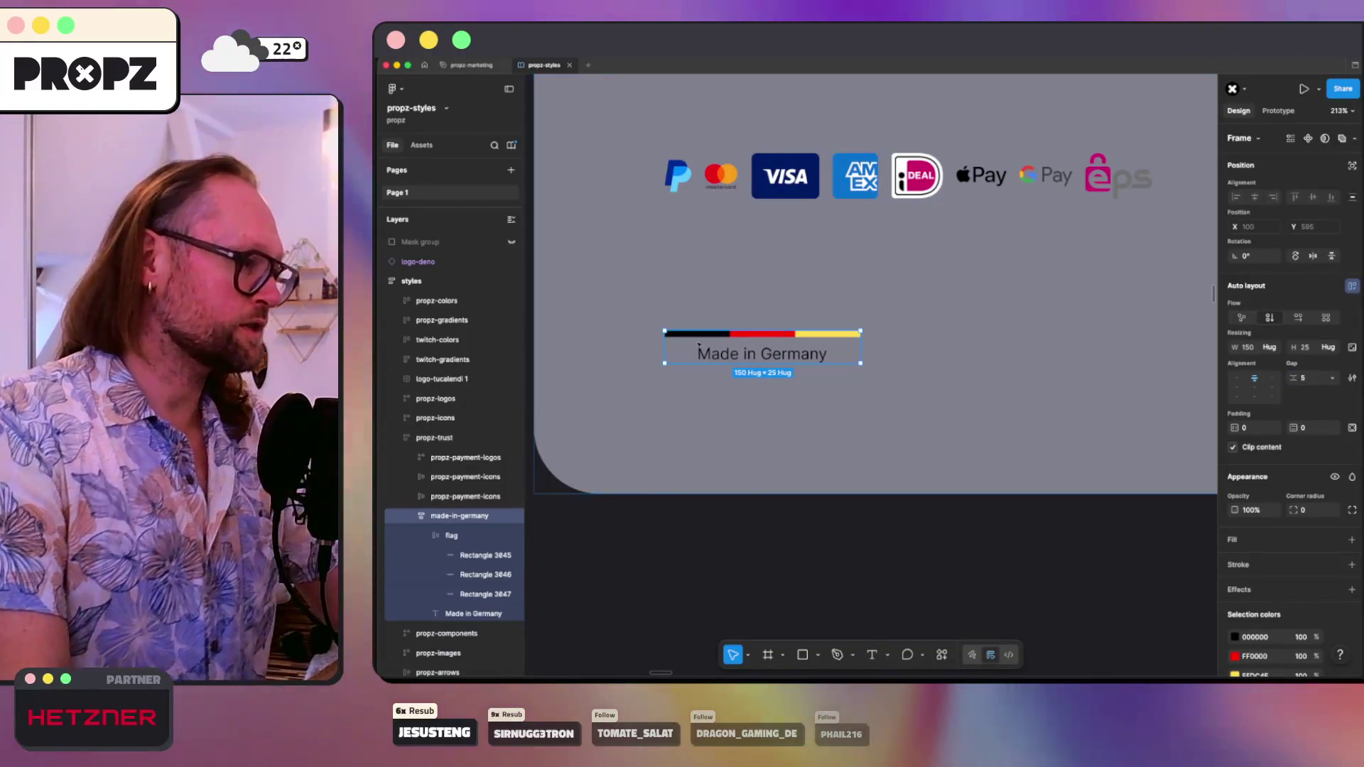
- Browse the caption's font choices, then switch to the browser
left_click(760, 358)
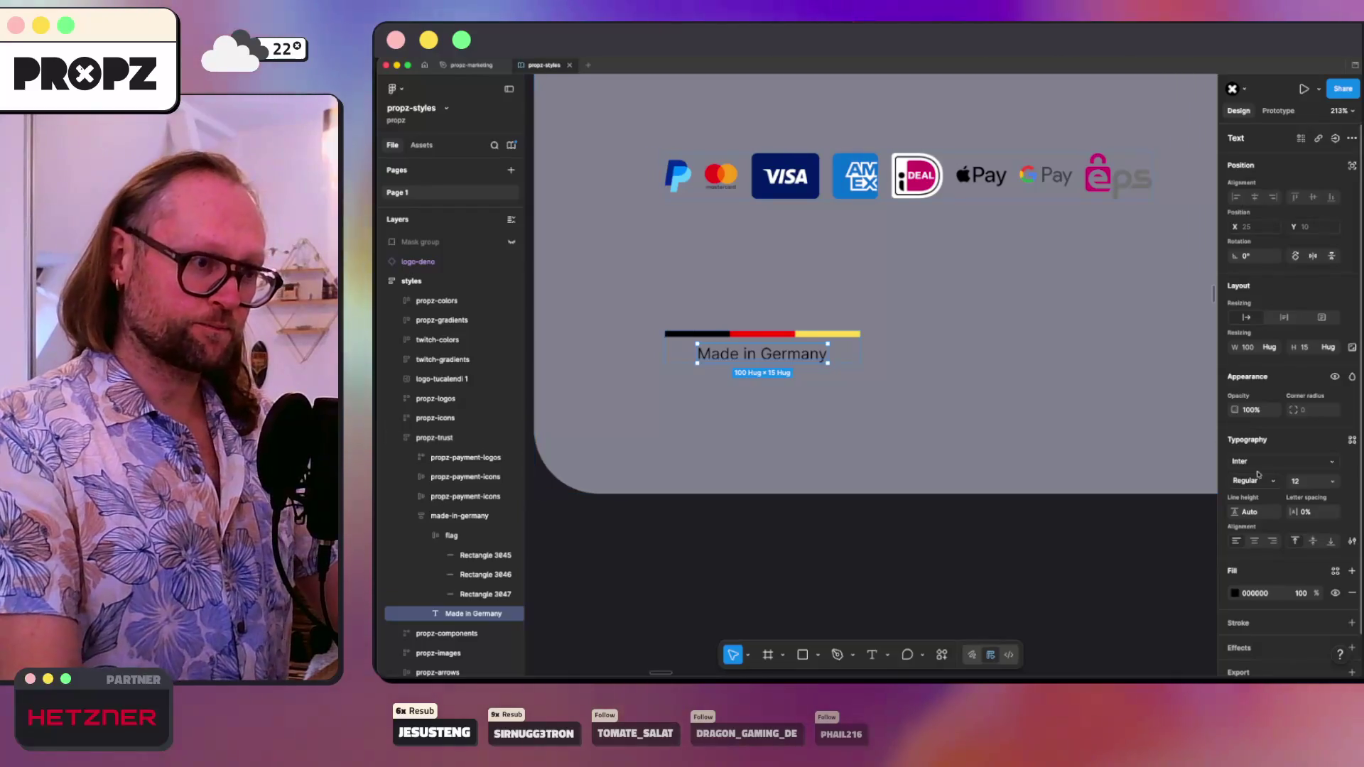
left_click(1259, 462)
left_click(590, 652)
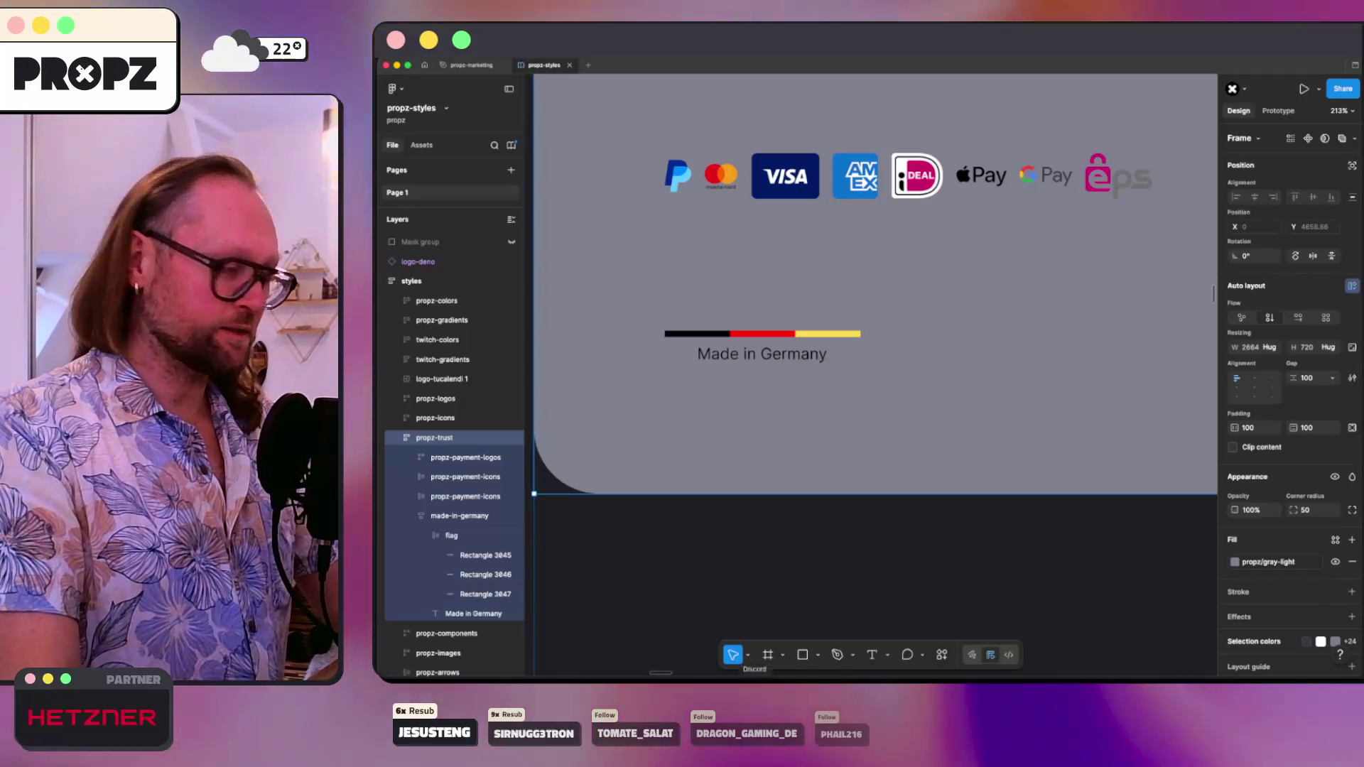
left_click(530, 674)
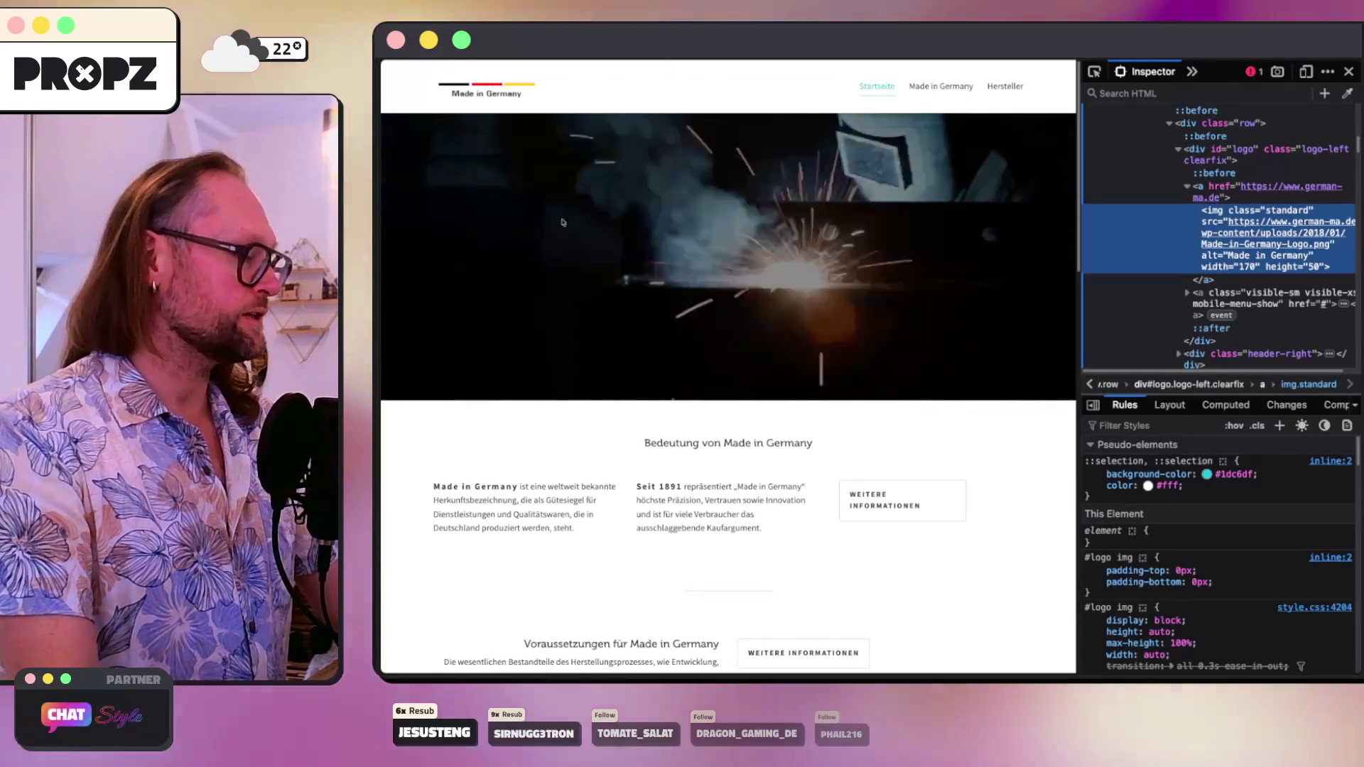
- Cycle through the reference tabs and view the ChatStyle Skins page's computed styles in developer tools
key("ctrl+Tab")
key("ctrl+Tab")
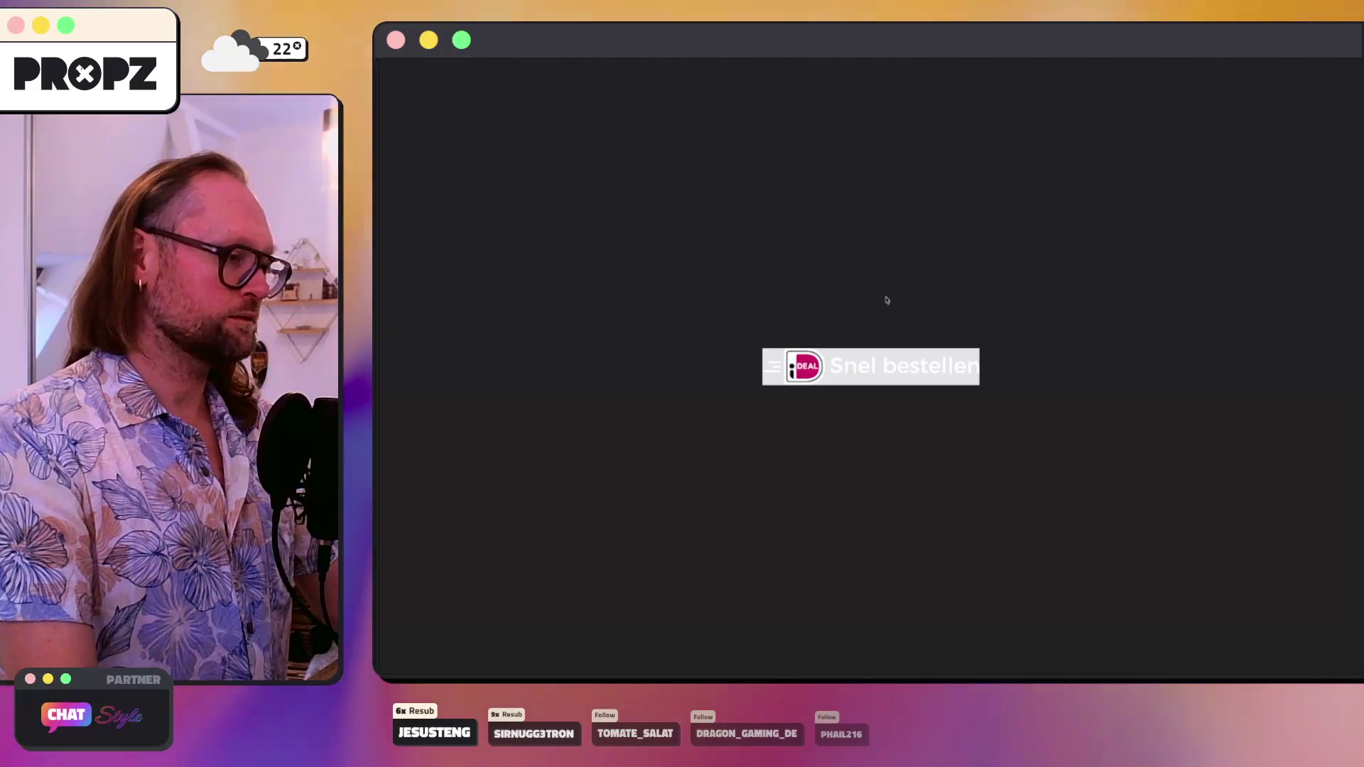
key("ctrl+Tab")
key("ctrl+Tab")
key("ctrl+Tab")
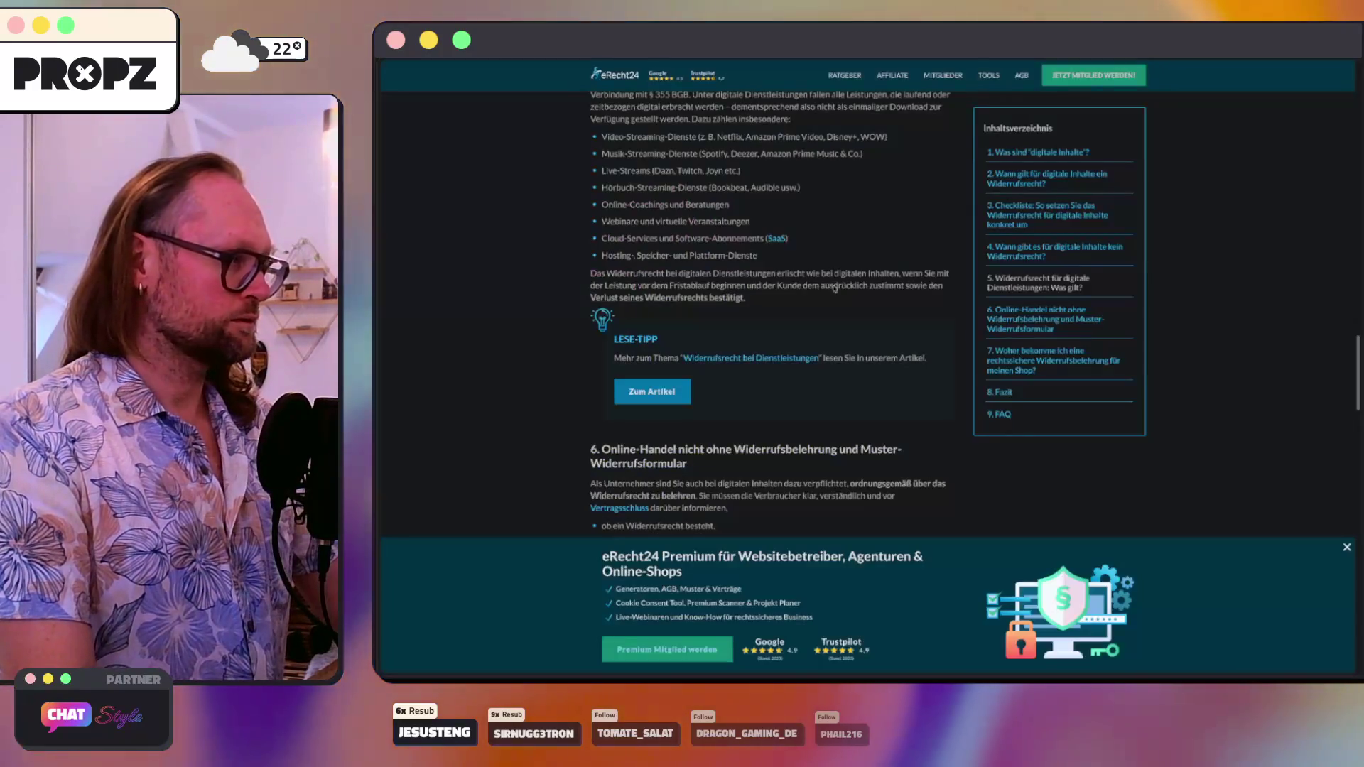
key("ctrl+Tab")
right_click(612, 170)
left_click(640, 350)
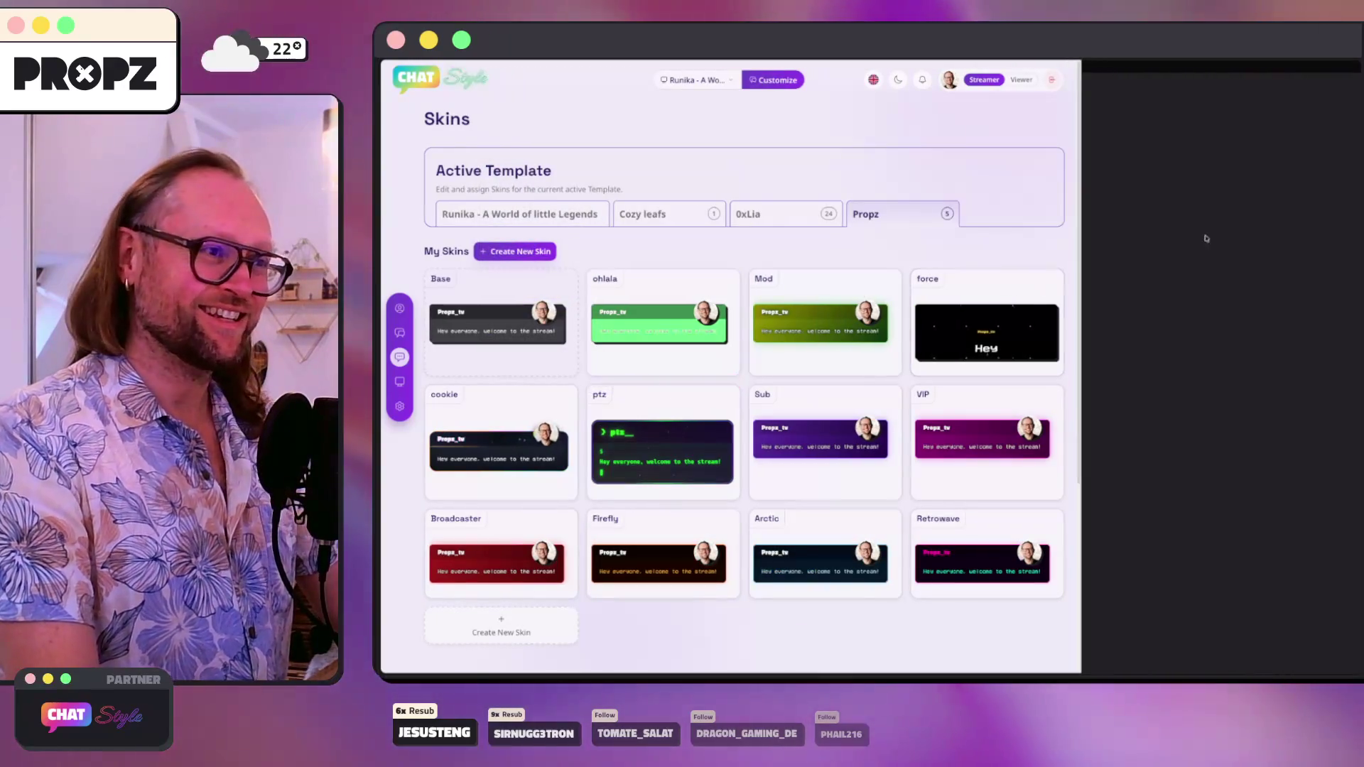
left_click(1191, 72)
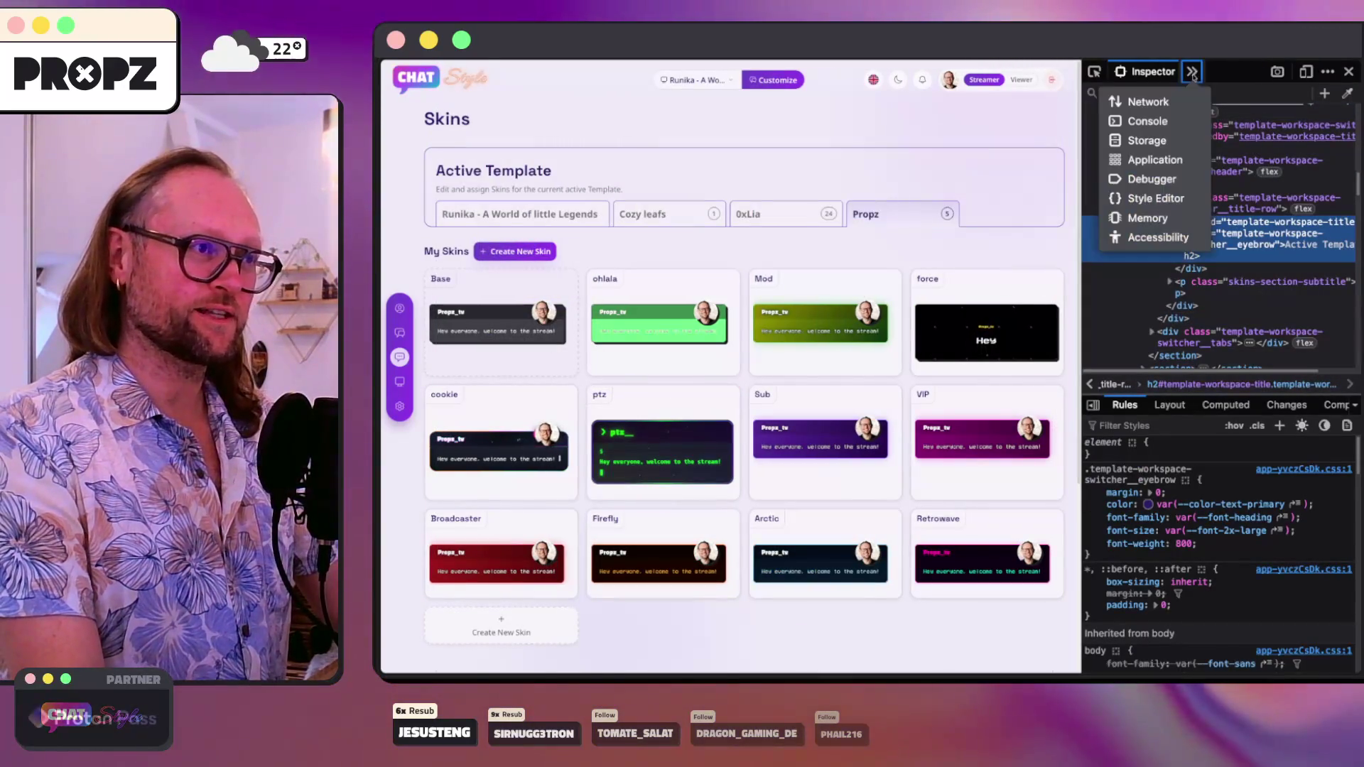
left_click(1225, 404)
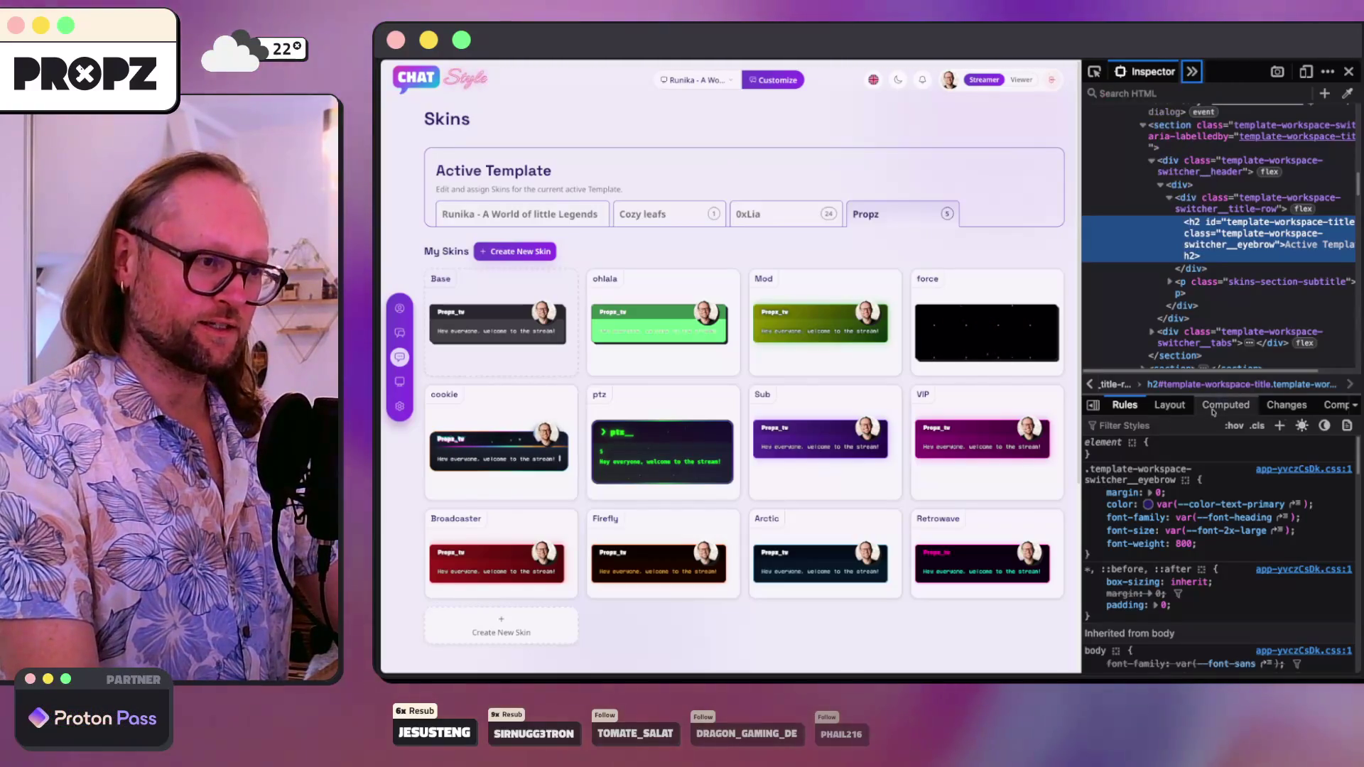
key("super+Tab")
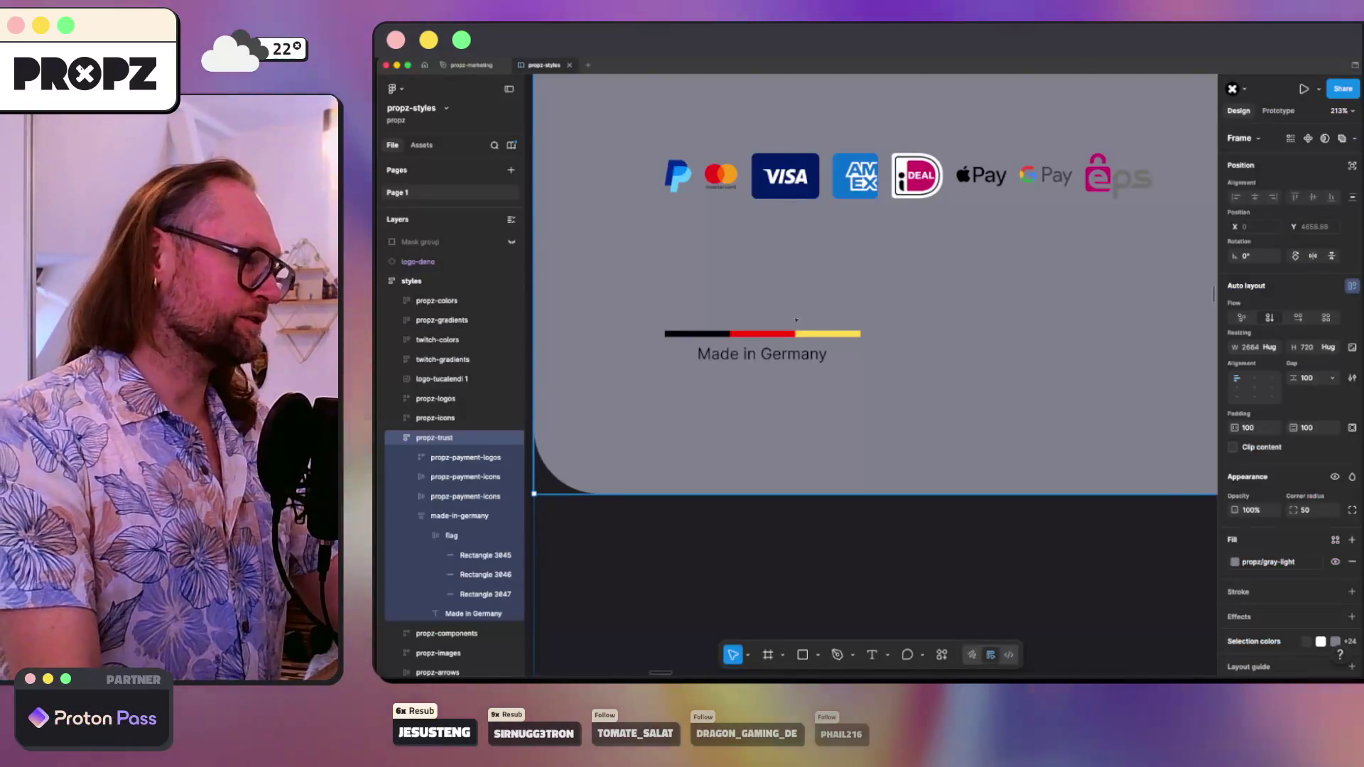
- Set the Made in Germany caption's font to Space Grotesk
left_click(768, 363)
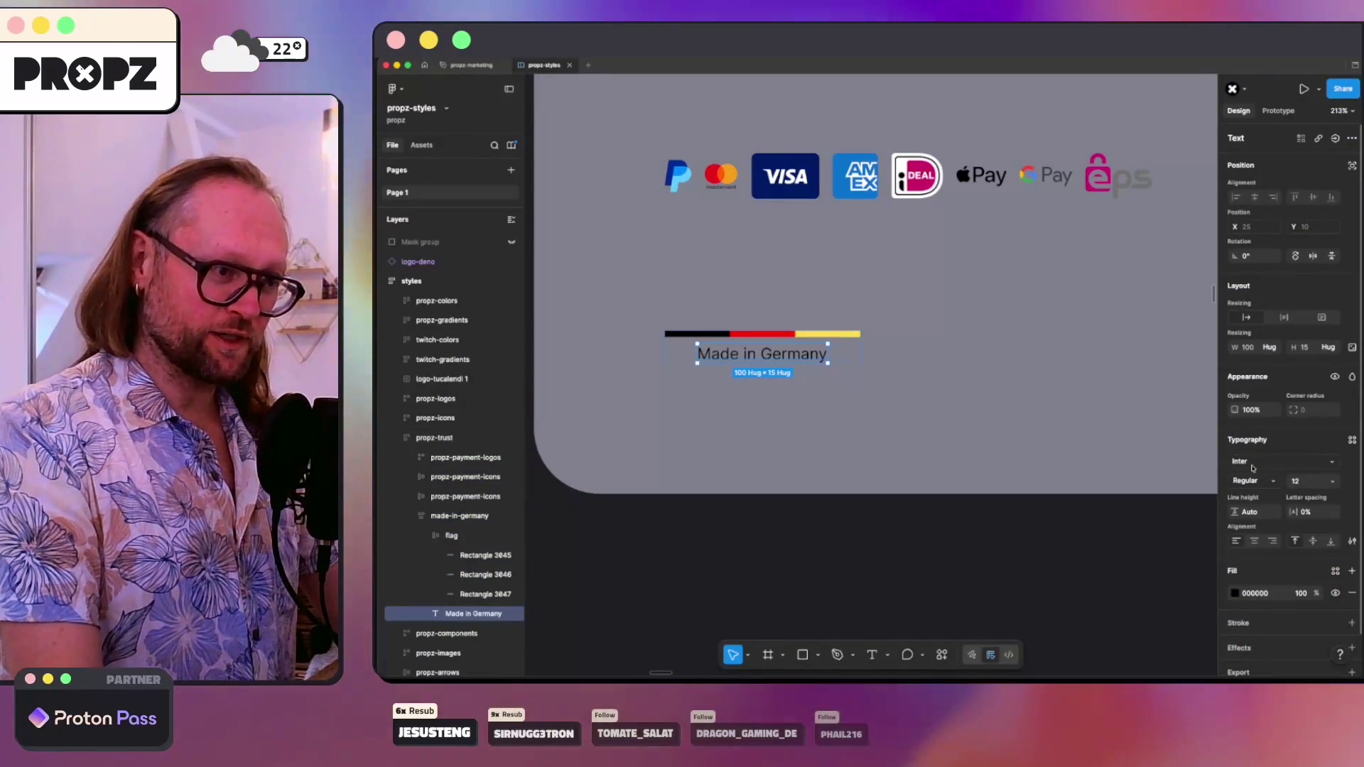
left_click(1252, 468)
type("Spa")
key("Return")
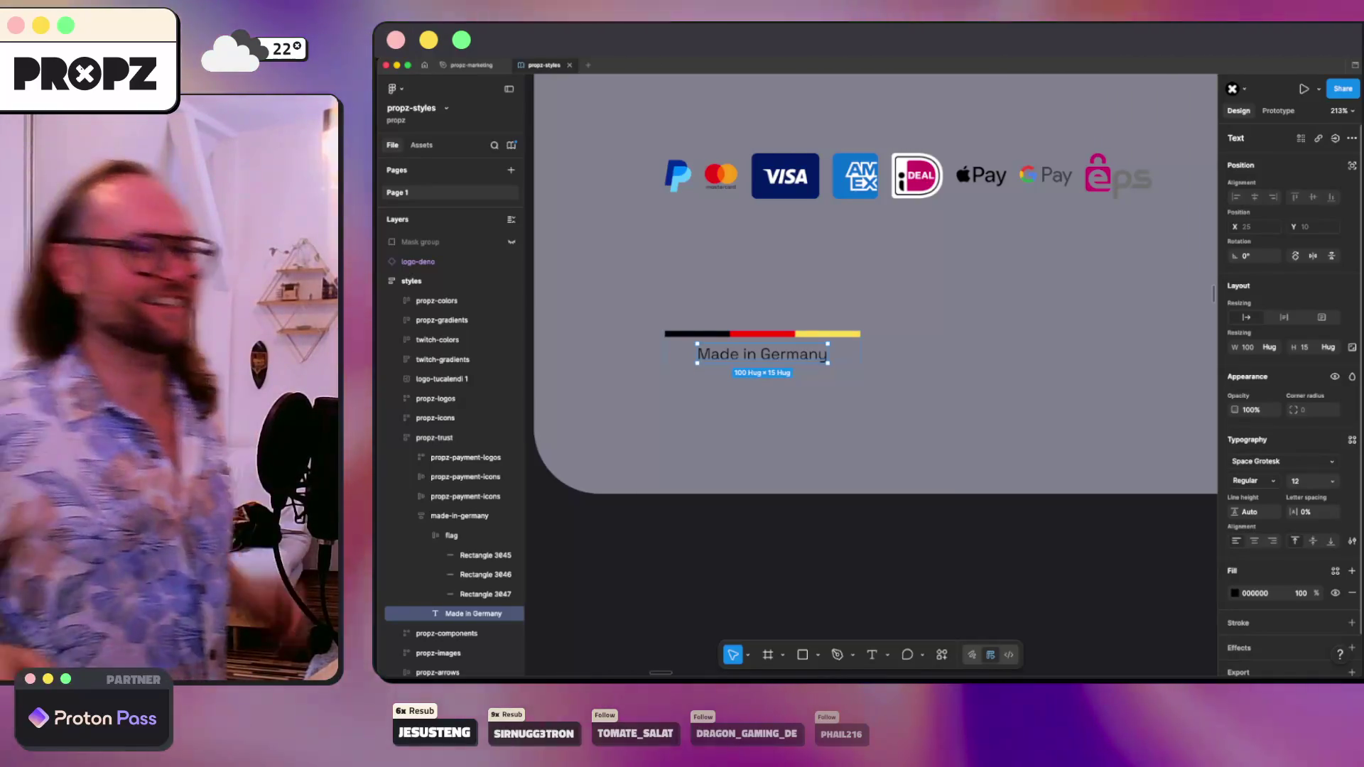
- Check the badge layers, then view the propz-trust frame at 100% actual size
left_click(774, 431)
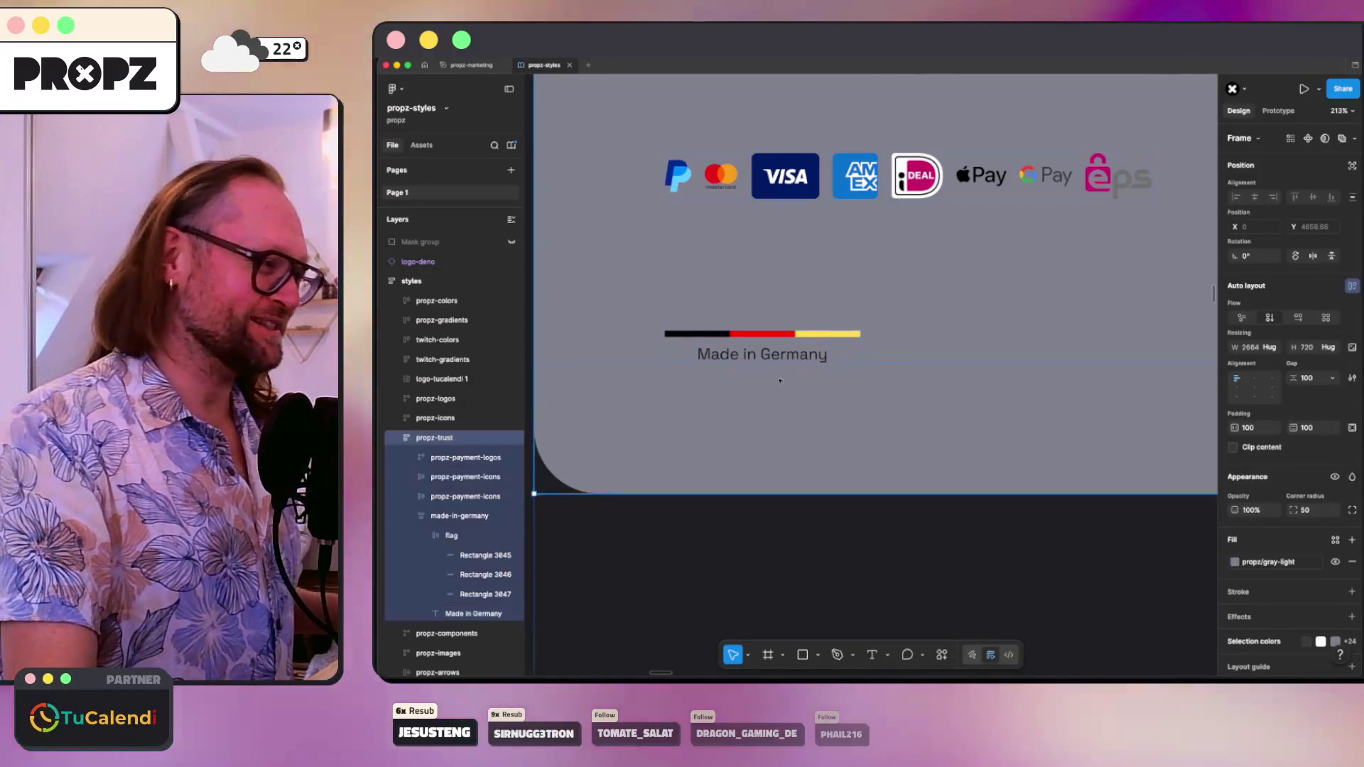
scroll(789, 380, "up", 5)
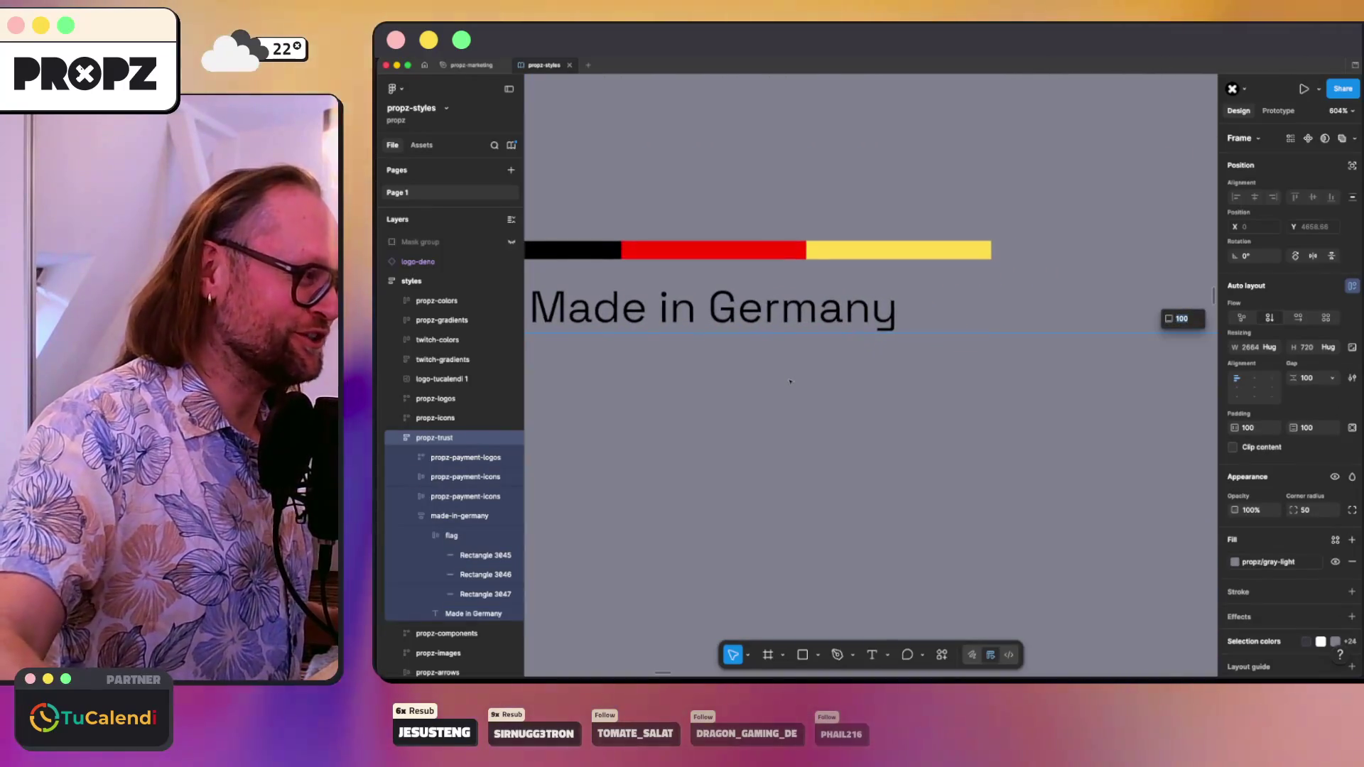
scroll(790, 381, "down", 5)
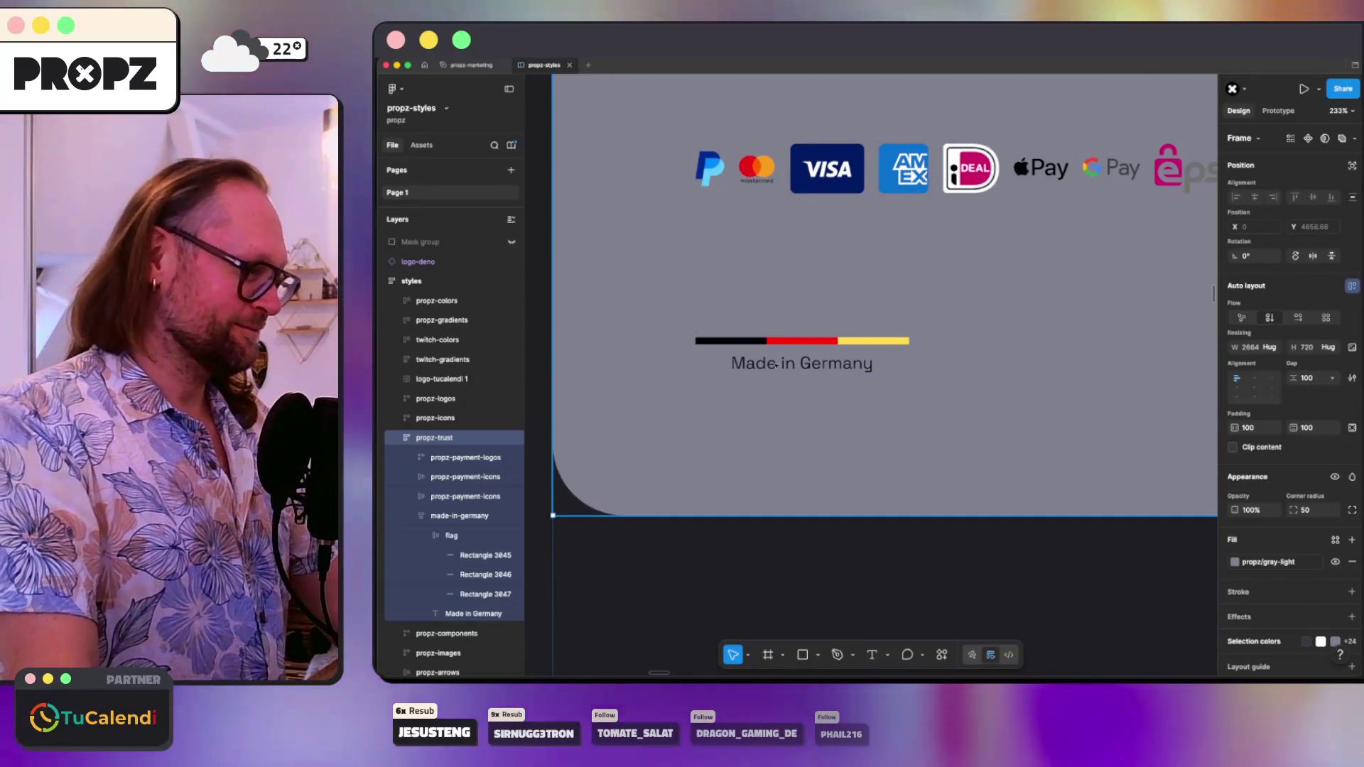
left_click(462, 516)
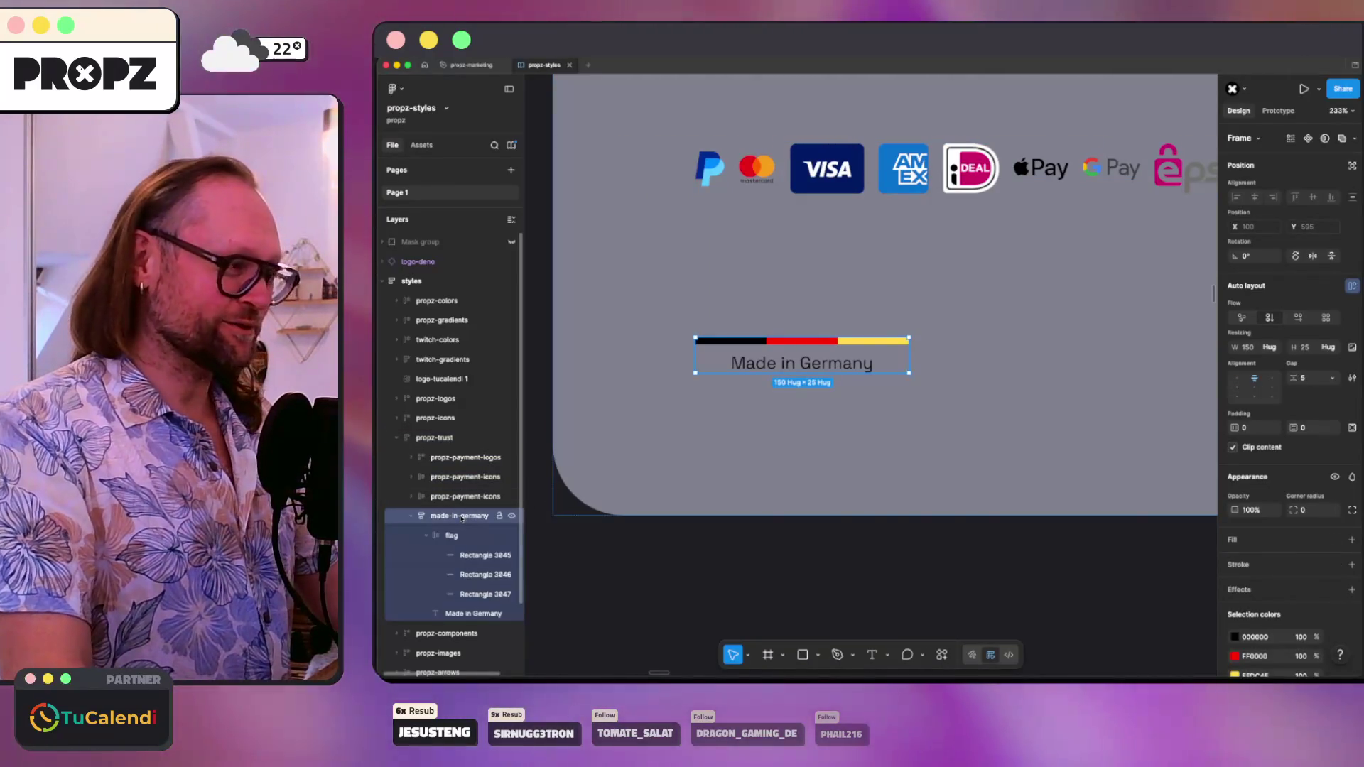
left_click(461, 559)
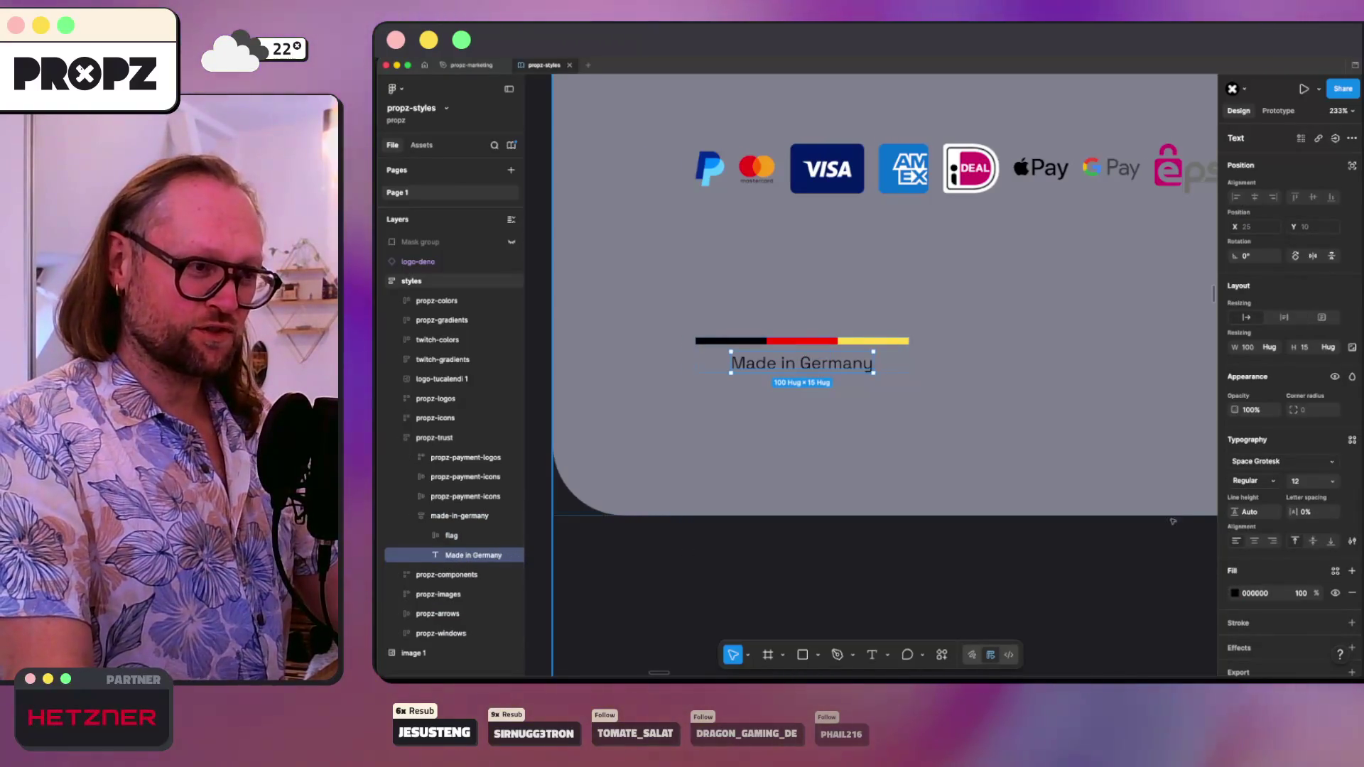
left_click(957, 383)
key("shift+0")
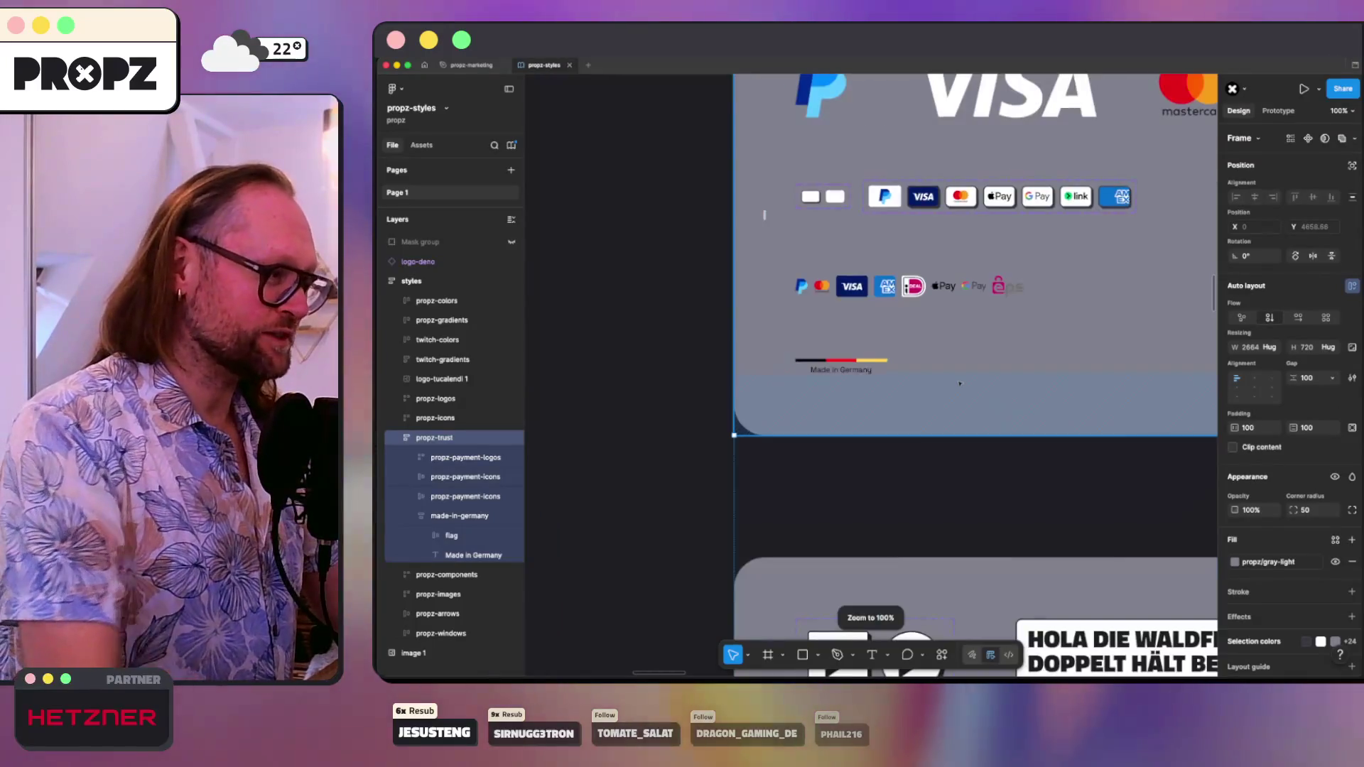
- Set the Made in Germany caption's font size to 14
left_click(454, 554)
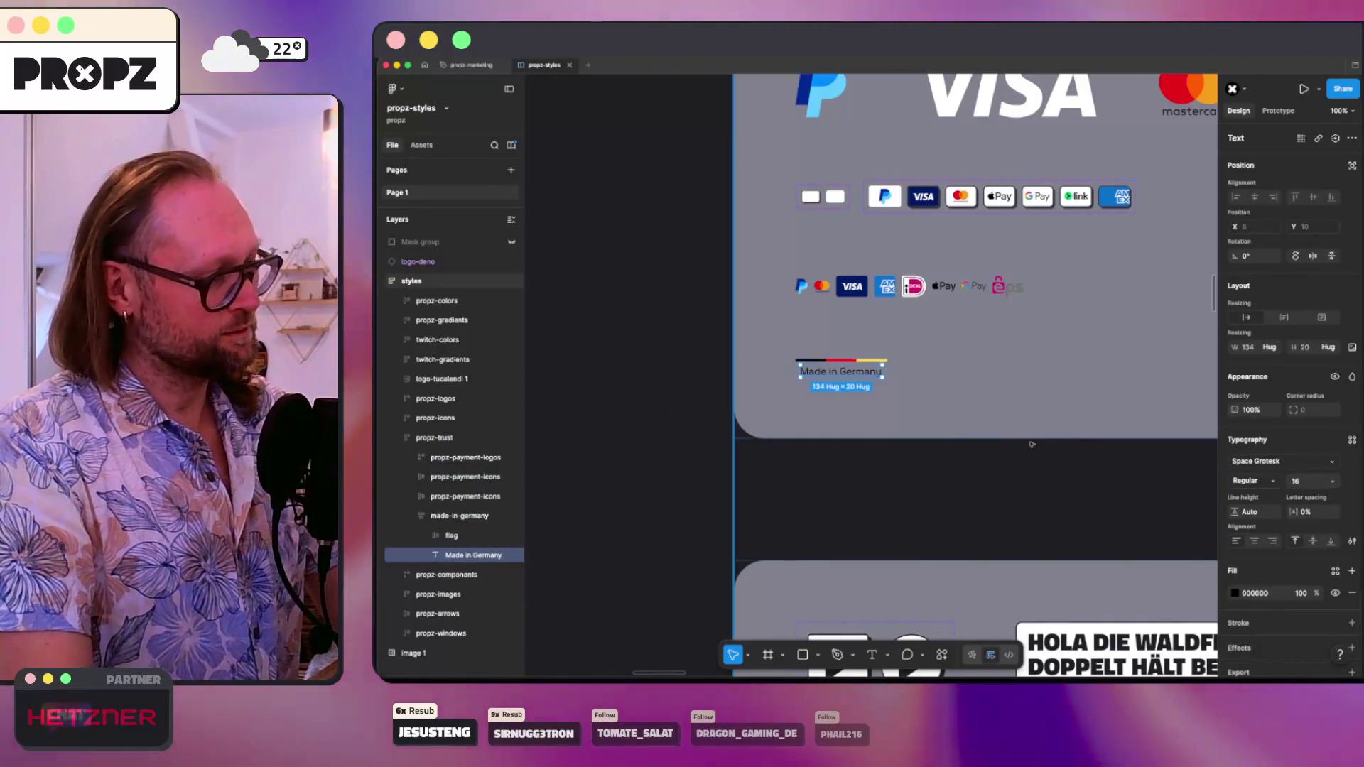
left_click(946, 494)
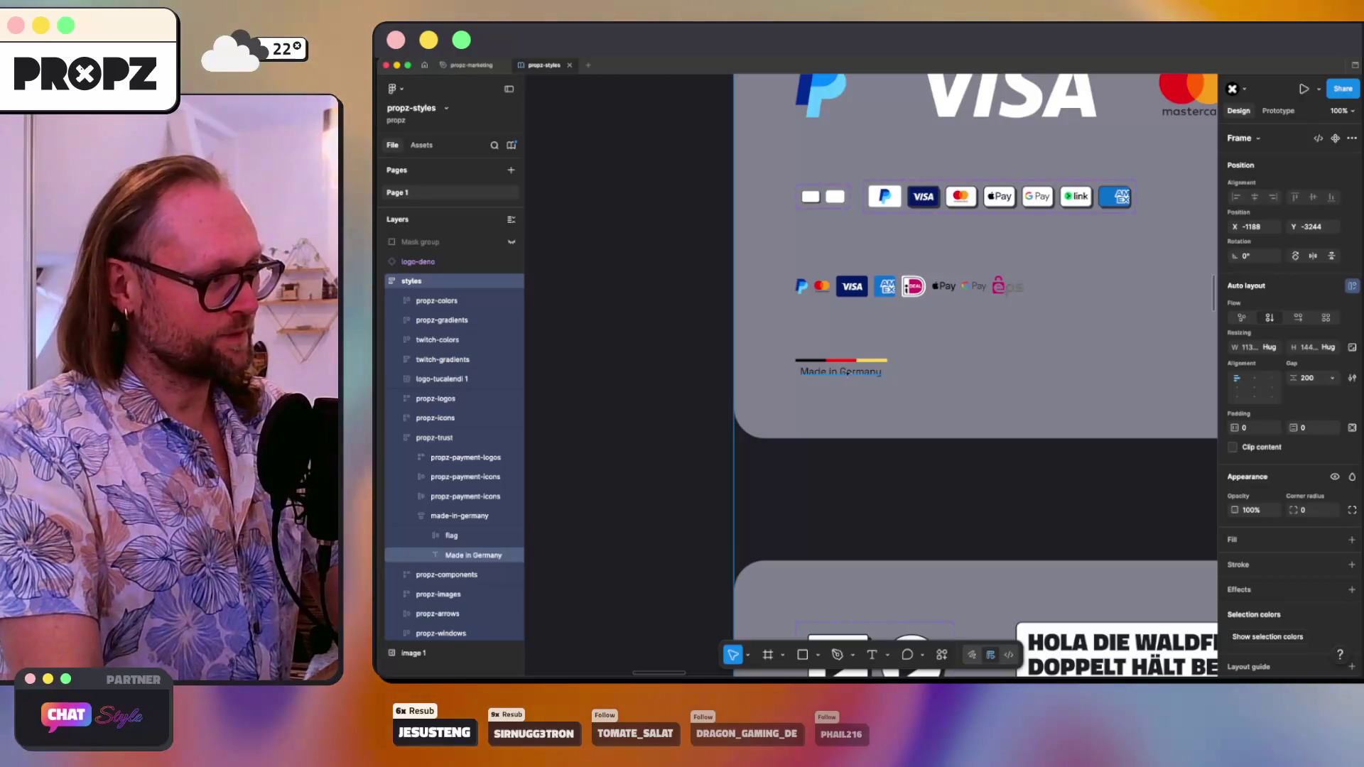
key("super+z")
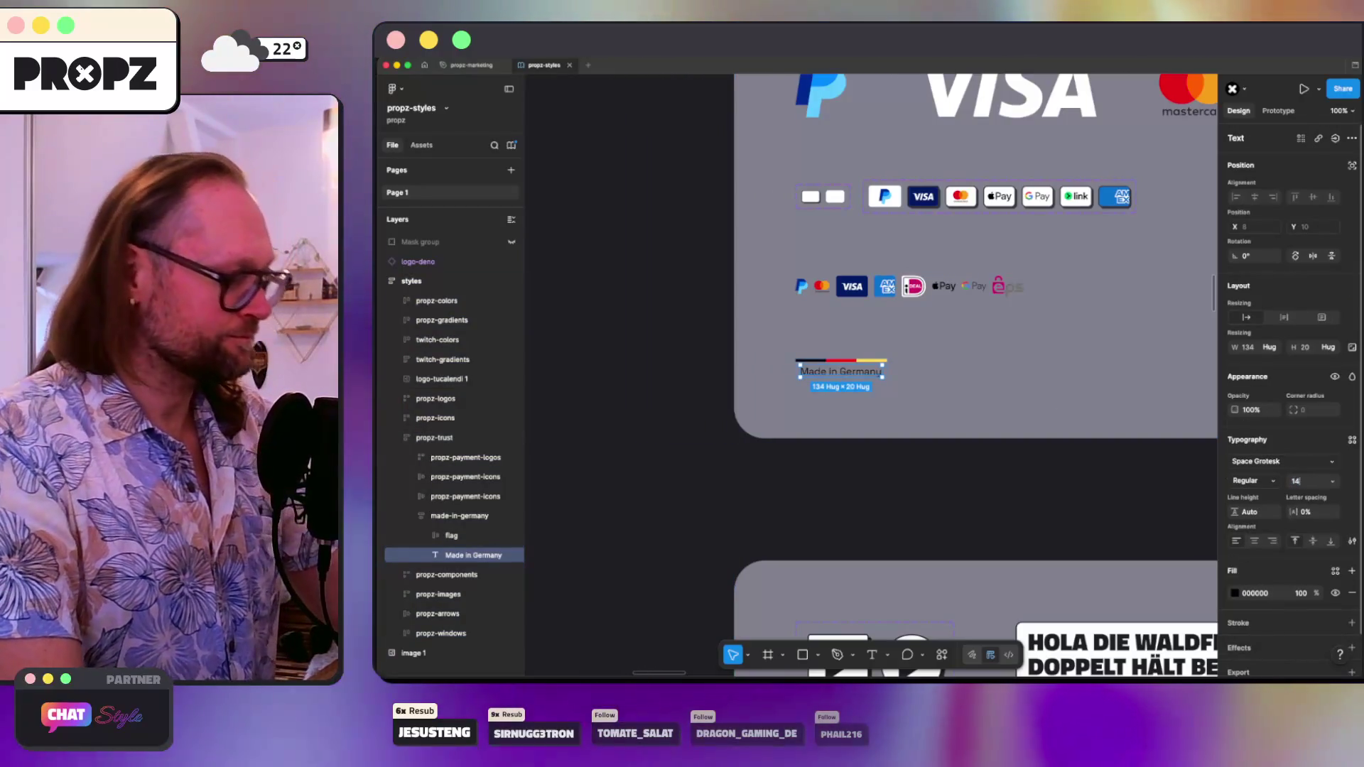
key("super+z")
left_click(974, 426)
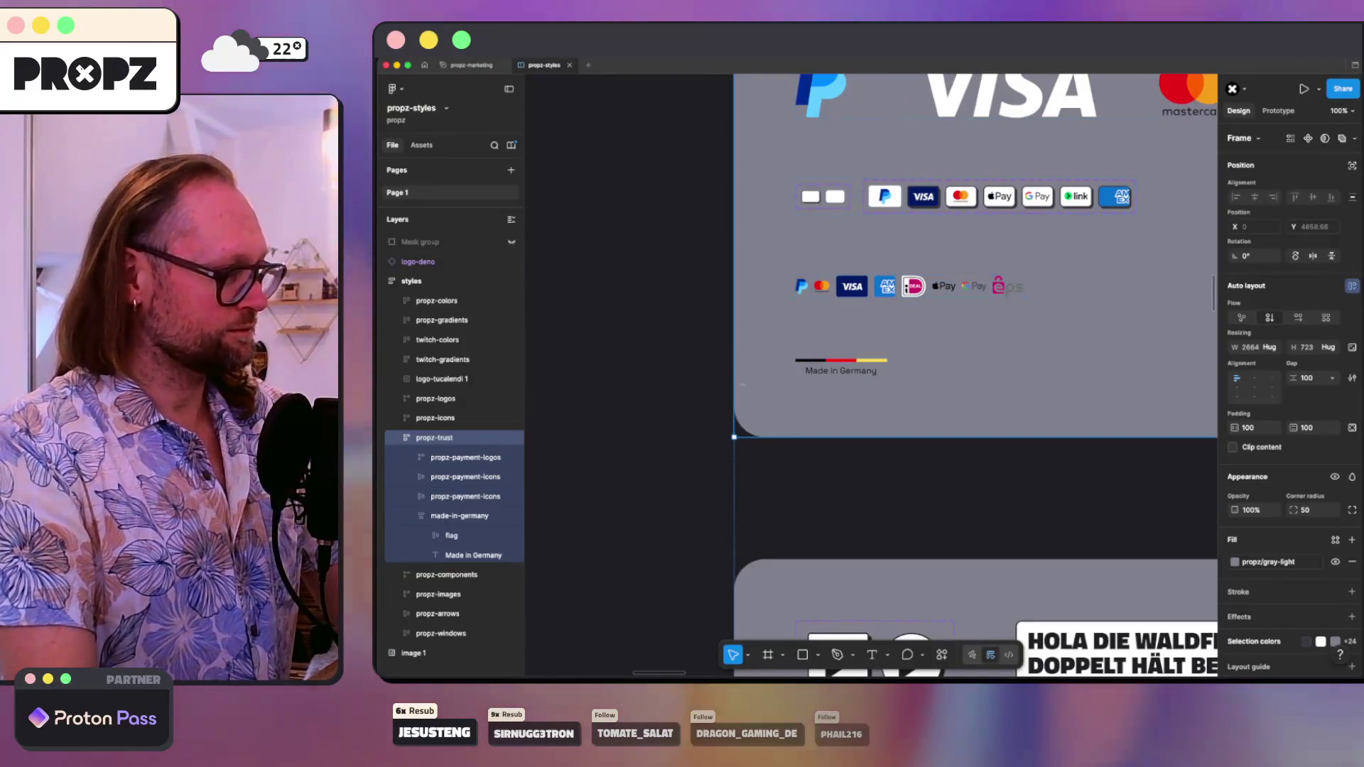
- Set the flag frame's auto-layout gap to 0 and select the made-in-germany badge
left_click(799, 361, "super")
left_click(485, 534)
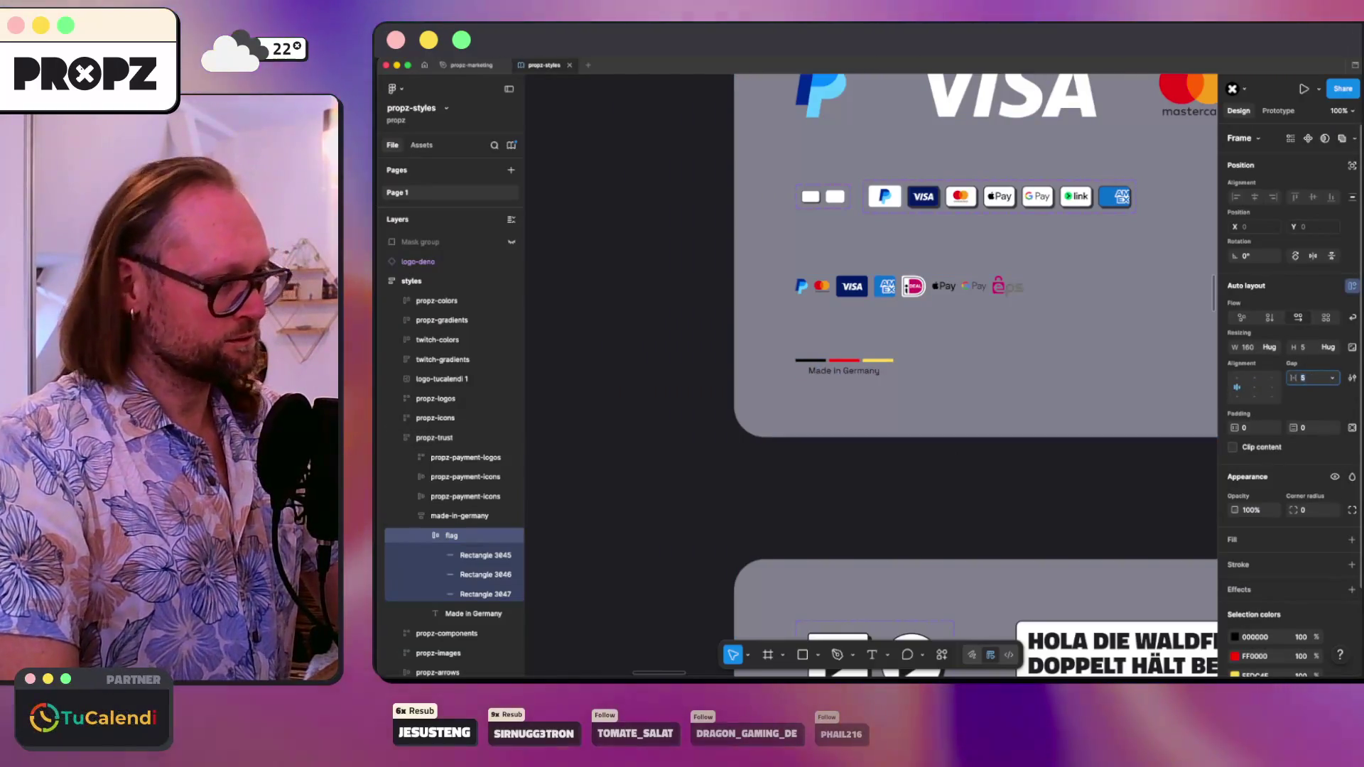
key("Return")
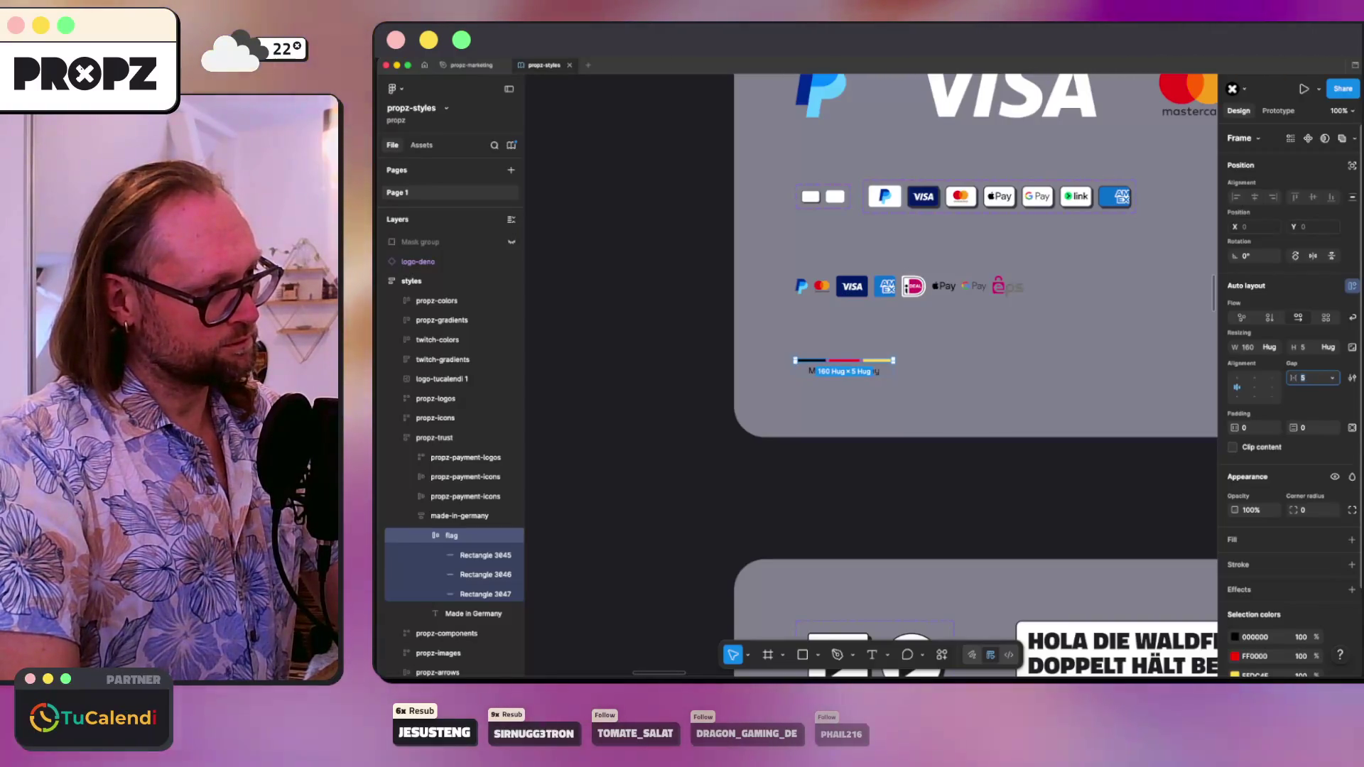
type("0")
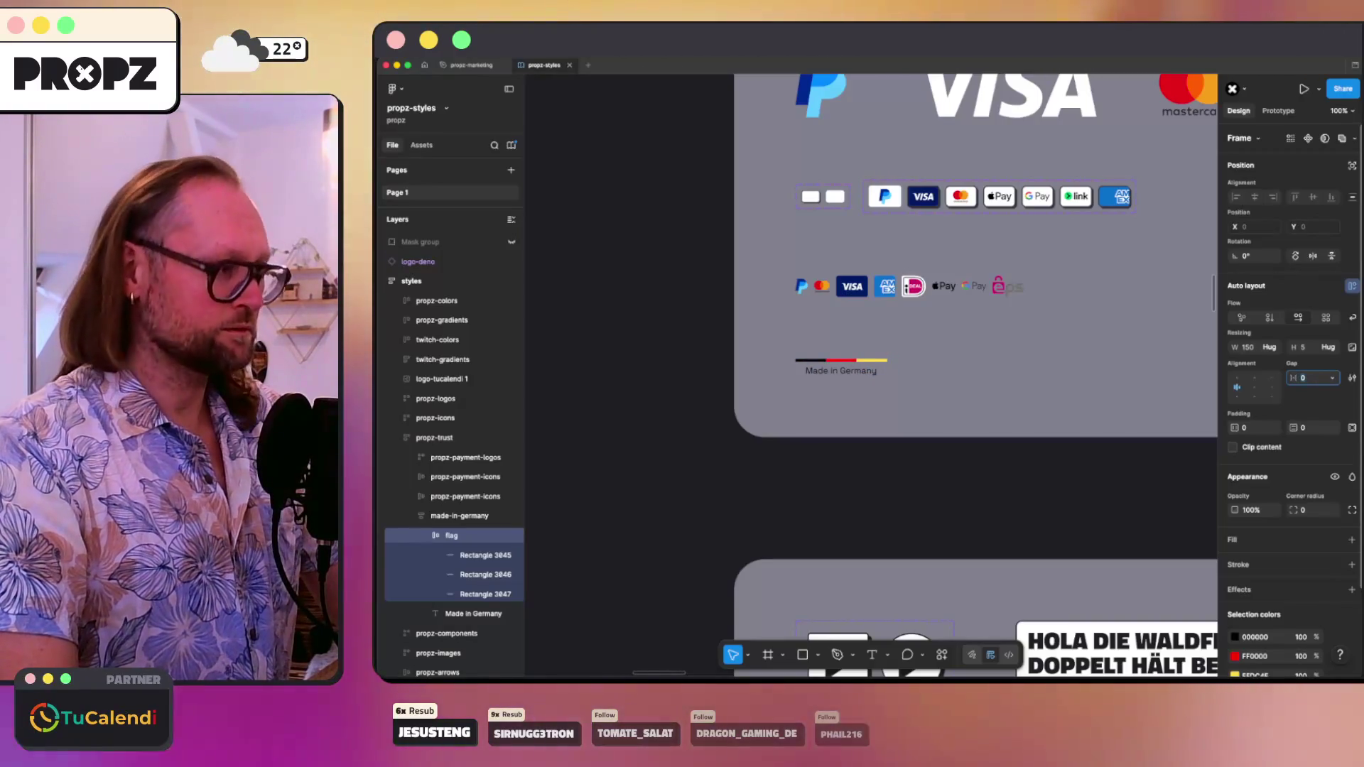
key("Return")
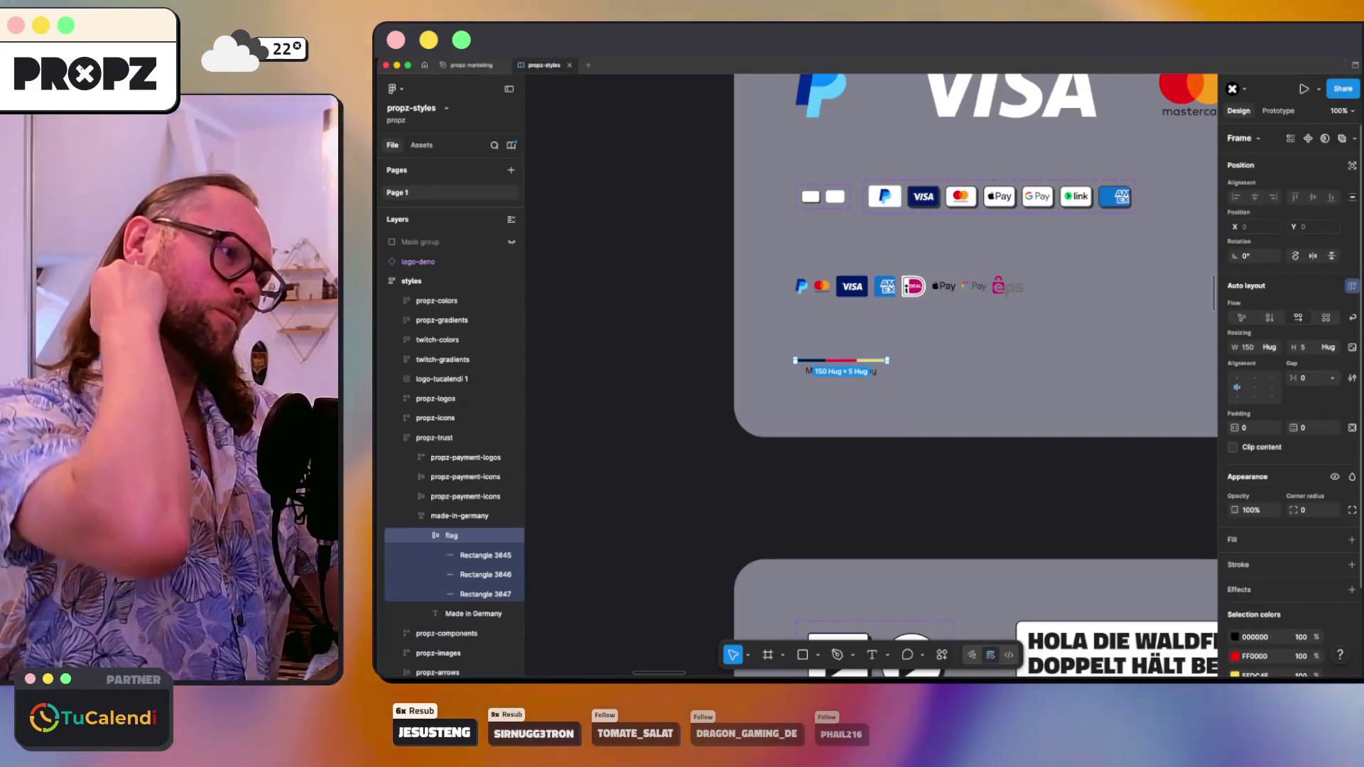
left_click(761, 213)
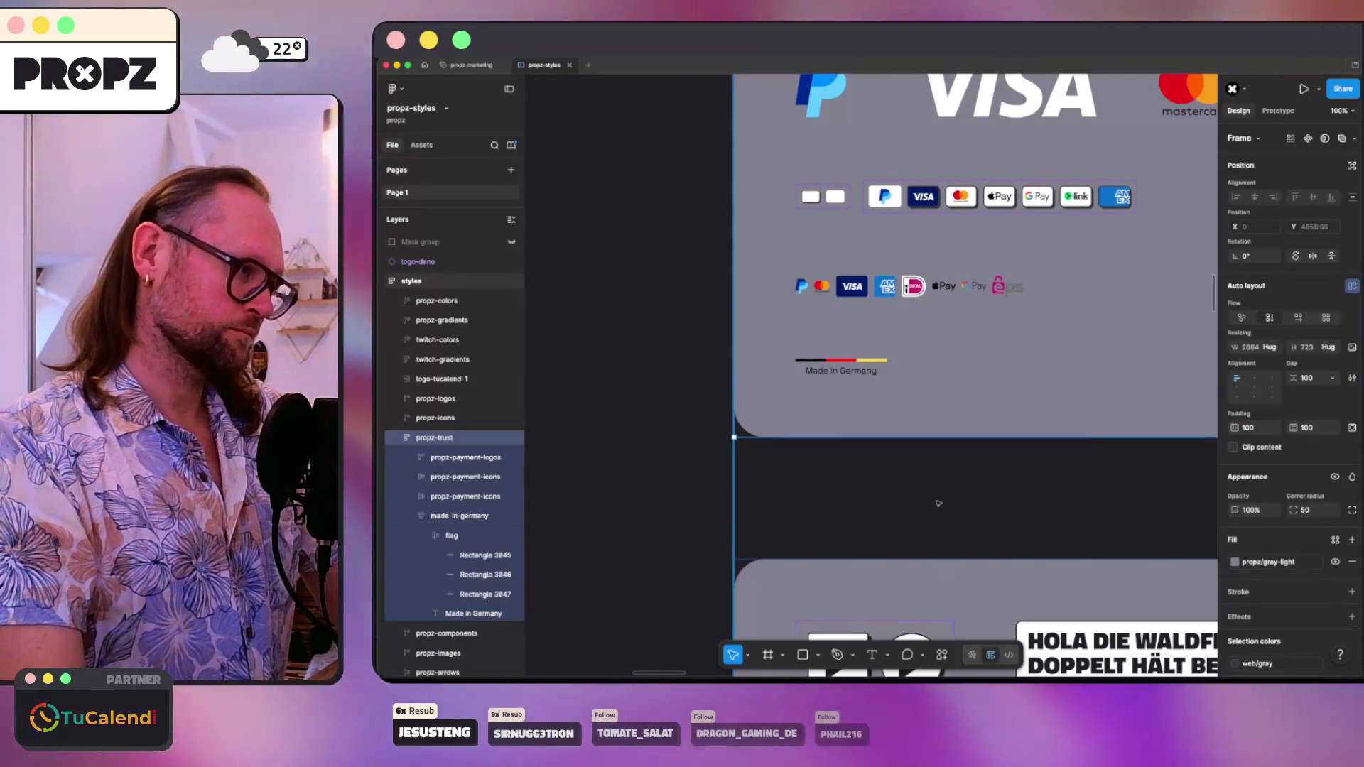
left_click(466, 517)
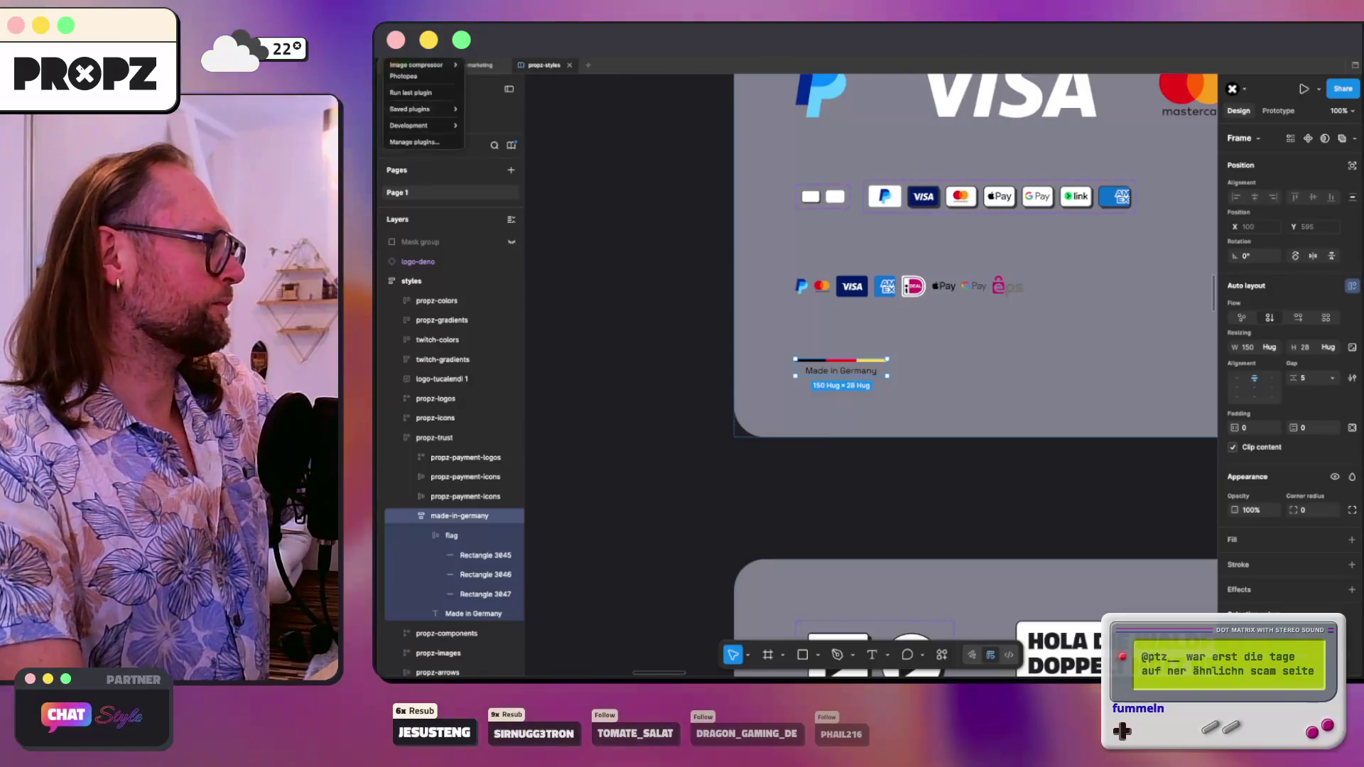
- Export made-in-germany with Image compressor as a quality-70 WebP into the images folder
left_click(416, 65)
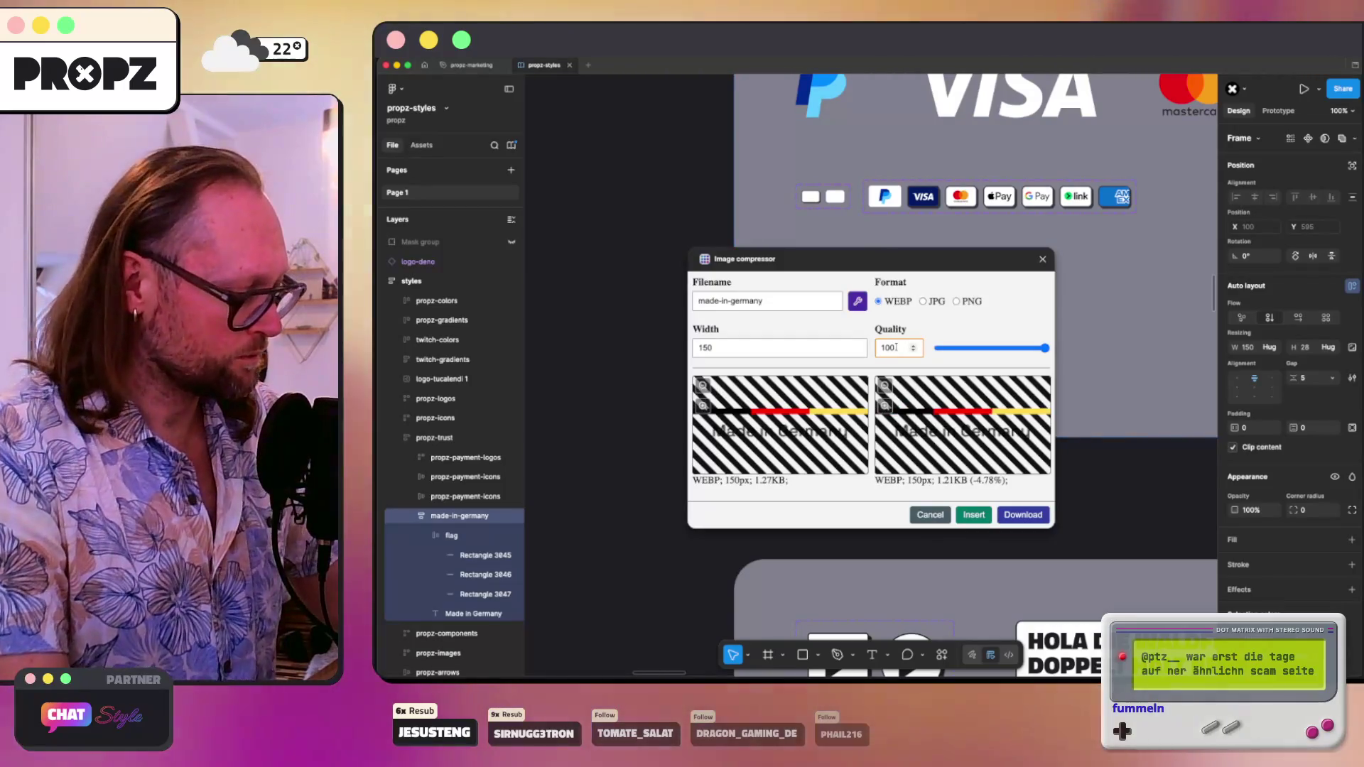
double_click(896, 348)
type("70")
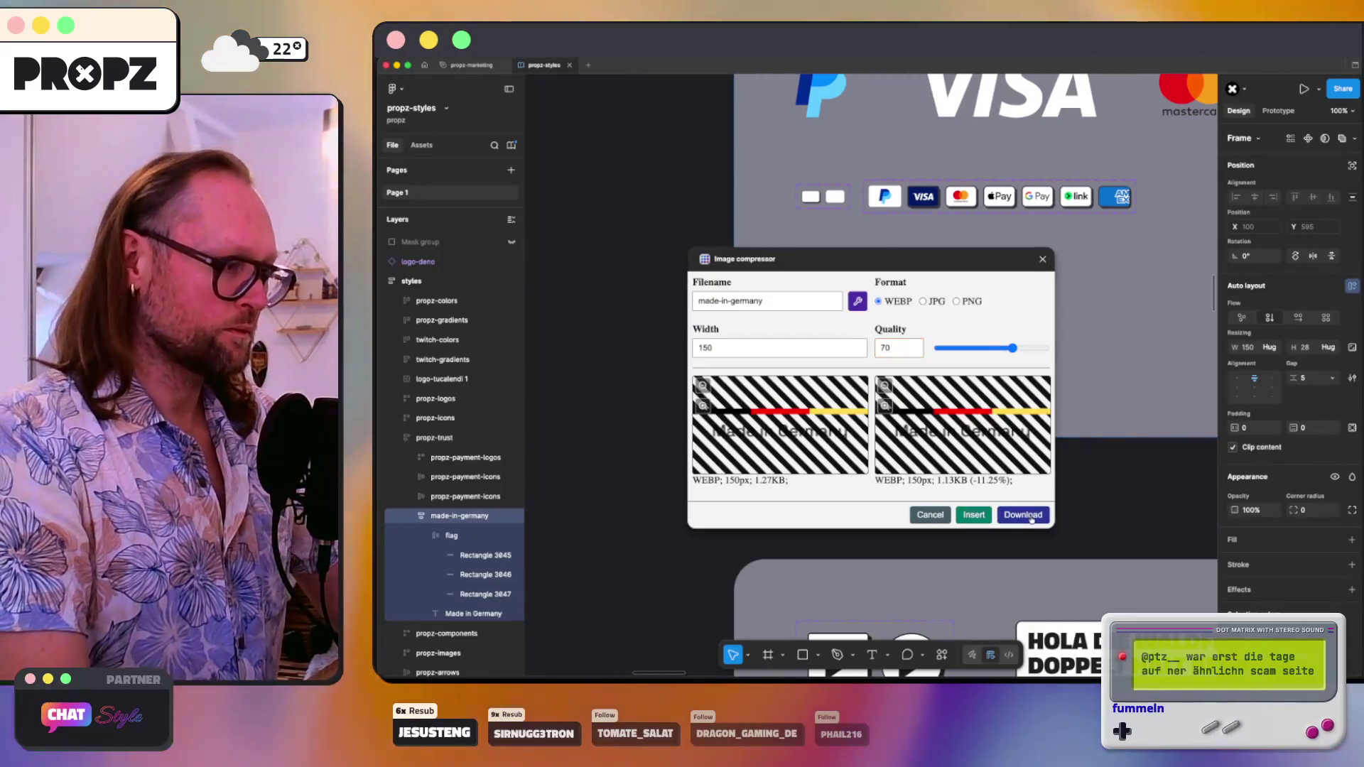
left_click(1030, 515)
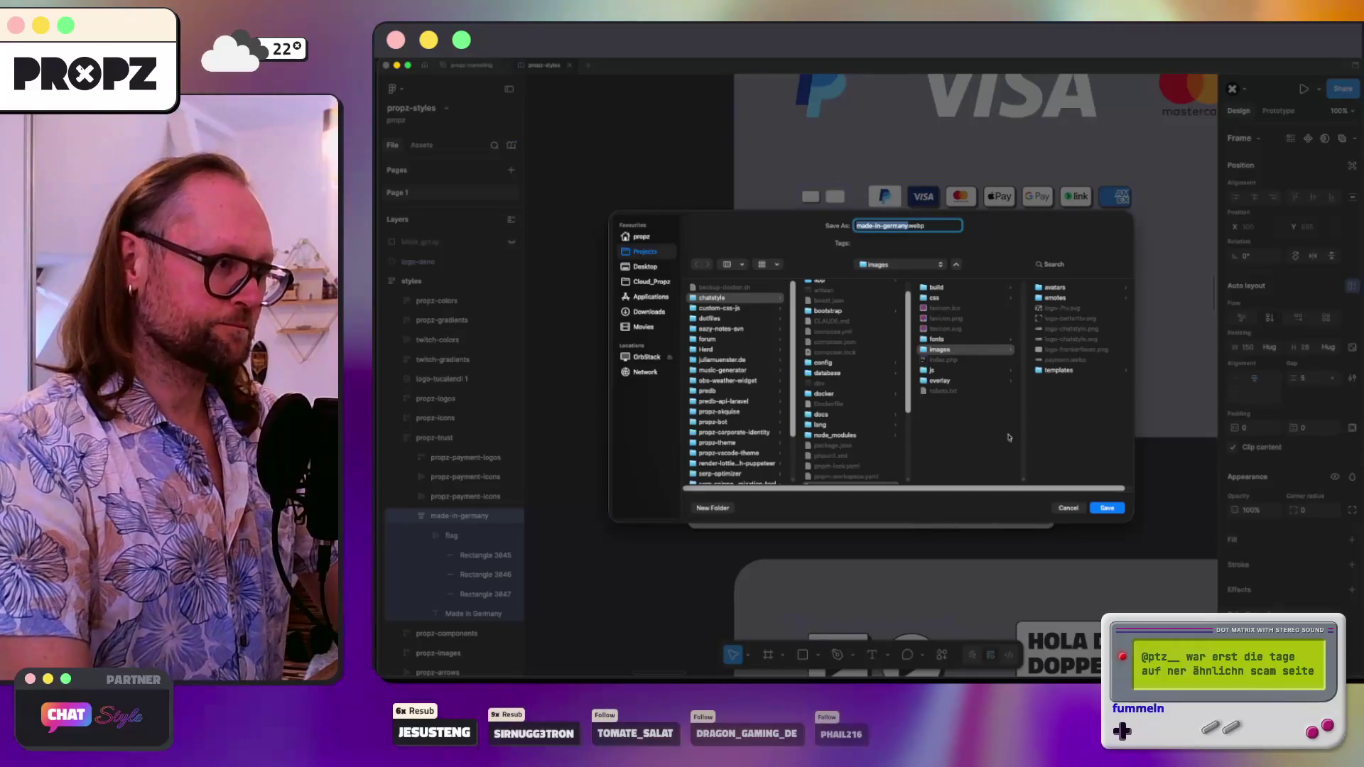
key("Return")
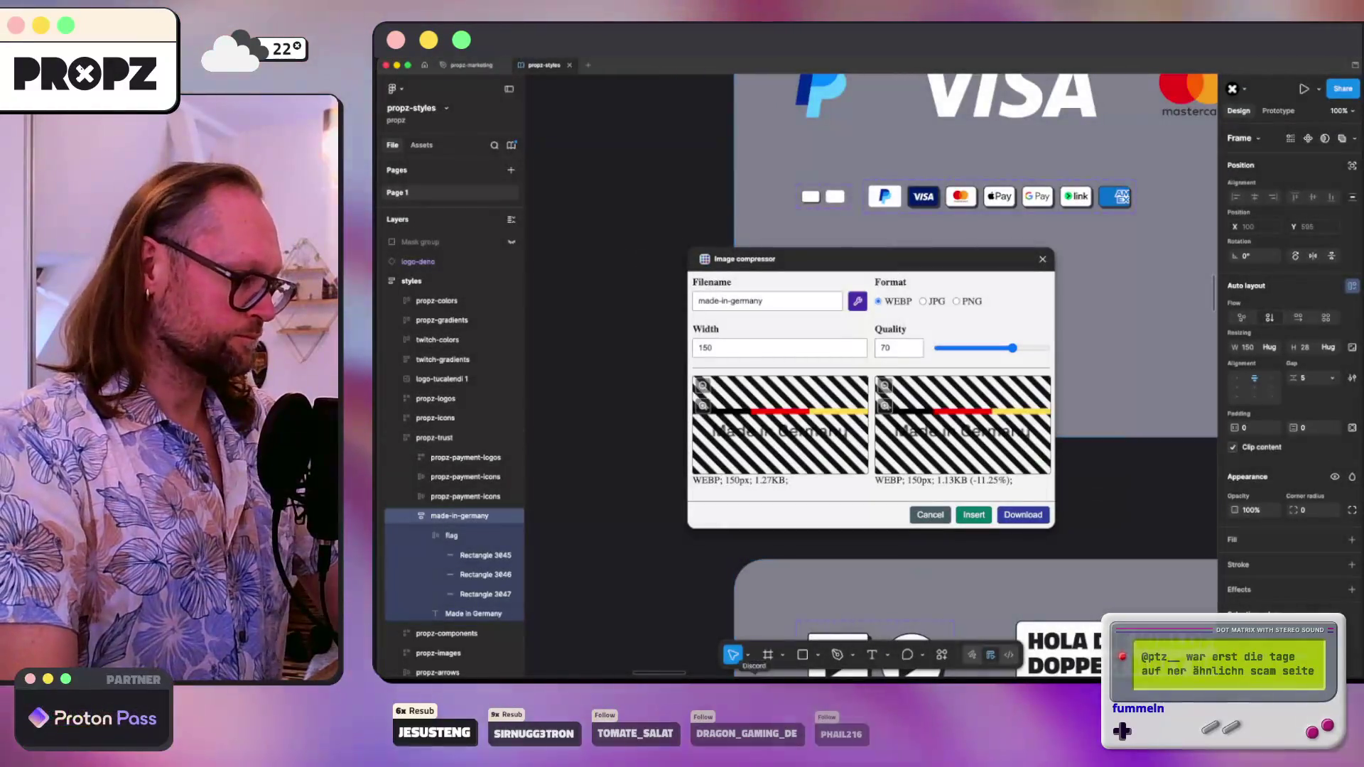
key("super+Tab")
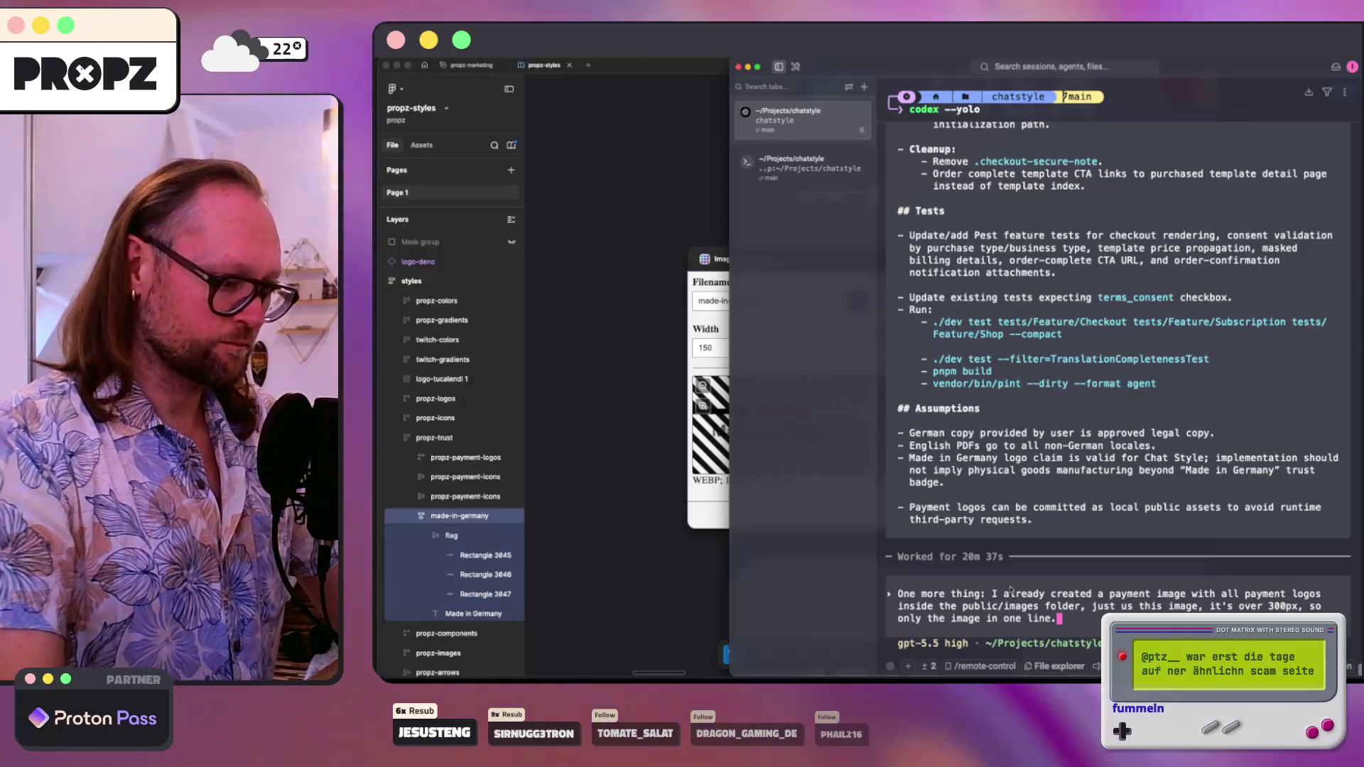
- Add a Codex prompt line saying the made-in-germany image is in the images folder, then return to Figma
key("shift+Return")
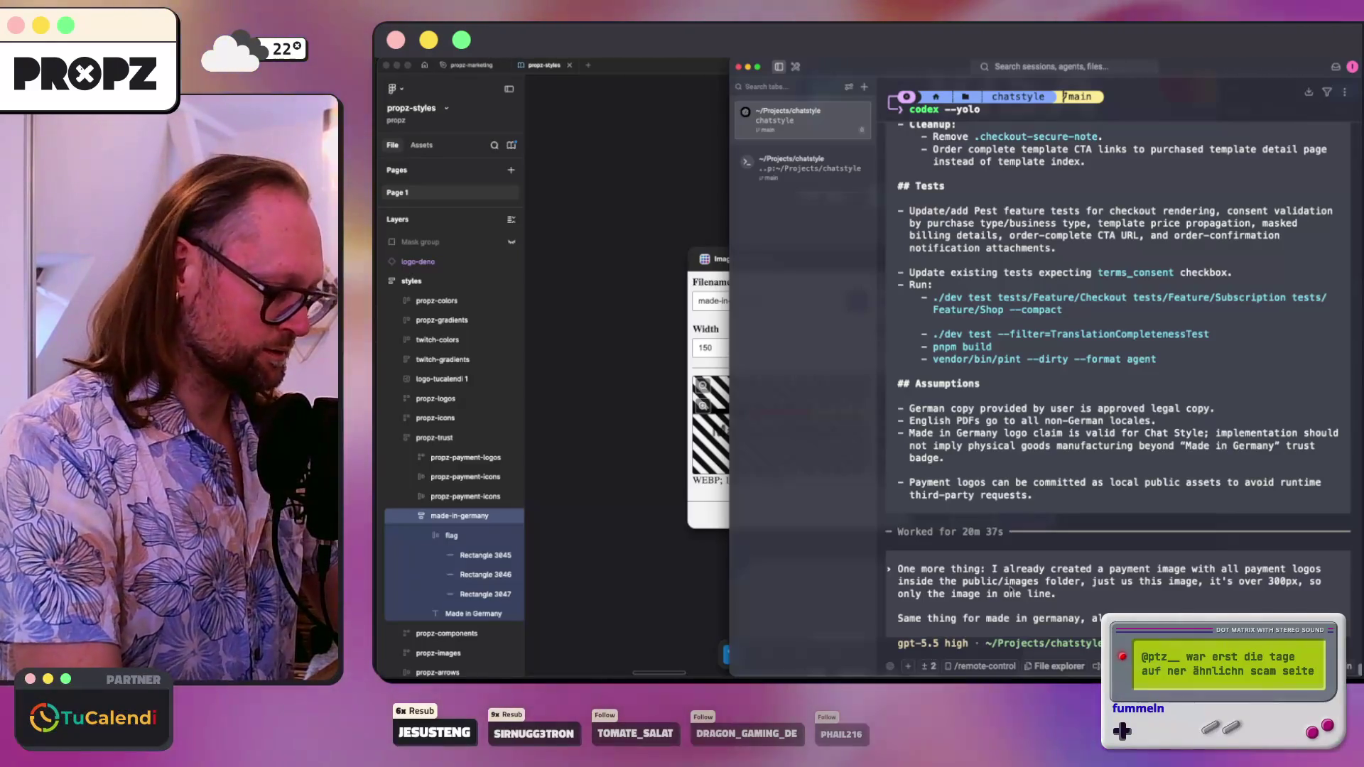
type("images folder")
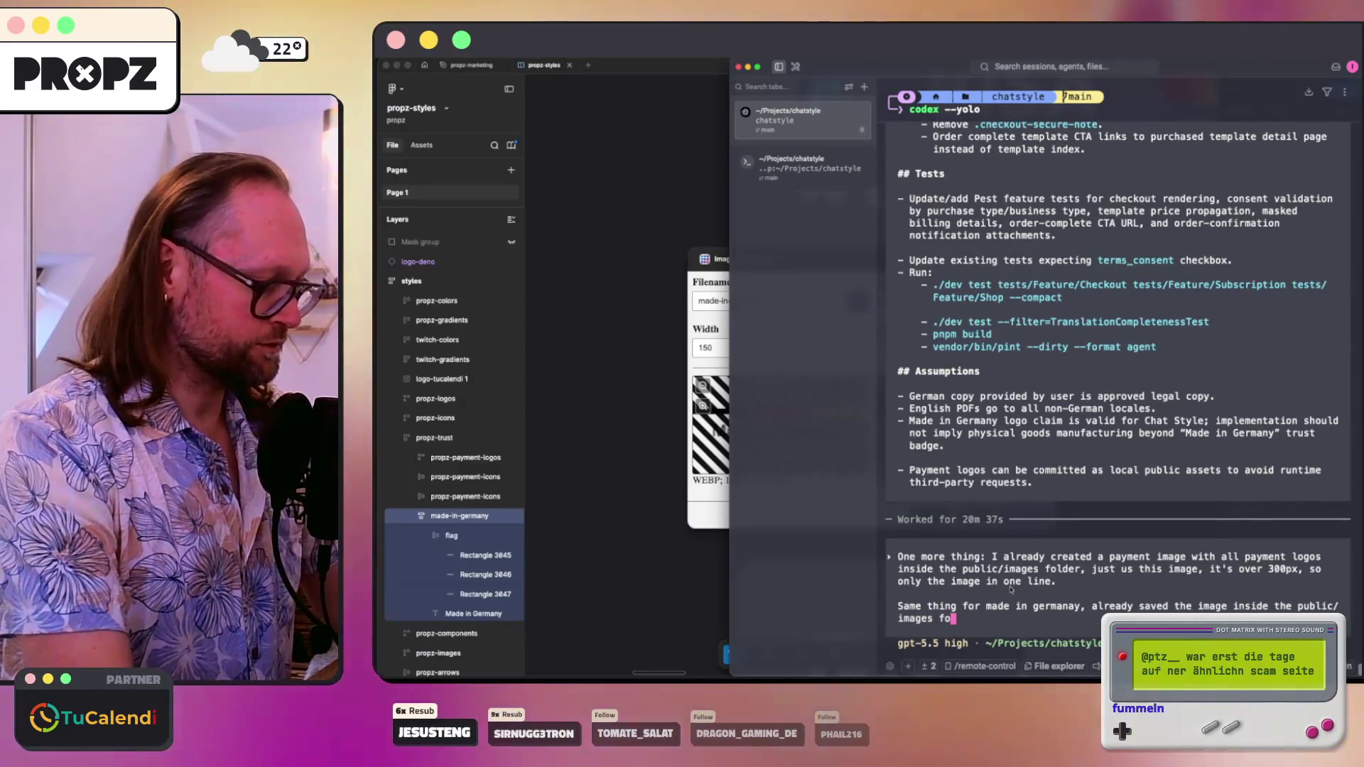
key("super+Tab")
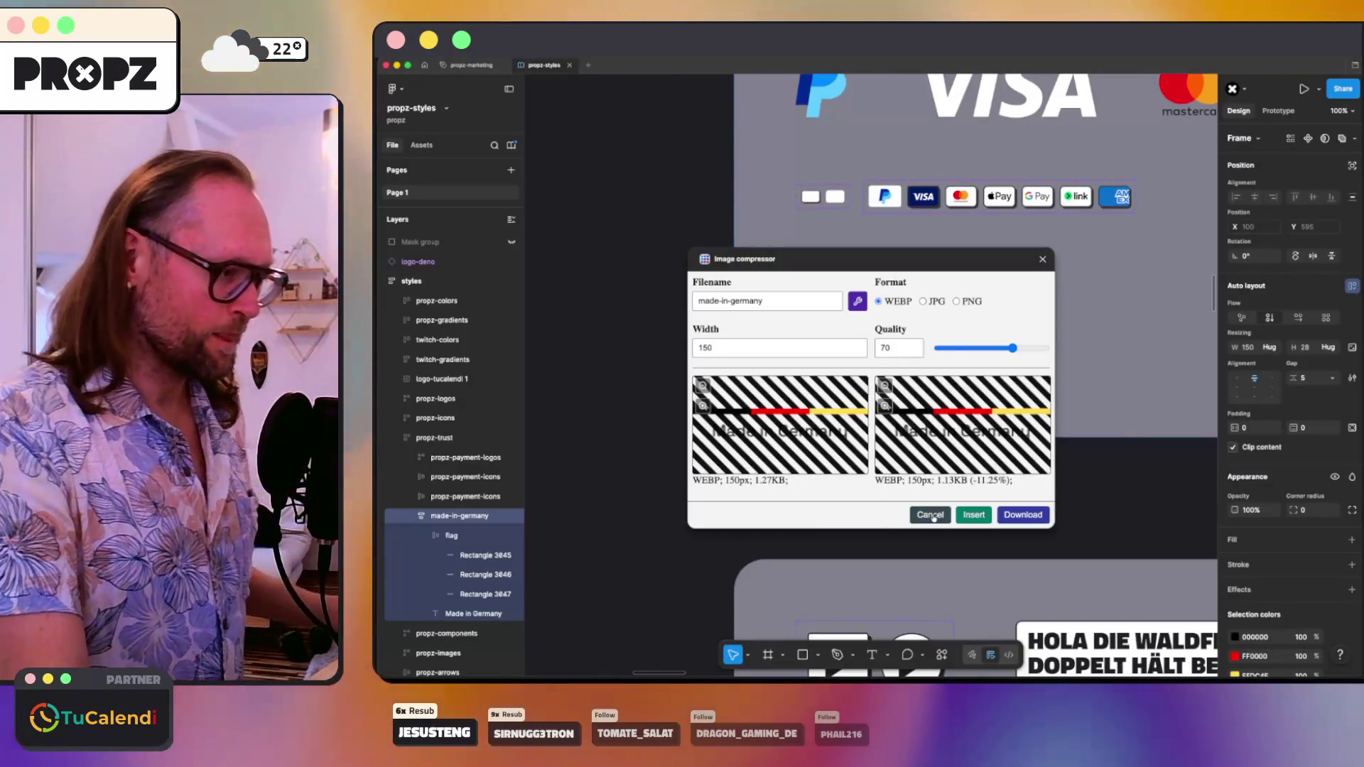
key("Escape")
- Close the Image compressor without inserting and look over the Mollie homepage in Zen Browser
left_click(676, 539)
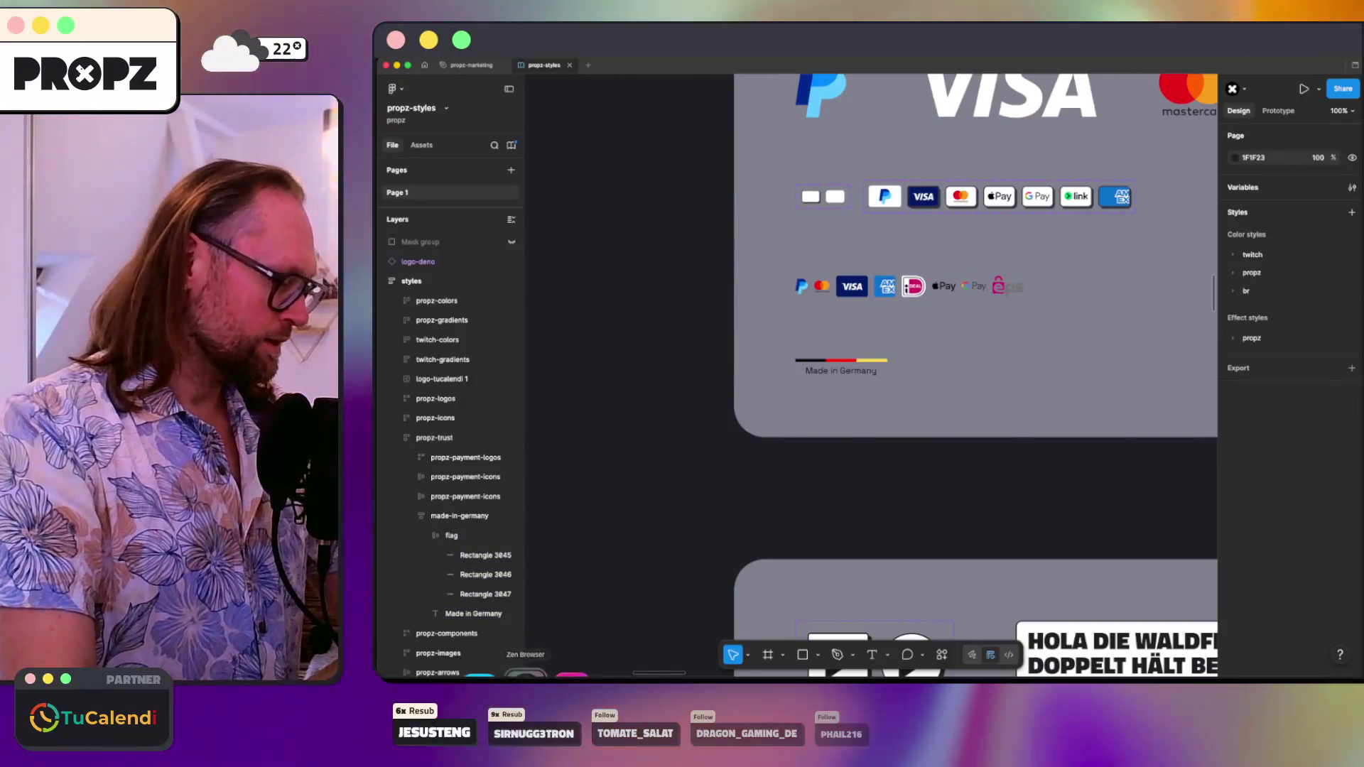
key("super+Tab")
key("super+Tab")
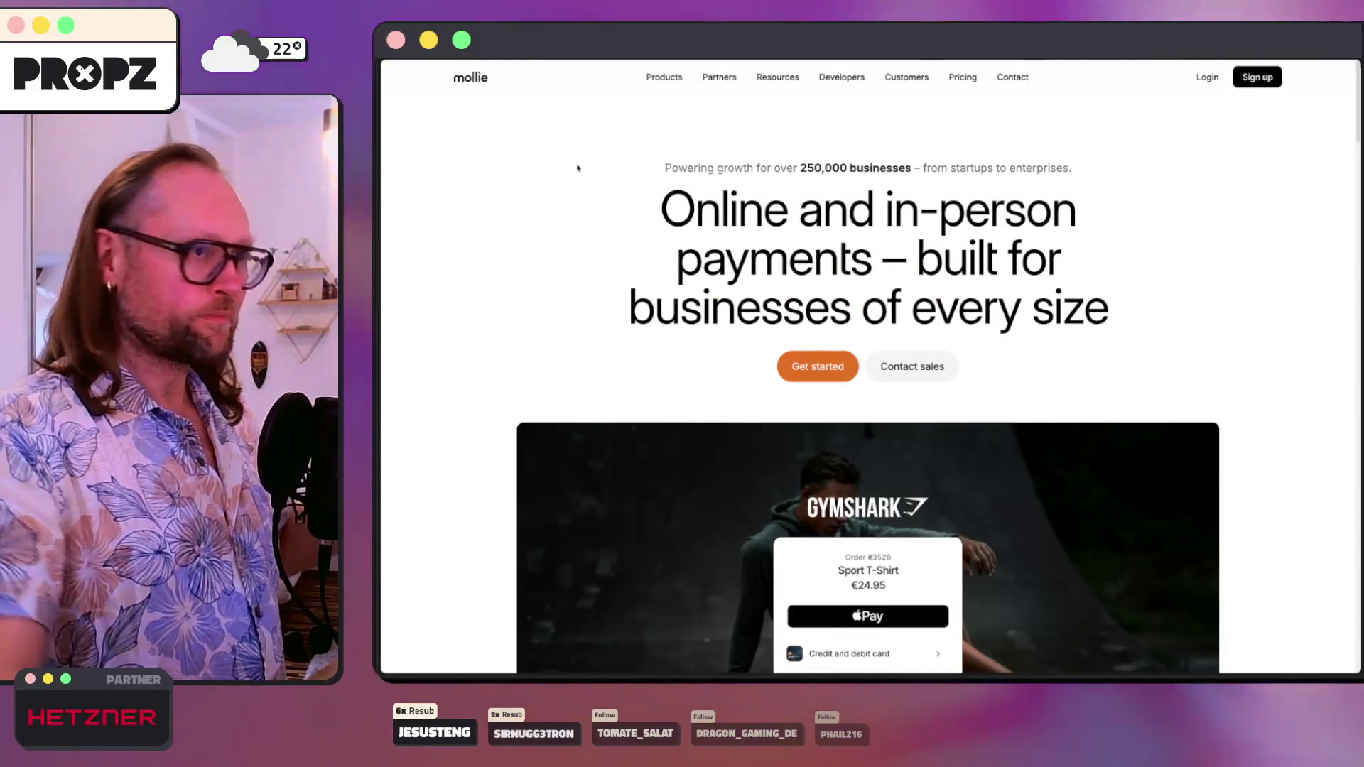
scroll(577, 167, "down", 20)
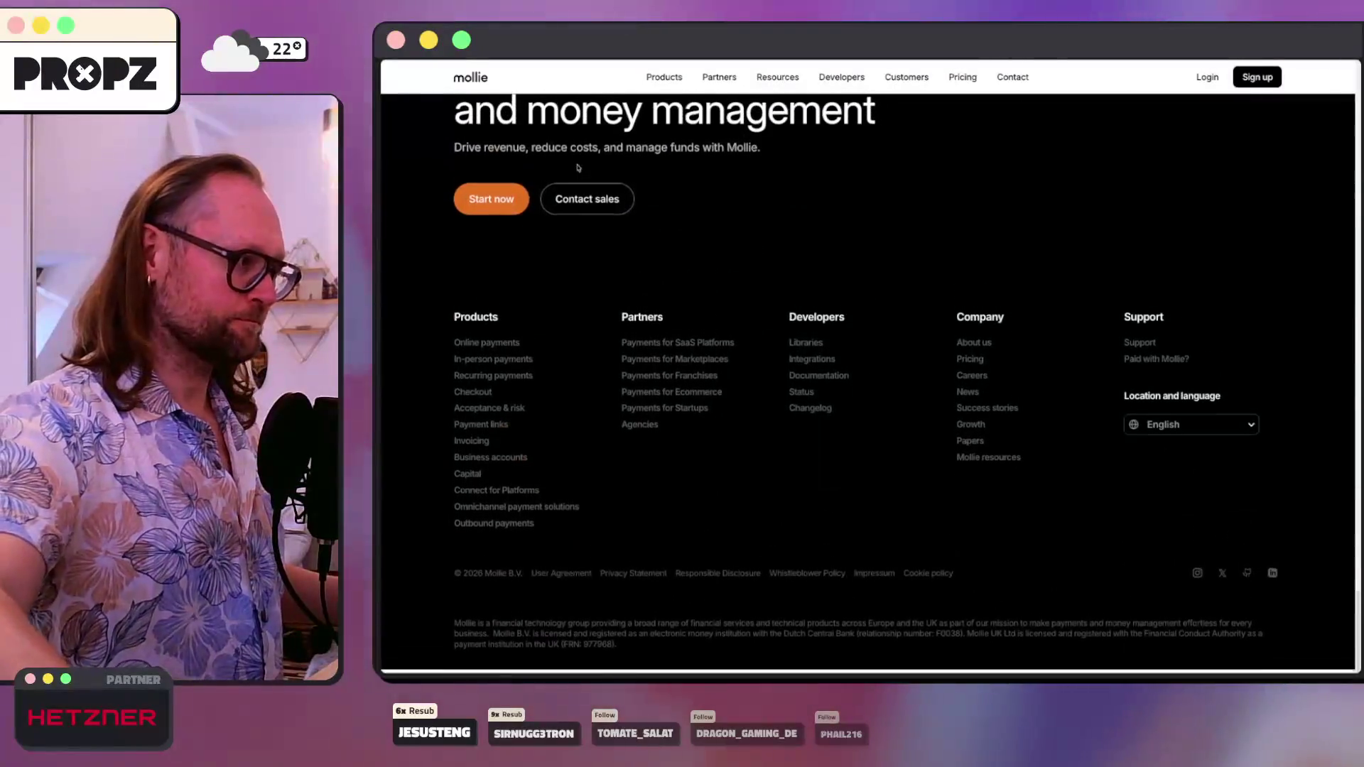
scroll(781, 187, "up", 20)
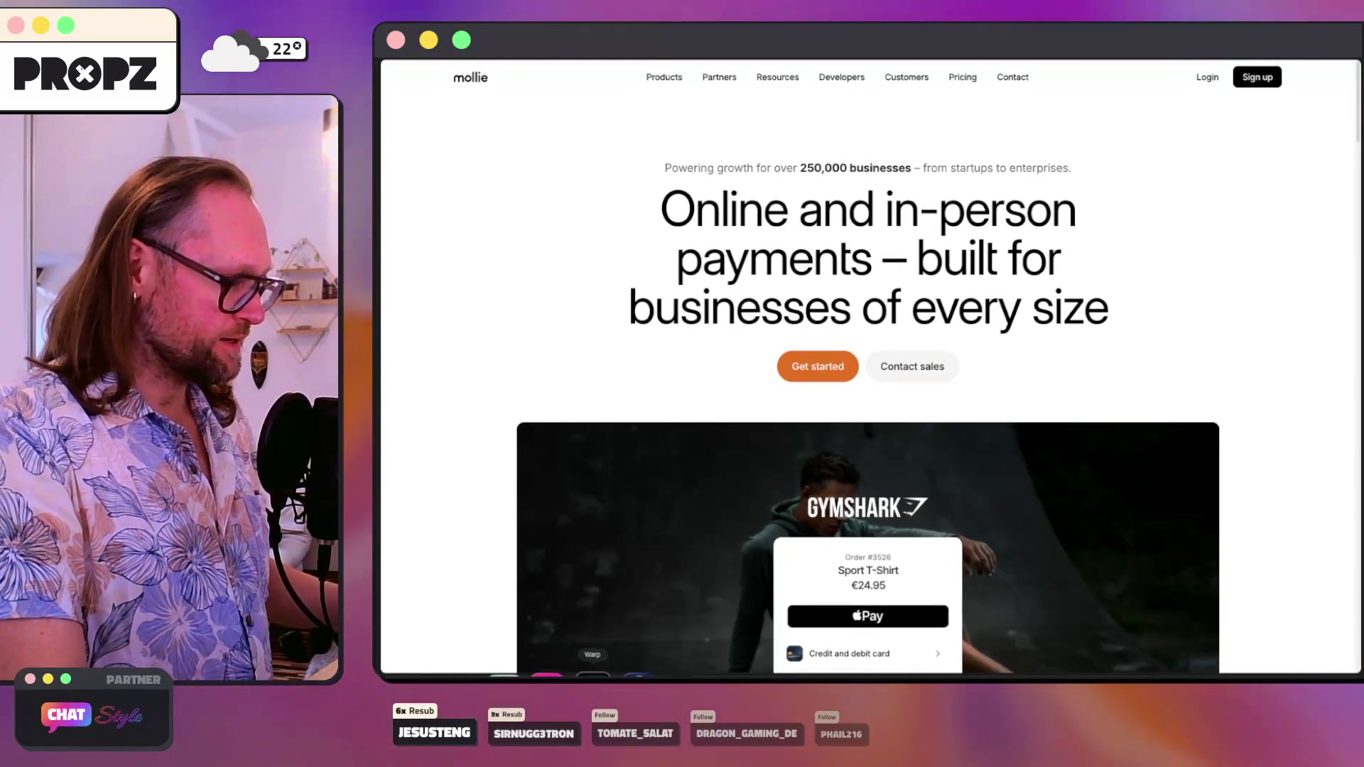
- Review the prompts.txt notes on the checkout trust section beside the Codex terminal, then return to Mollie
key("super+Tab")
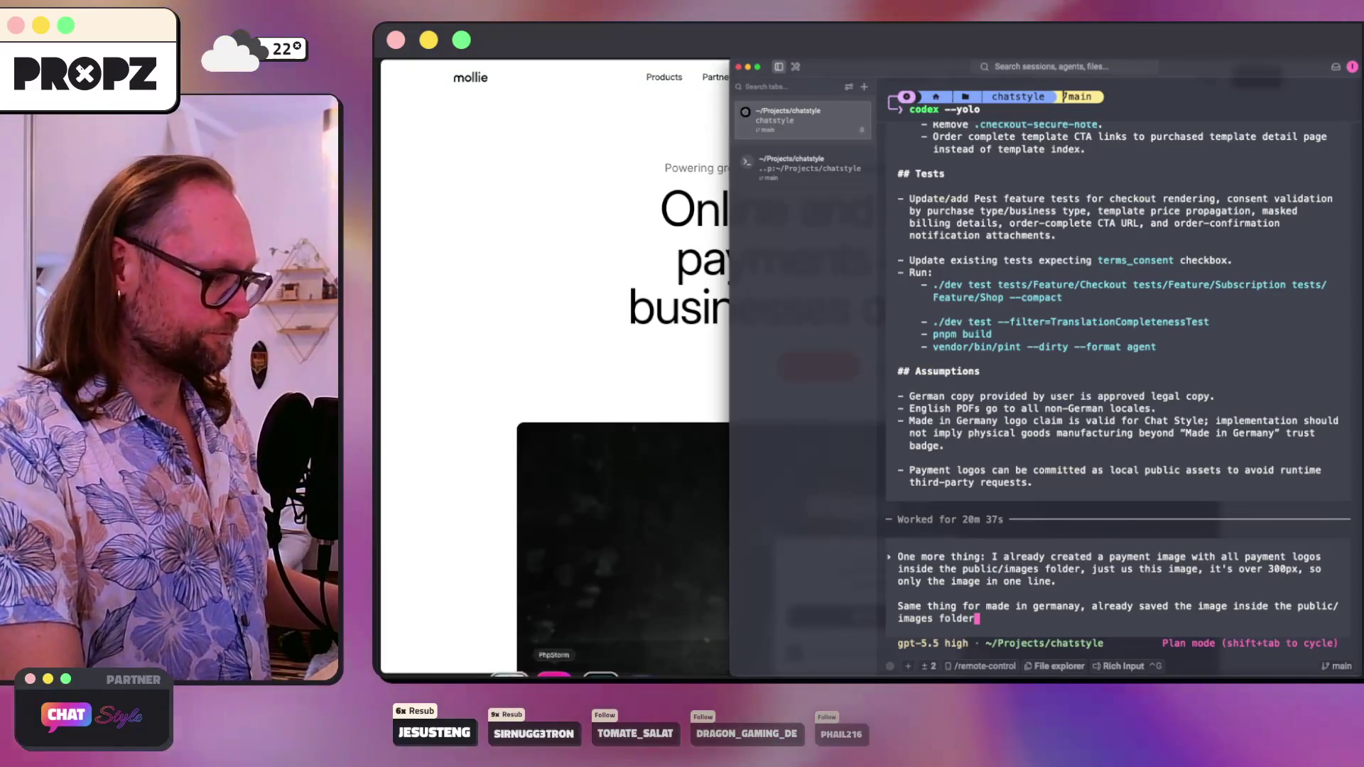
key("super+Tab")
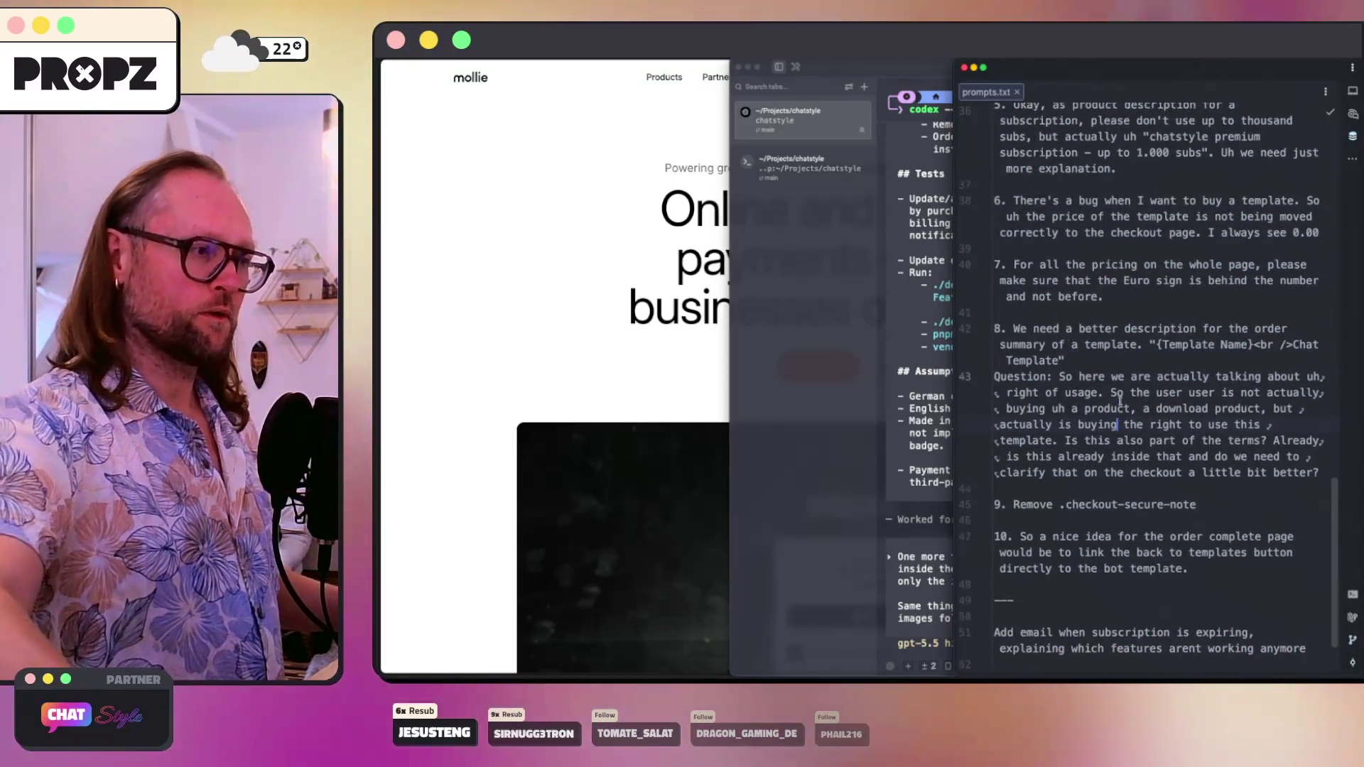
scroll(1120, 402, "up", 15)
scroll(1121, 401, "down", 8)
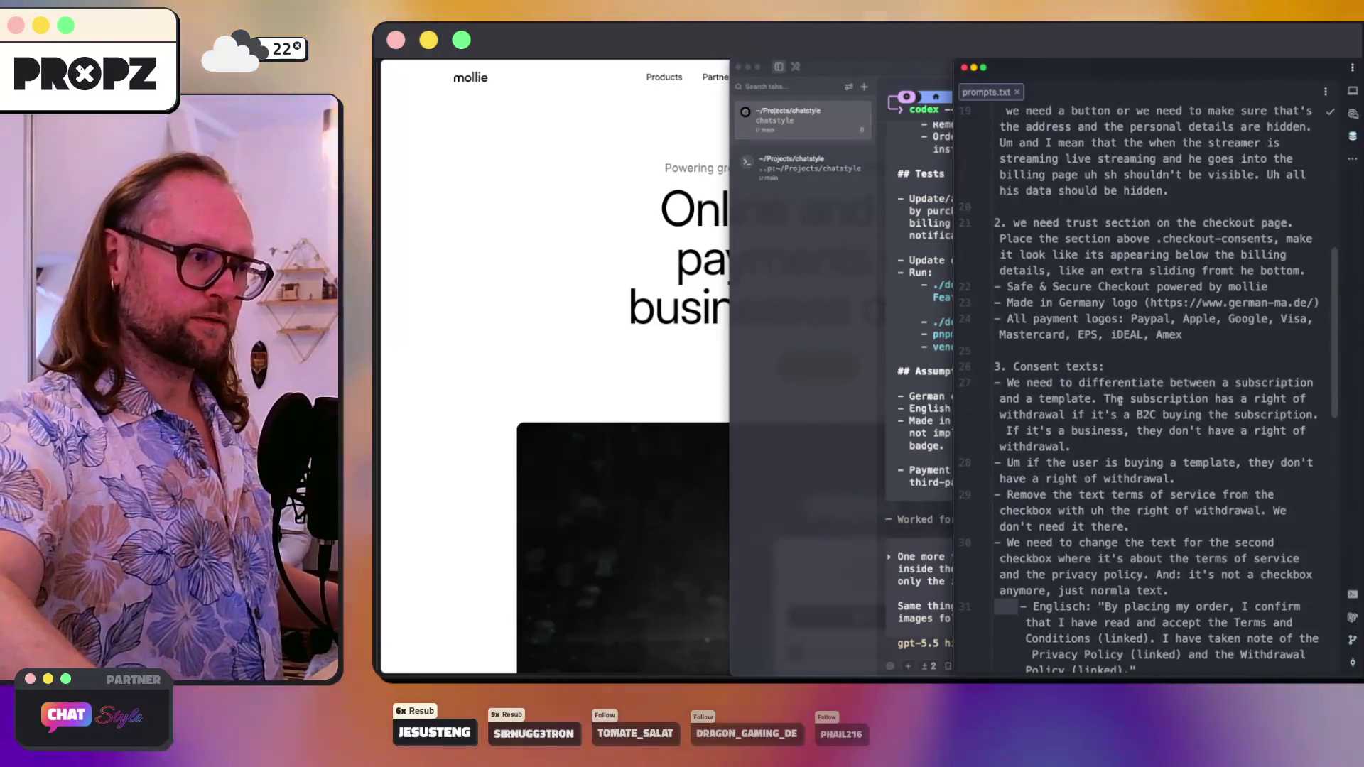
scroll(1120, 401, "down", 2)
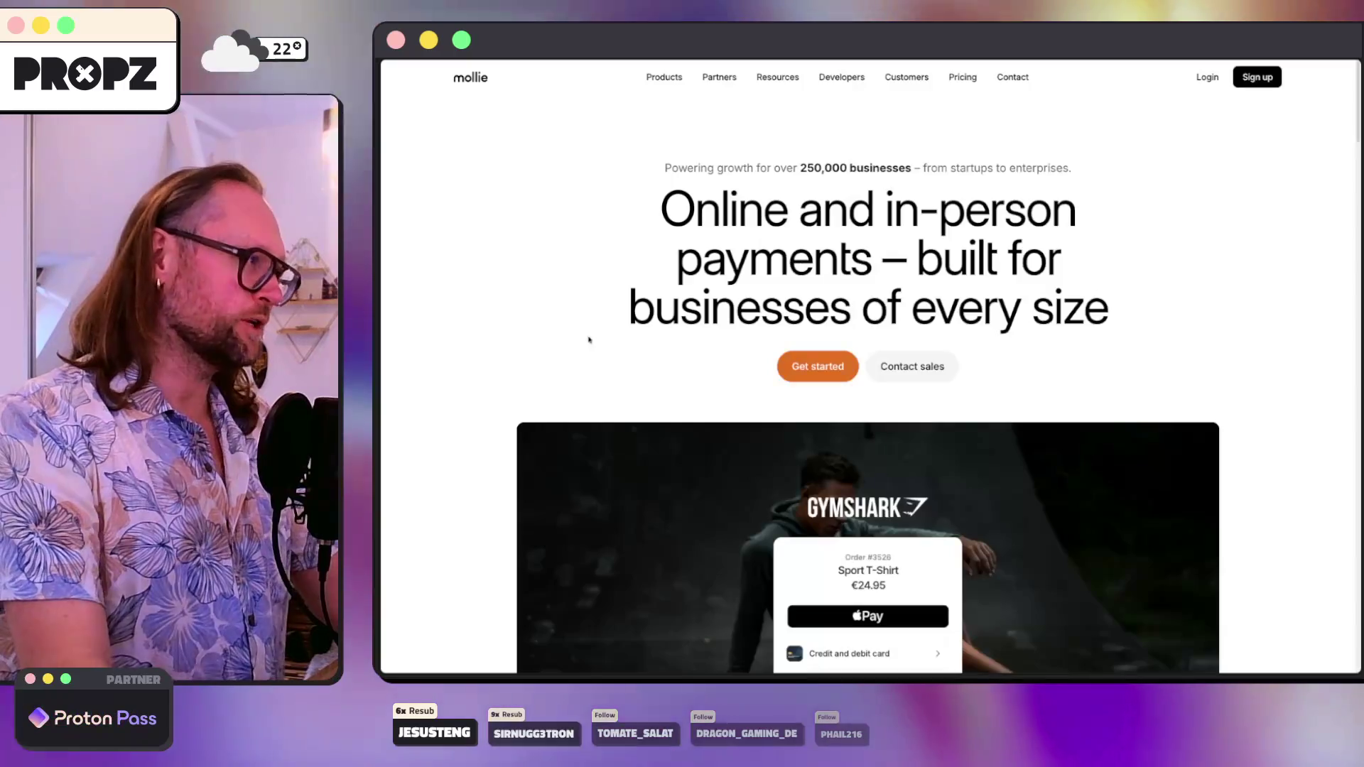
left_click(587, 338)
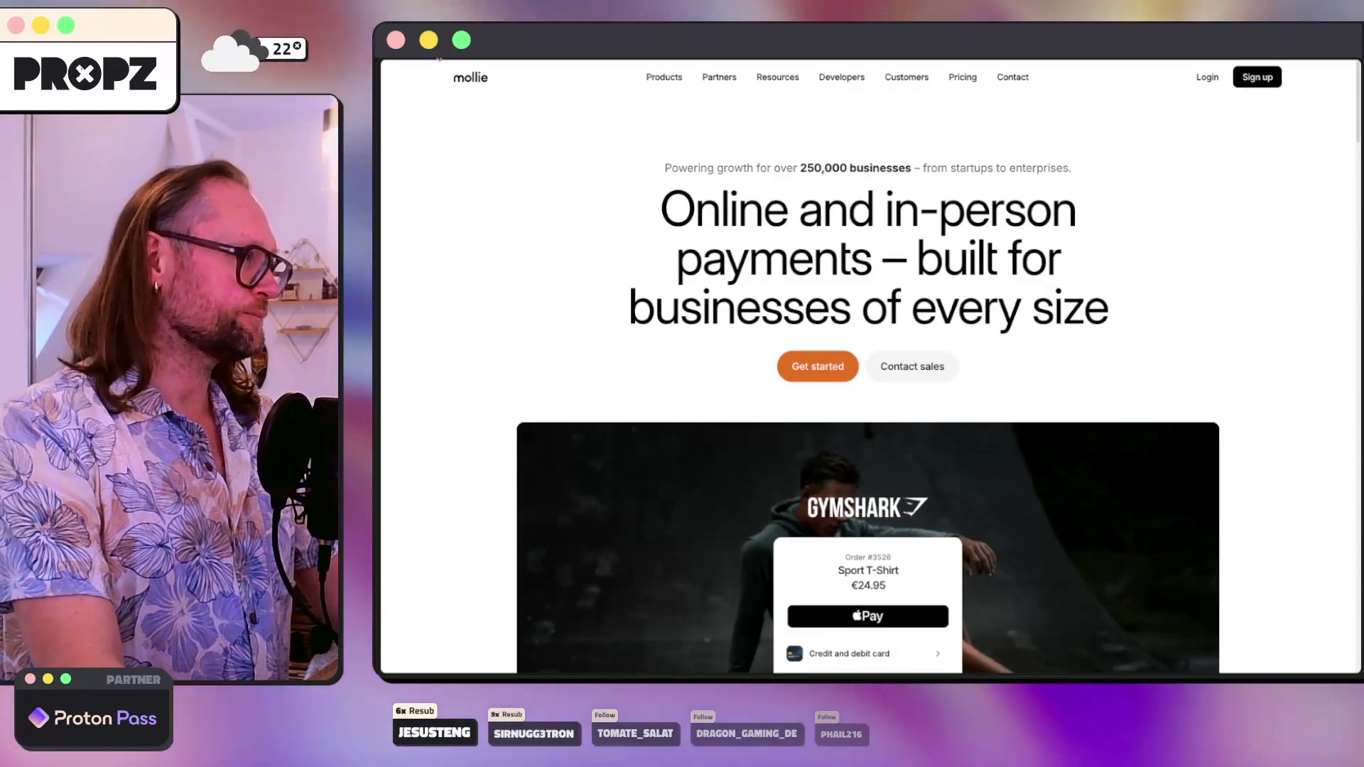
- Copy the mollie logo from the site header as SVG using its asset menu
right_click(465, 76)
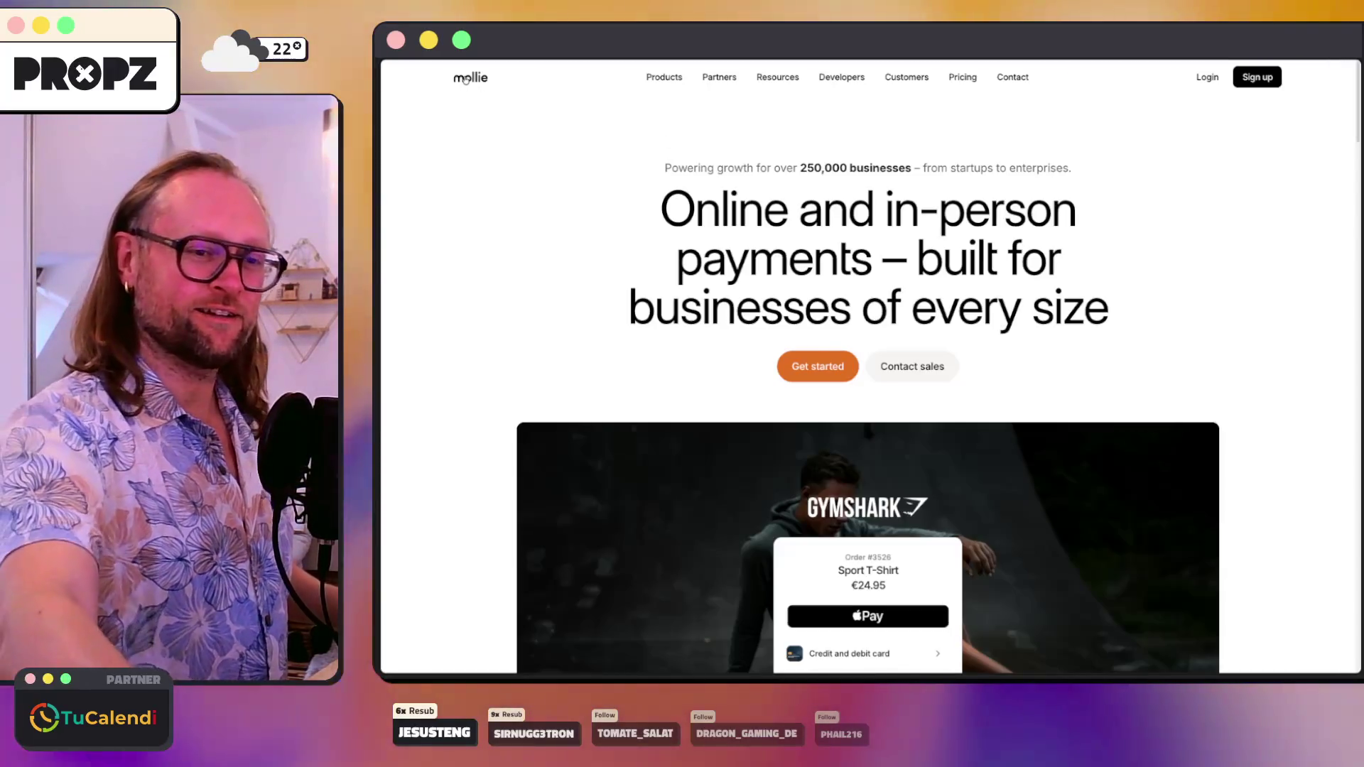
key("super+equal")
key("super+equal")
key("super+equal")
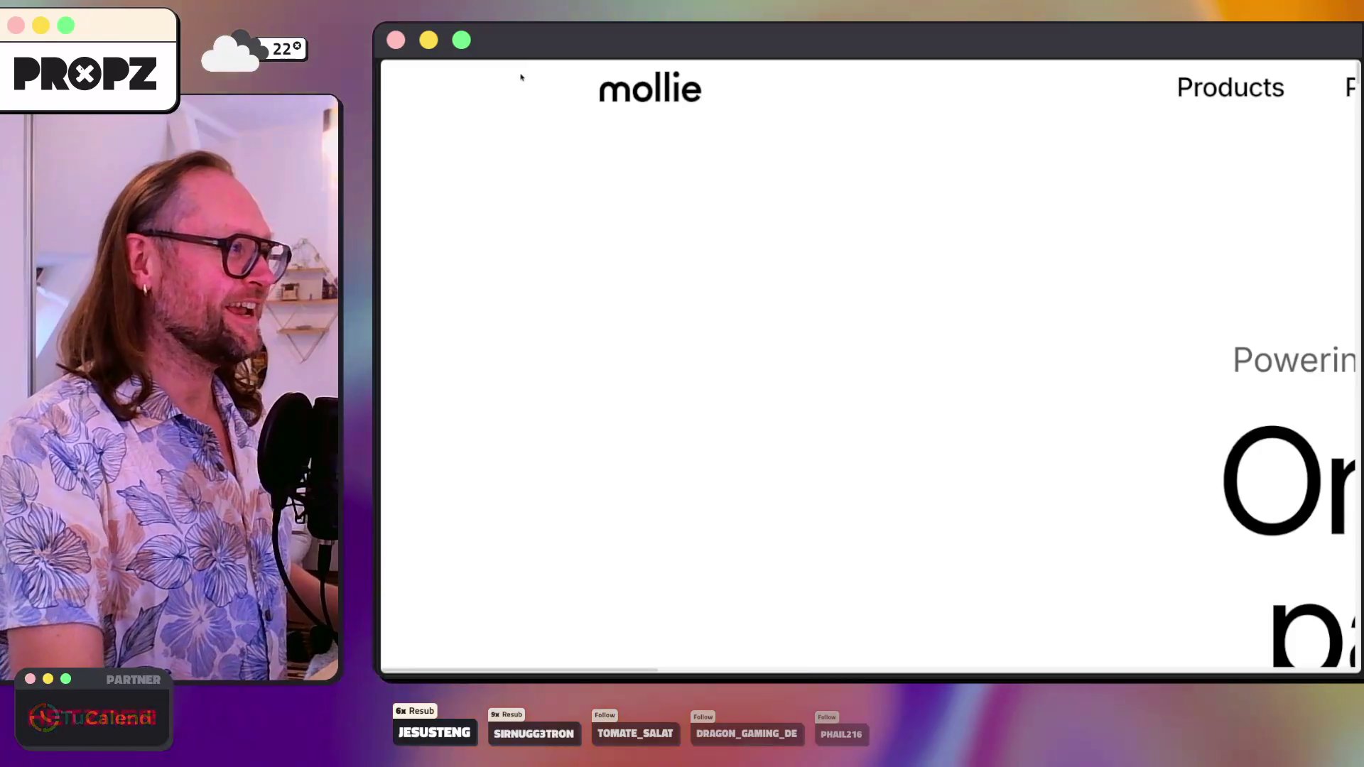
right_click(670, 94)
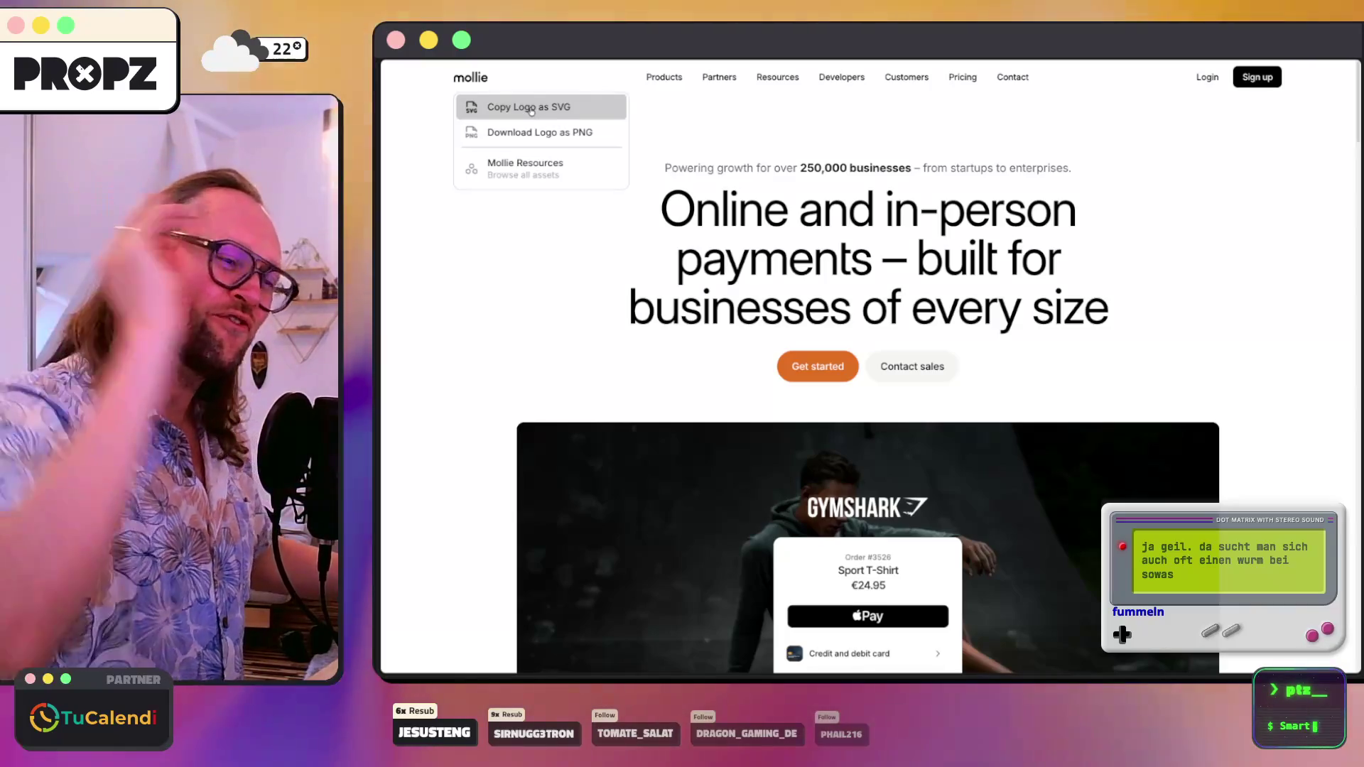
left_click(532, 111)
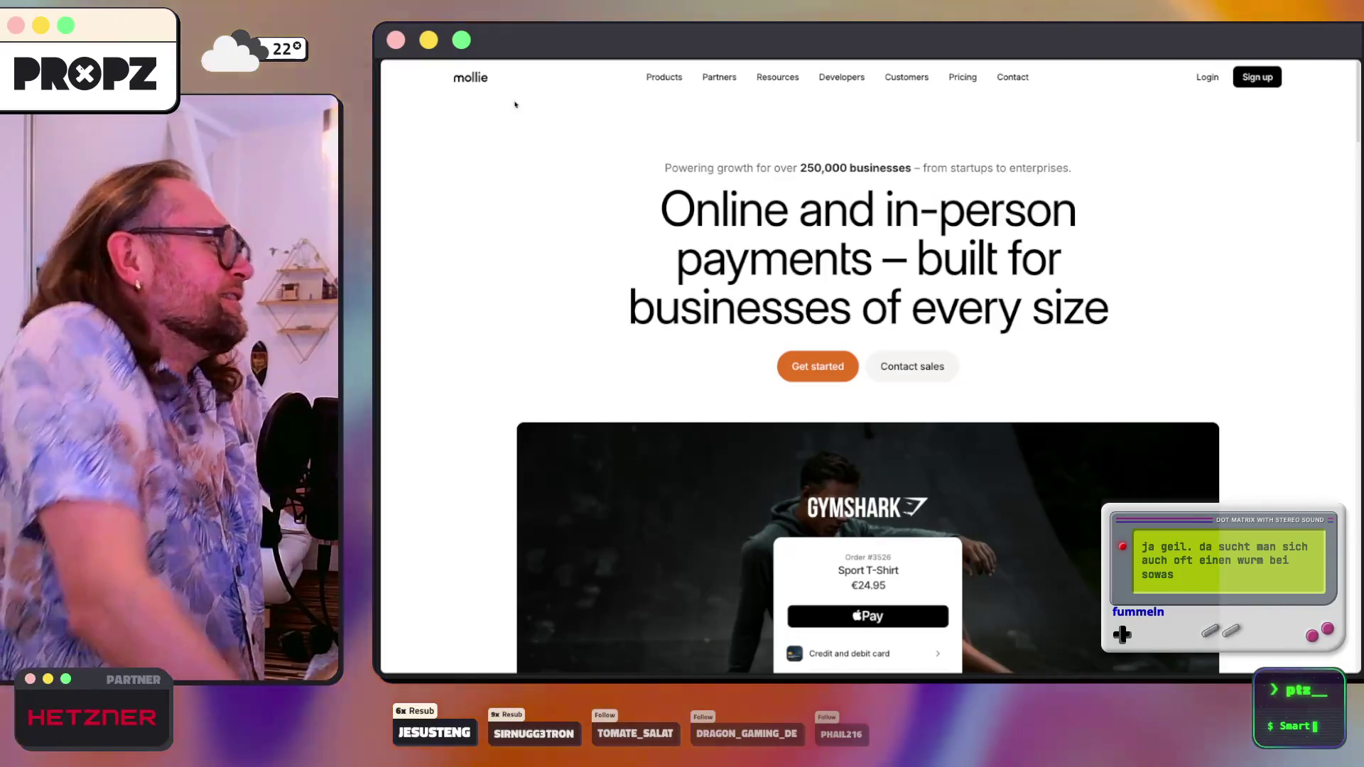
right_click(474, 81)
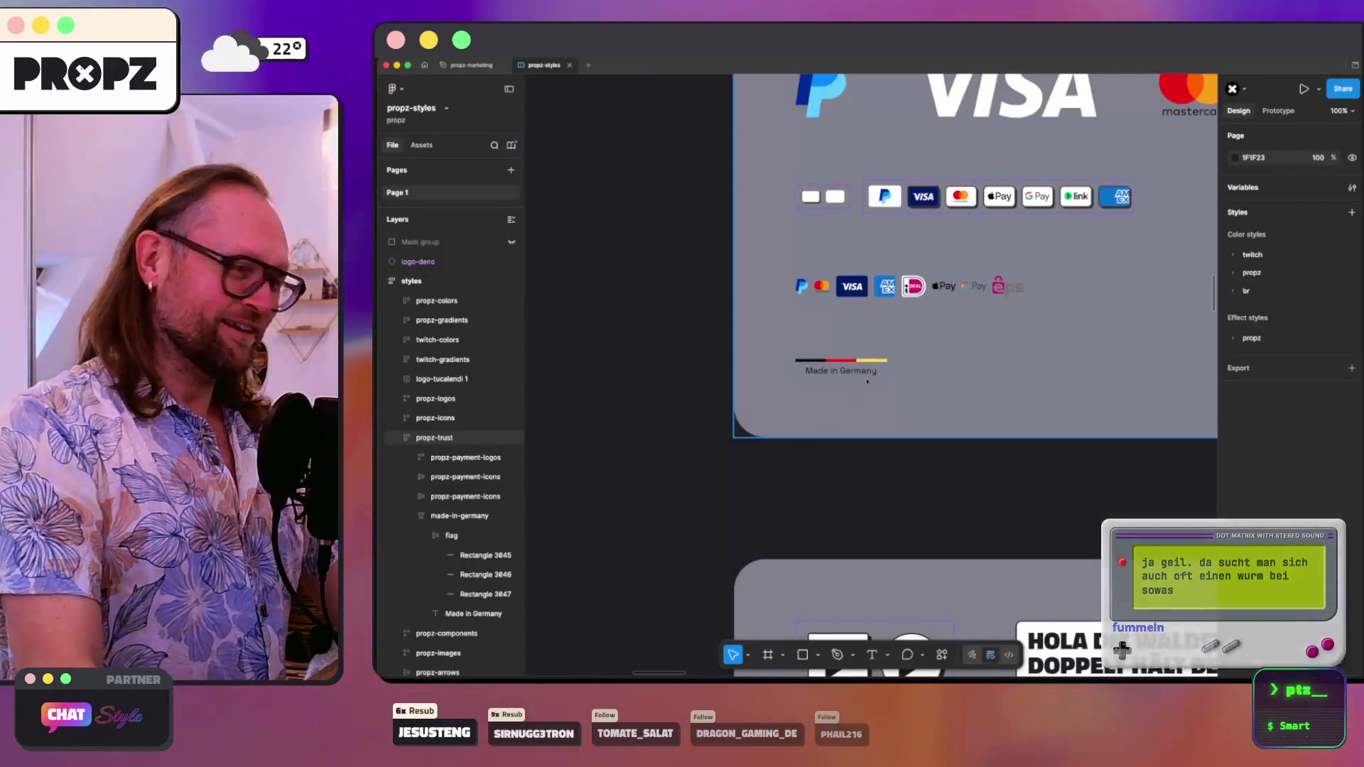
- Paste the Mollie logo after the last payment logo and make it a component
scroll(867, 382, "down", 5)
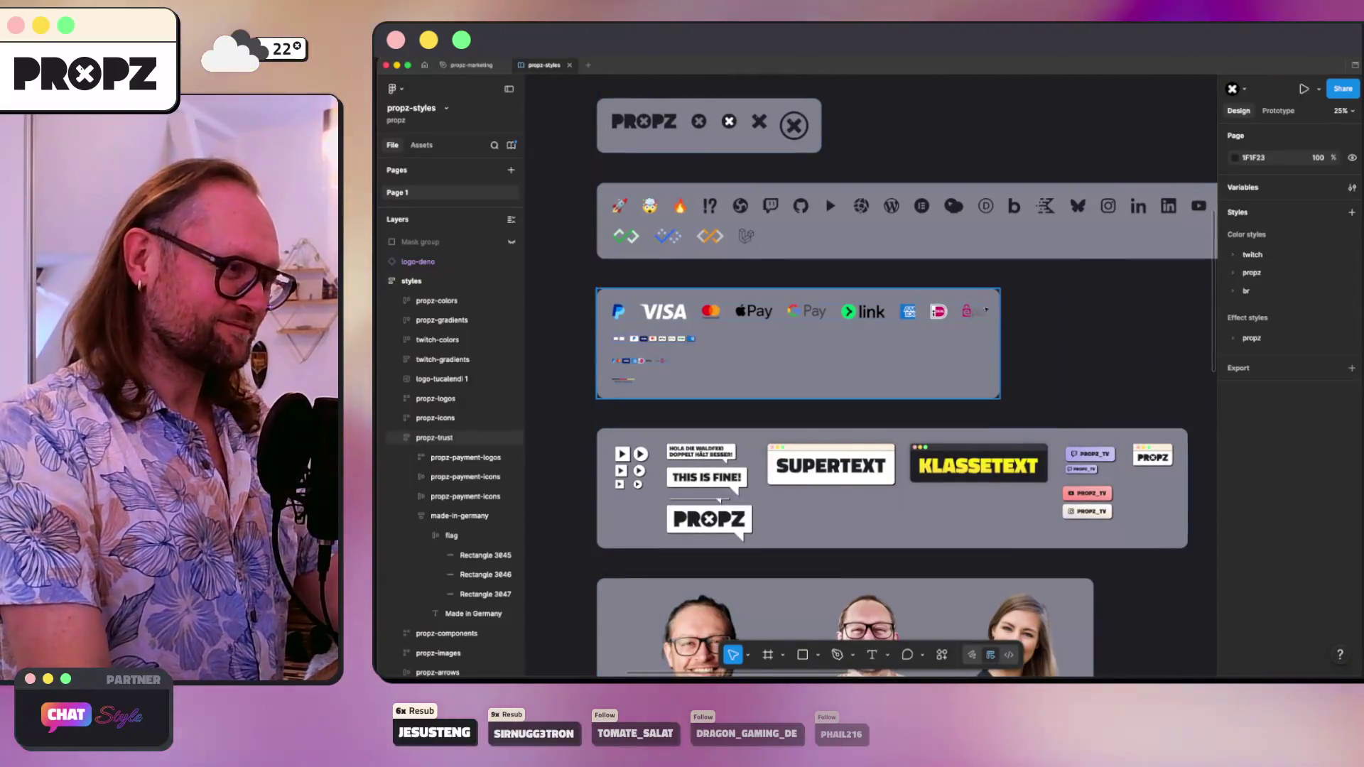
left_click(971, 311)
left_click(428, 385)
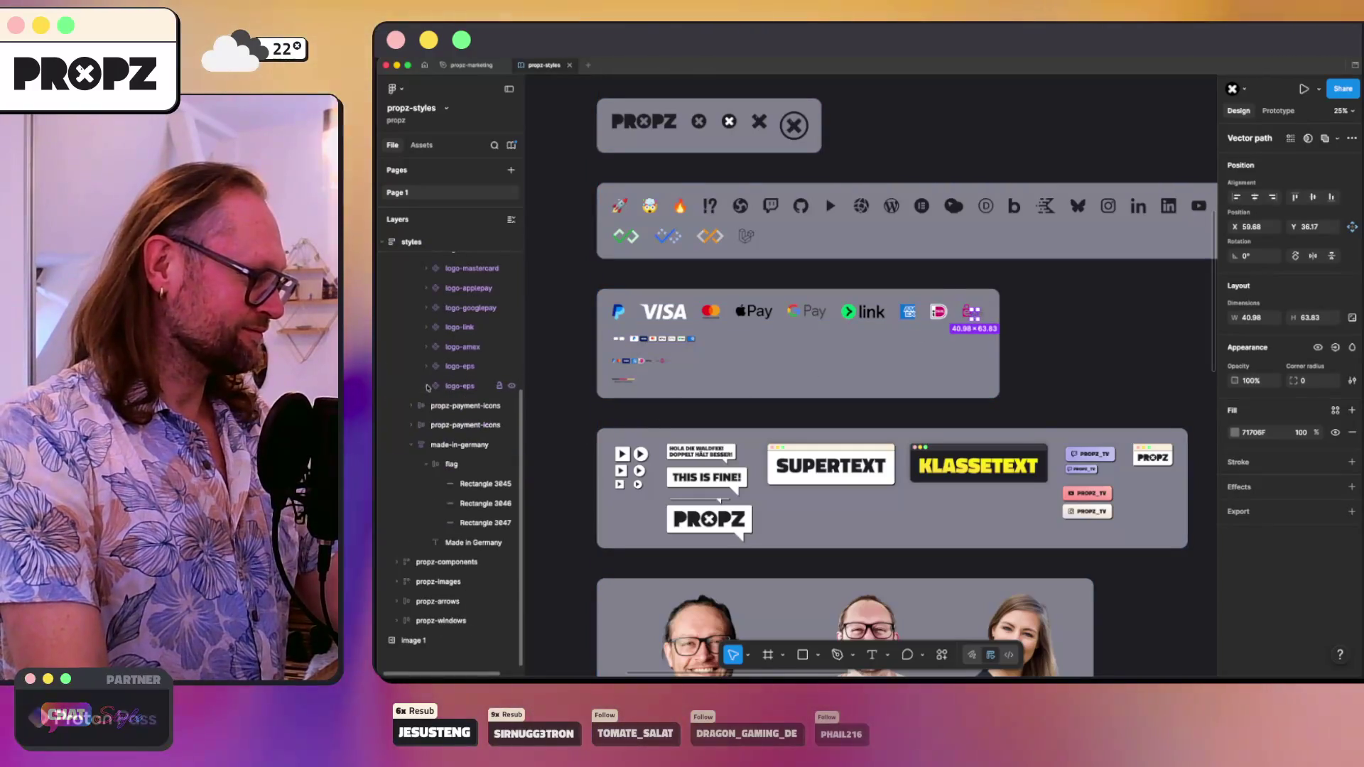
scroll(440, 356, "up", 3)
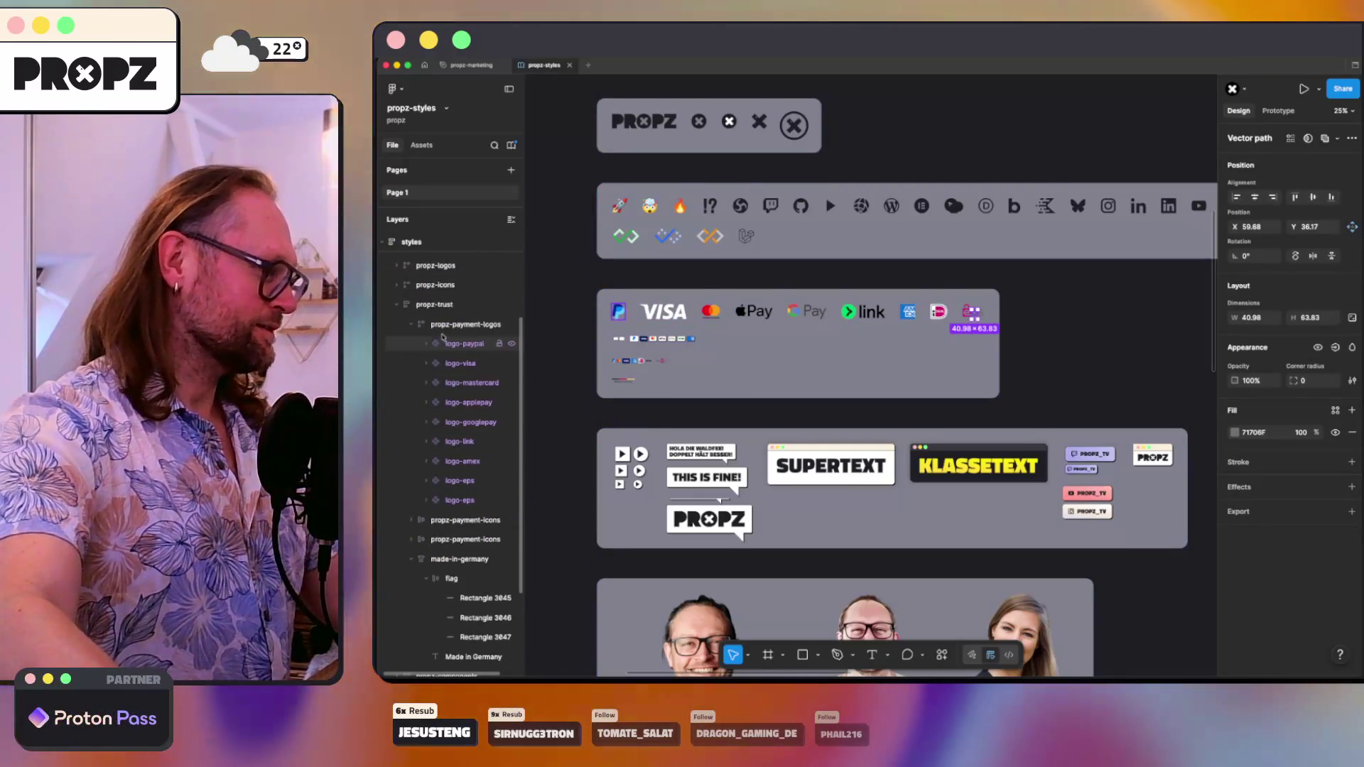
key("ctrl+v")
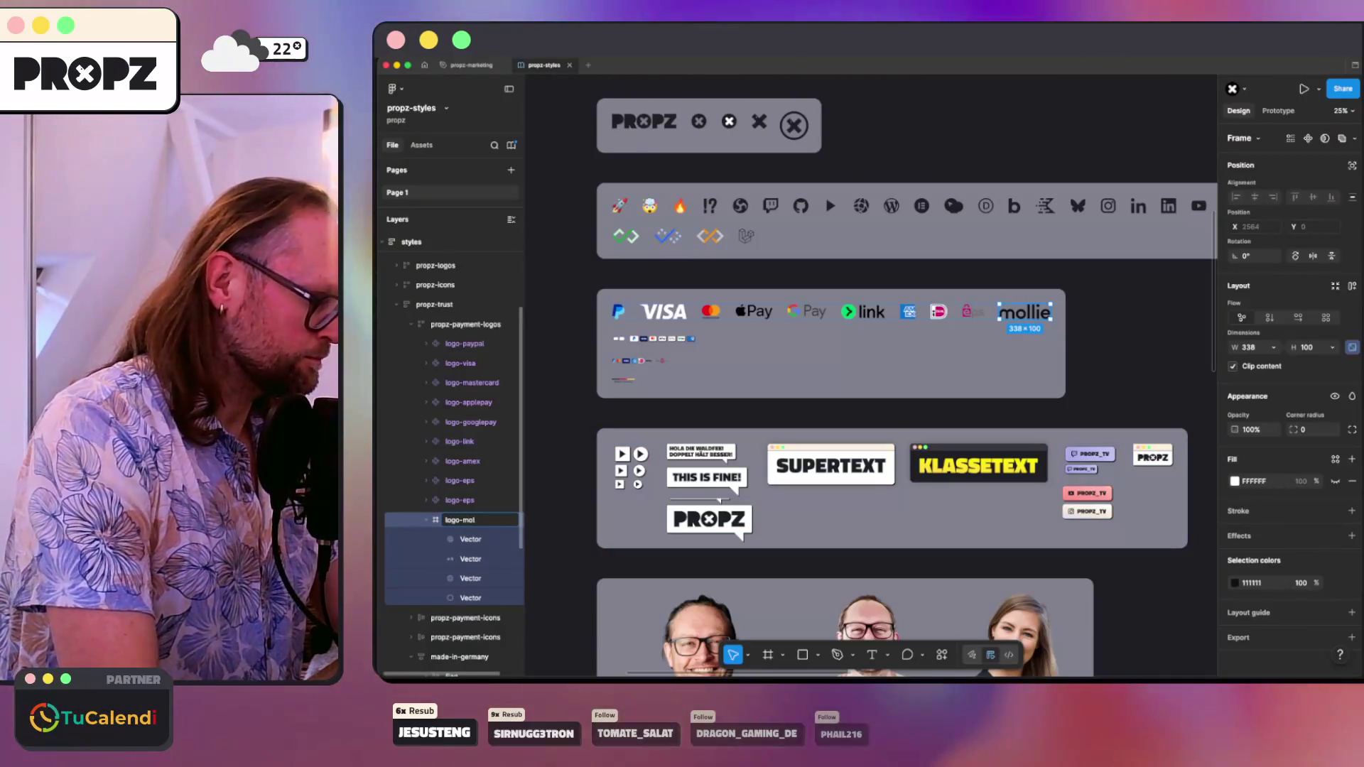
right_click(470, 519)
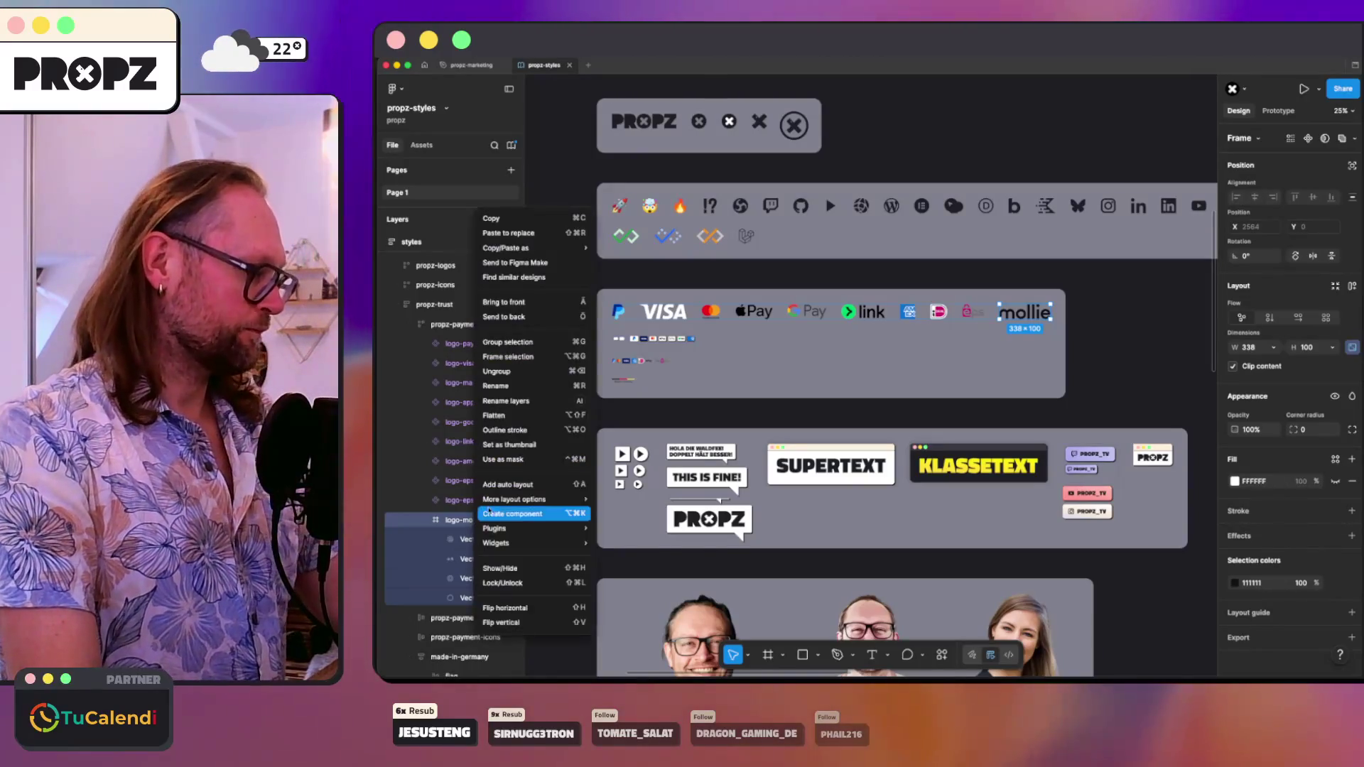
left_click(493, 513)
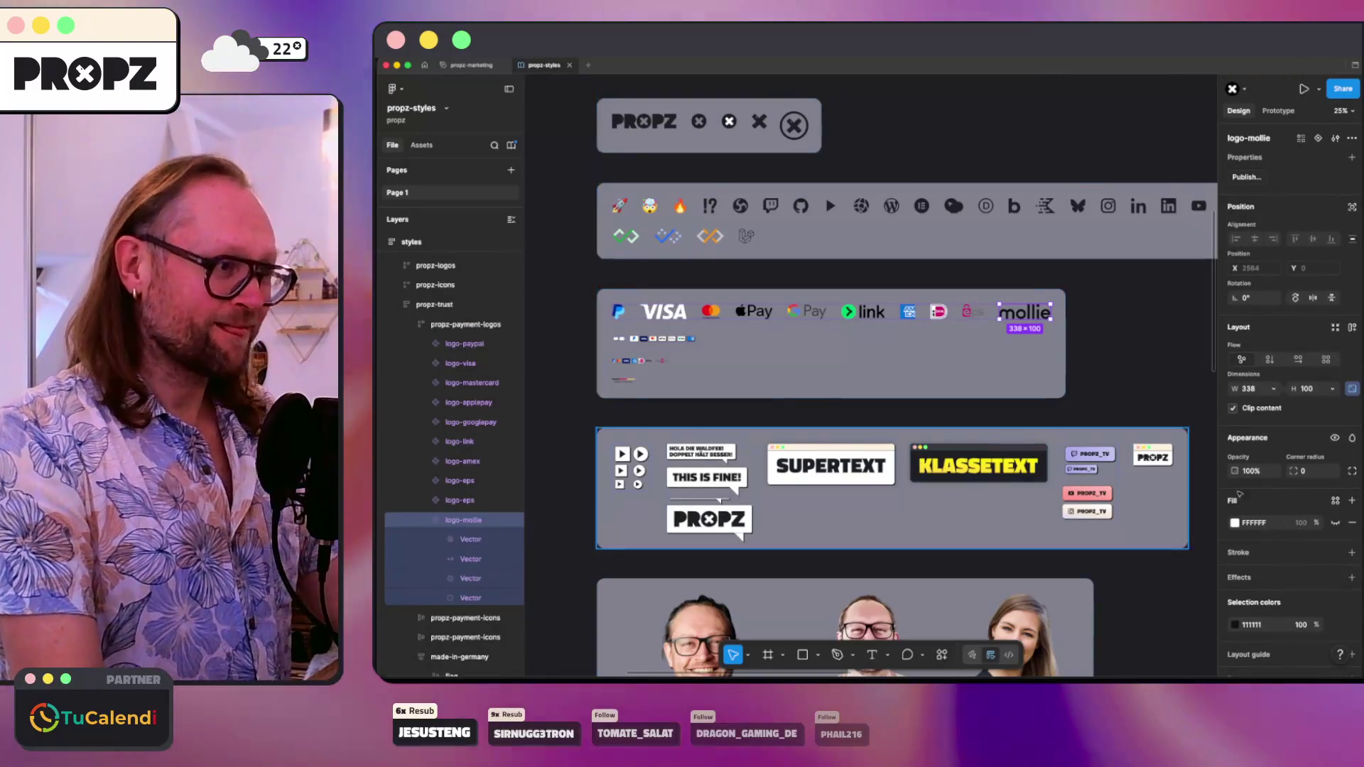
- Add an SVG export setting and save logo-mollie.svg into the images folder
scroll(1343, 604, "down", 1)
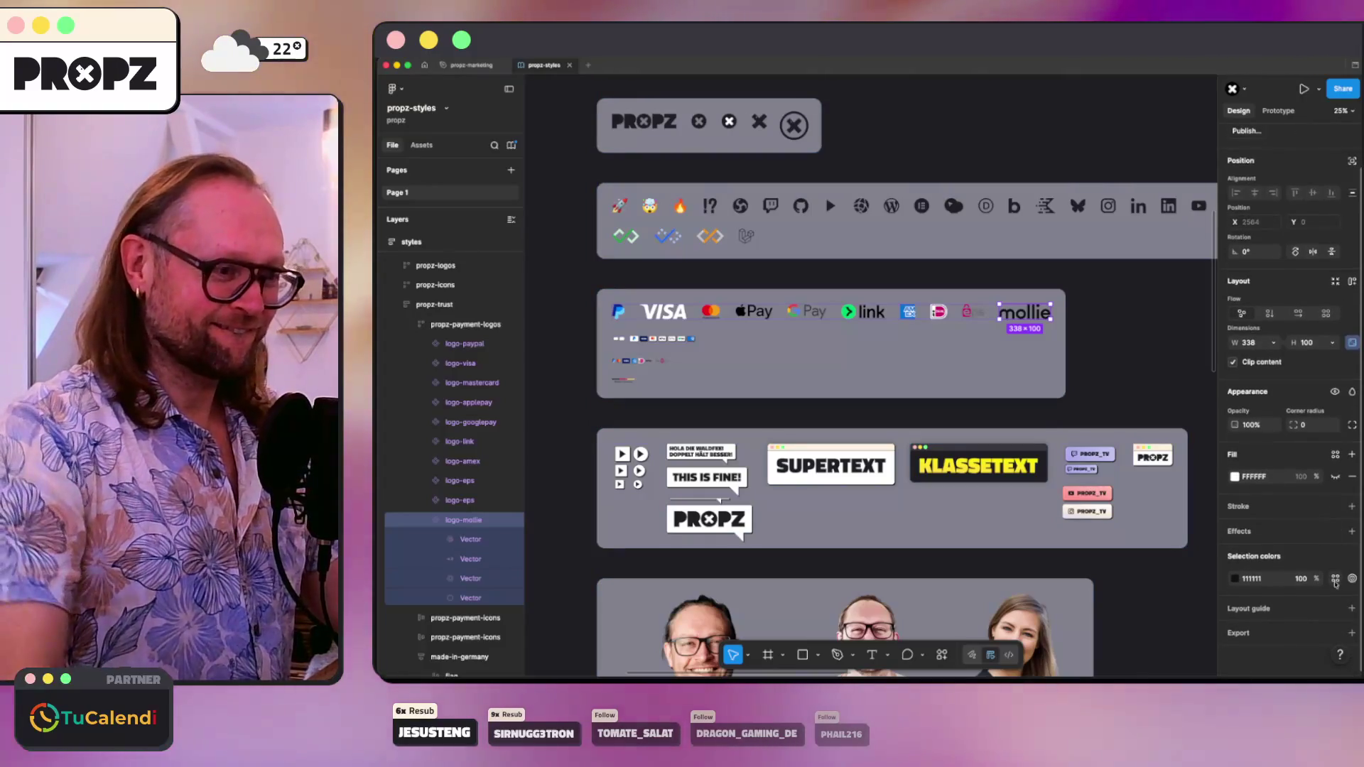
left_click(1352, 632)
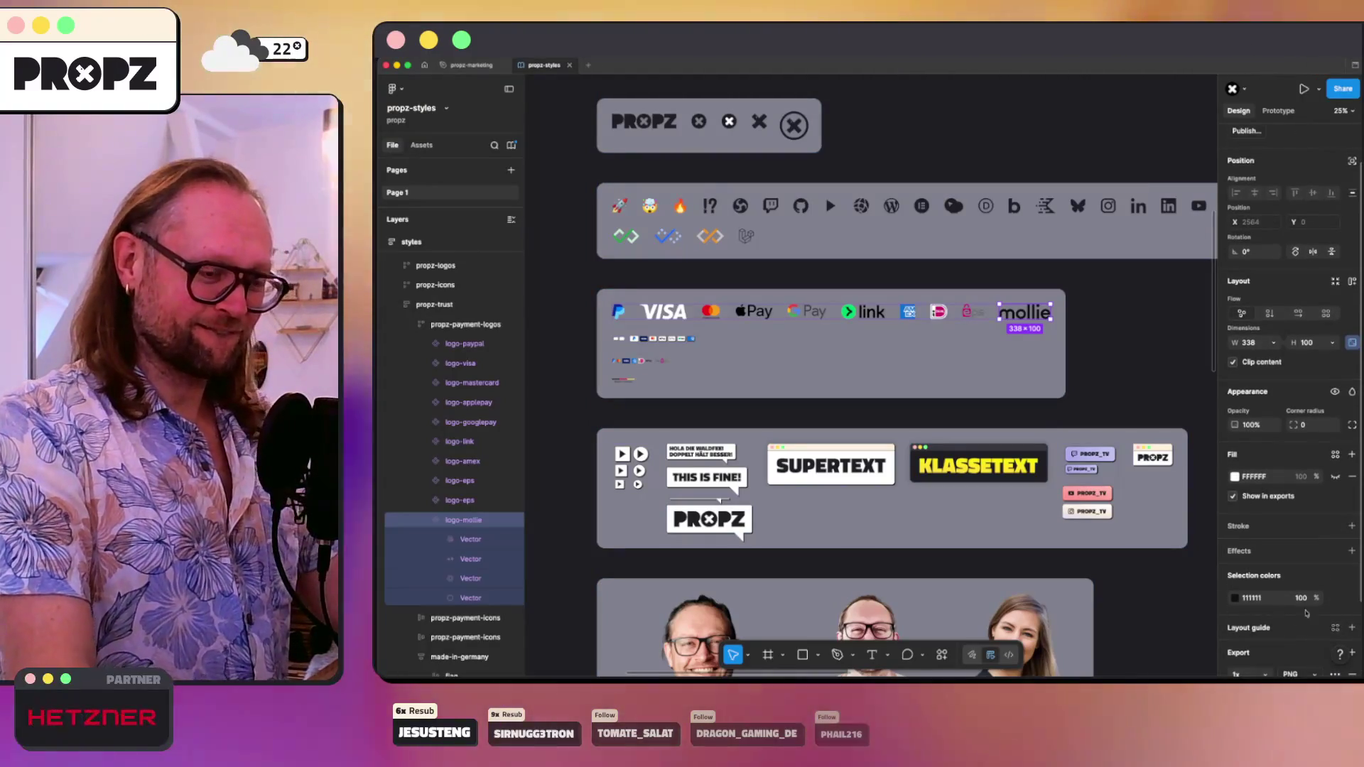
scroll(1319, 598, "down", 2)
left_click(1299, 589)
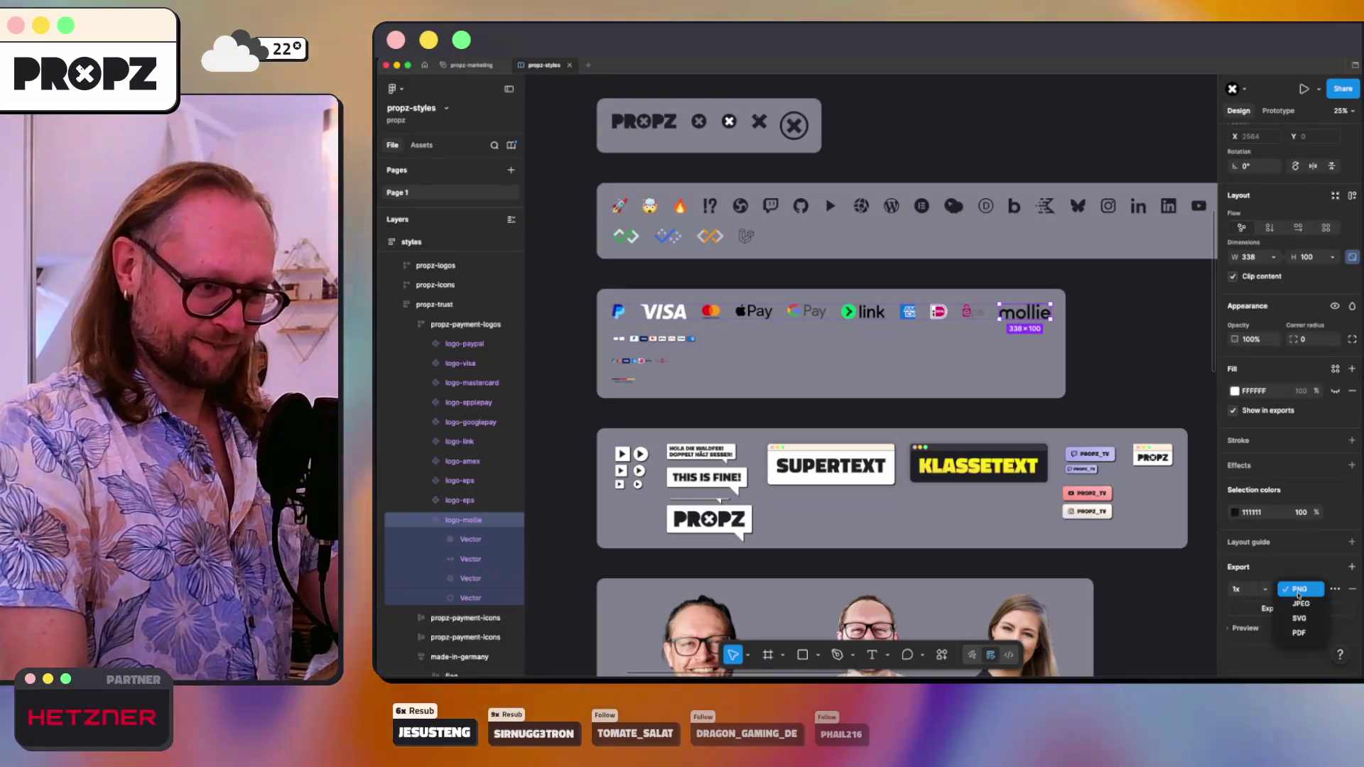
left_click(1293, 606)
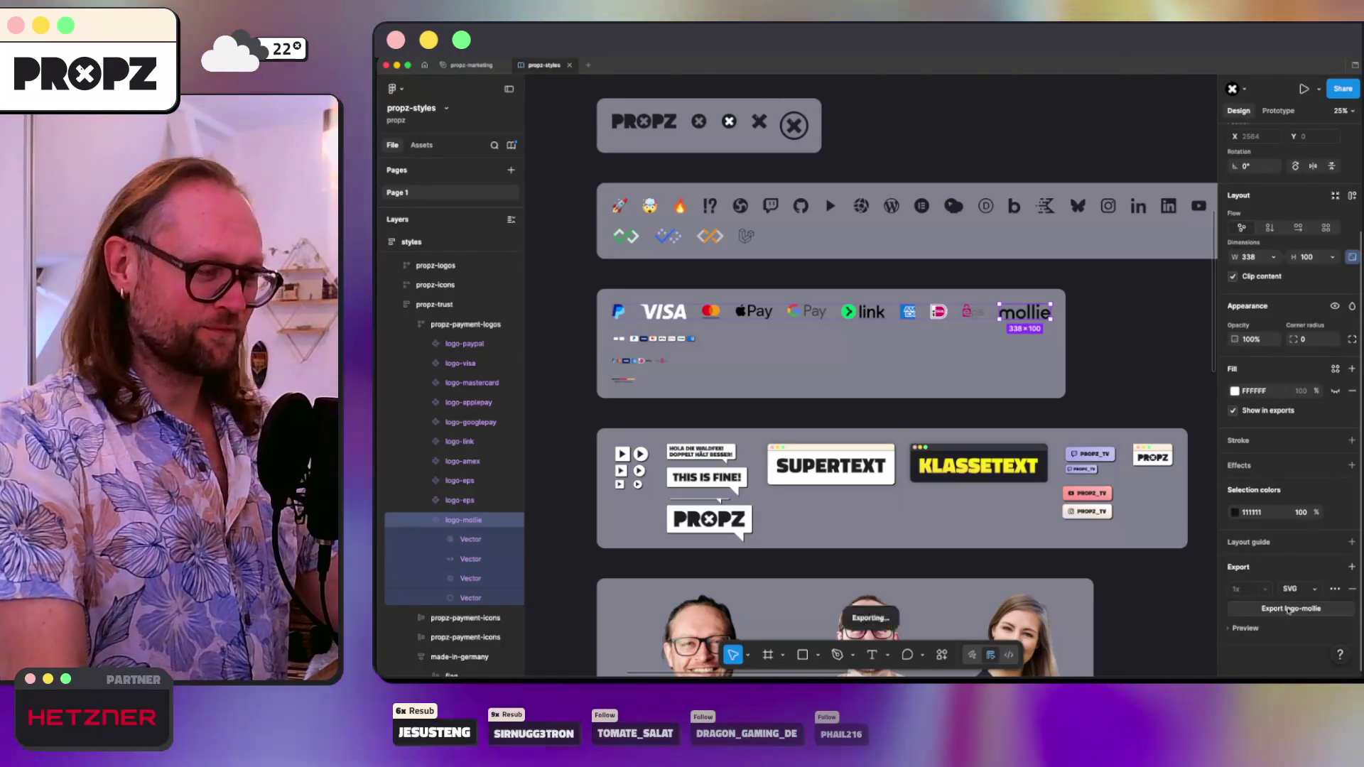
left_click(1289, 610)
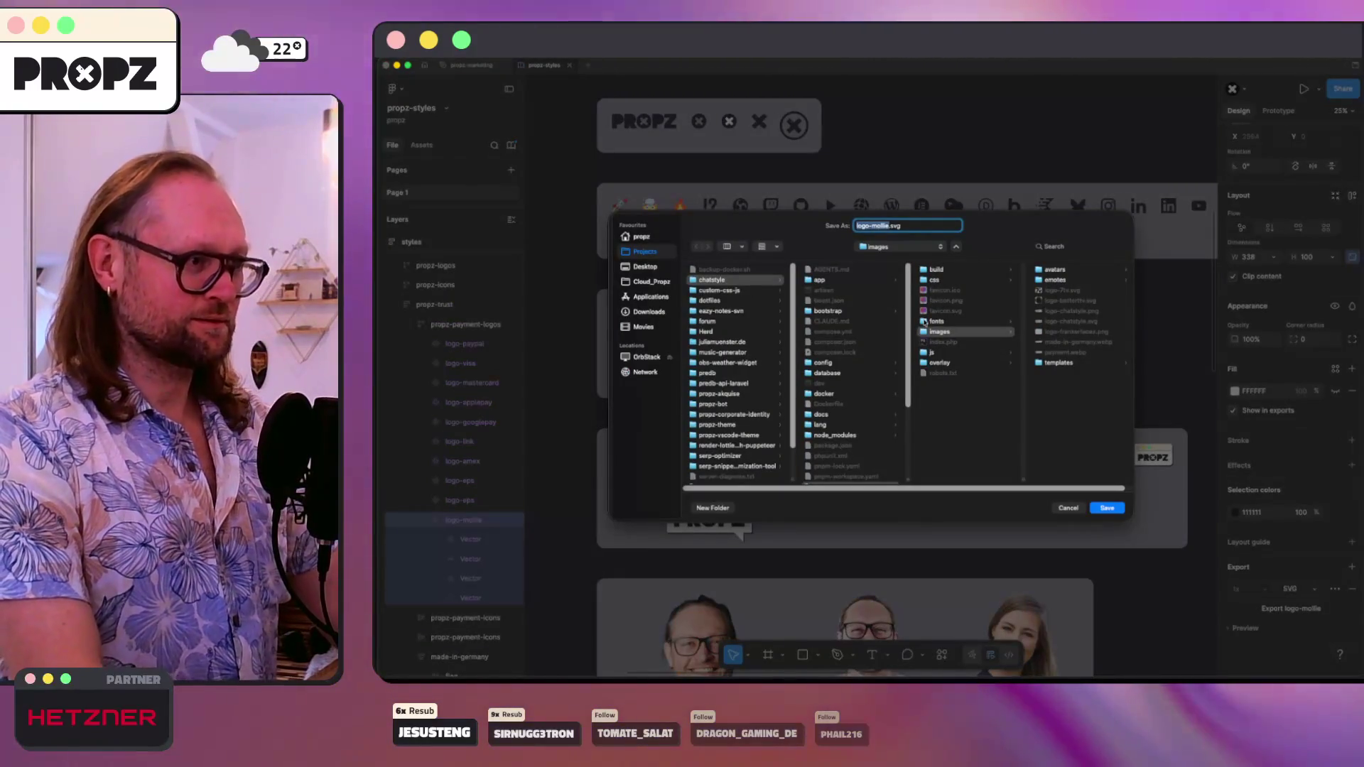
key("Return")
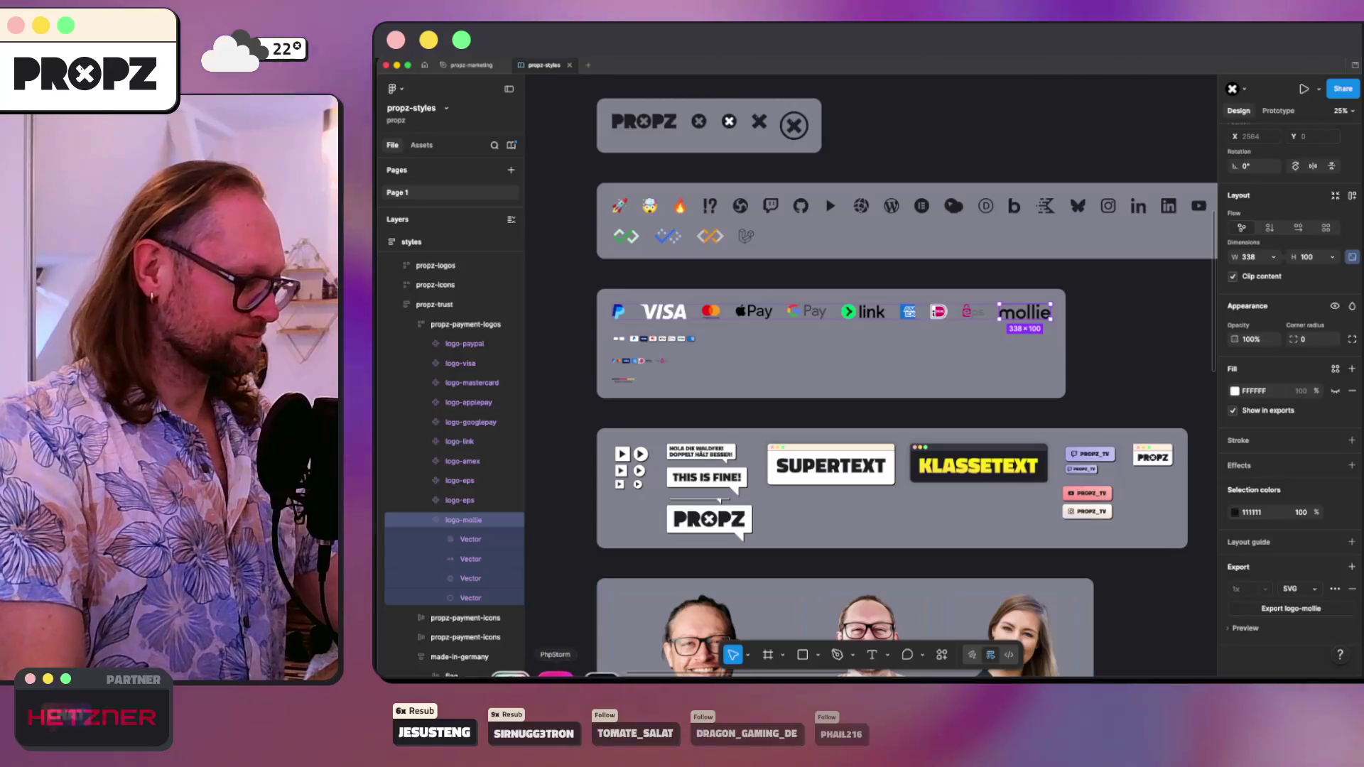
- Add a Codex prompt line: Mollie SVG is in the images folder, place it inline with the safe checkout message
left_click(594, 675)
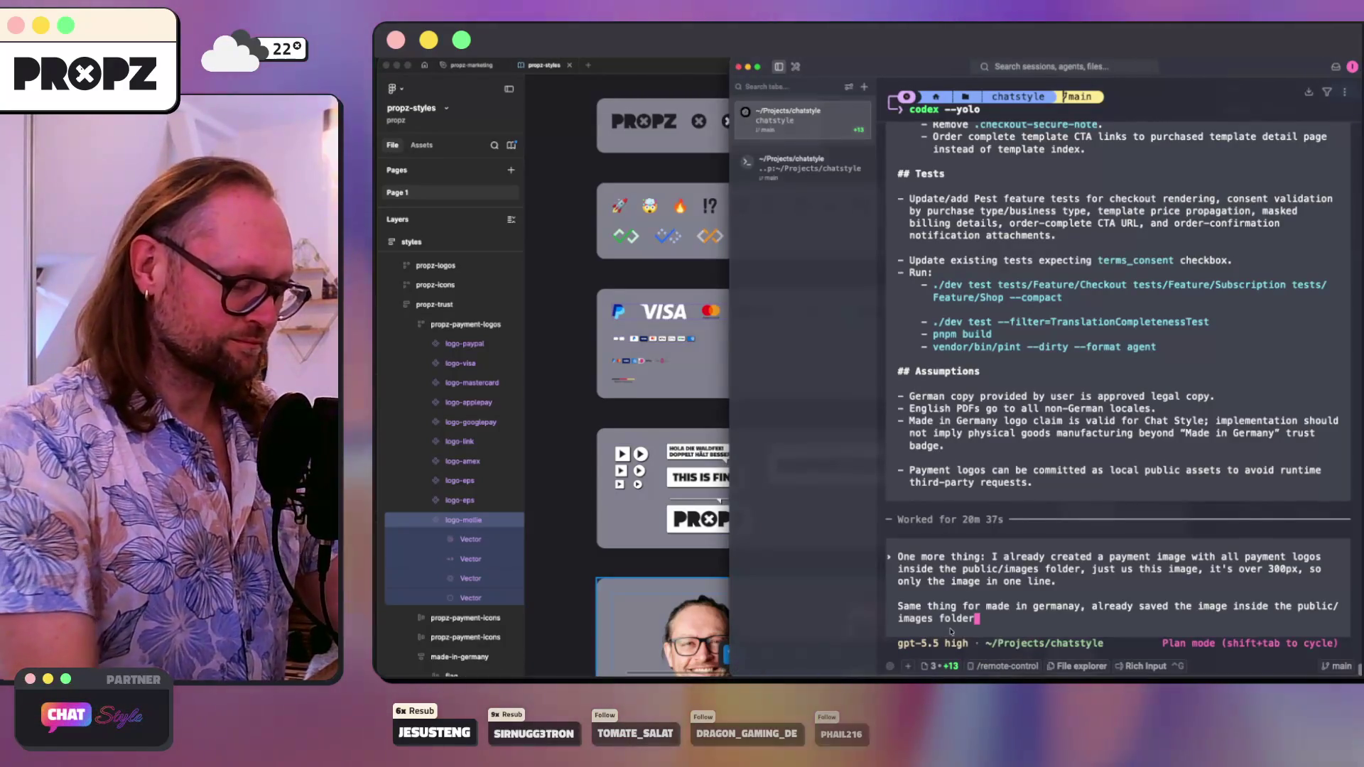
key("shift+Return")
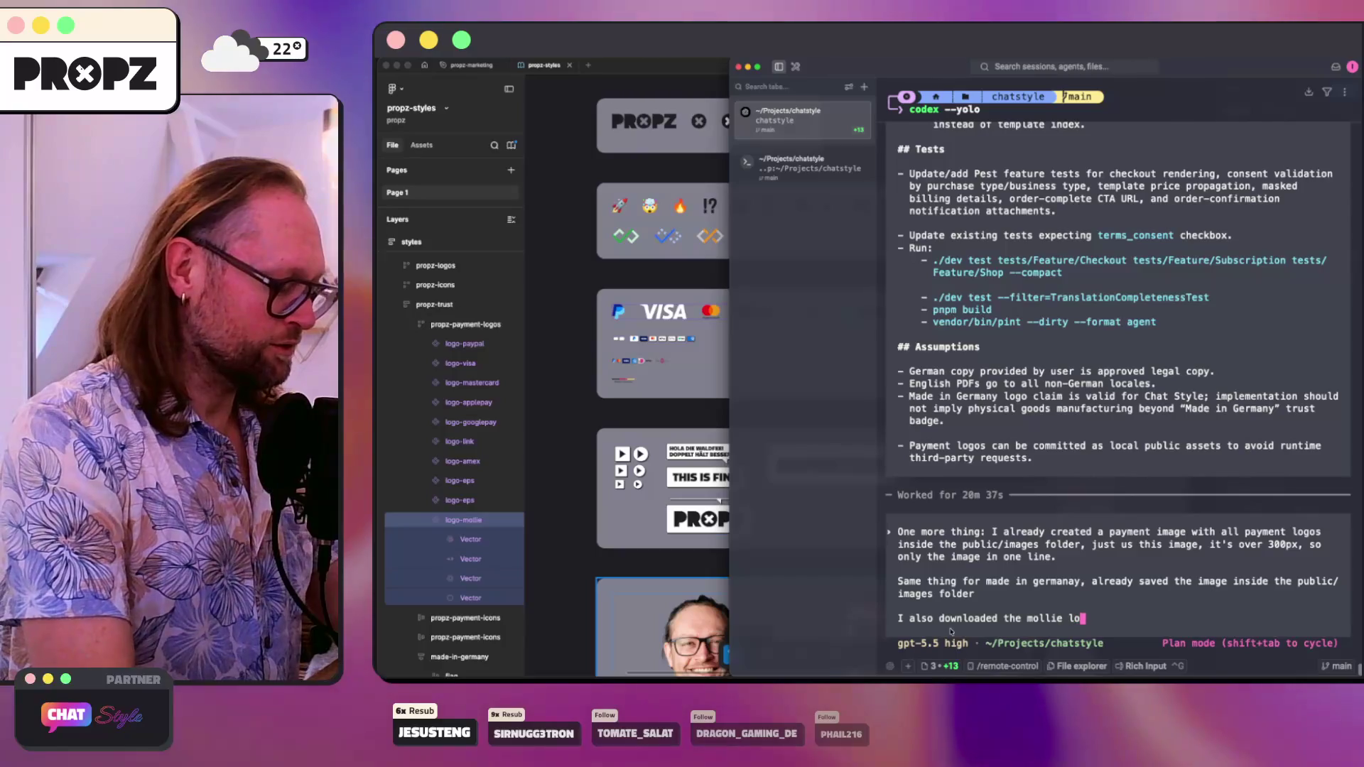
type("go as svg,")
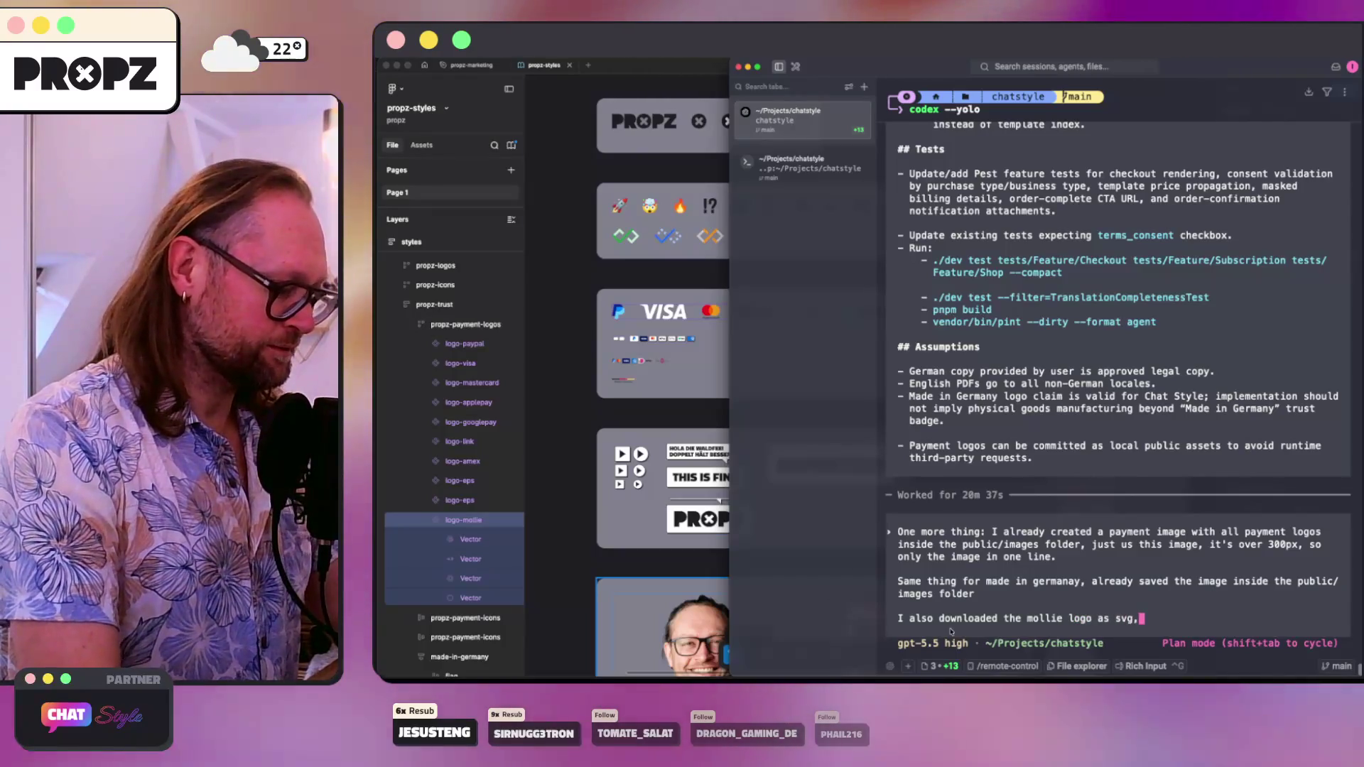
type(" also inside")
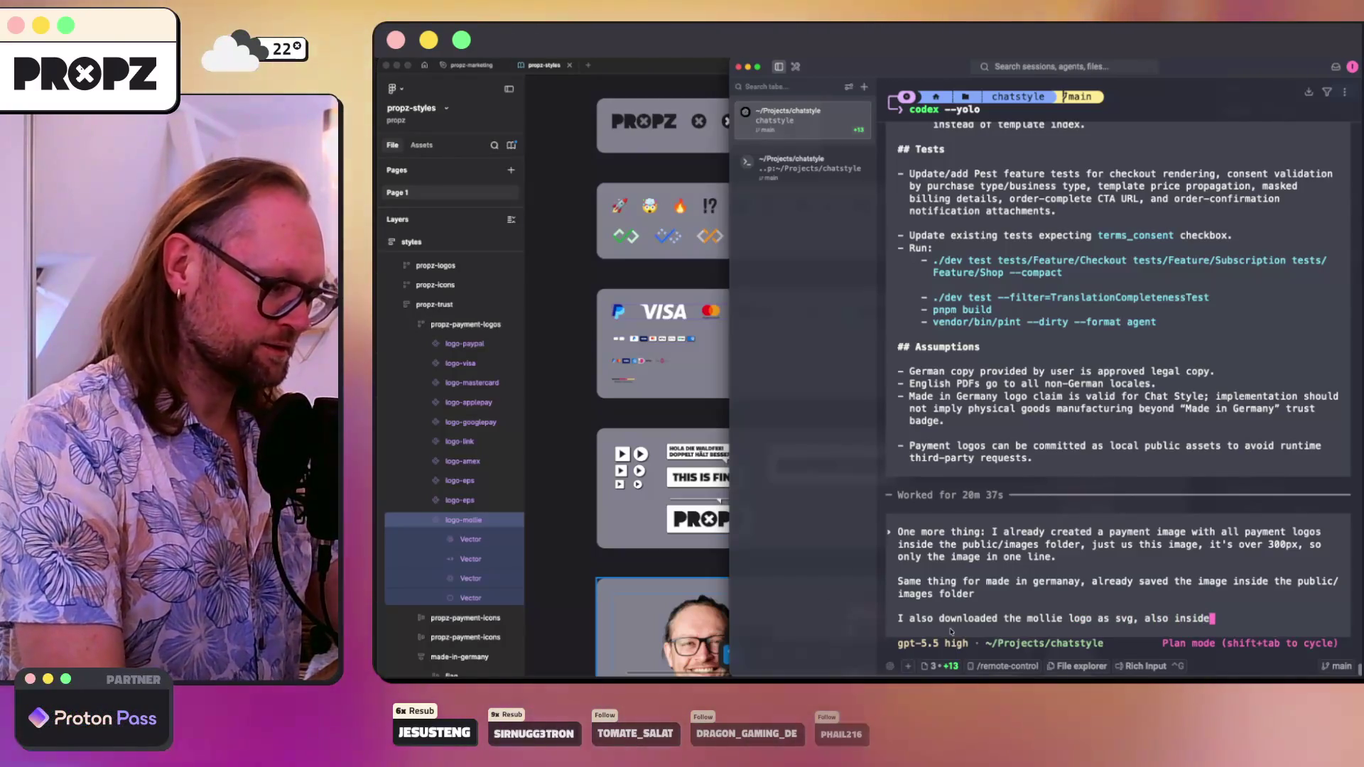
type(" the gfo")
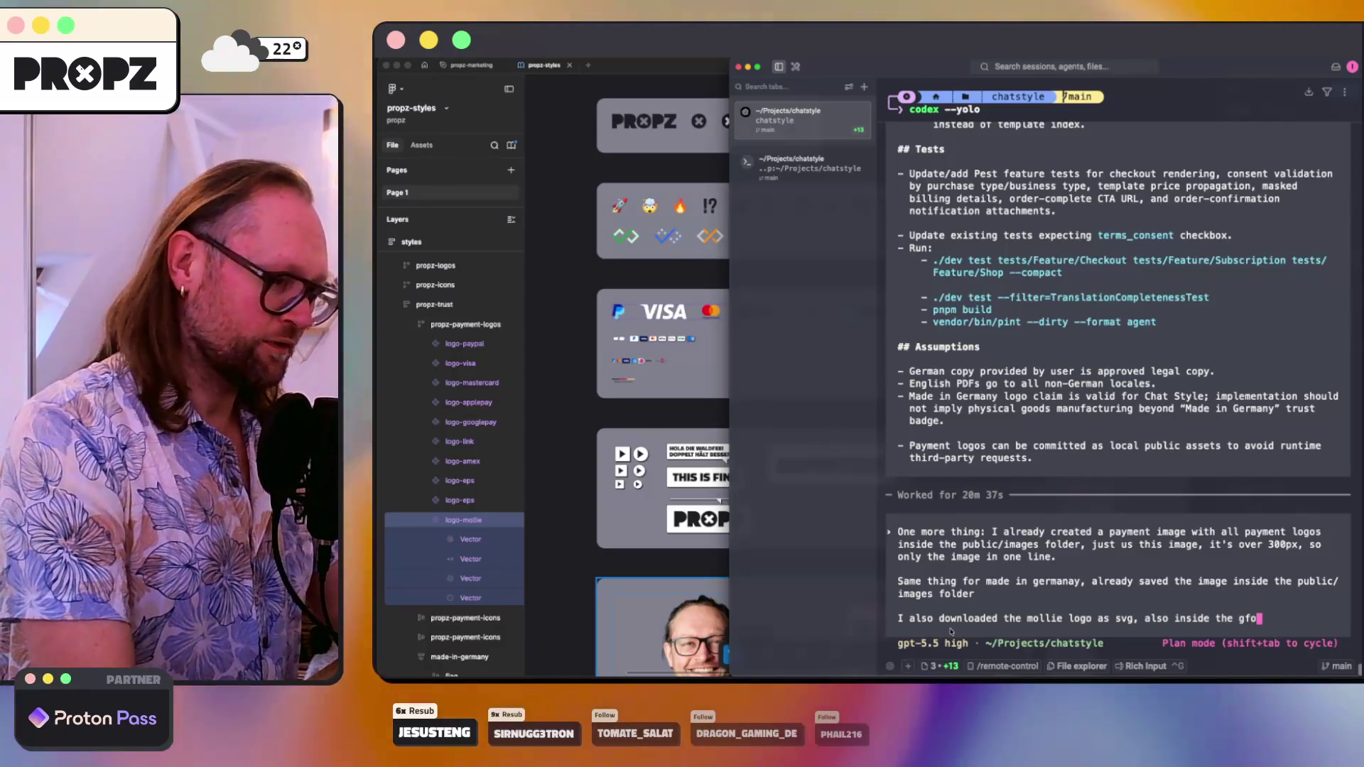
key("BackSpace")
key("BackSpace")
key("BackSpace")
type("folder. ")
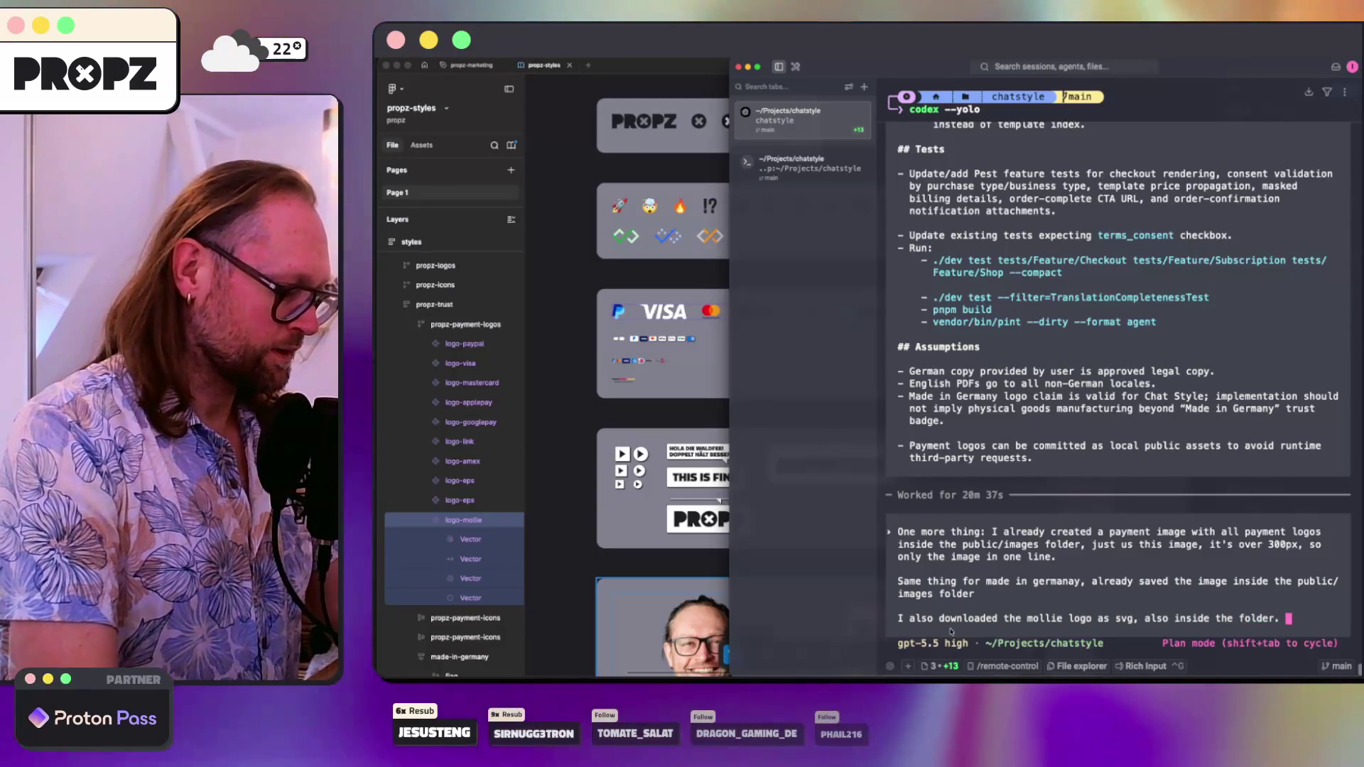
type("palce it inline w")
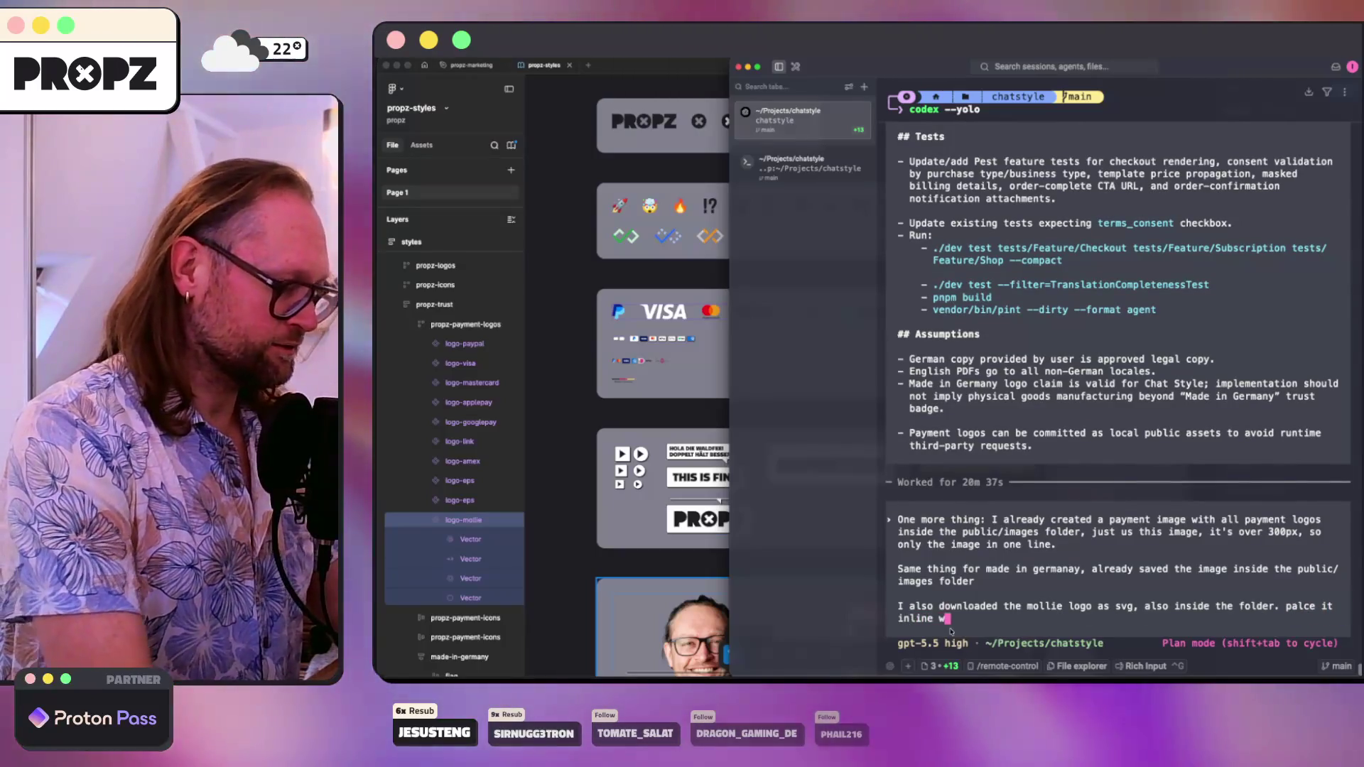
type("hen")
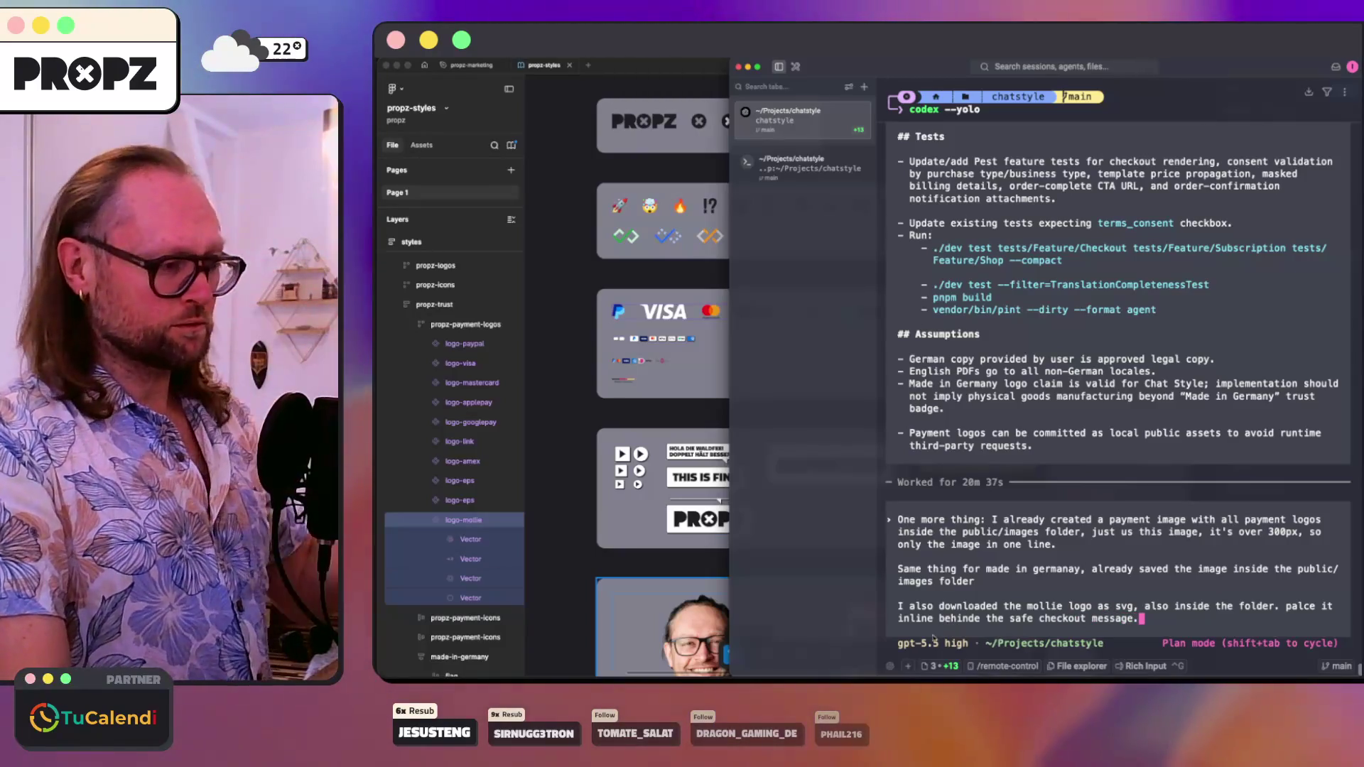
left_click(651, 424)
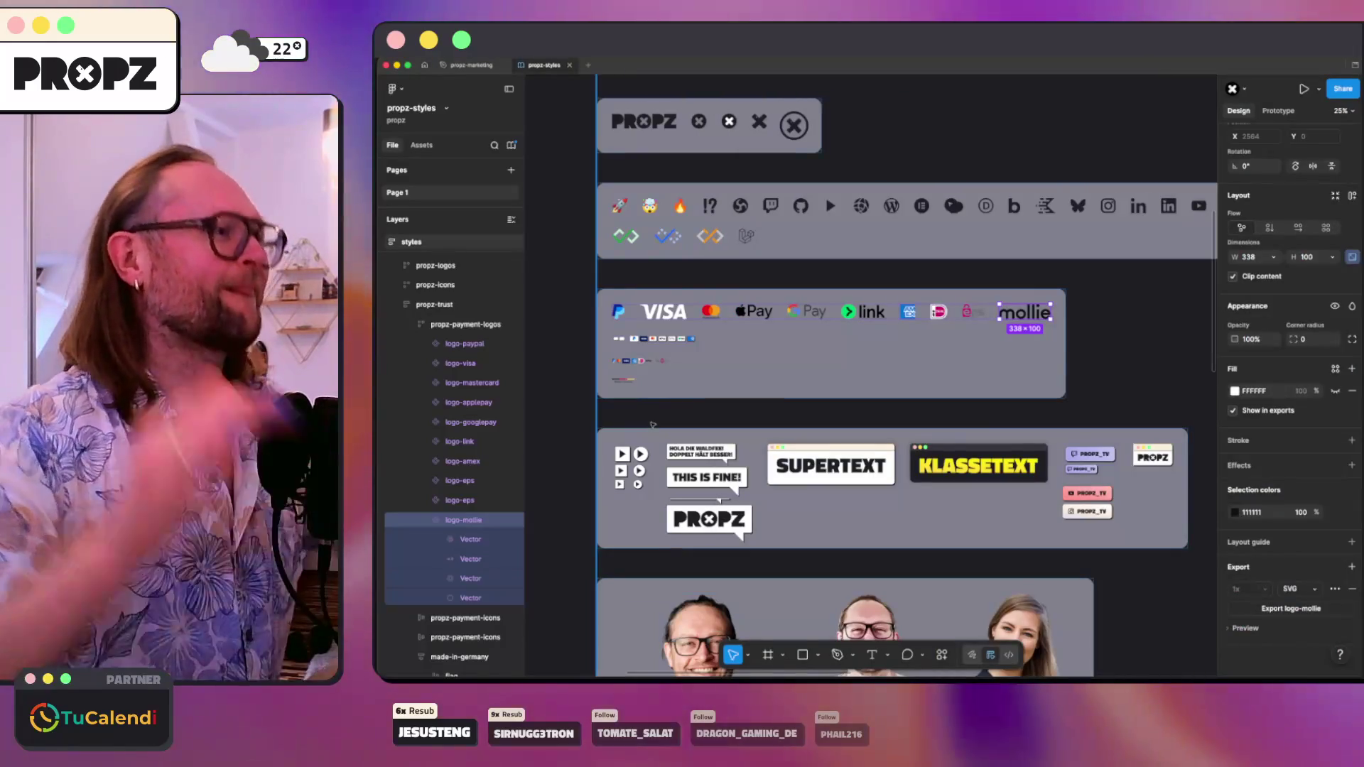
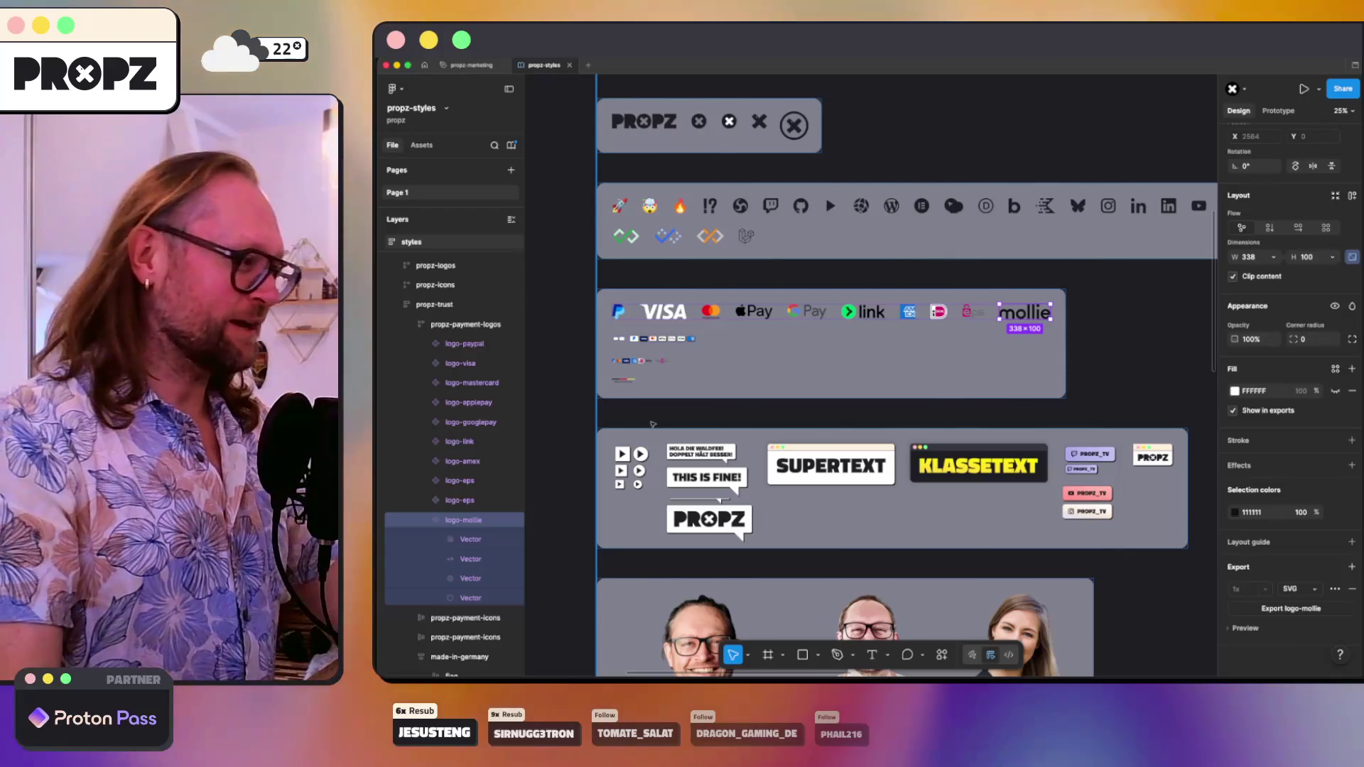
- View the payment logos in the Figma styles frame at 100%, then return to the Codex terminal
left_click(643, 414)
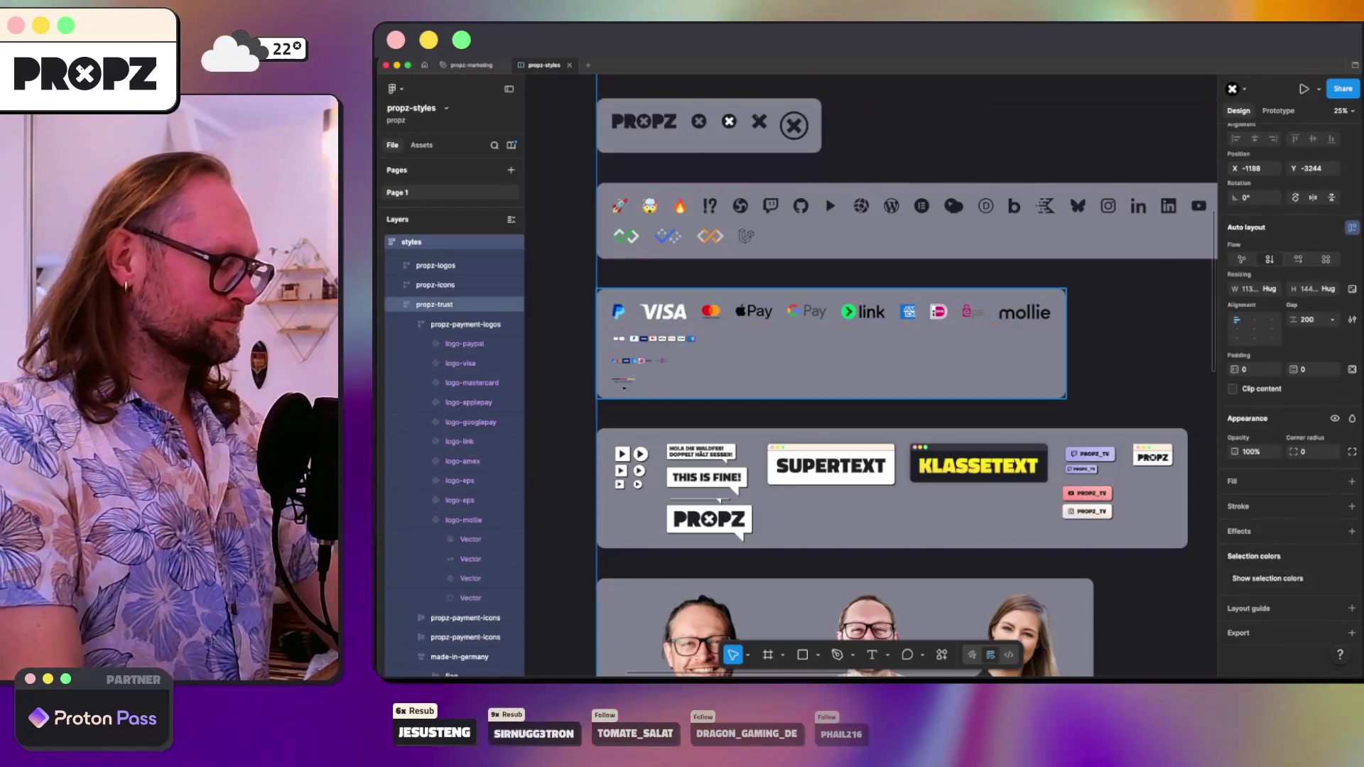
key("shift+0")
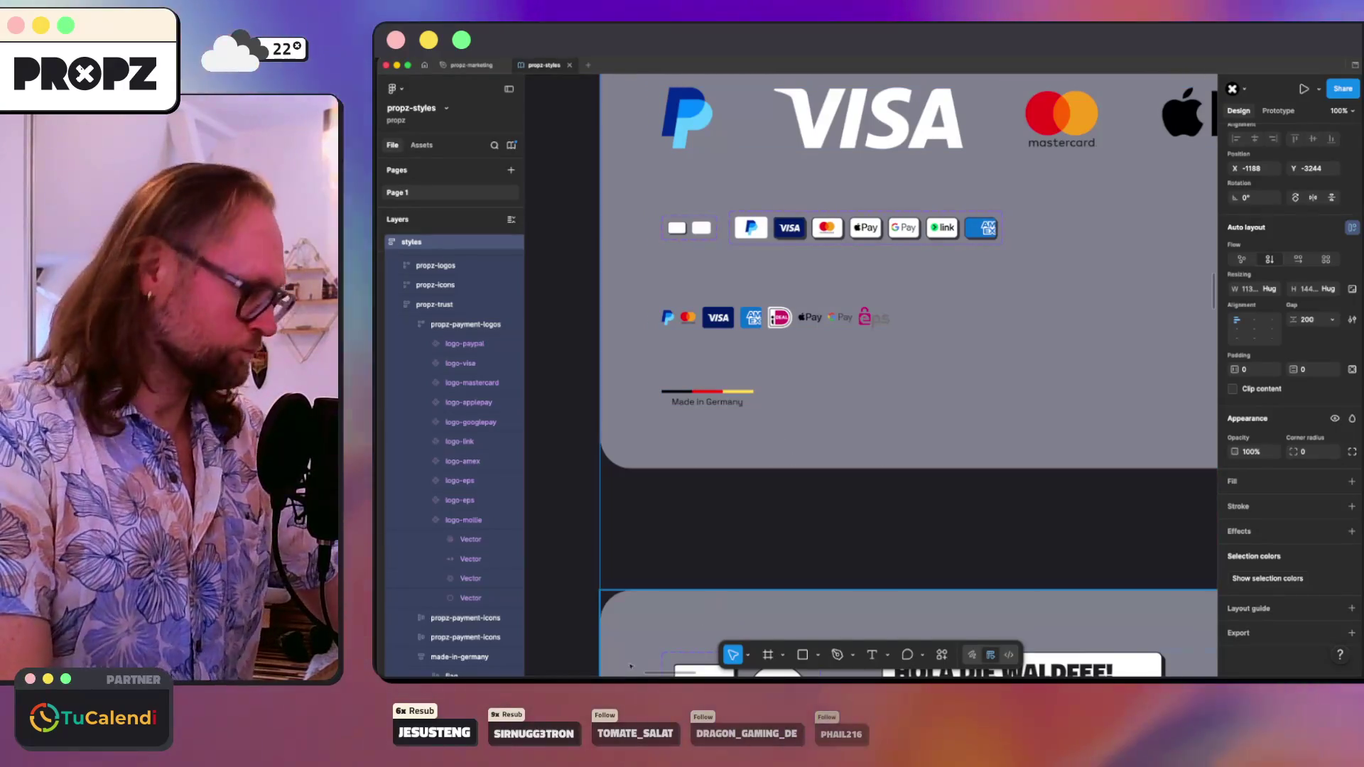
left_click(592, 673)
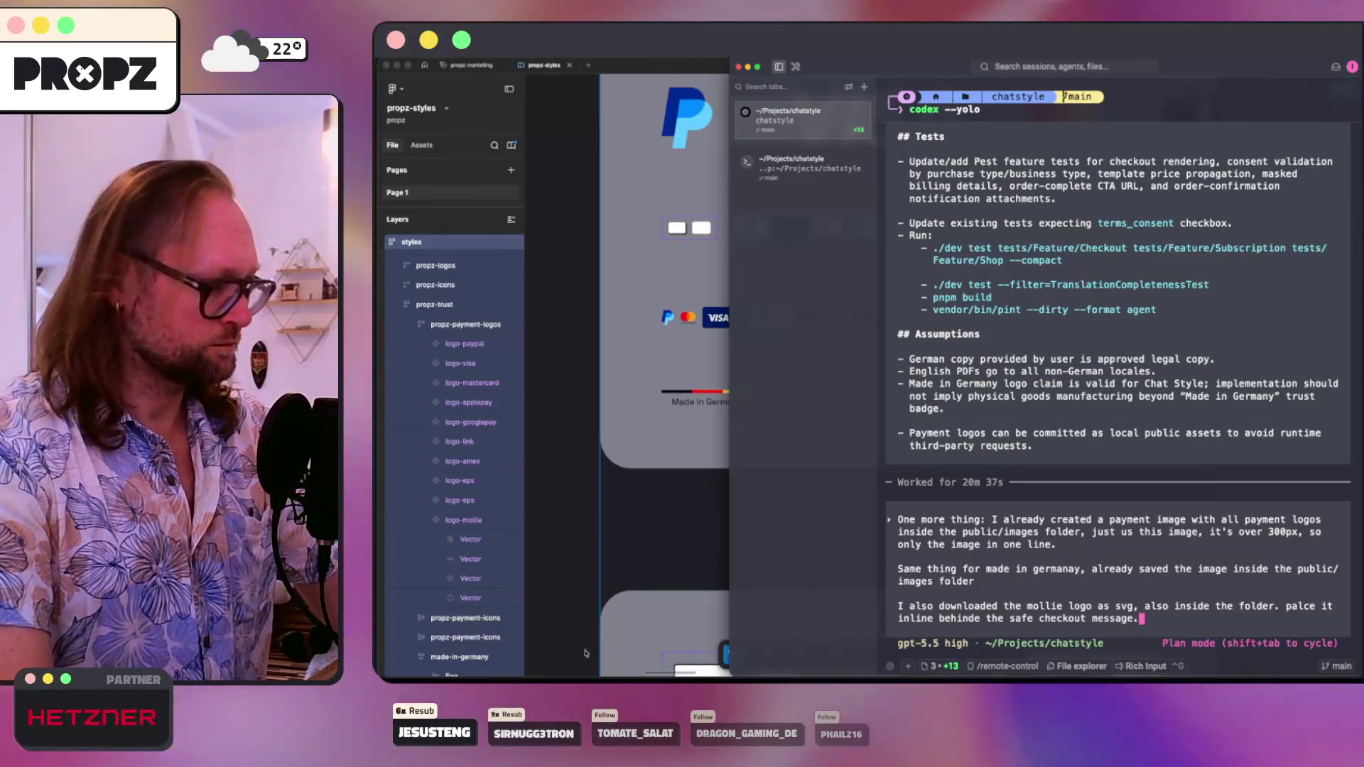
- Browse in Finder to Projects › chatstyle › public › images
left_click(495, 674)
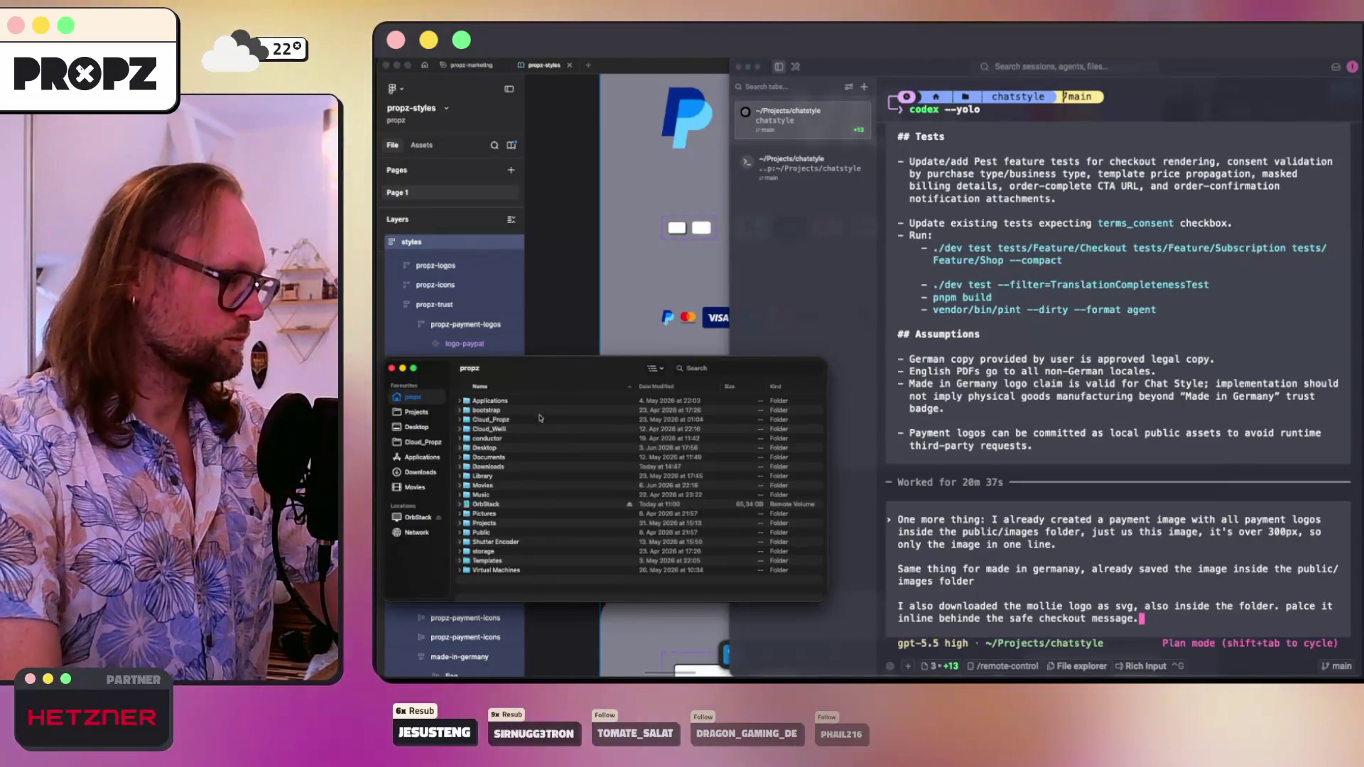
left_click(417, 412)
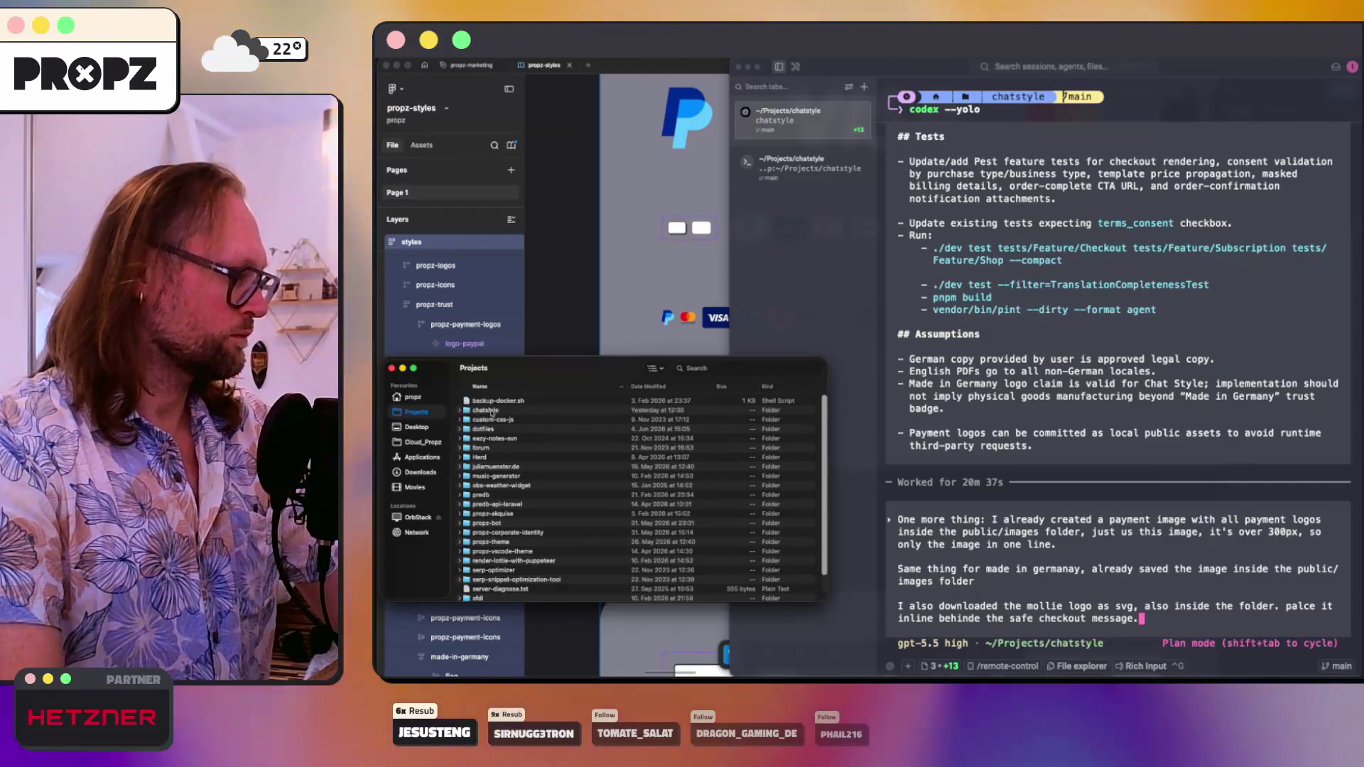
left_click(492, 412)
double_click(492, 412)
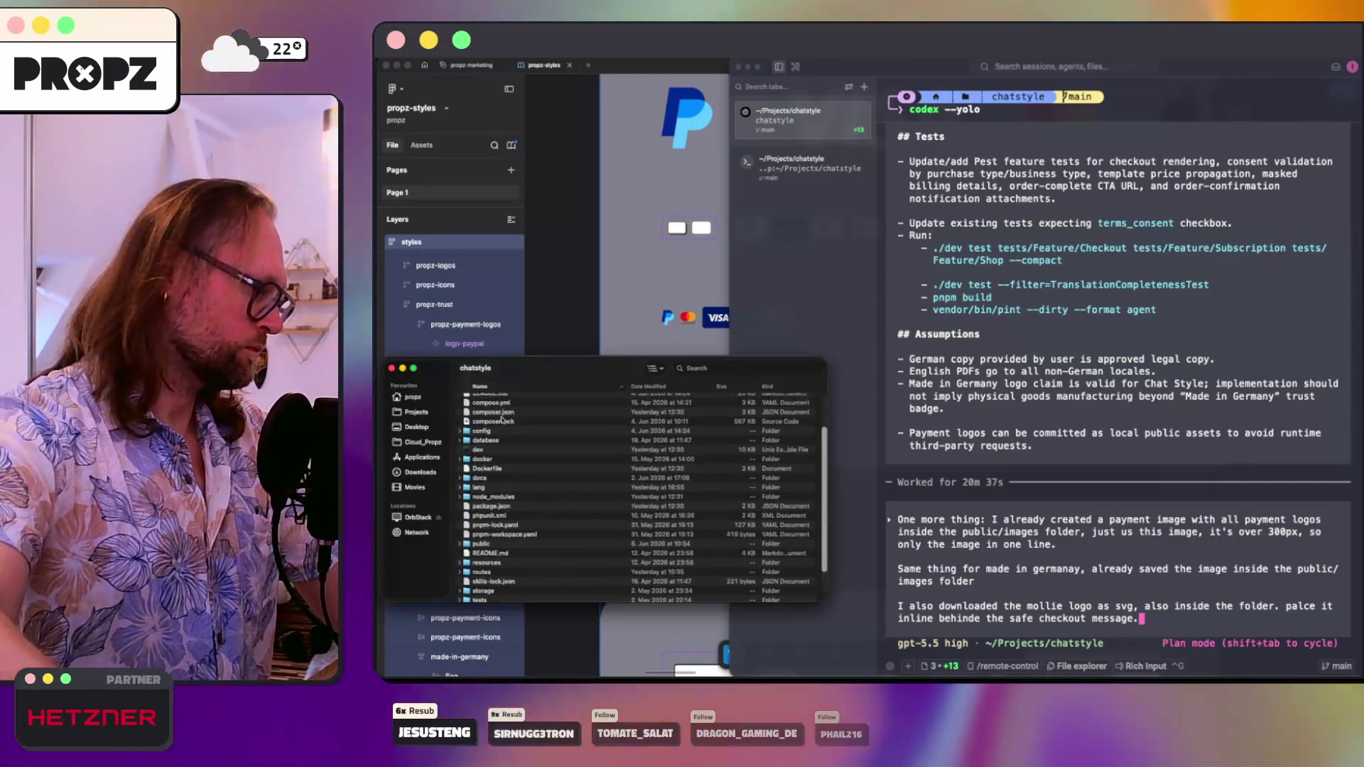
scroll(486, 509, "down", 5)
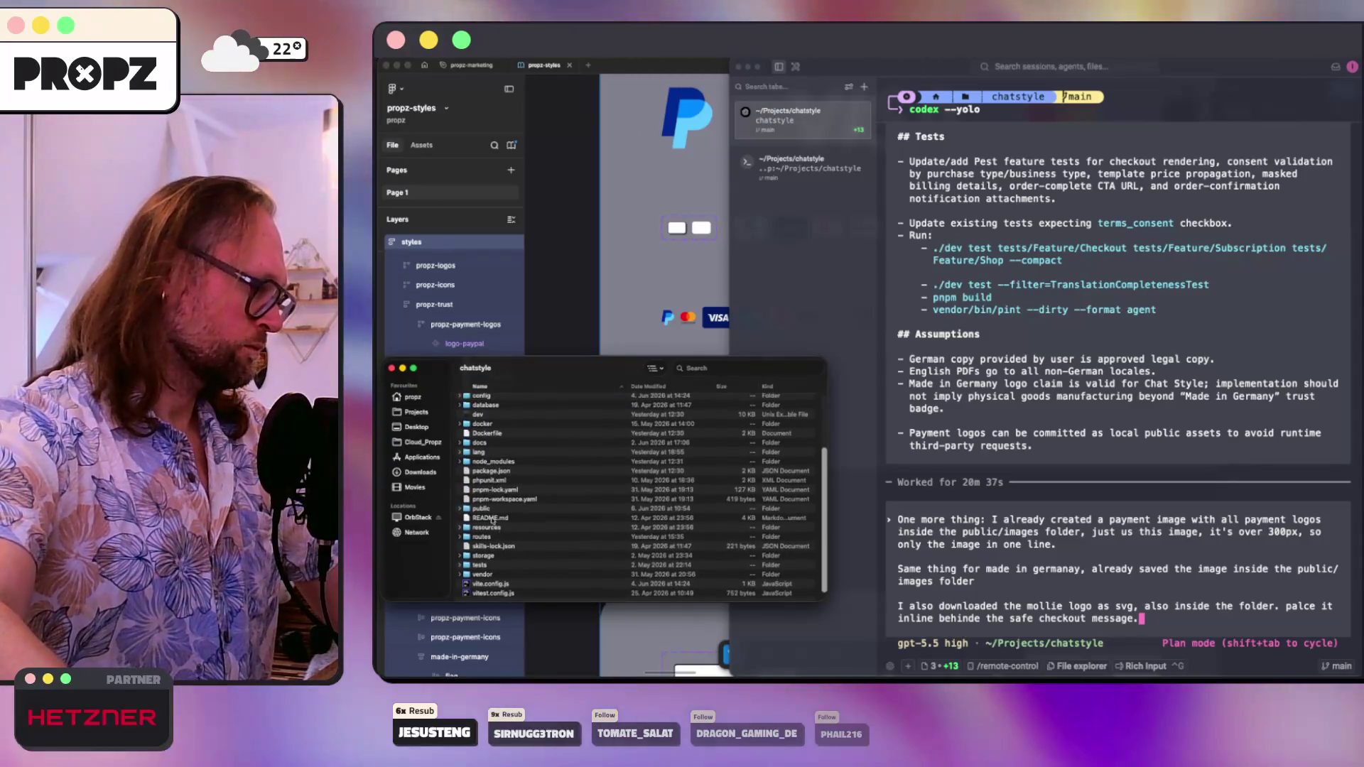
double_click(483, 508)
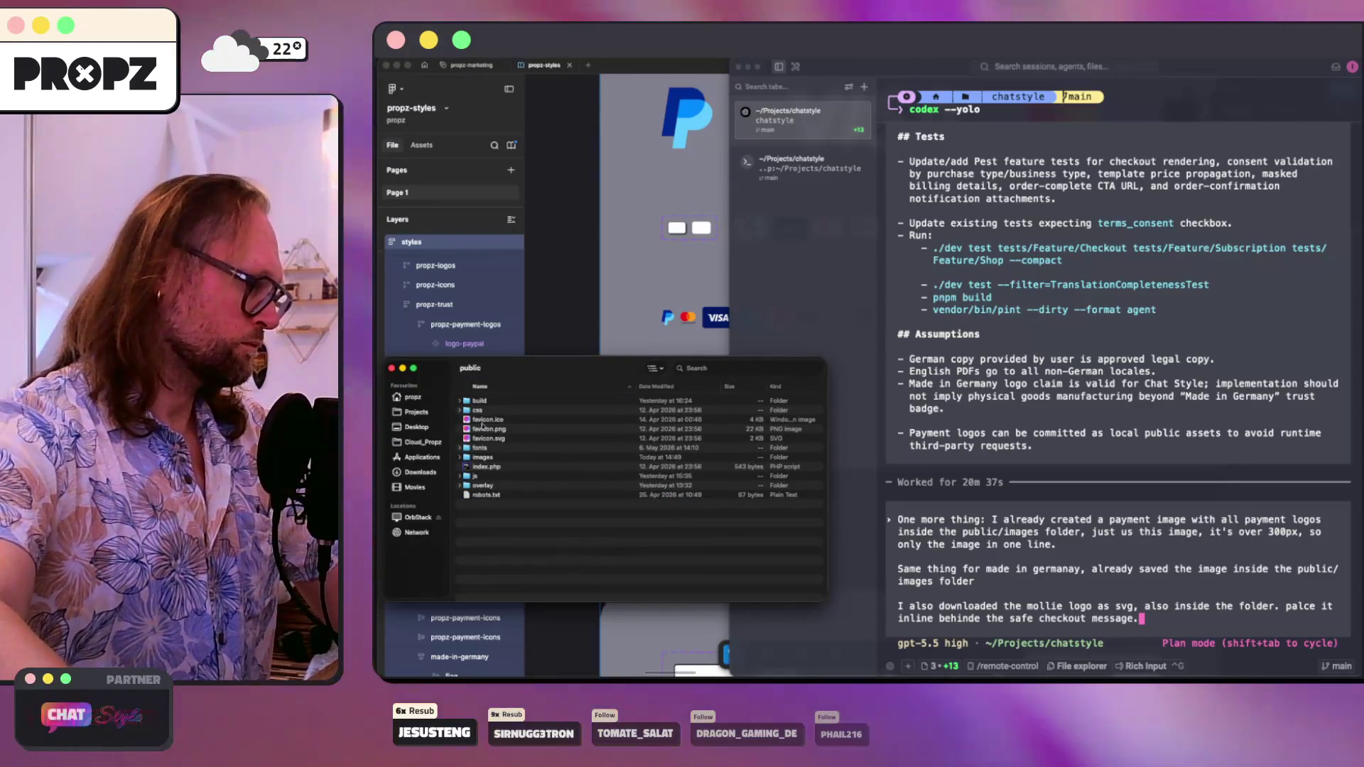
double_click(482, 458)
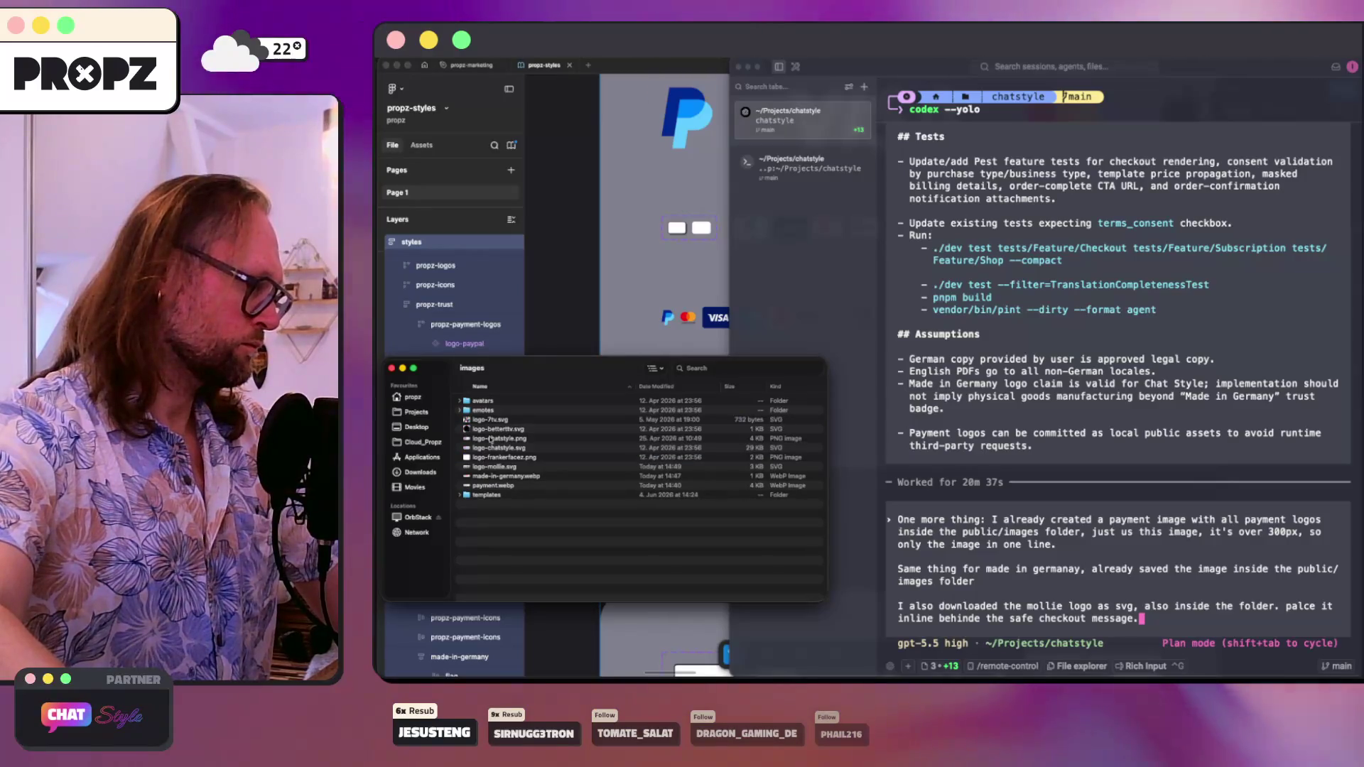
- Quick Look the chatstyle logo, then open logo-mollie.svg in the code editor
key("space")
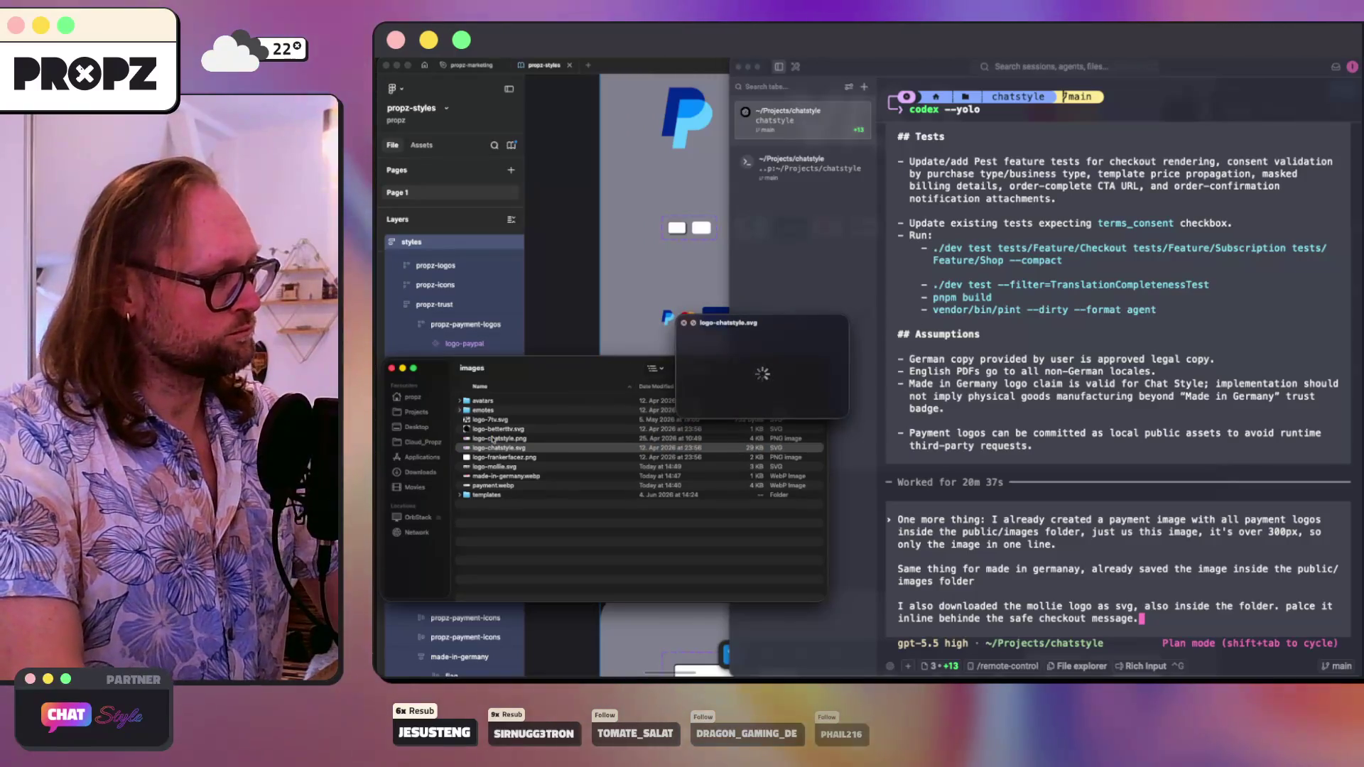
key("space")
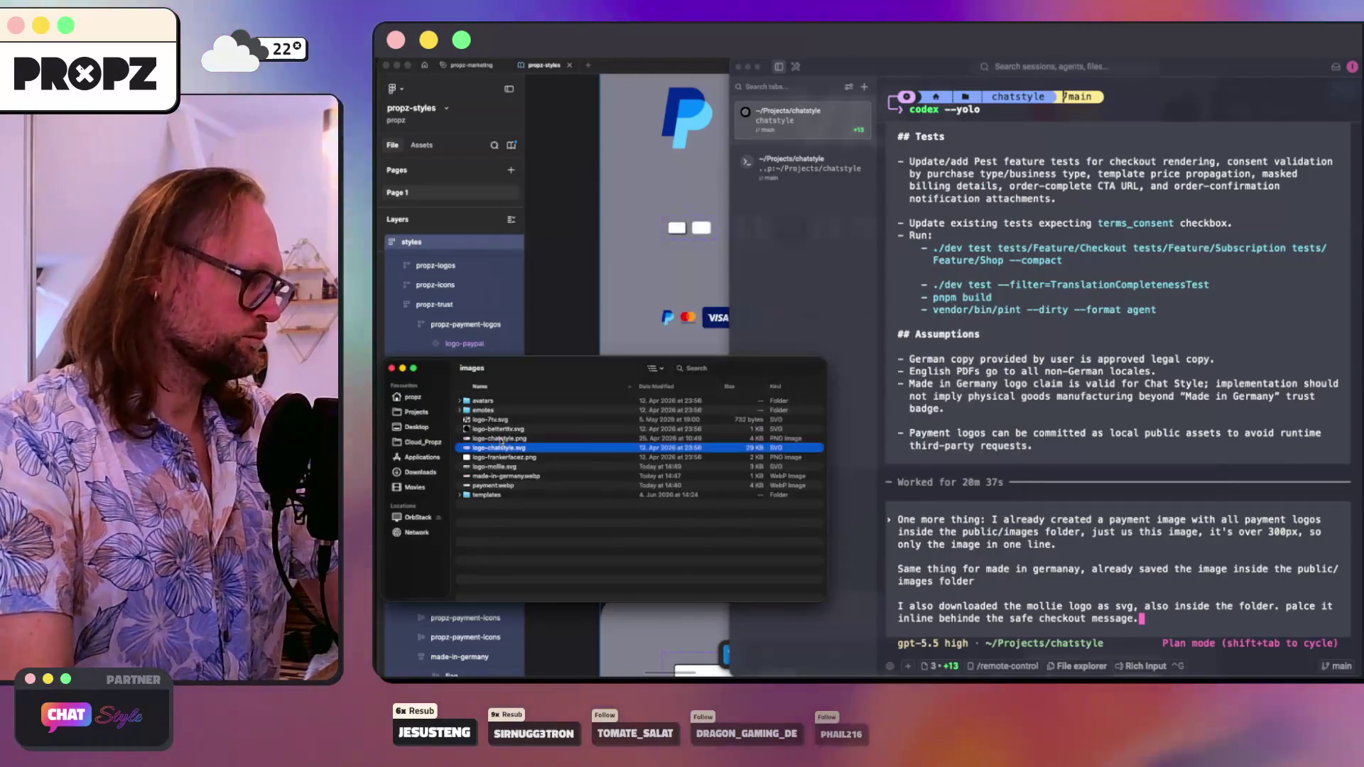
left_click_drag(591, 584, 603, 675)
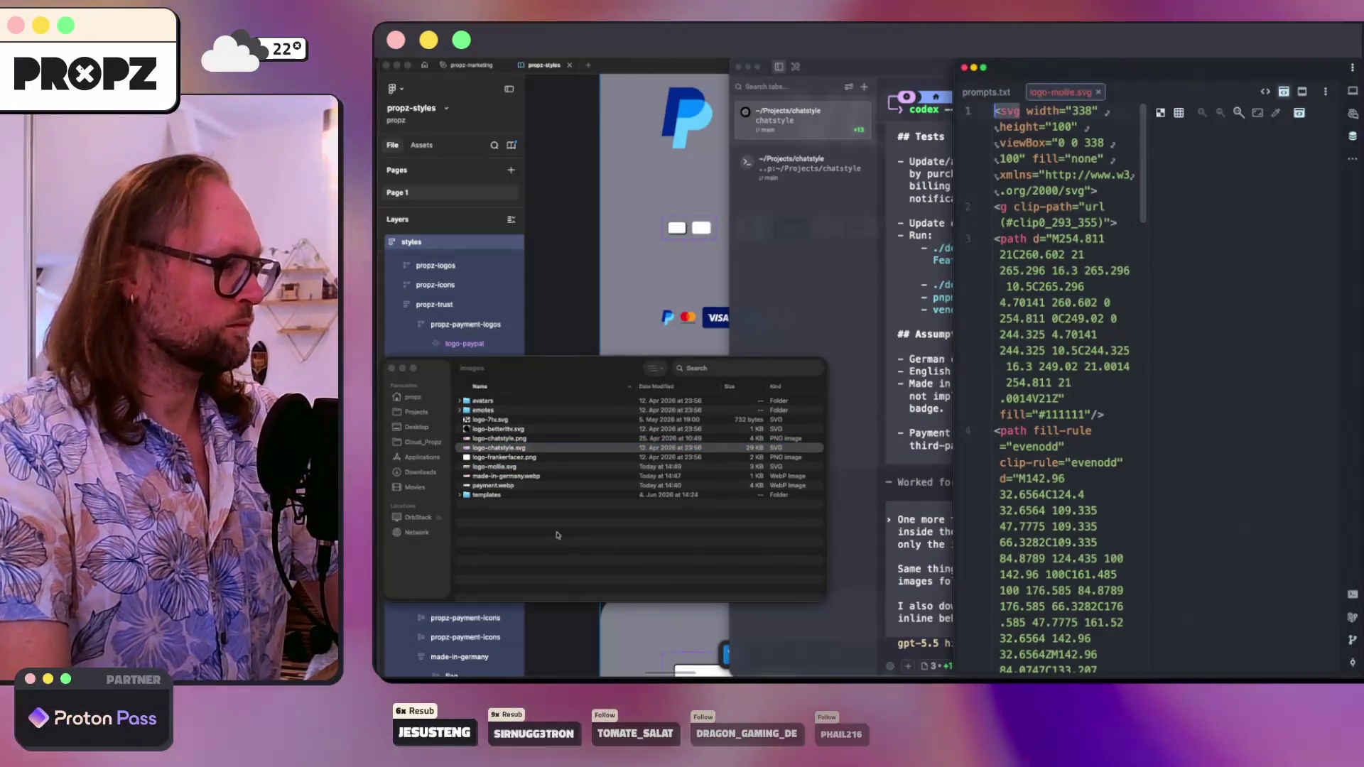
- Compress logo-mollie.svg and reopen its source in a widened editor with preview
left_click(515, 476)
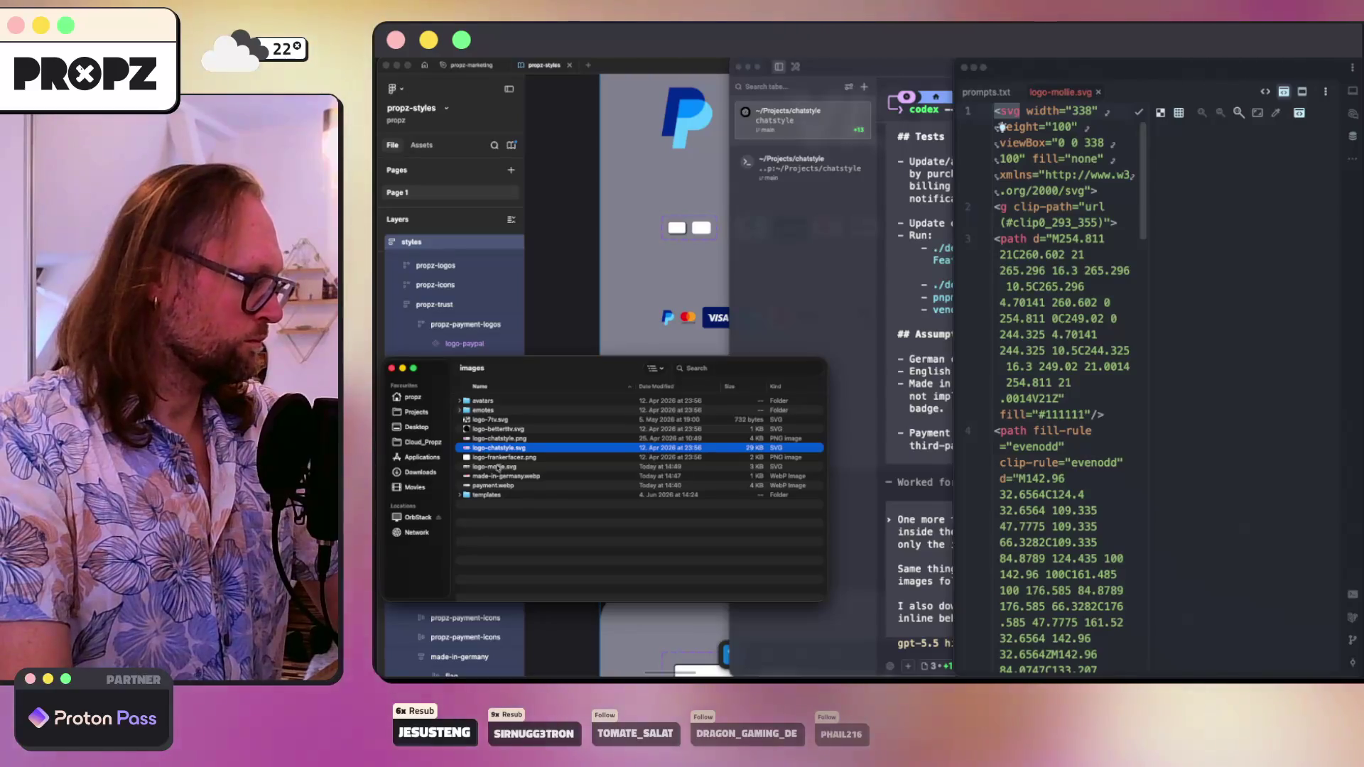
left_click(501, 467)
key("space")
key("space")
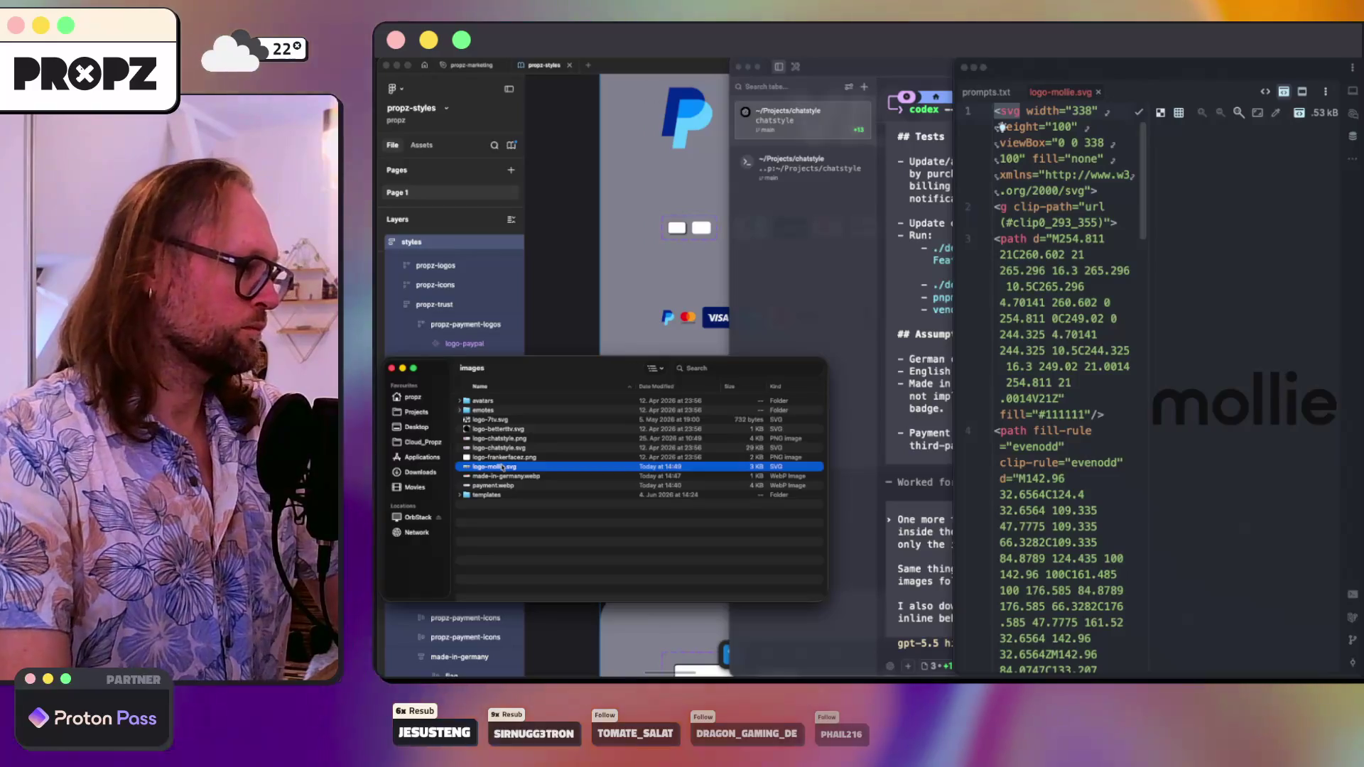
key("super+shift+i")
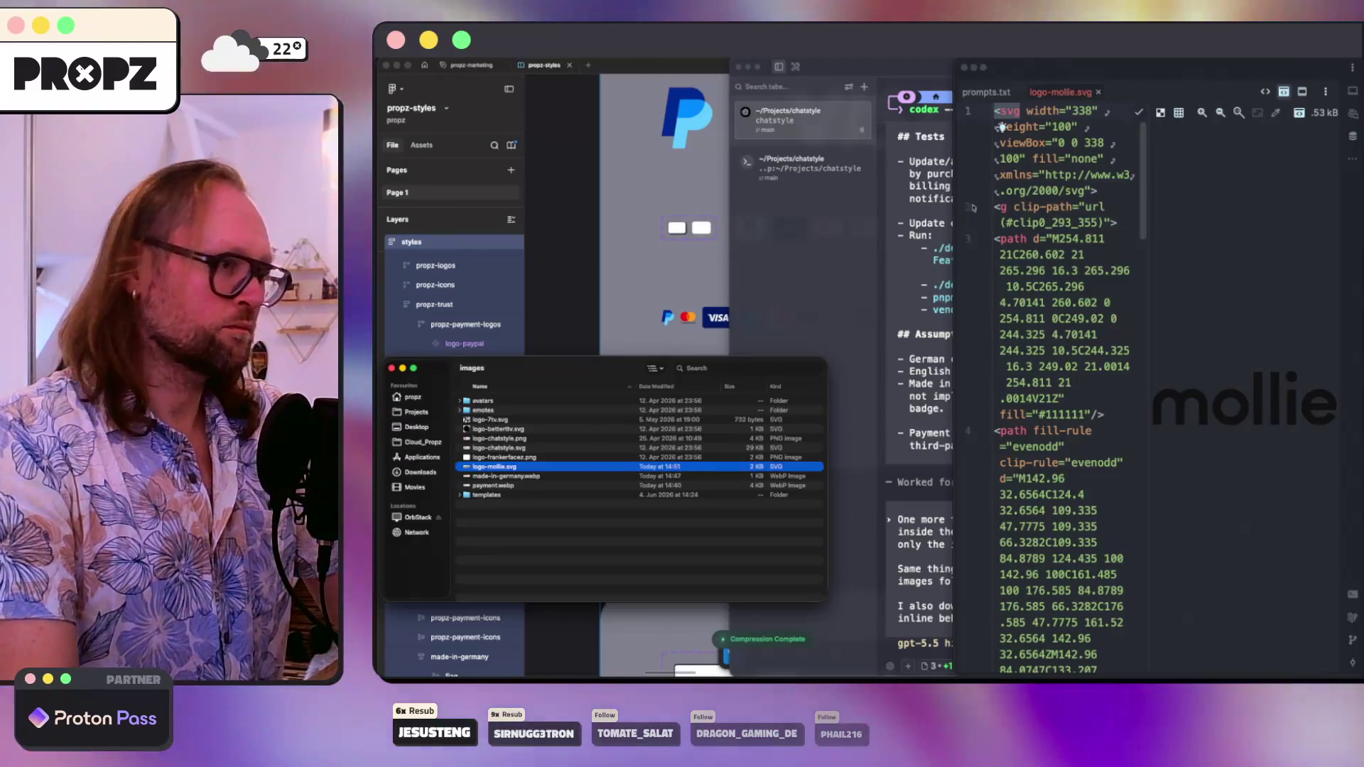
left_click(947, 190)
key("super+w")
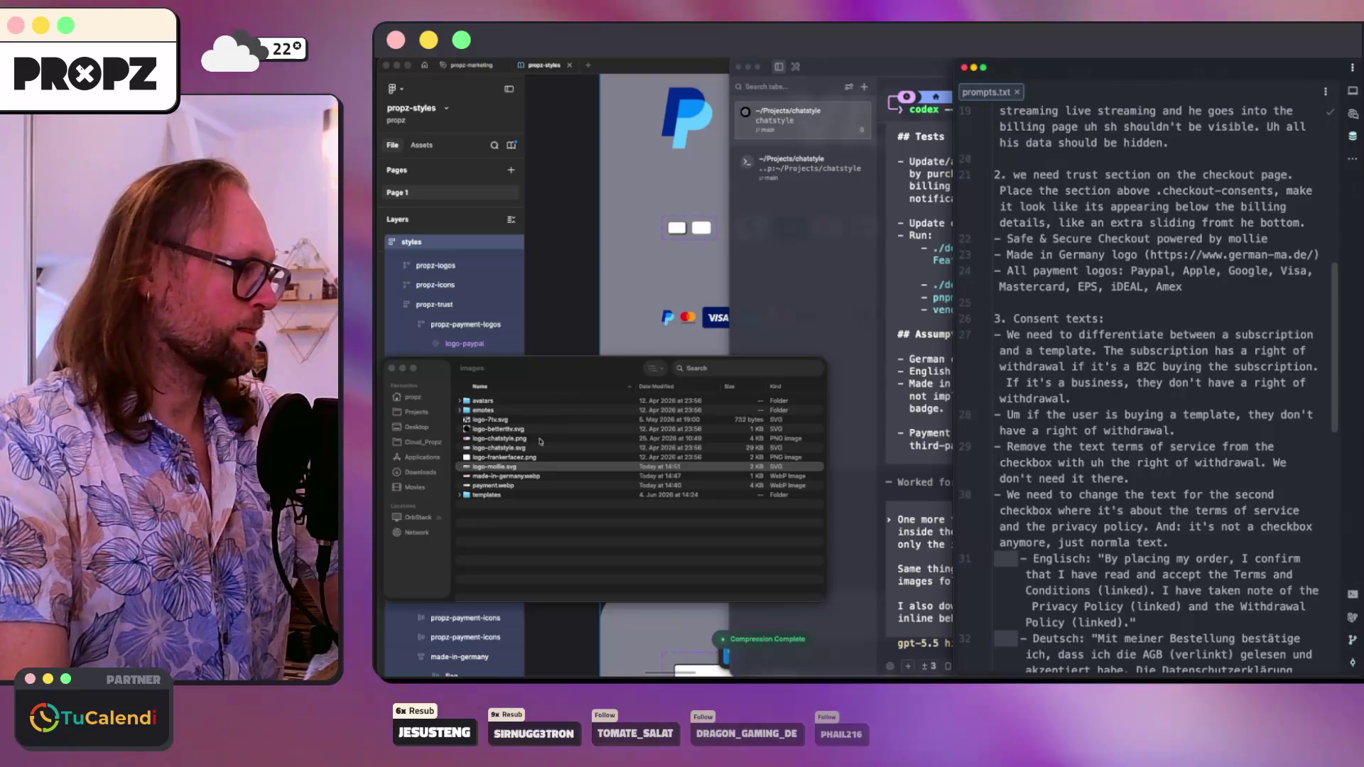
key("super+shift+t")
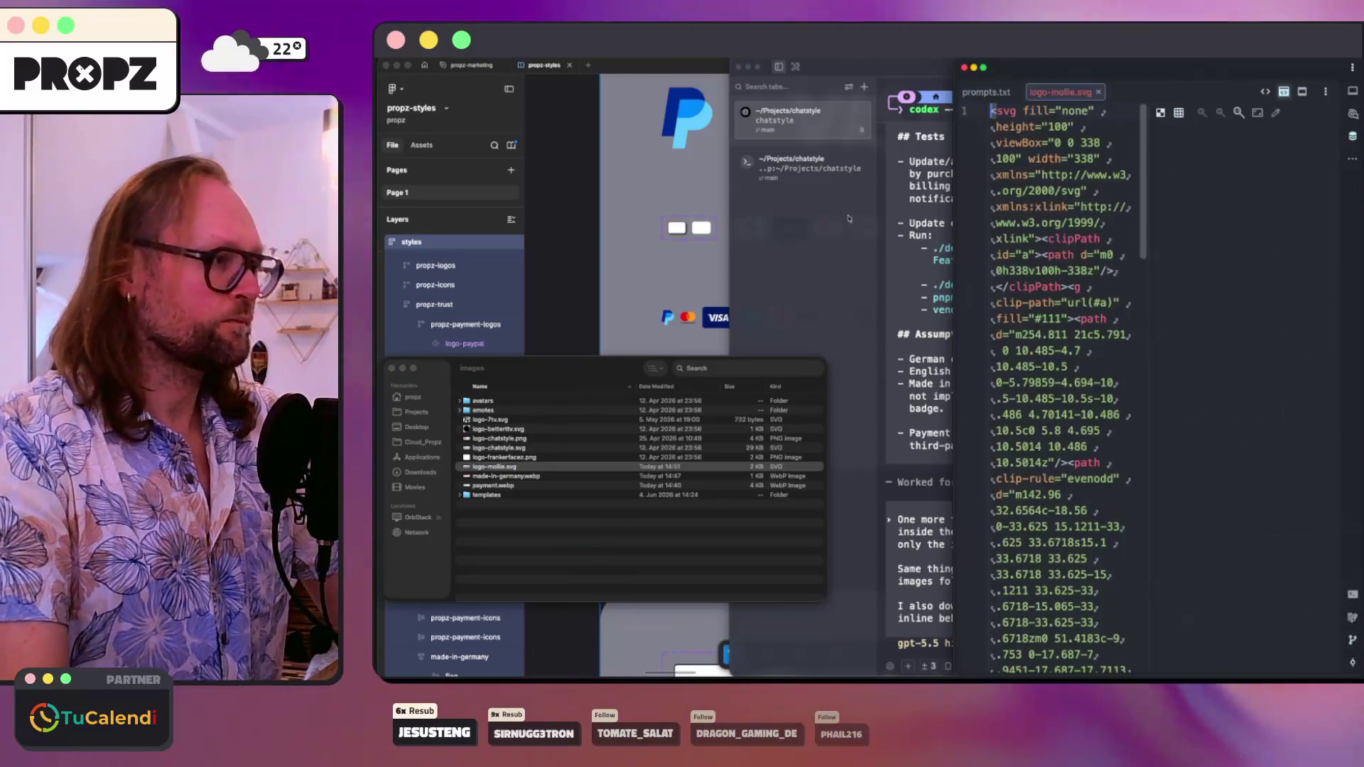
left_click_drag(956, 210, 575, 210)
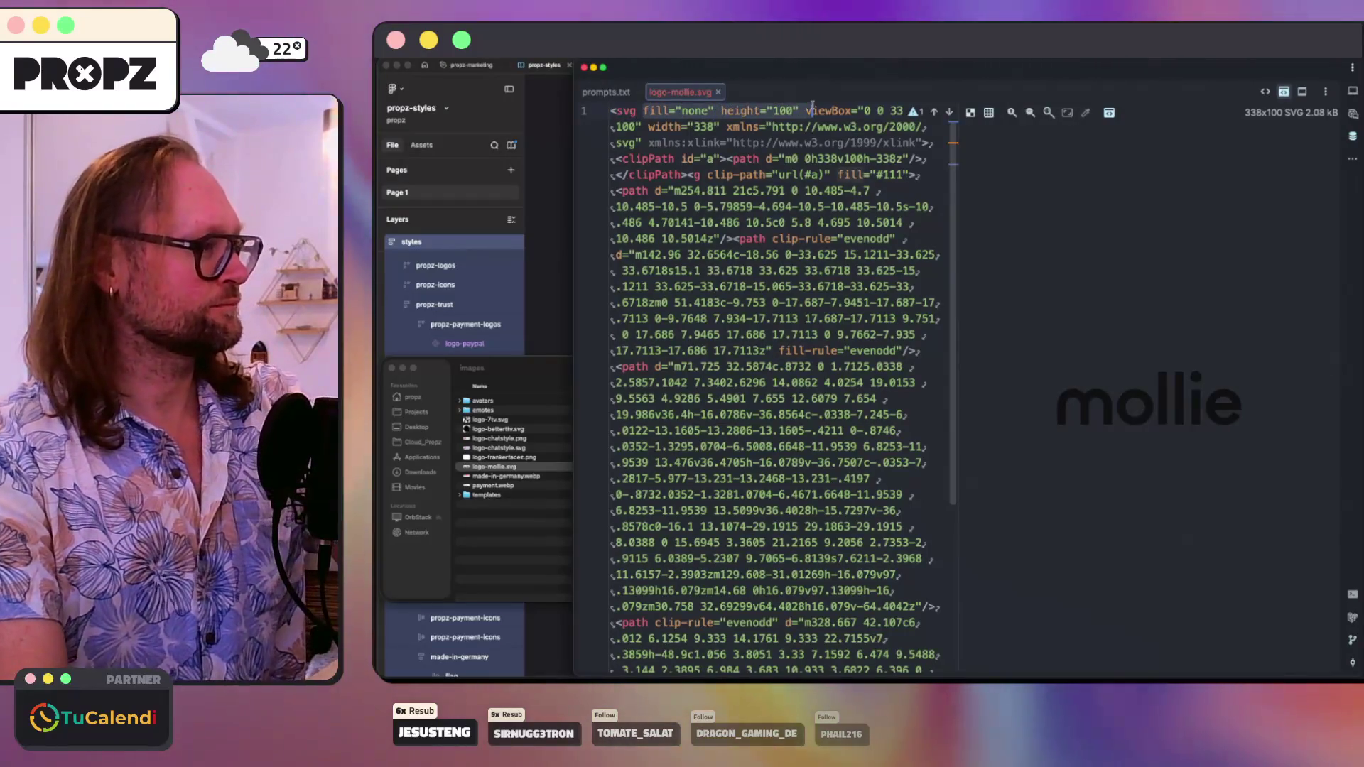
- Strip the fill, height, width and xlink namespace attributes from the svg tag
key("alt+BackSpace")
key("alt+BackSpace")
key("alt+BackSpace")
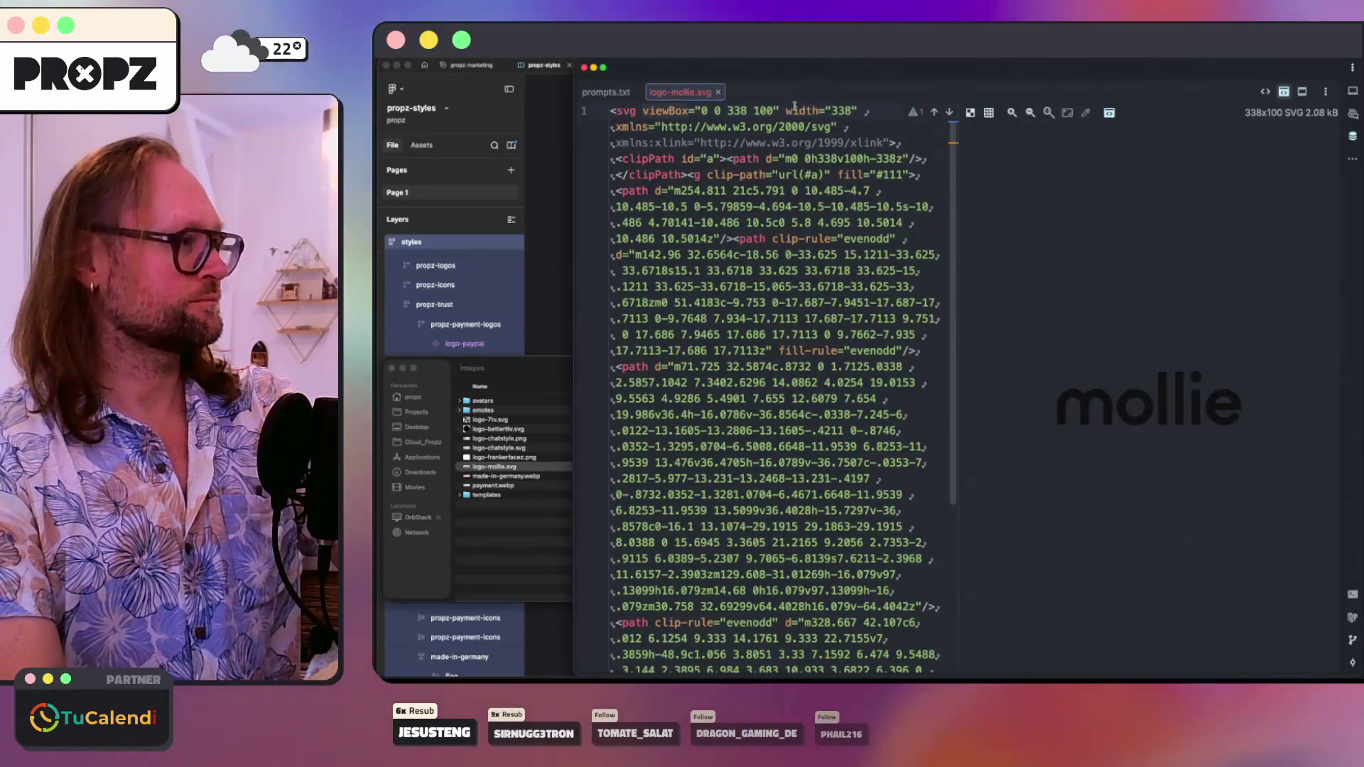
key("BackSpace")
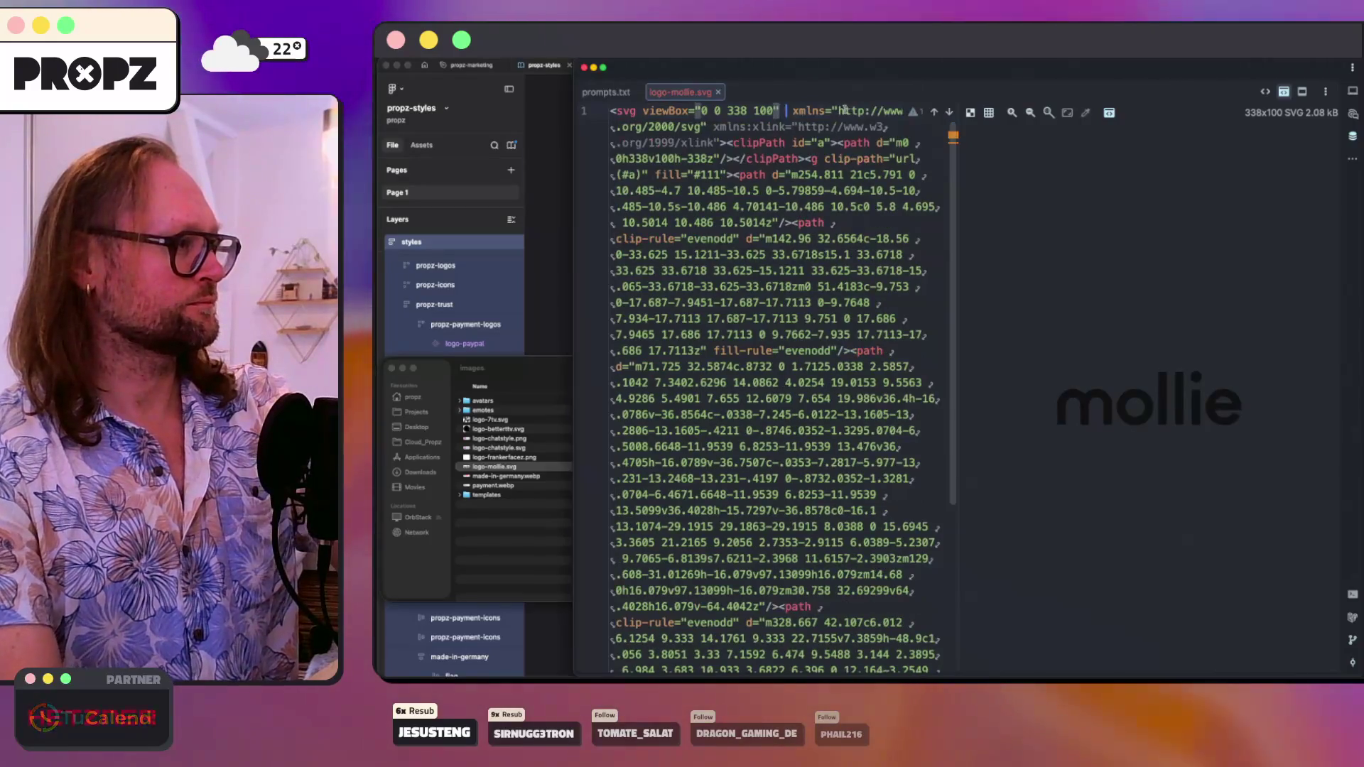
left_click_drag(714, 127, 721, 141)
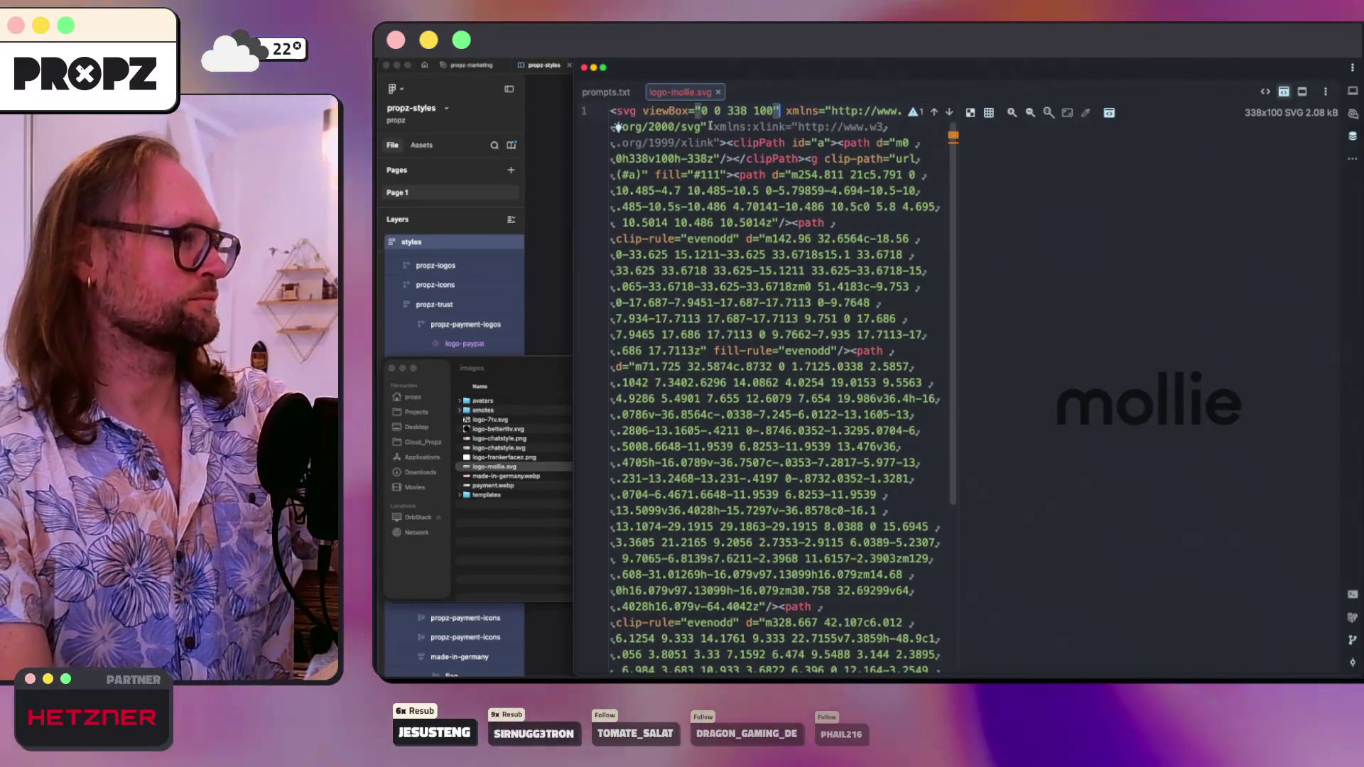
key("BackSpace")
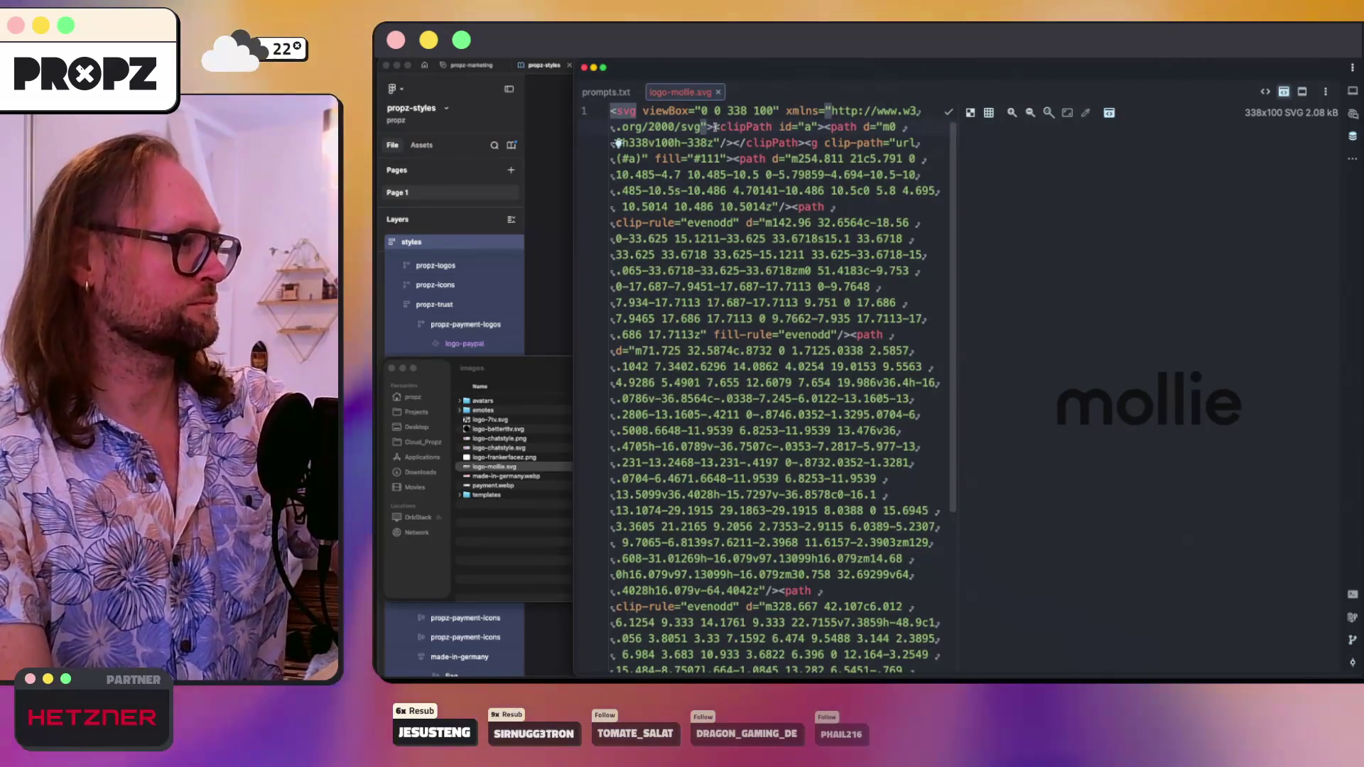
- Delete the whole clipPath definition block from the SVG
left_click_drag(715, 127, 807, 128)
key("BackSpace")
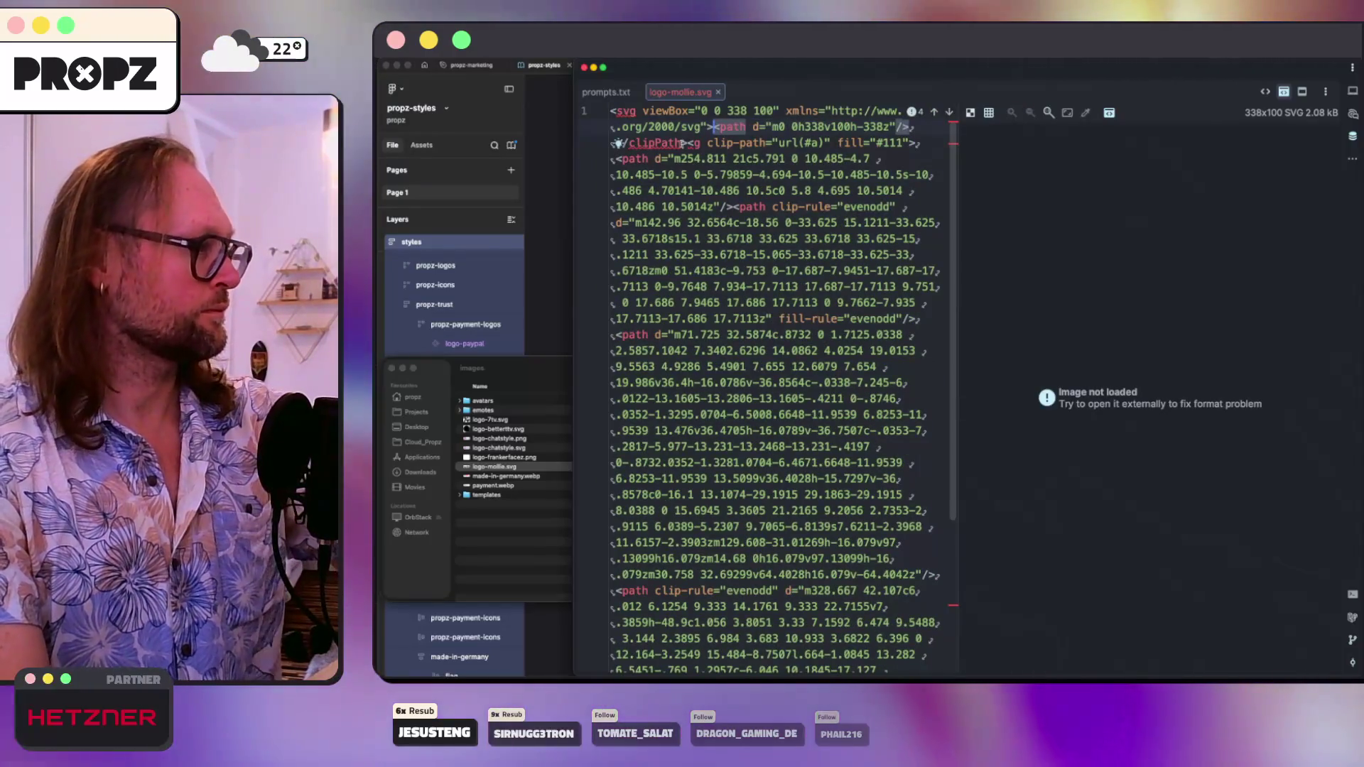
left_click_drag(687, 143, 612, 143)
key("BackSpace")
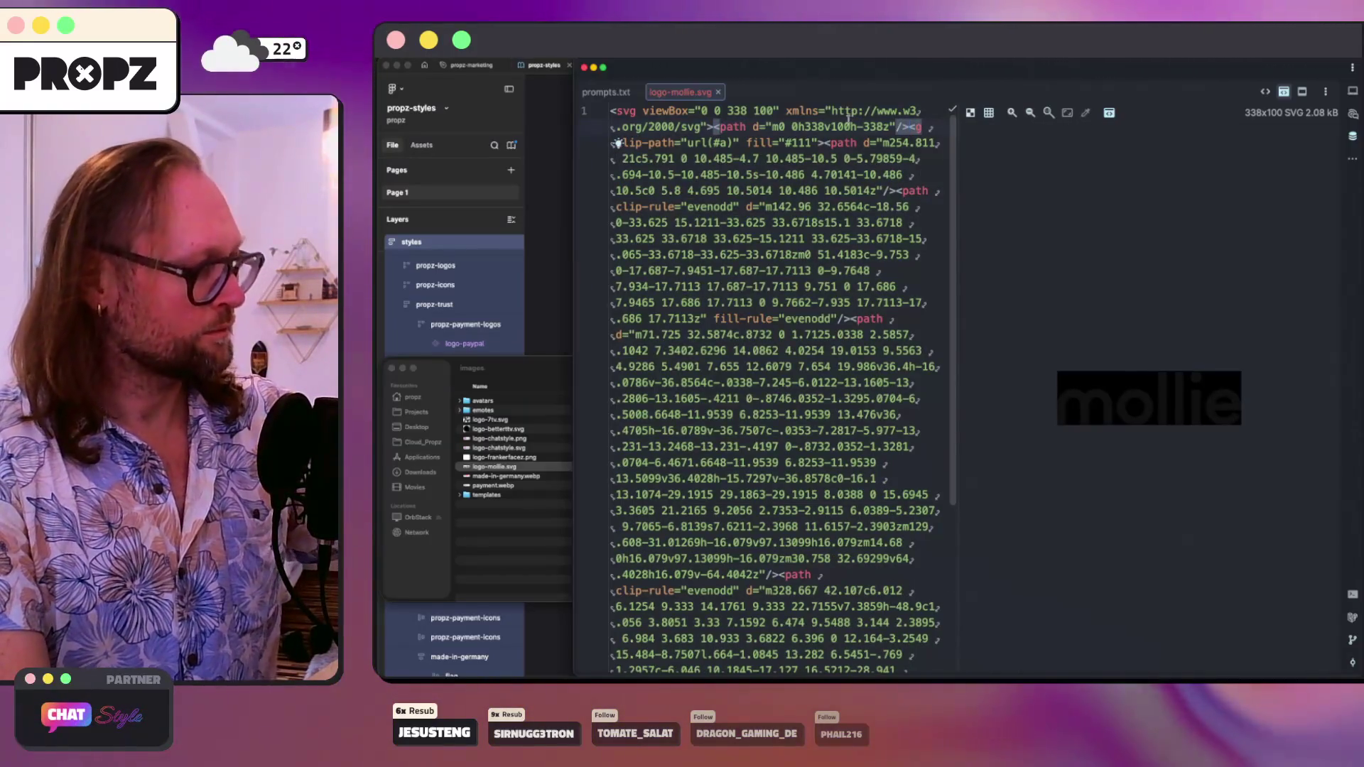
key("super+z")
key("super+z")
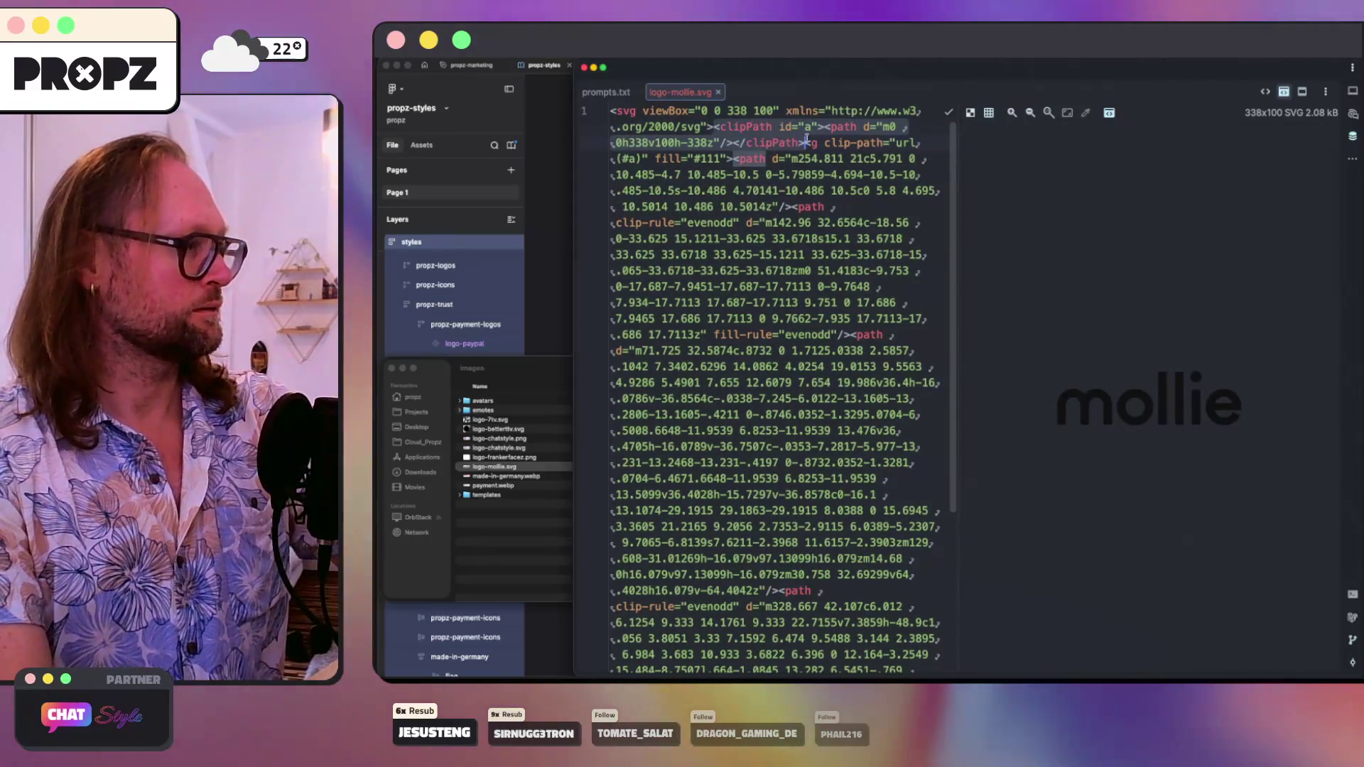
key("BackSpace")
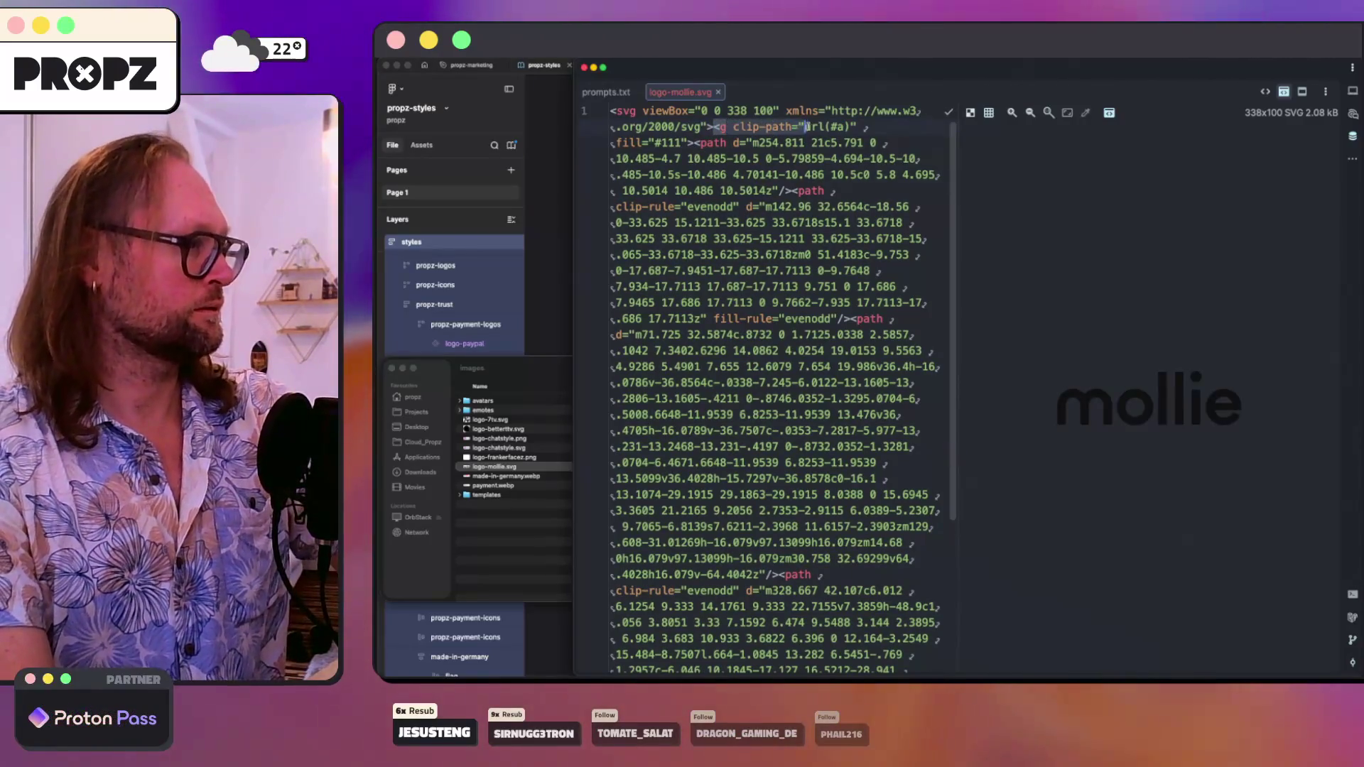
- Remove clip-path="url(#a)" from the group tag, check the file, and close it
left_click(845, 127)
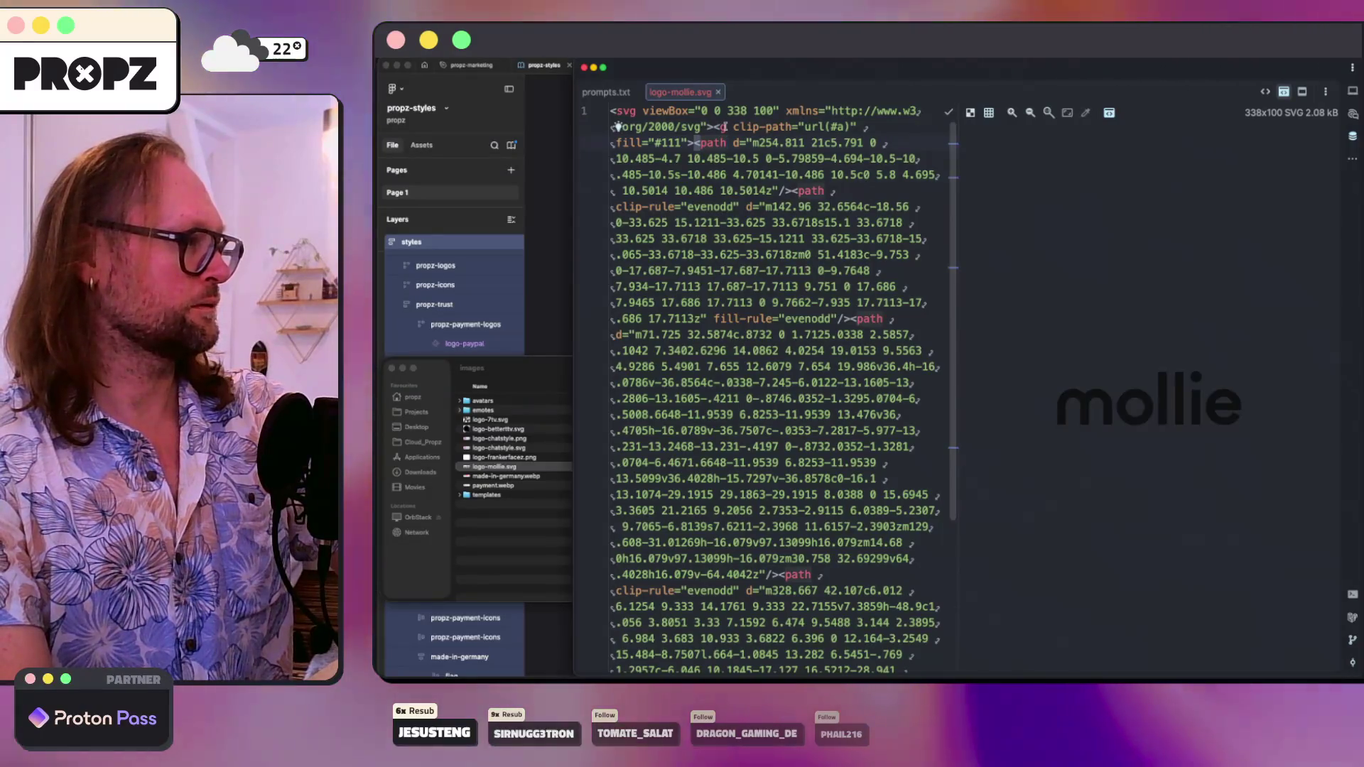
key("BackSpace")
key("BackSpace")
key("BackSpace")
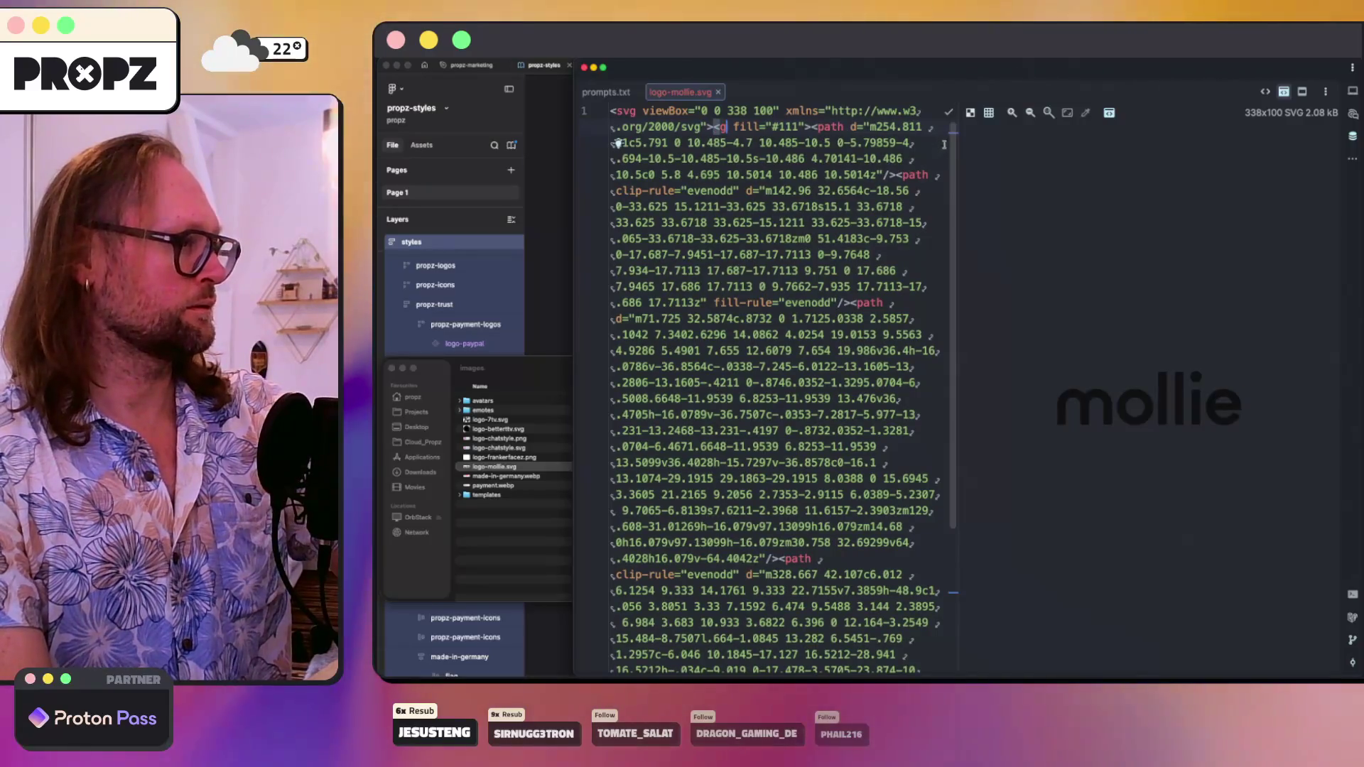
scroll(899, 569, "down", 5)
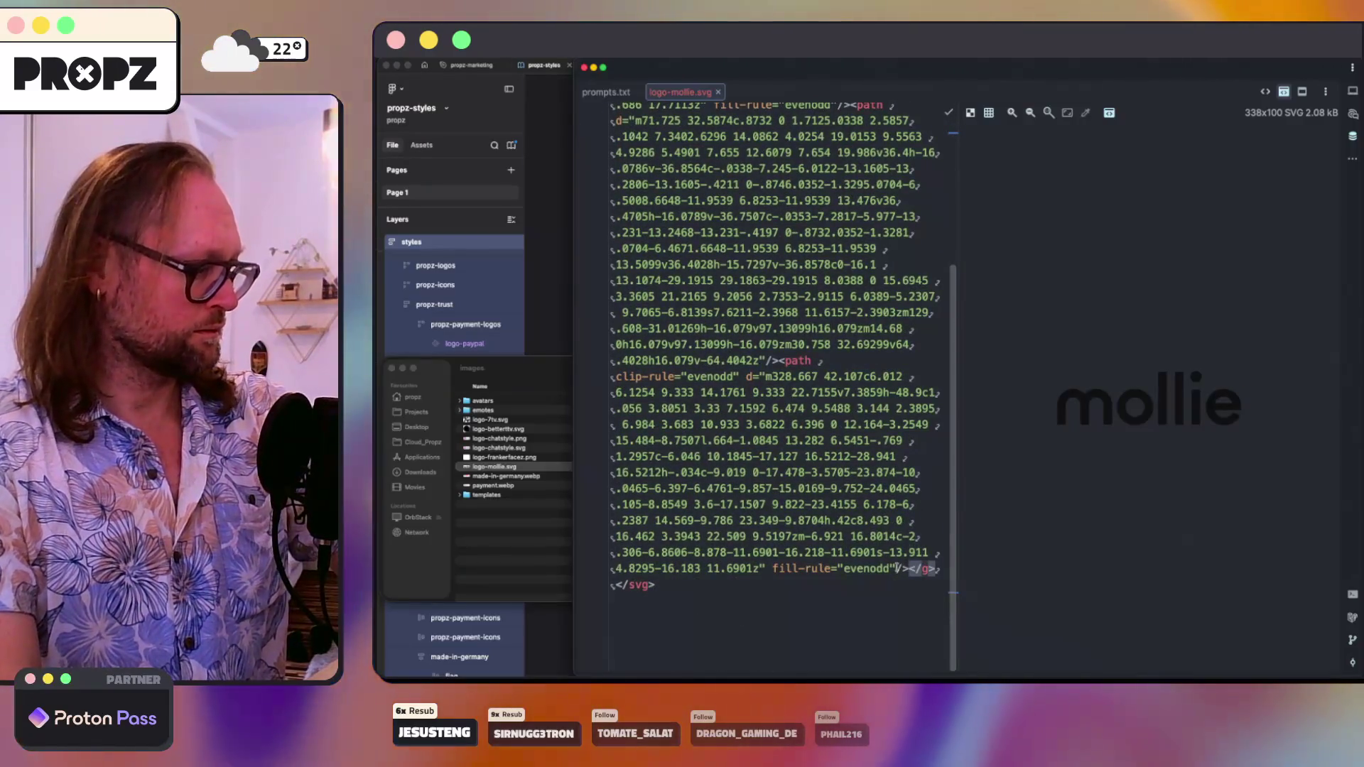
scroll(956, 463, "up", 1)
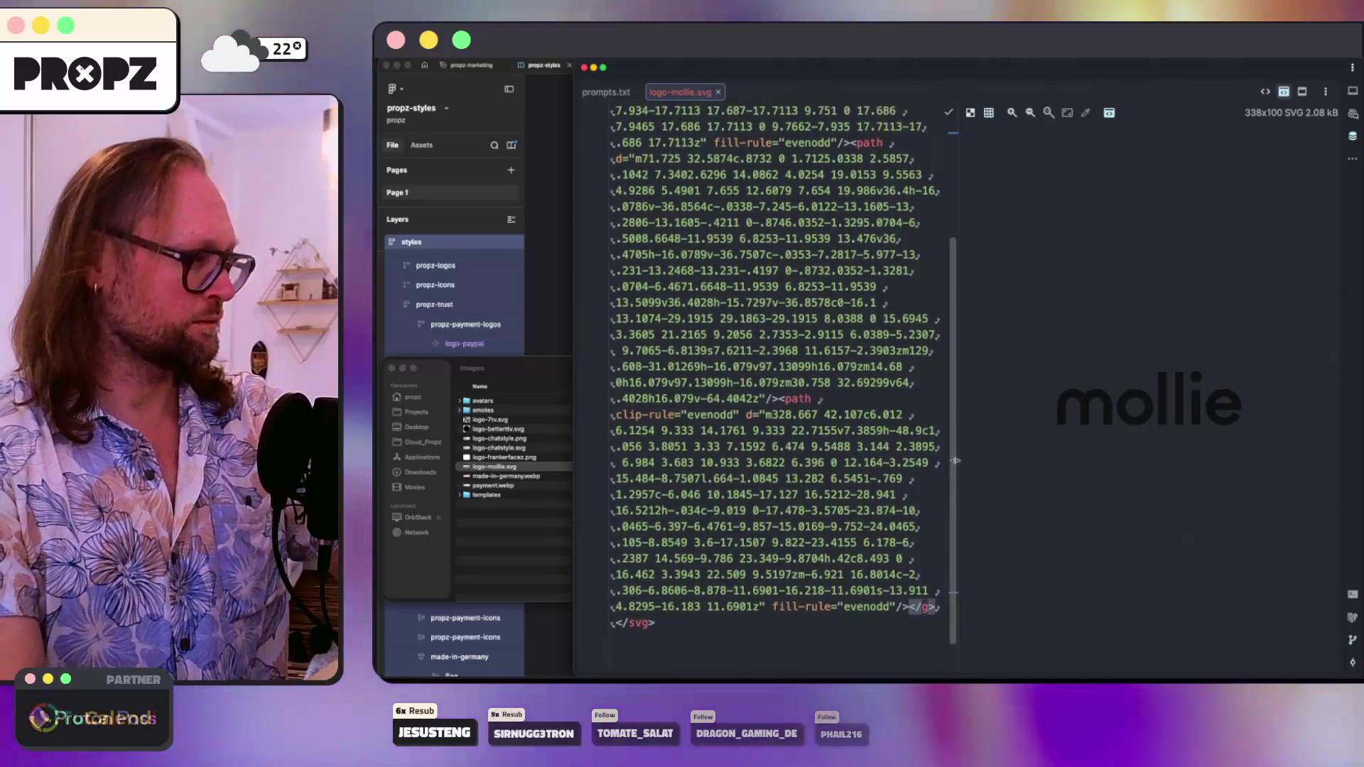
scroll(826, 257, "up", 5)
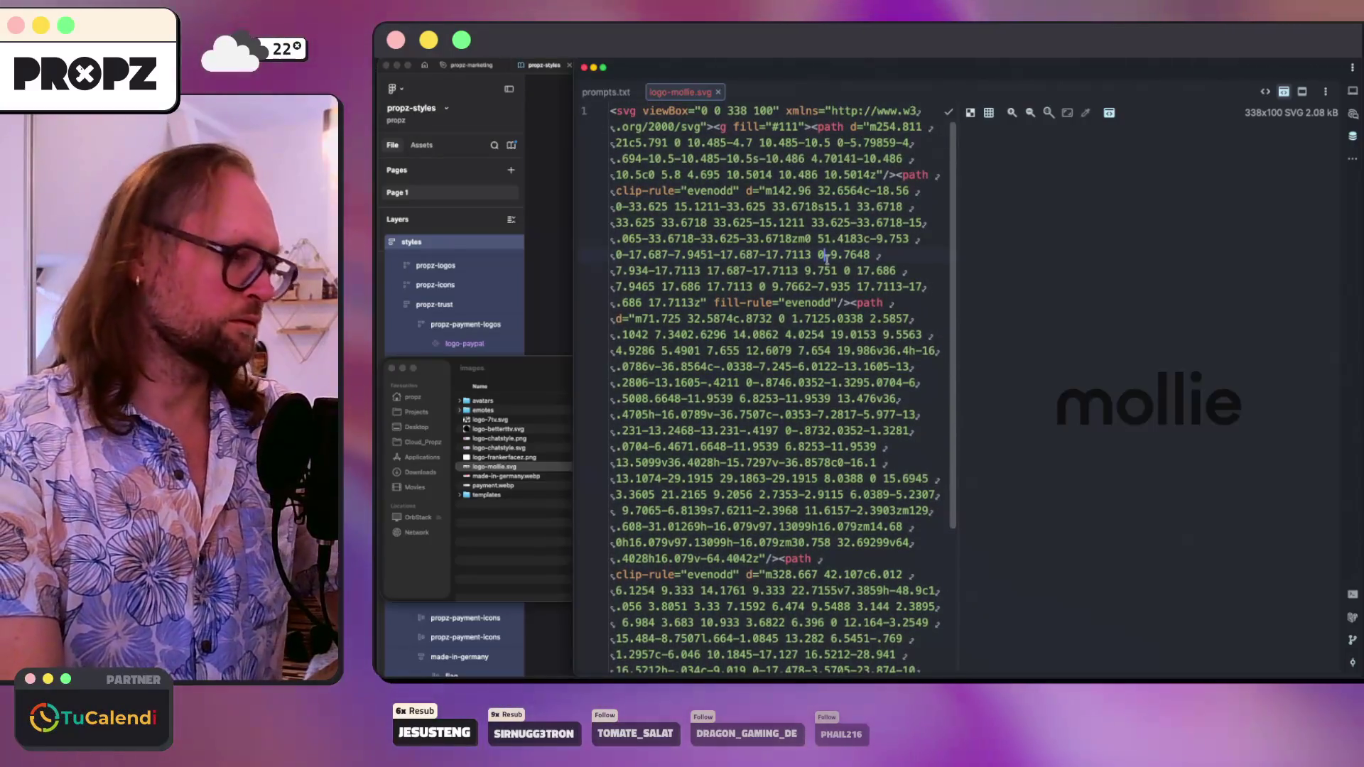
mouse_move(826, 265)
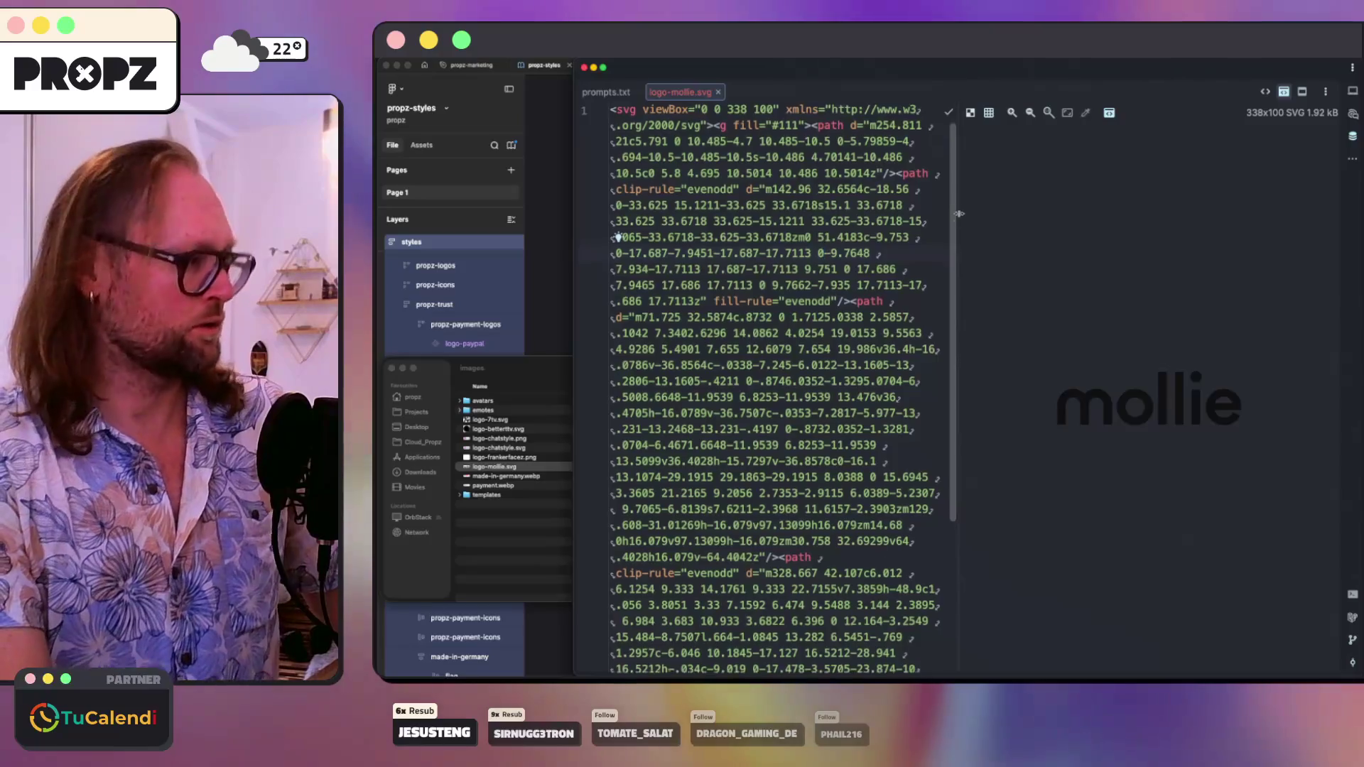
scroll(958, 208, "down", 5)
scroll(939, 186, "up", 5)
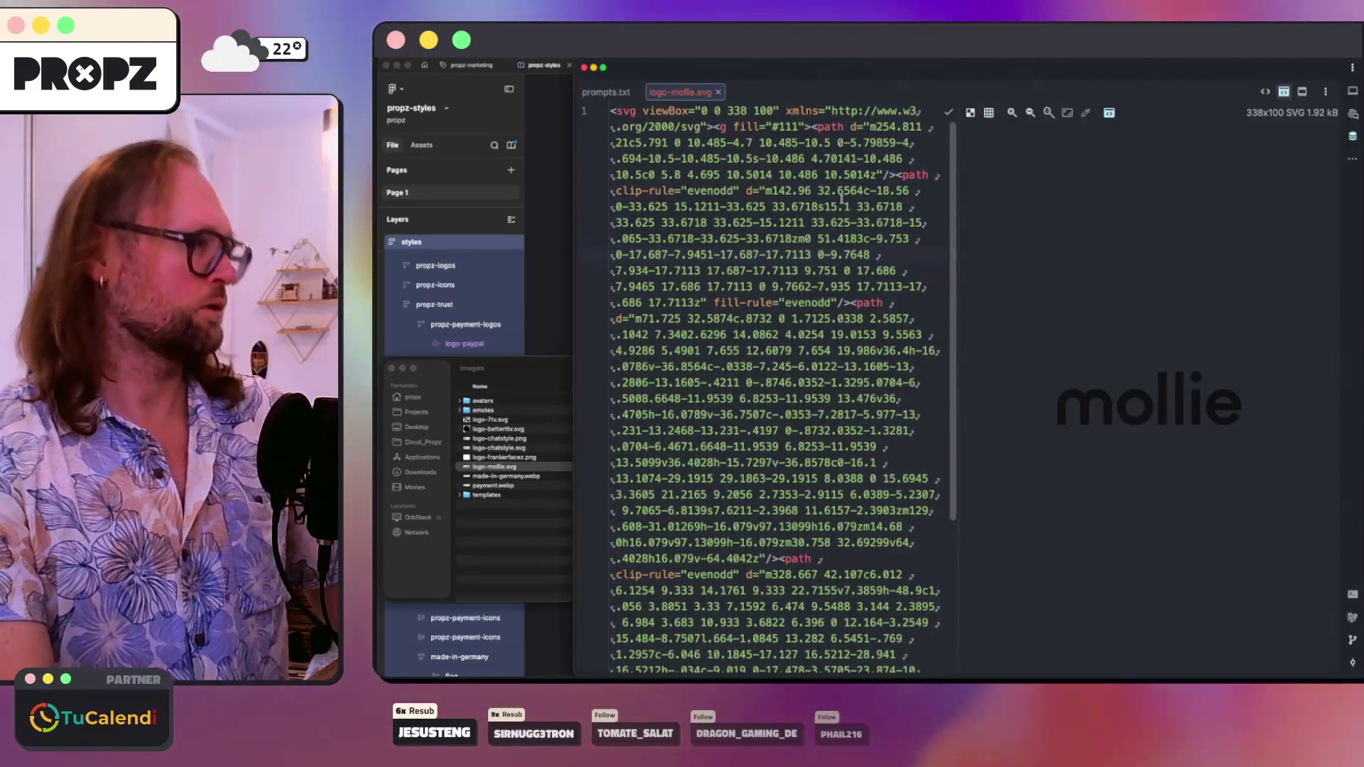
key("super+w")
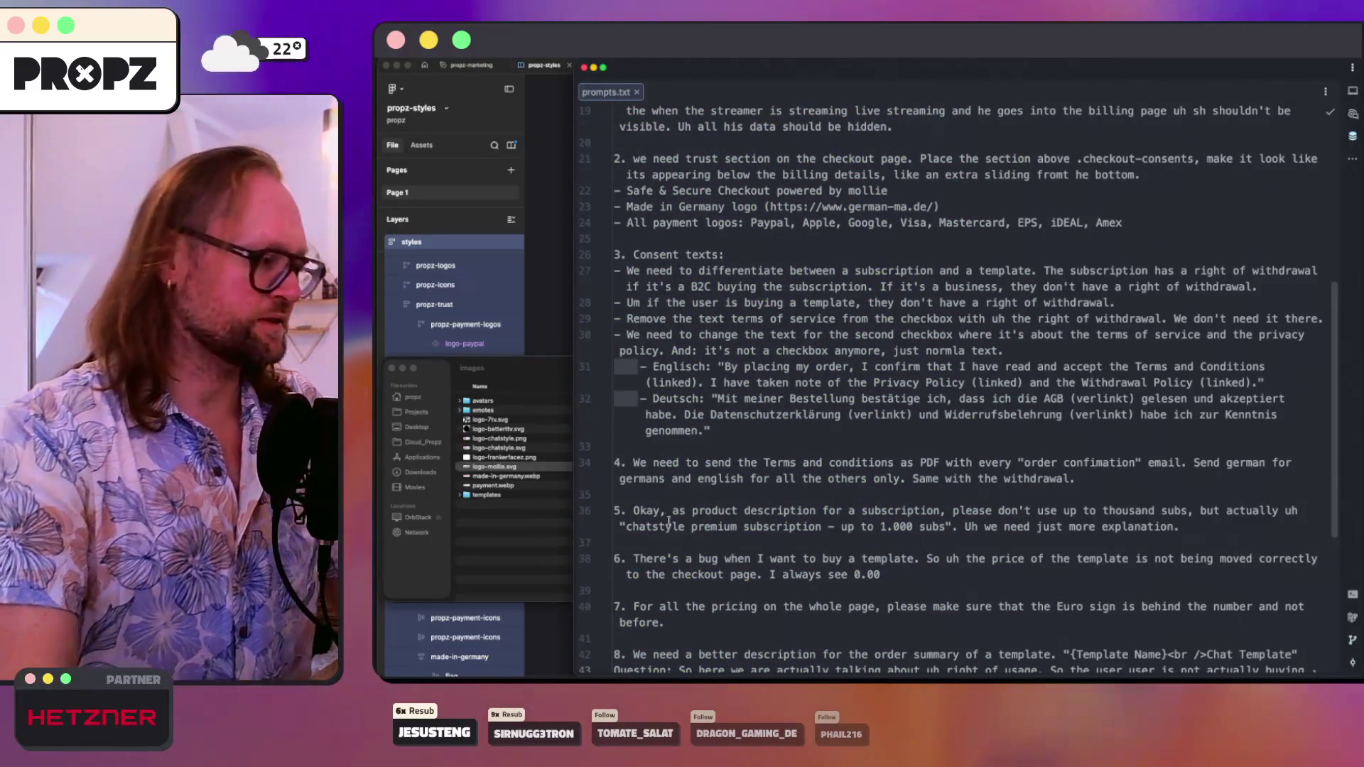
- Submit the follow-up prompt about the logo images to Codex and close the images folder
key("super+Tab")
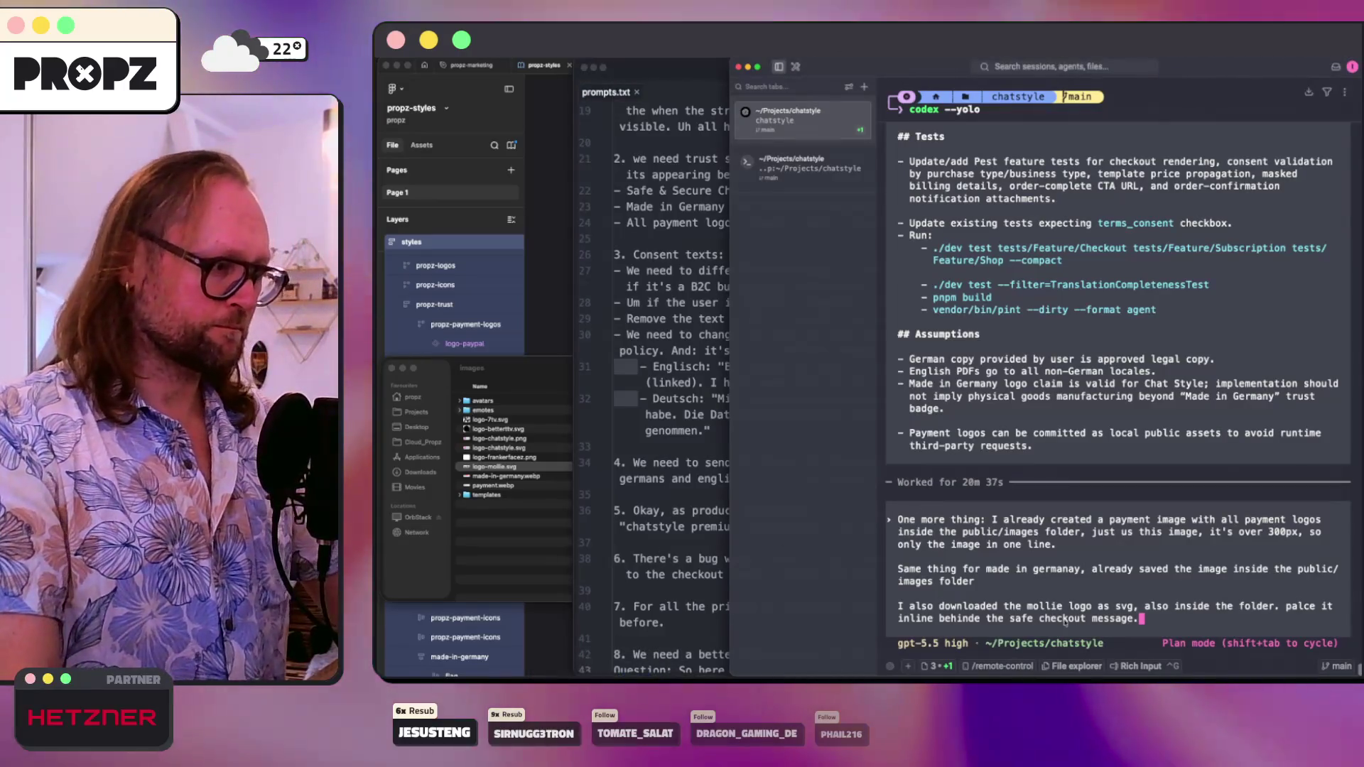
key("Return")
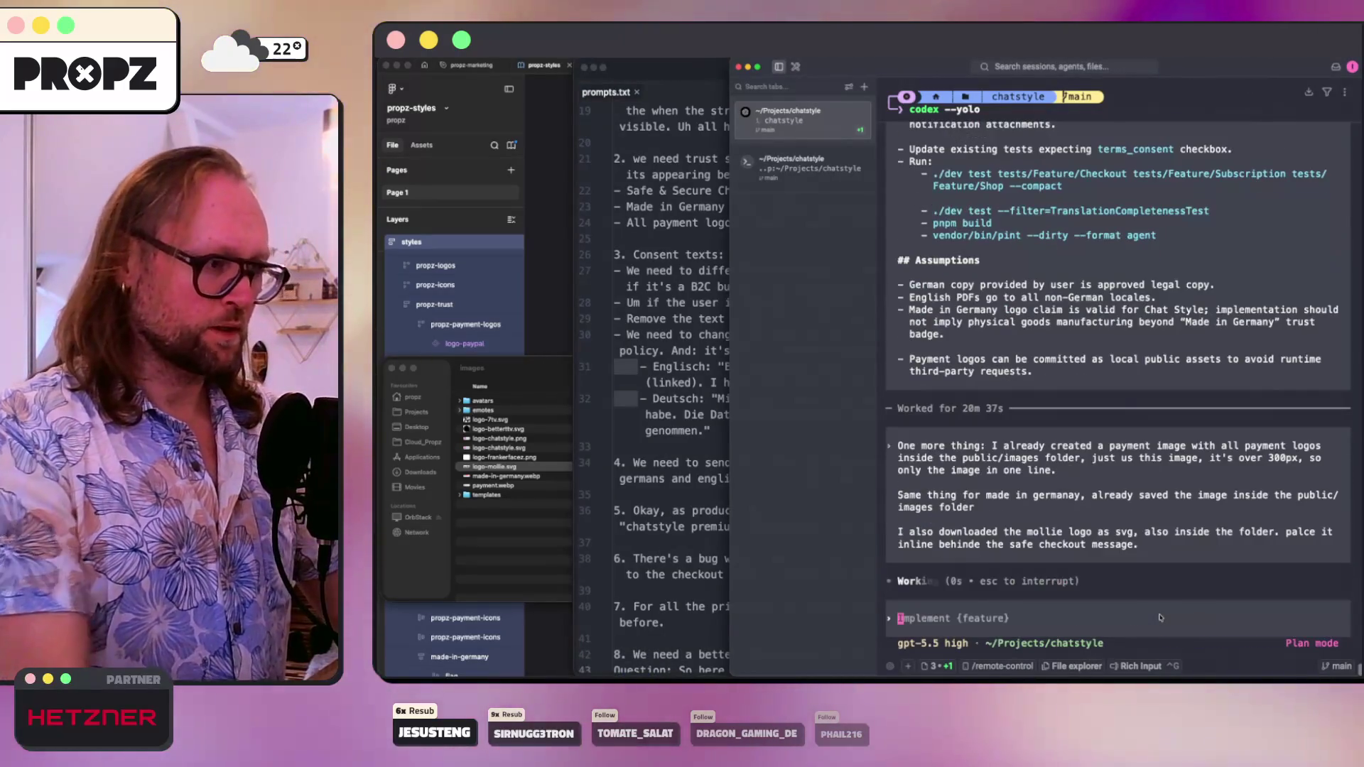
left_click(408, 373)
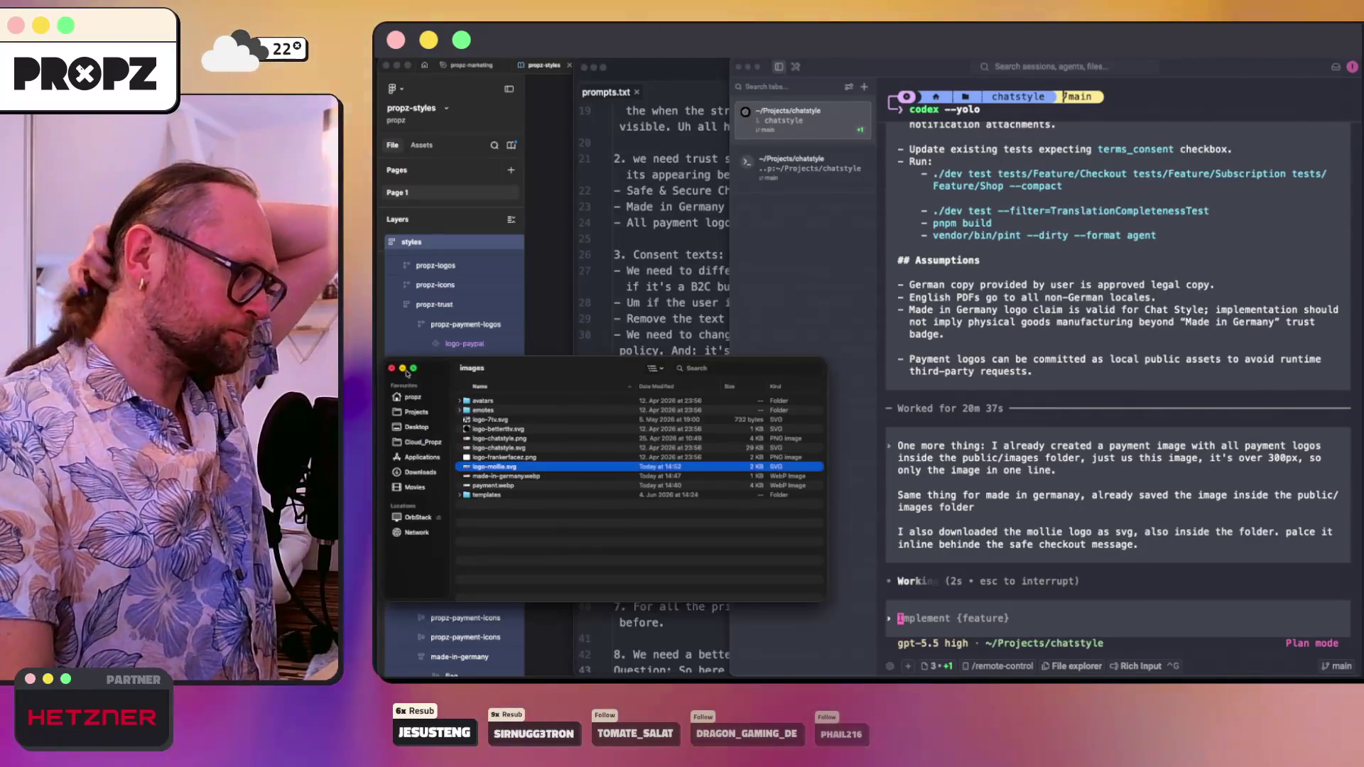
left_click(390, 369)
key("super+Tab")
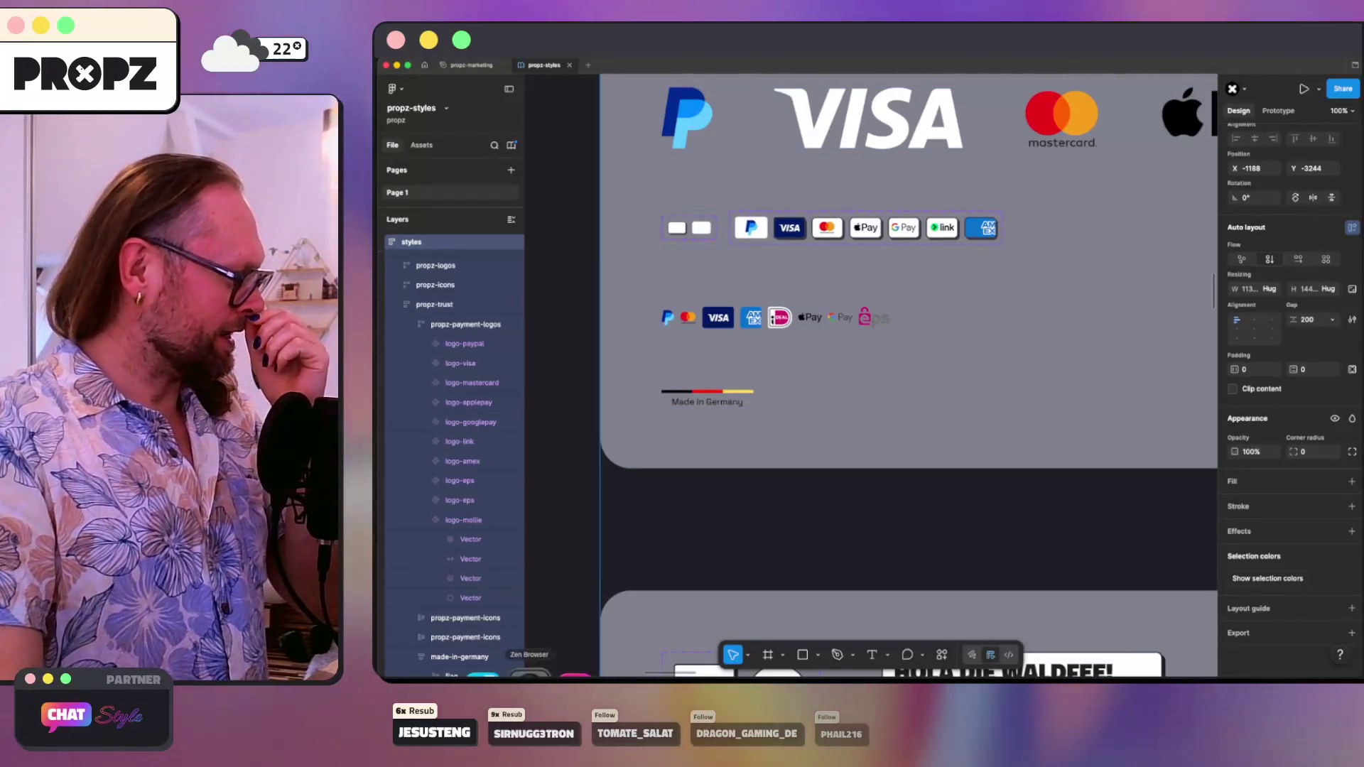
- Show the Chat Style skins page in the browser in viewer mode
left_click(526, 668)
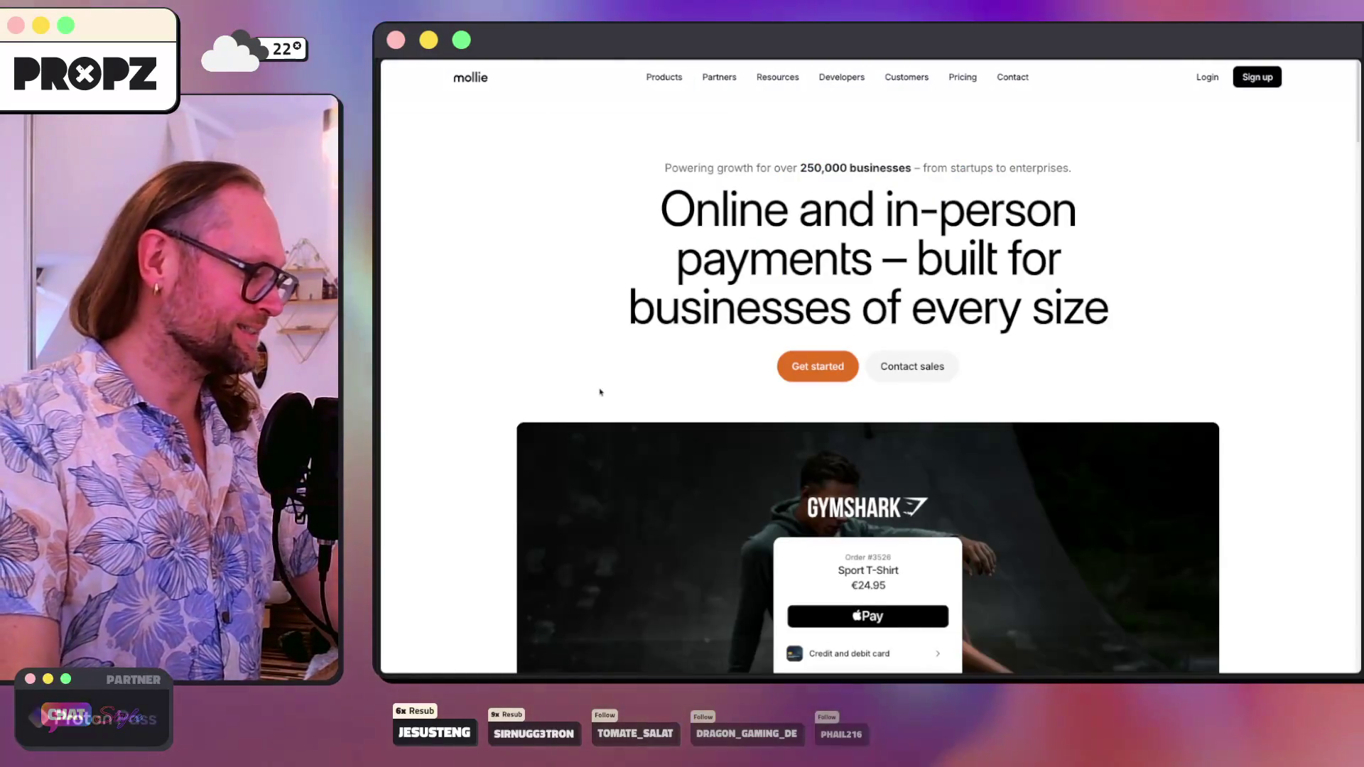
key("ctrl+Tab")
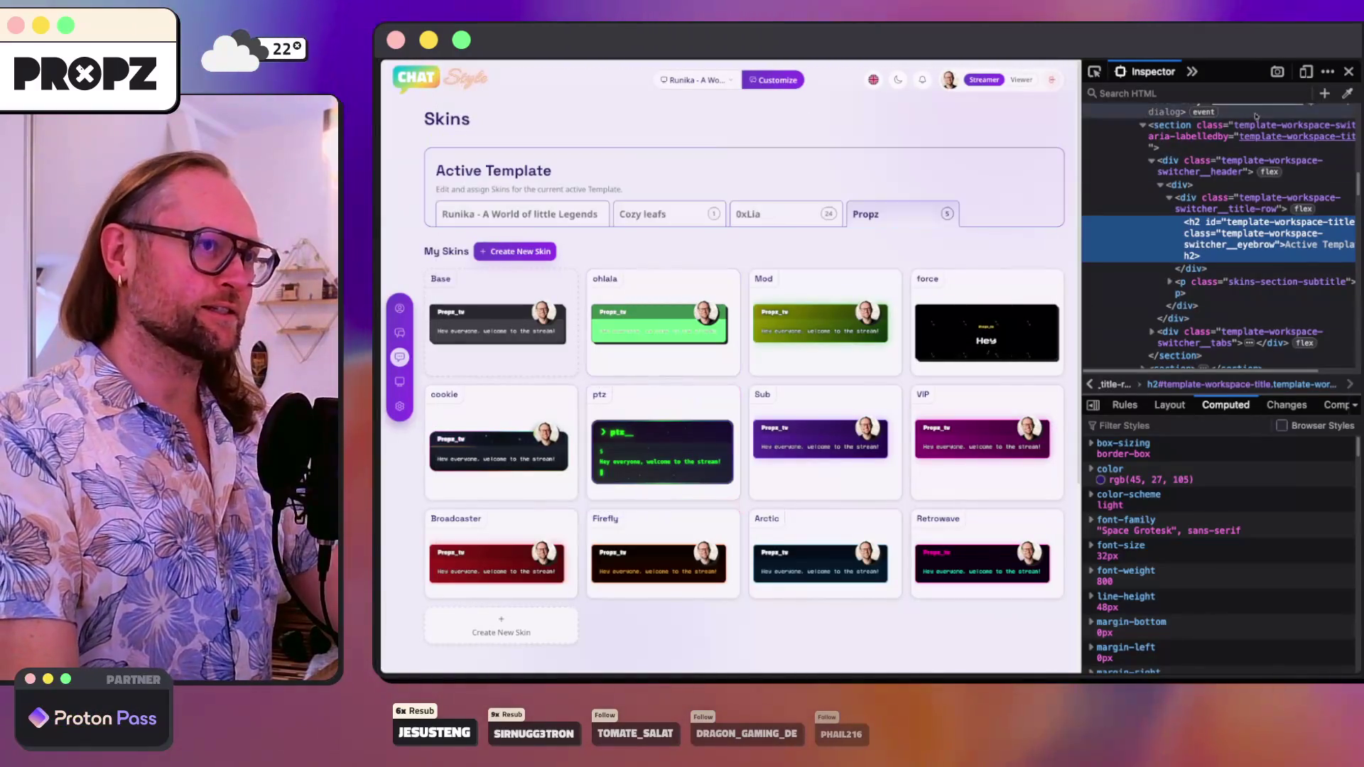
left_click(1348, 71)
left_click(1301, 80)
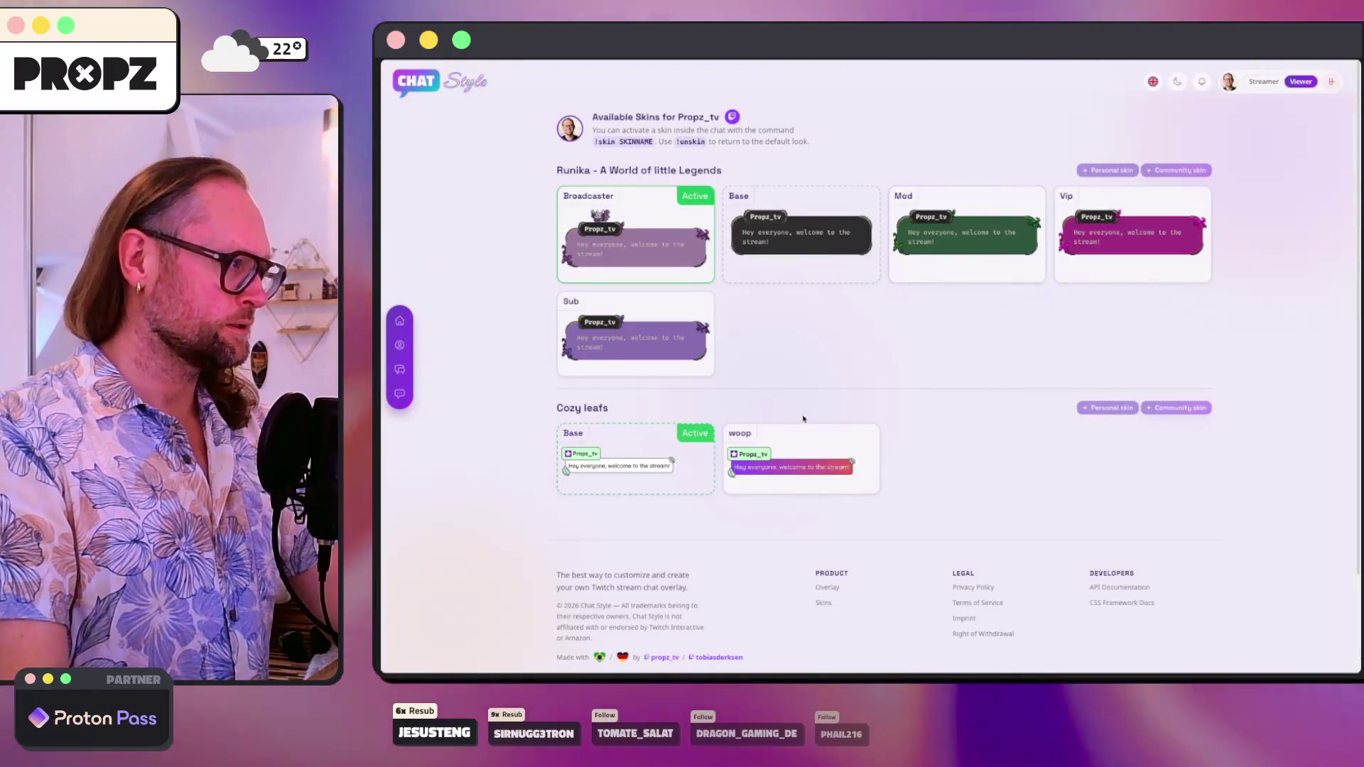
- Start a chatstyle-issues issue titled '[feature] Add two simple logo download buttons when right-clicking the chatstyle logo'
left_click(441, 452)
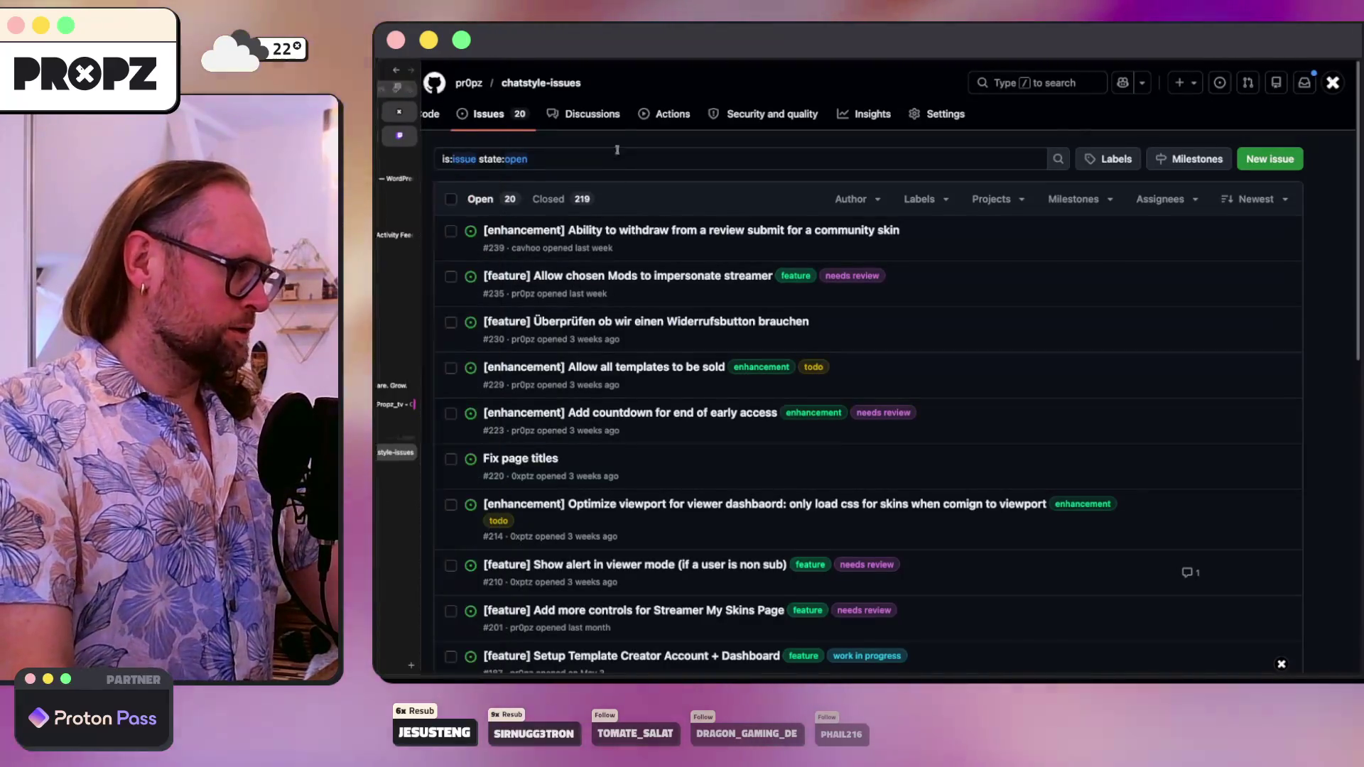
left_click(1270, 158)
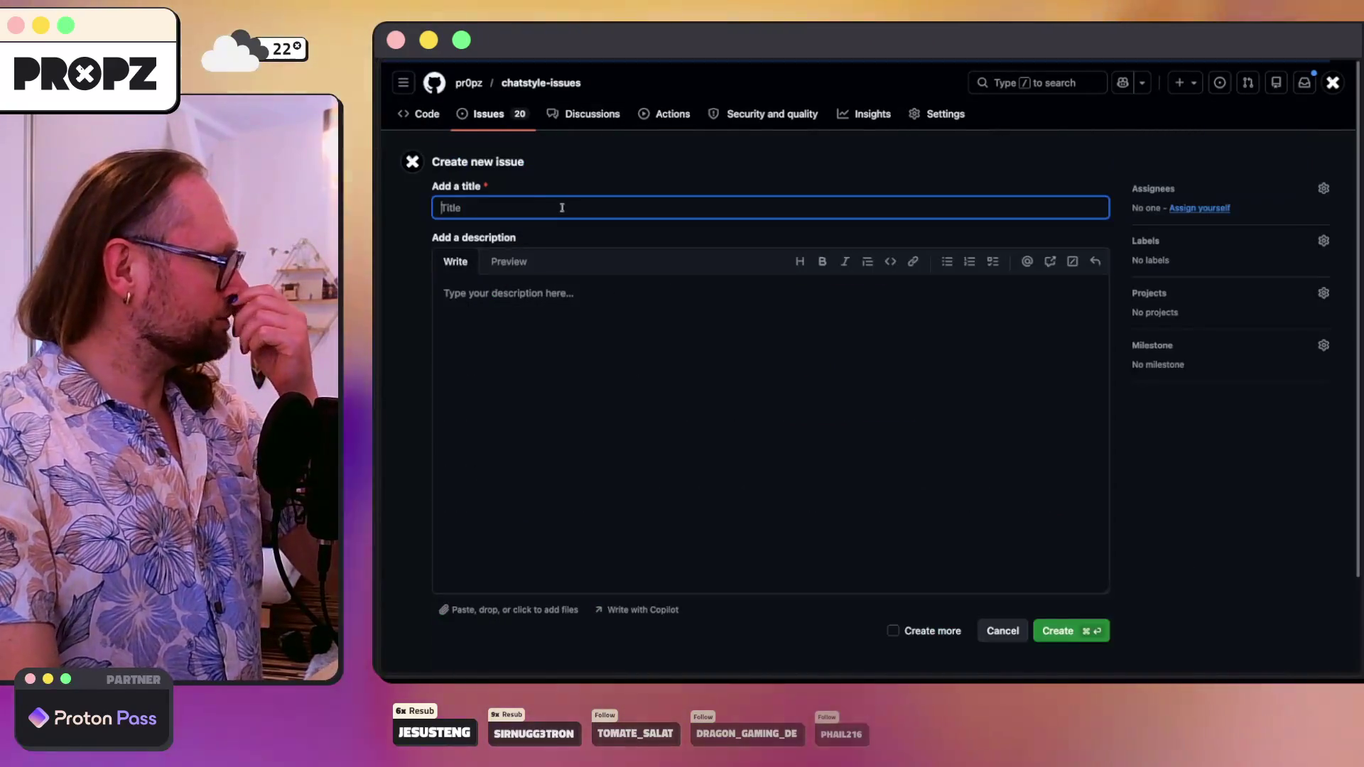
type("[")
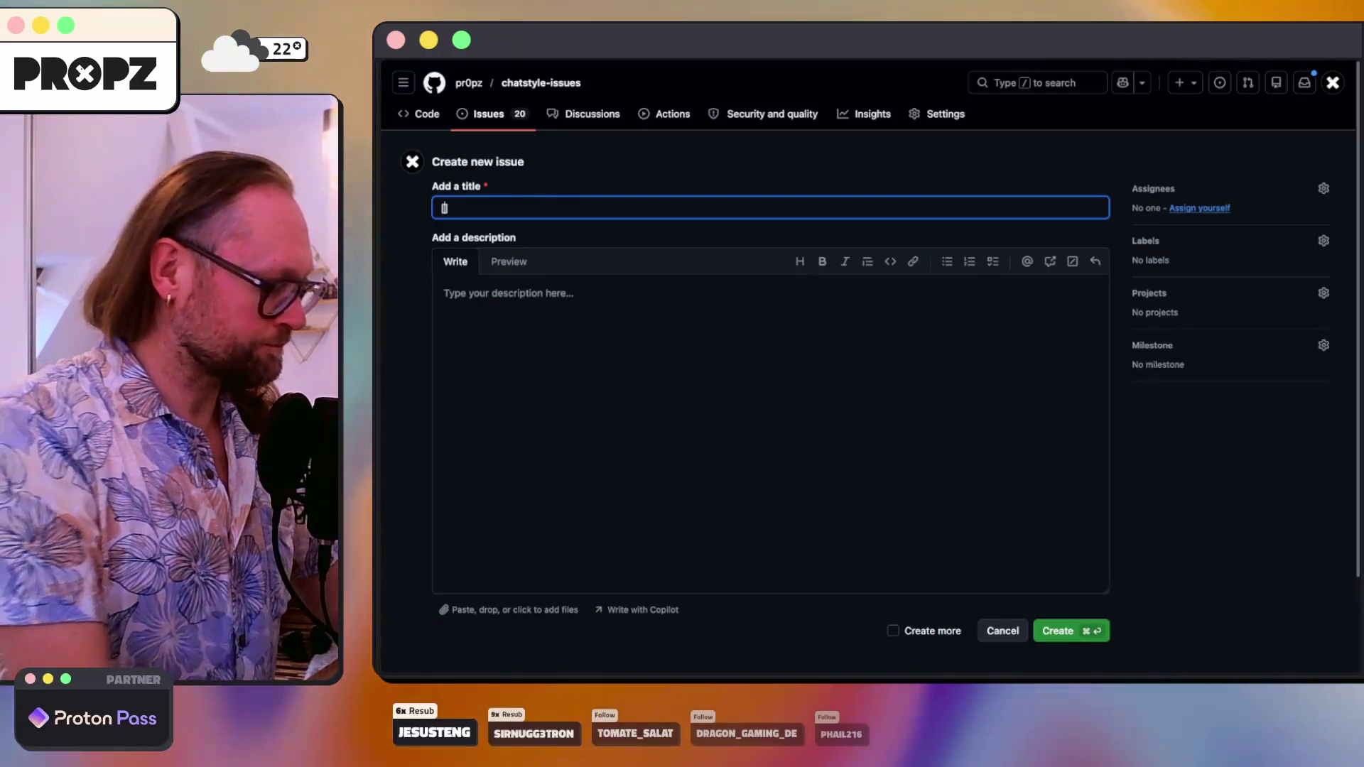
type("feature] A")
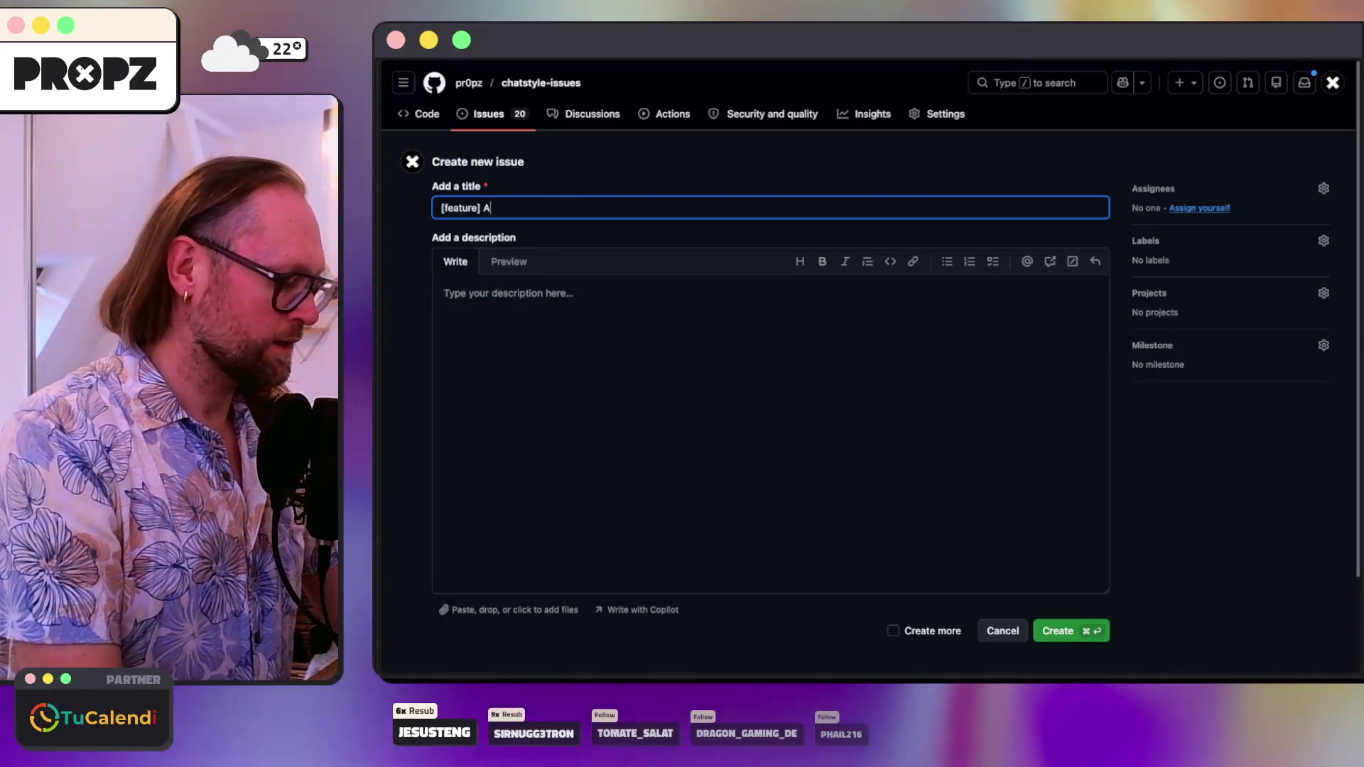
type("dd two simple logo download buttons when right-clicking the chatstyle logo")
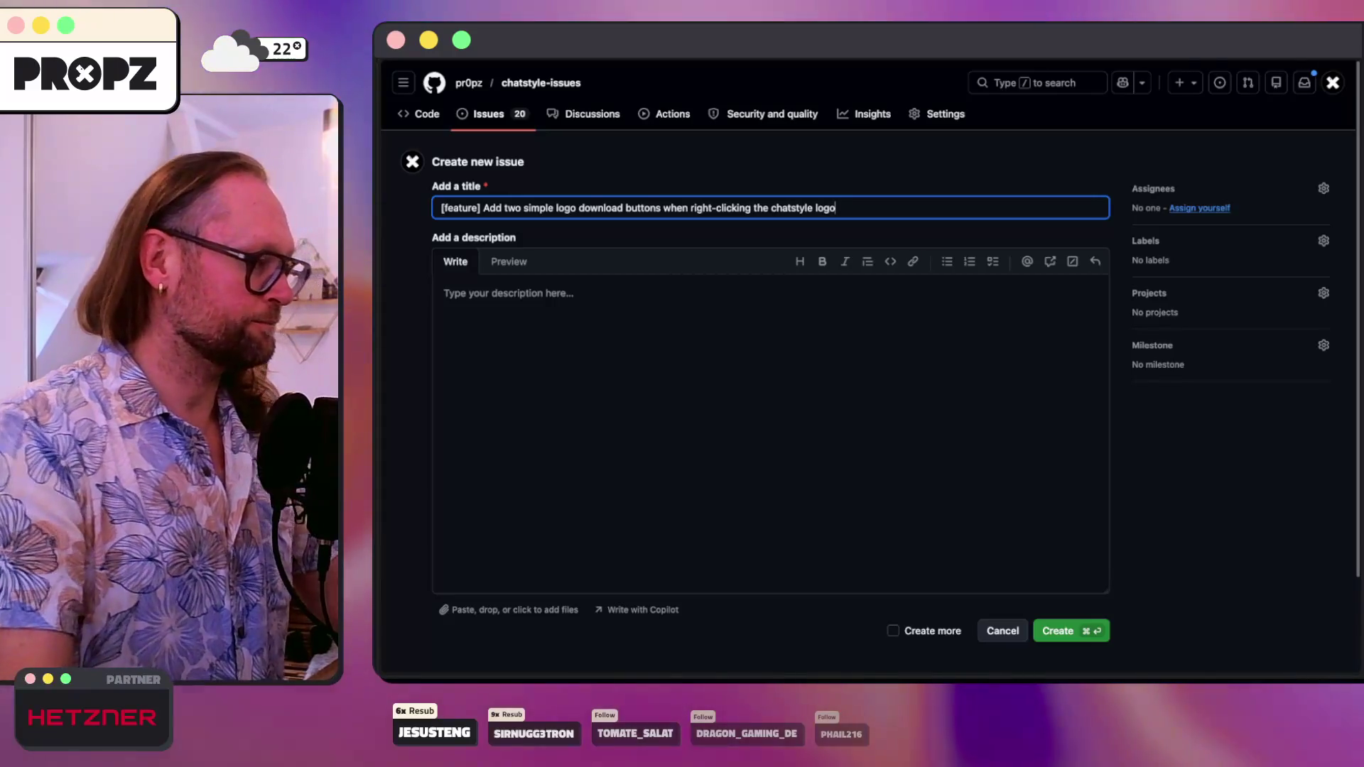
left_click(518, 310)
key("super+t")
- Screenshot mollie.com's logo menu showing Copy Logo as SVG and Download Logo as PNG
type("mollie.com/")
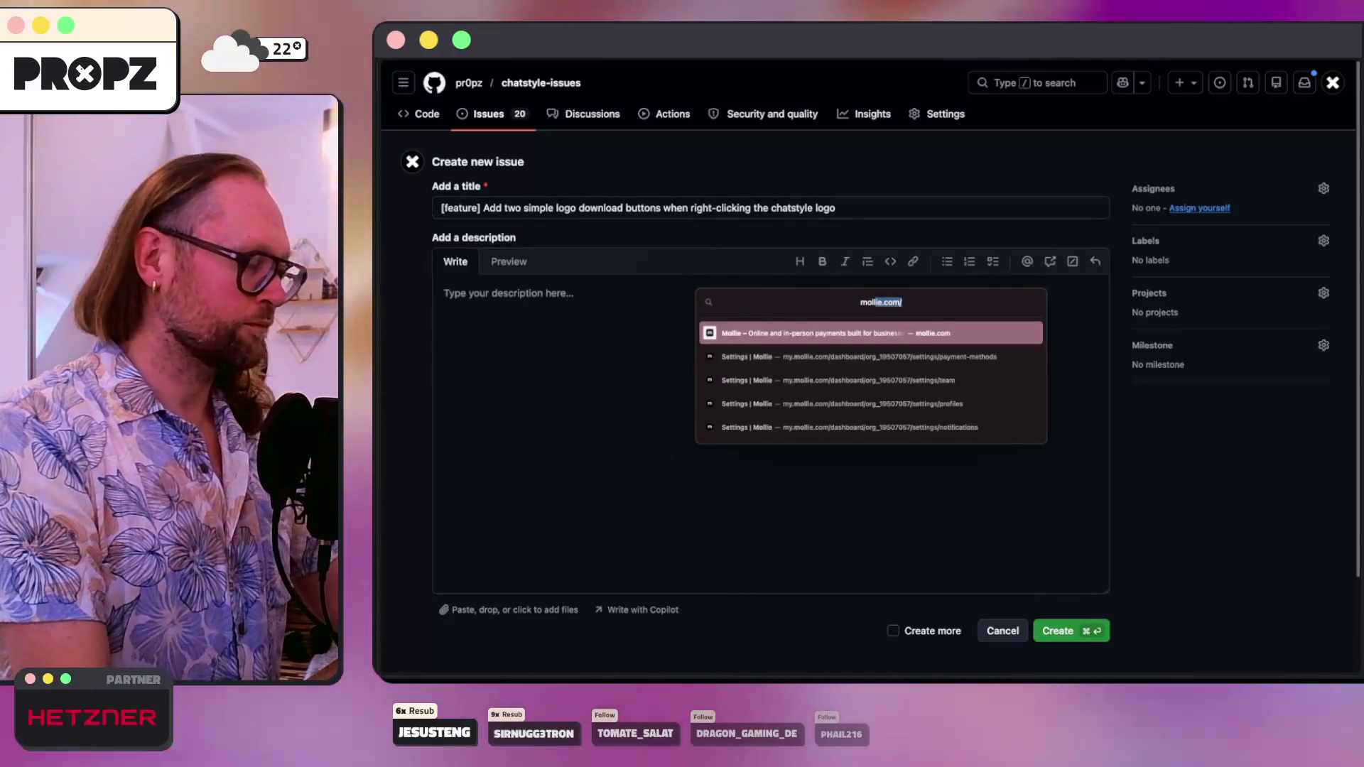
key("Return")
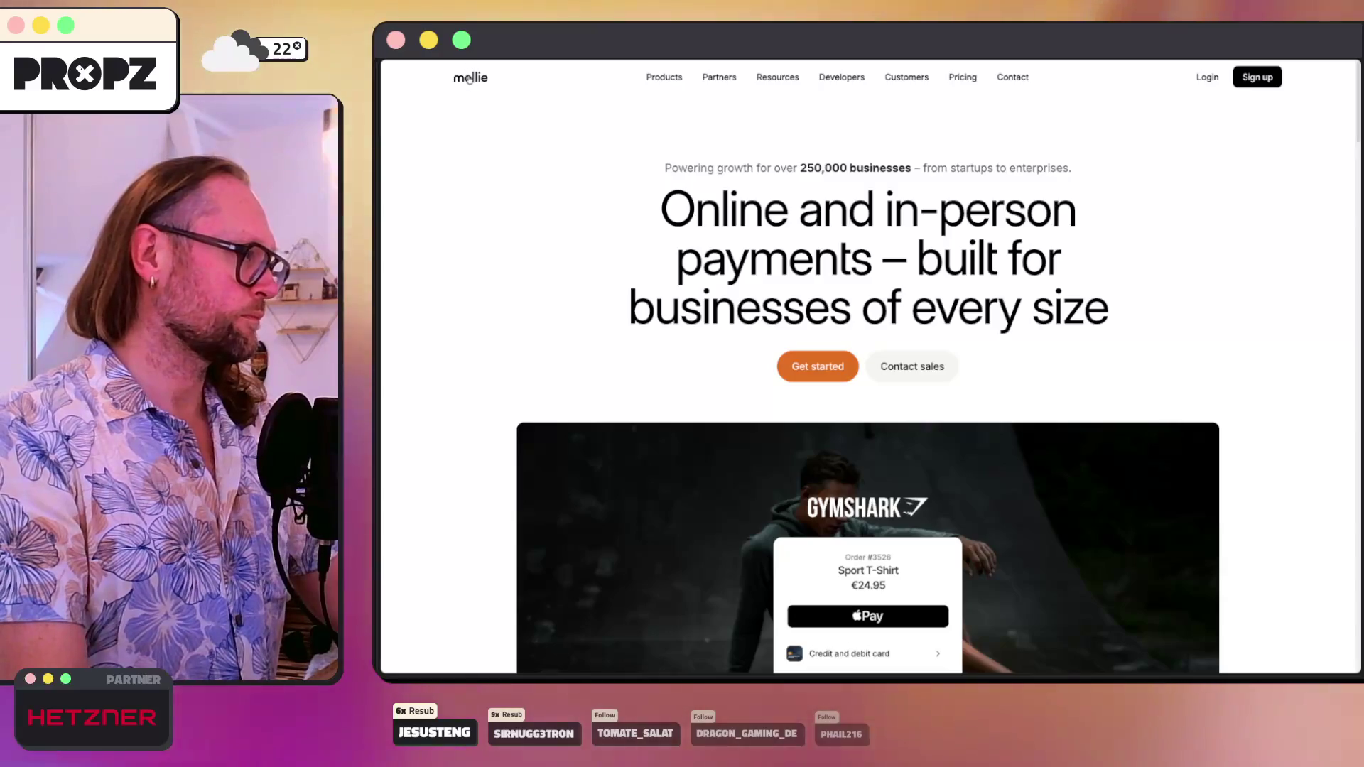
right_click(469, 80)
right_click(461, 80)
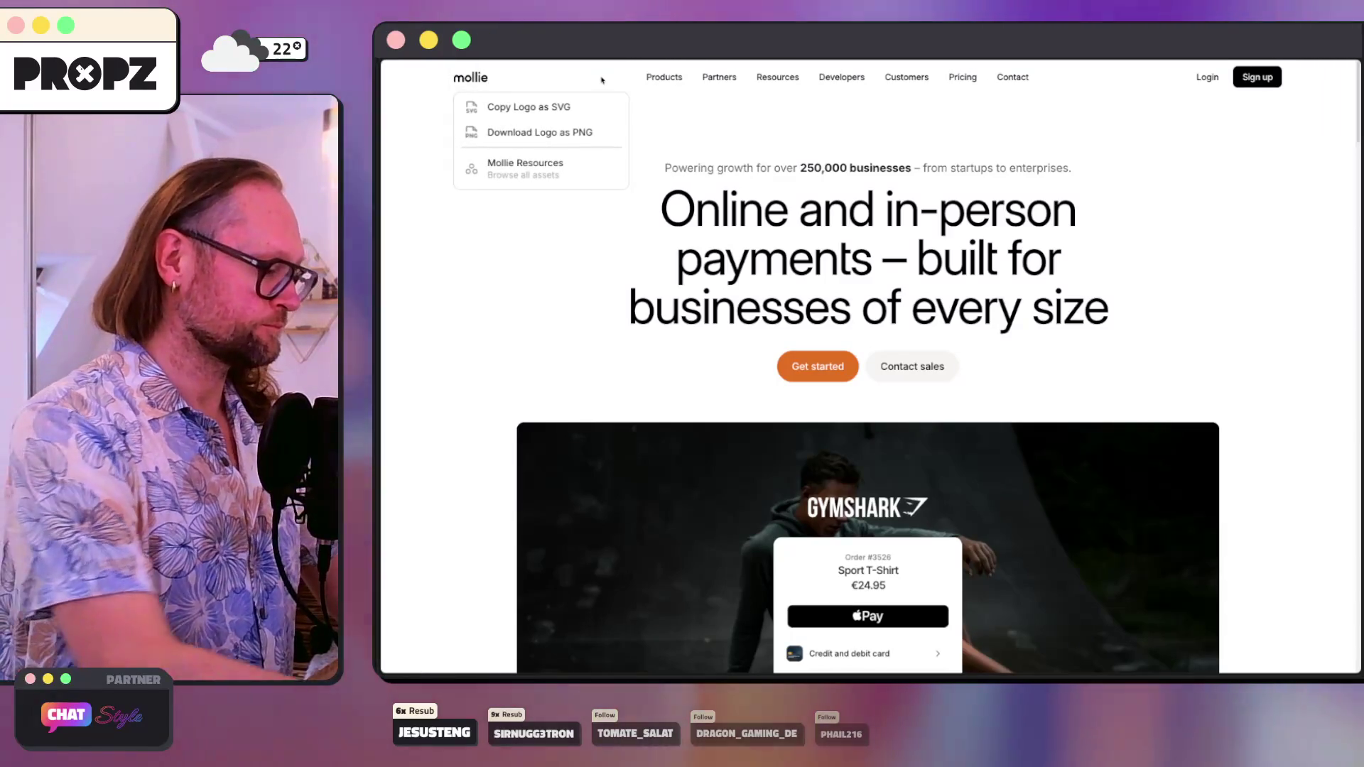
key("super+shift+4")
mouse_move(443, 67)
left_mouse_down()
mouse_move(632, 190)
mouse_move(625, 155)
mouse_move(636, 155)
left_mouse_up()
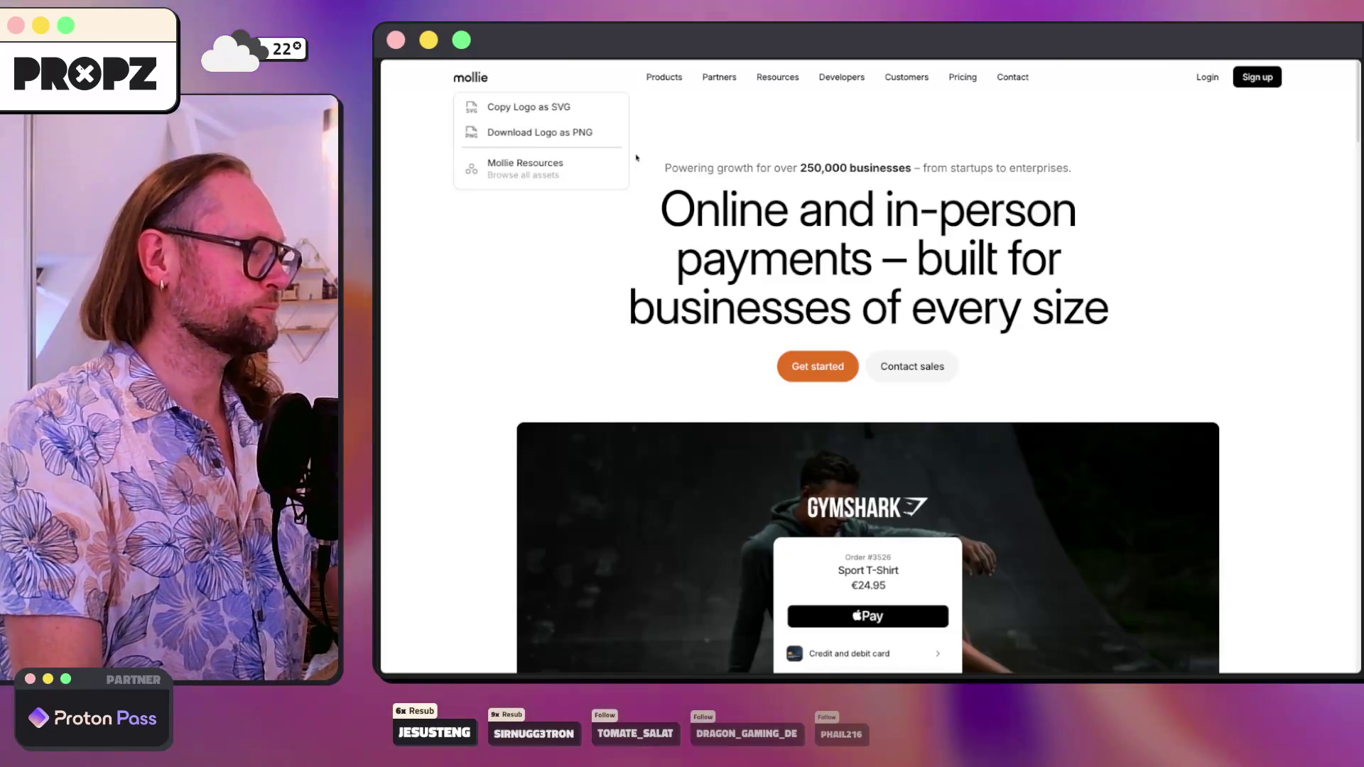
key("super+Tab")
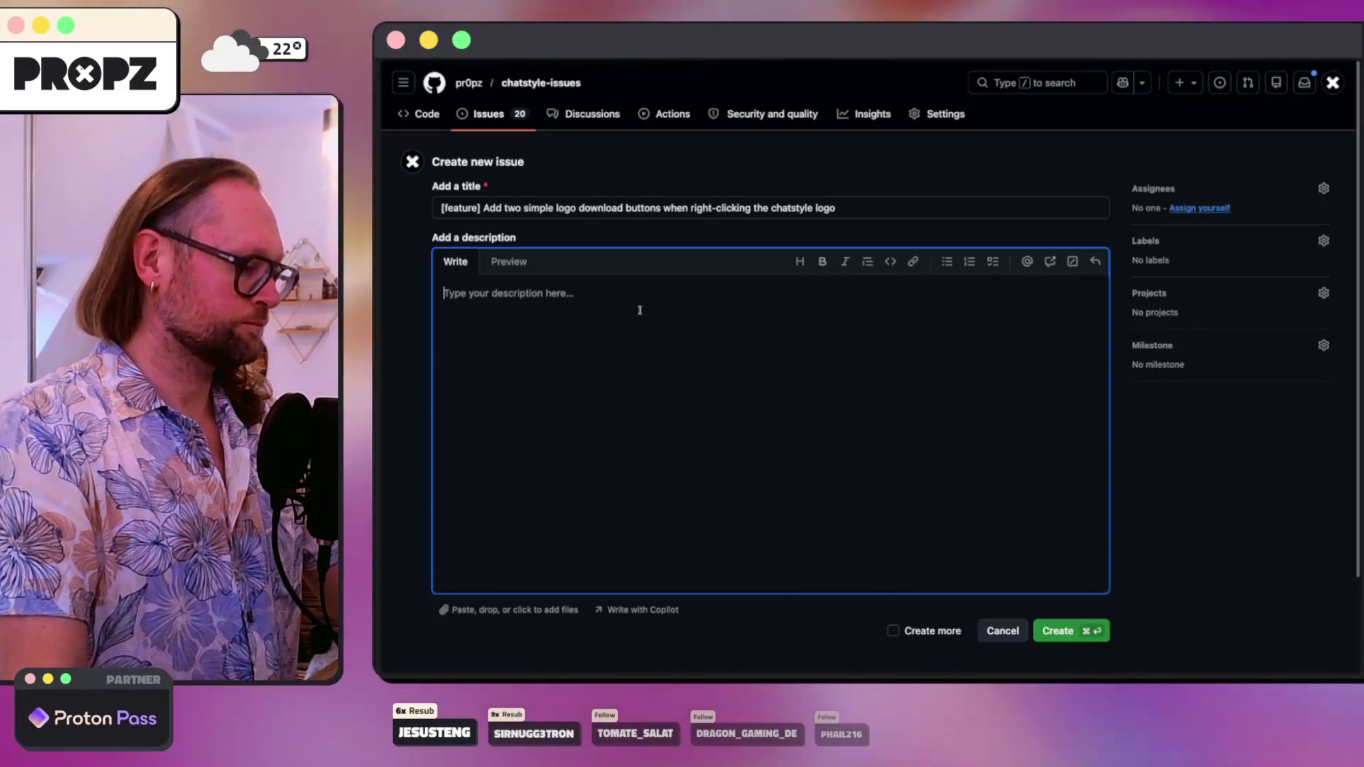
- Paste the Mollie screenshot into the description and write the feature request above it
key("super+v")
left_click(446, 296)
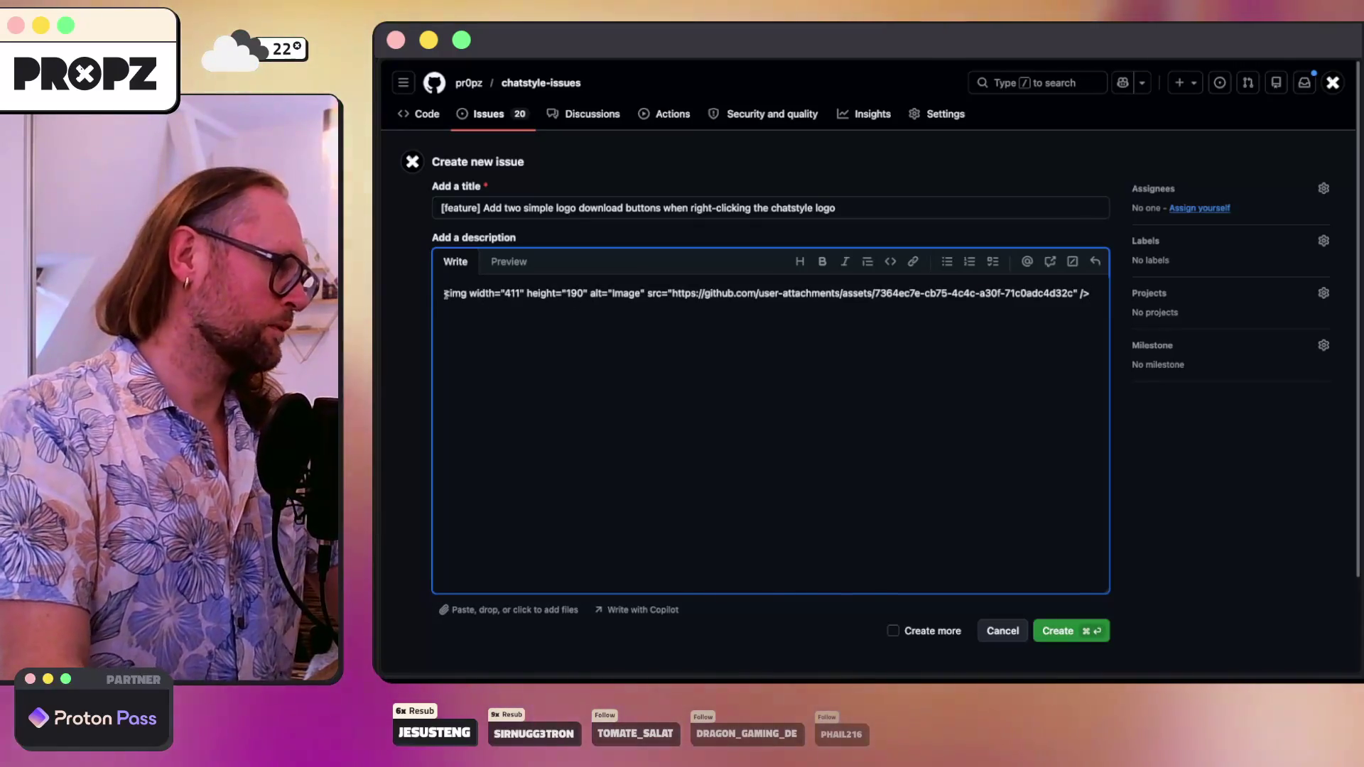
key("Return")
key("Return")
key("Up")
key("Up")
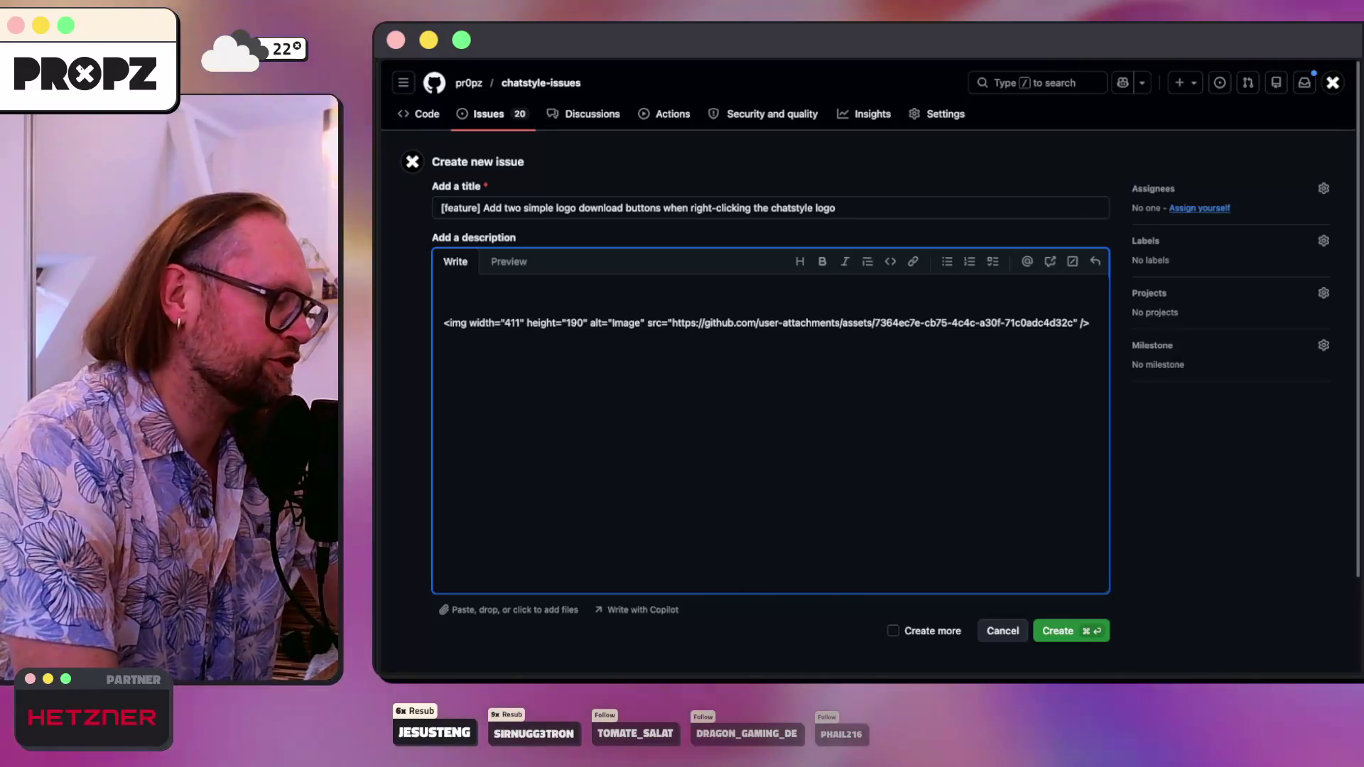
type("I want the same feature as I just saw on the Mollie.com website. When I right-click the chat style logo, I want a small menu with just two buttons. One to copy the SVG code from the logo and the other to download the logo as PNG.")
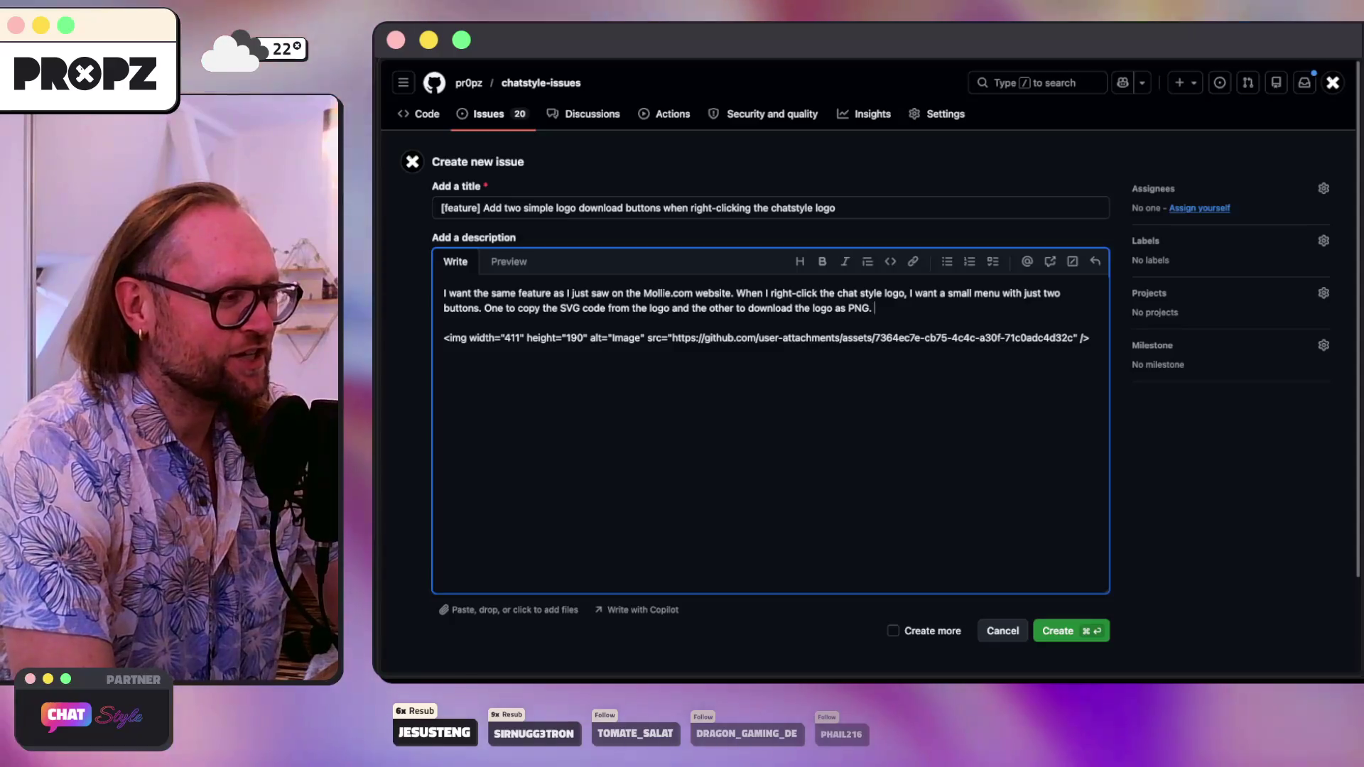
type(" Only triggers when right-clicking the chat style logo.")
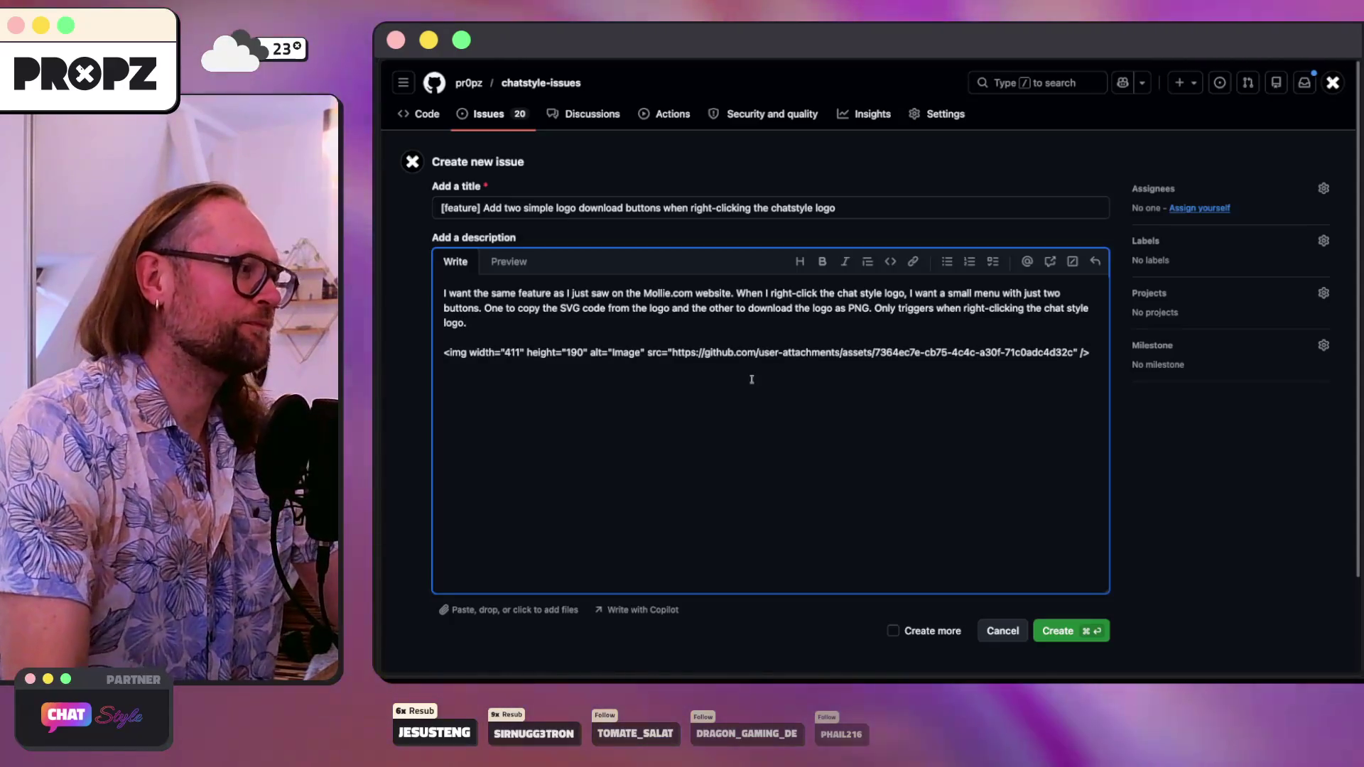
- Label the issue feature and todo, create it as #240, and return to open issues
left_click(1323, 241)
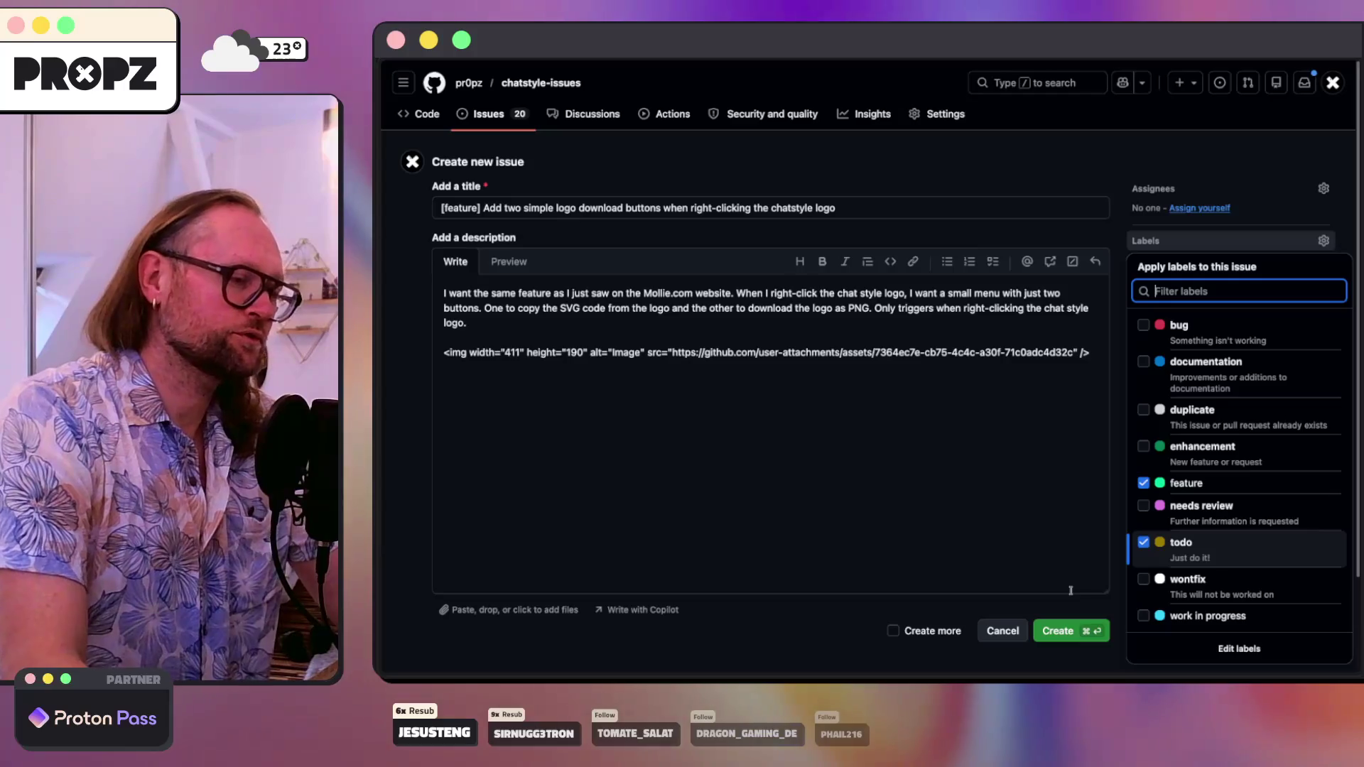
left_click(1062, 634)
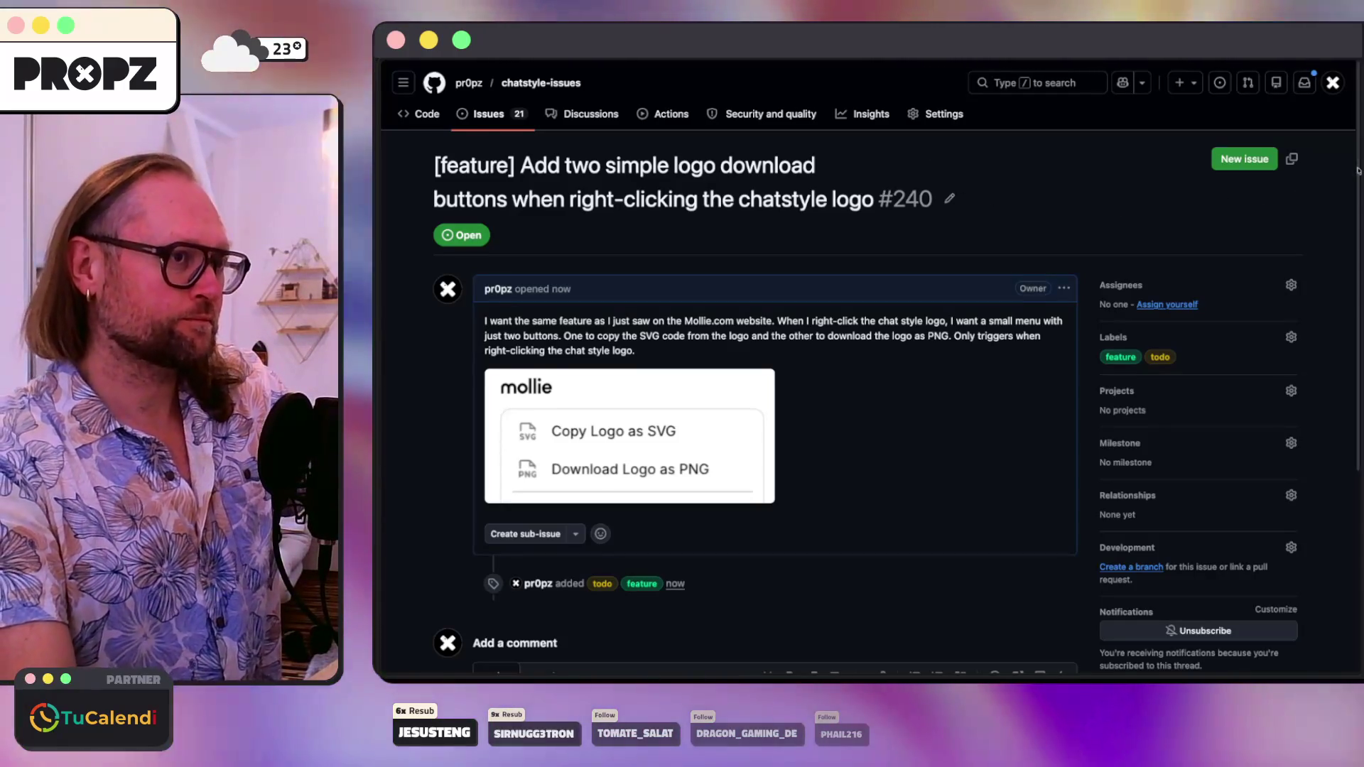
scroll(1343, 237, "down", 3)
scroll(1342, 237, "up", 3)
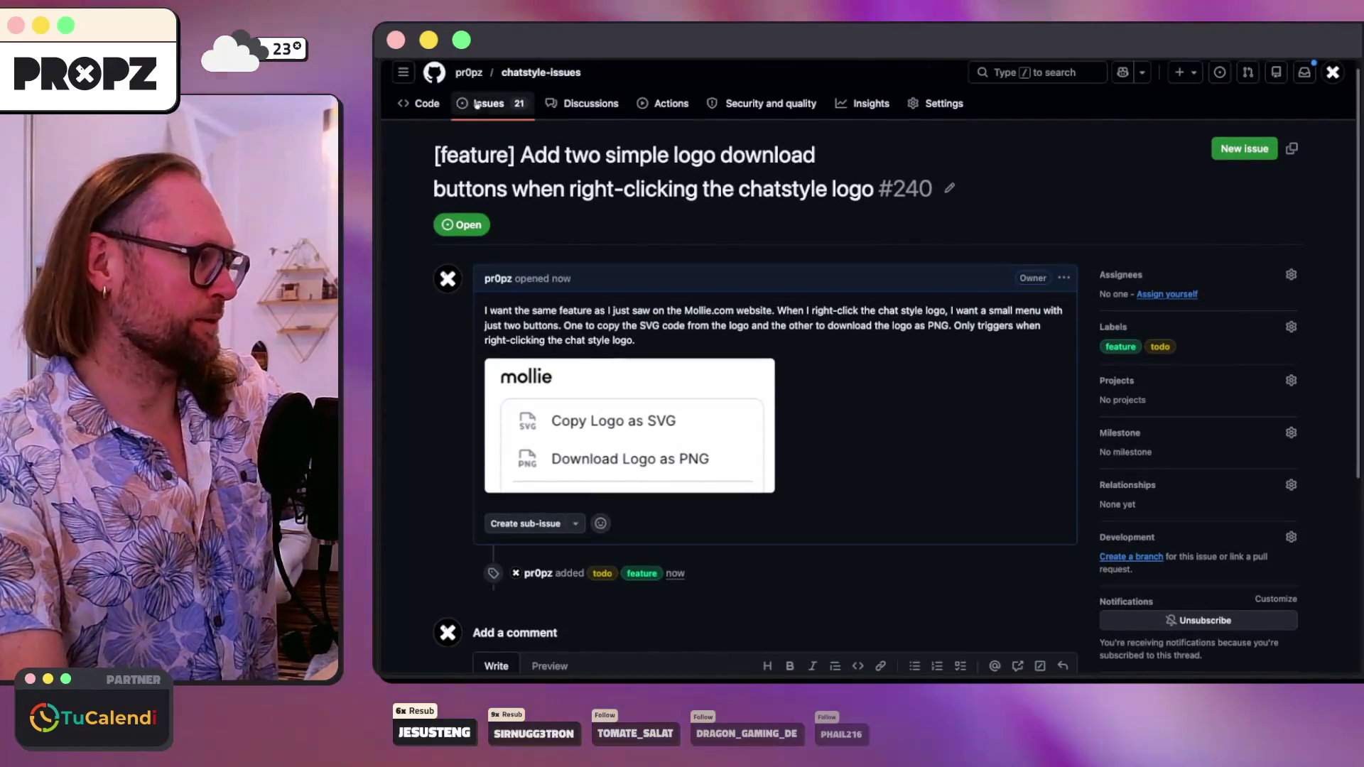
left_click(489, 103)
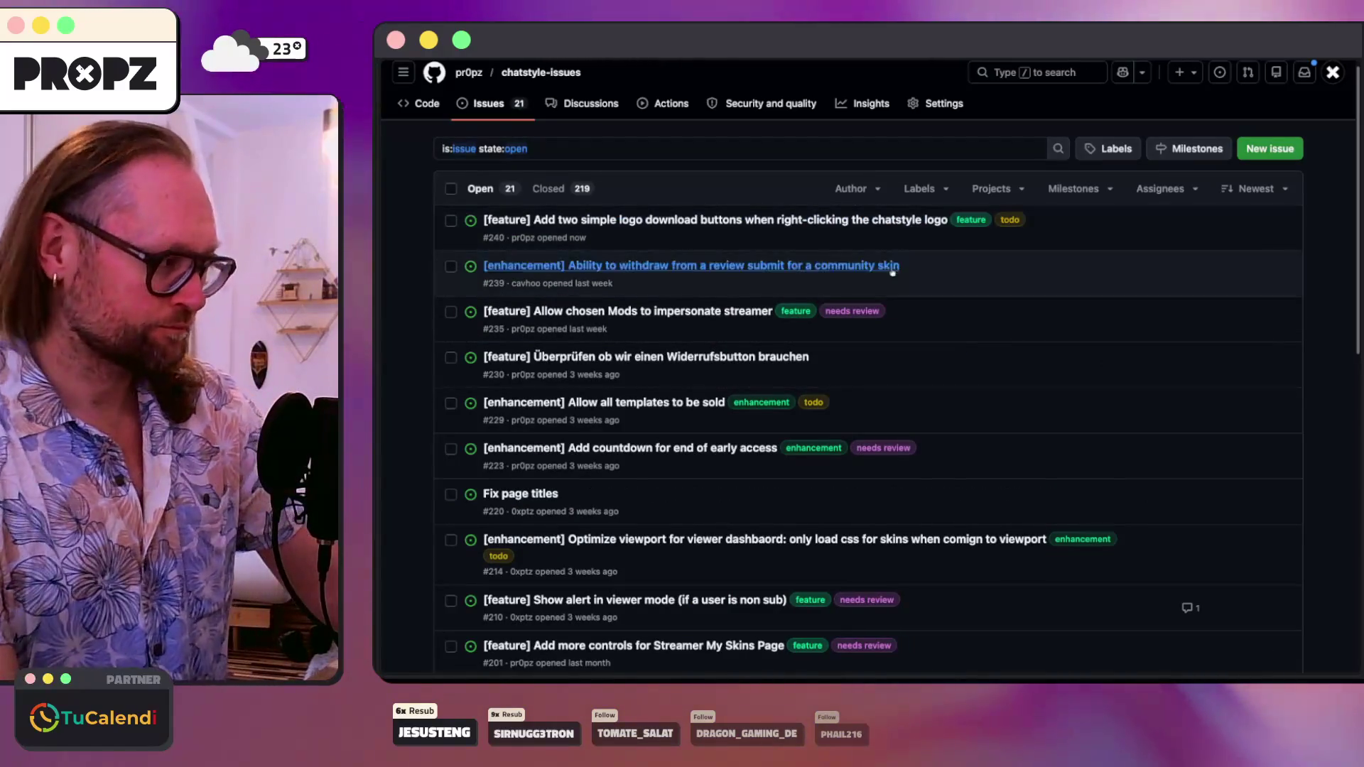
left_click(888, 265)
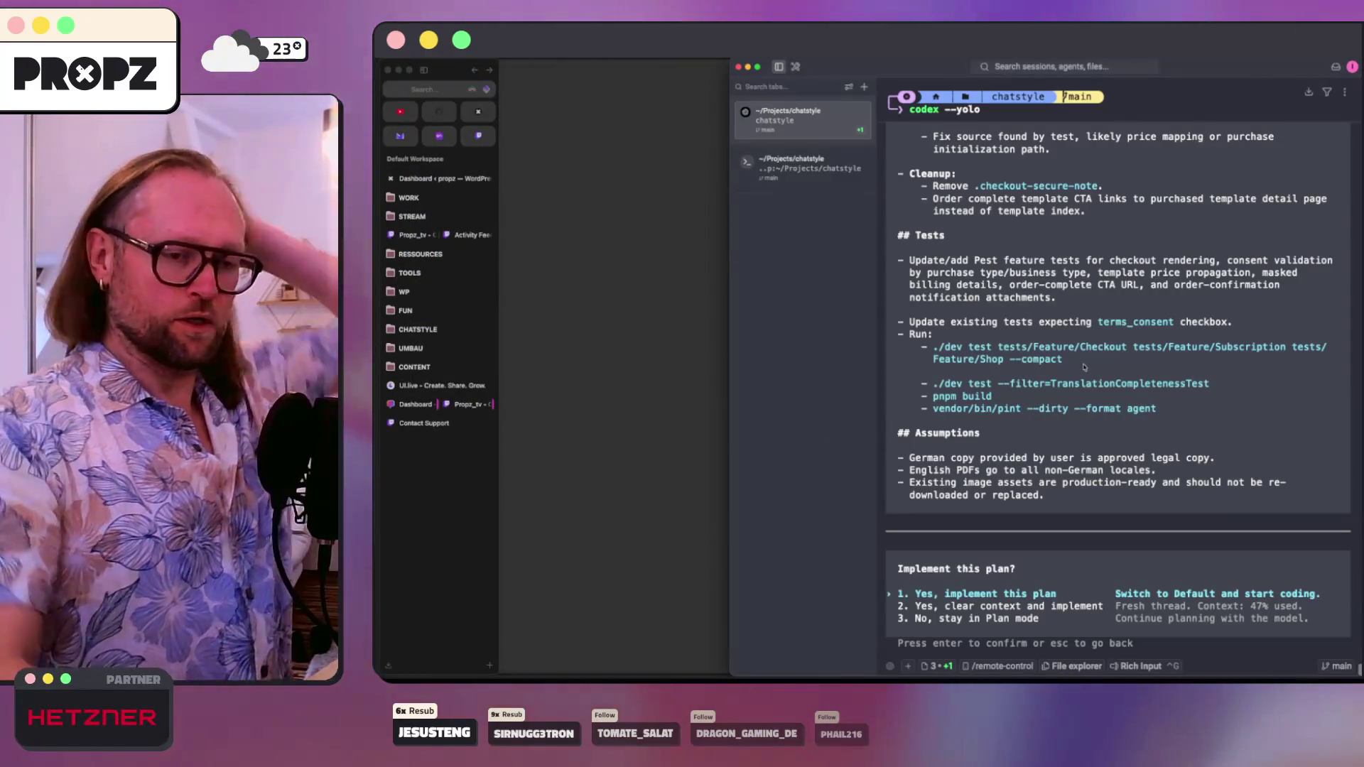
- Read through the Checkout + Billing Optimization Plan and answer 'No, stay in Plan mode'
scroll(1084, 366, "up", 15)
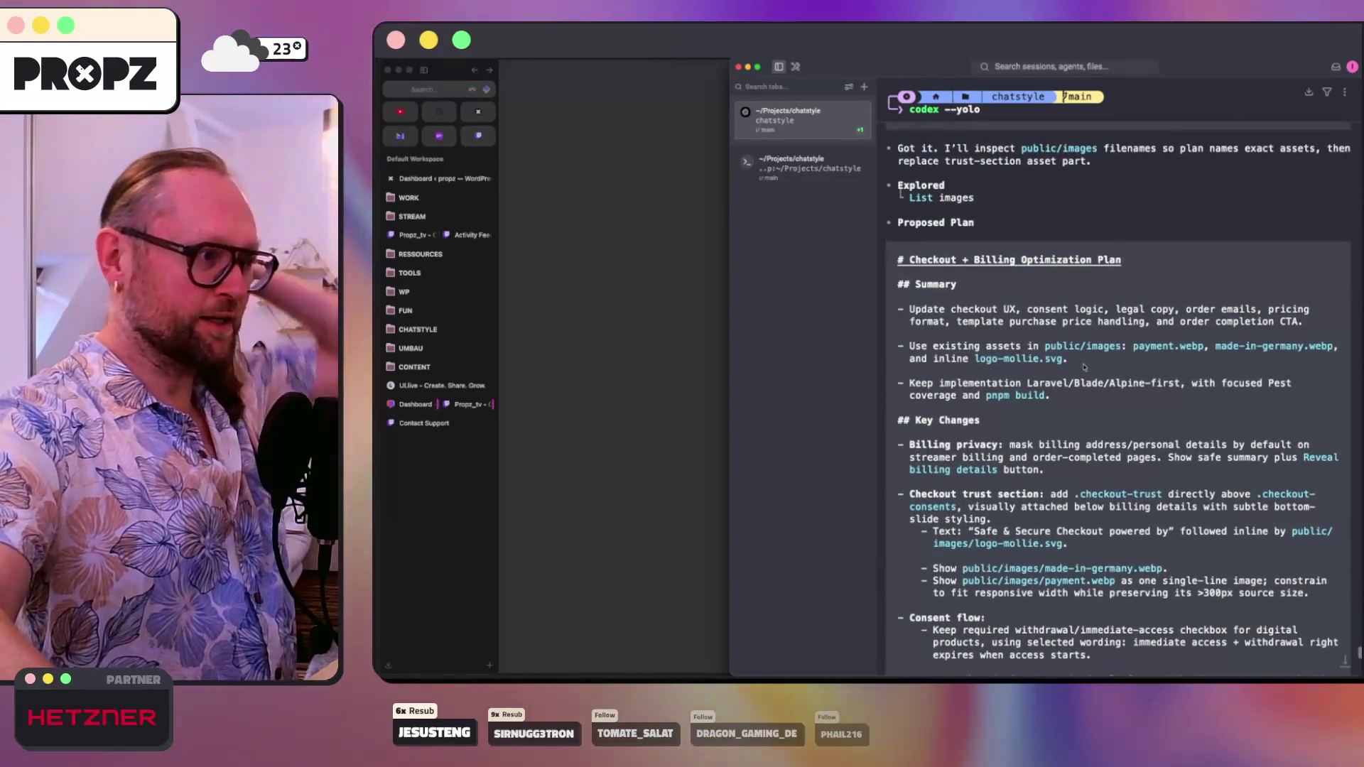
scroll(1099, 369, "down", 6)
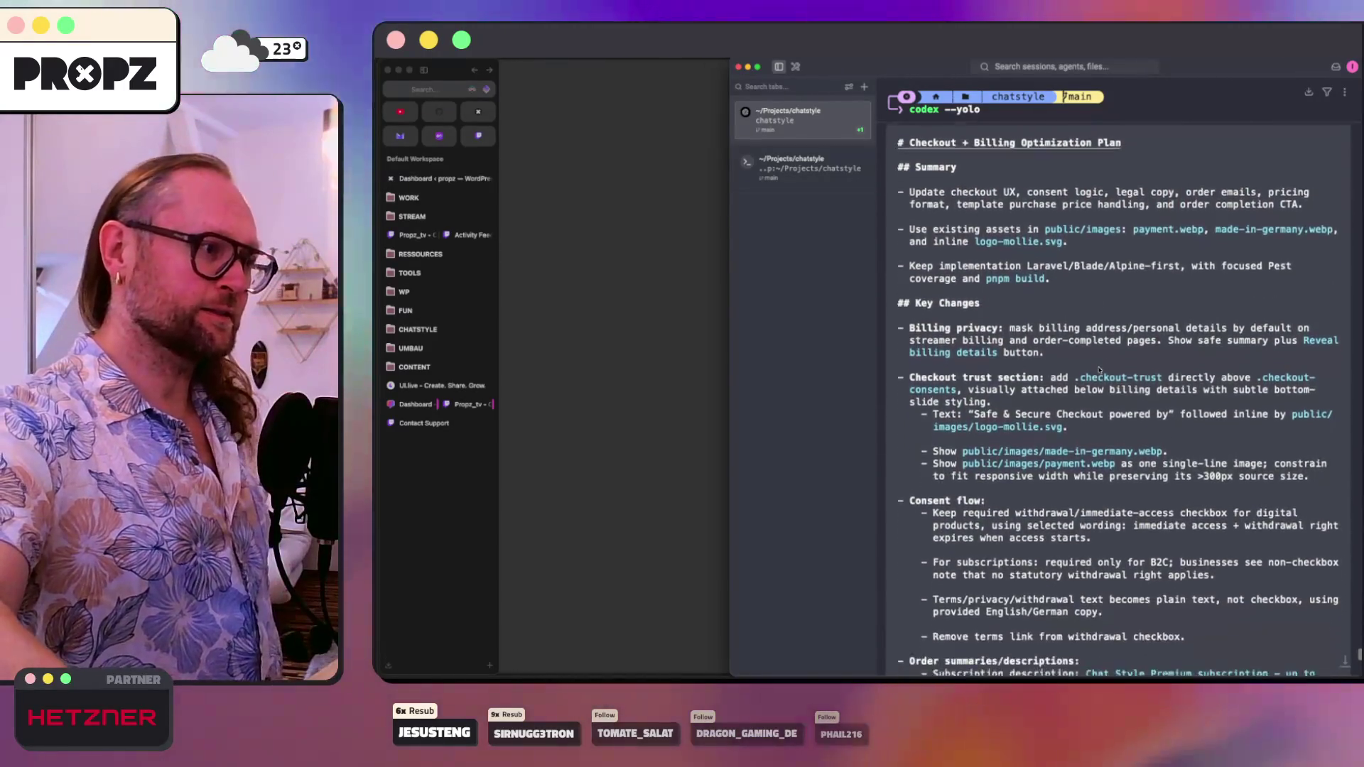
scroll(1100, 368, "down", 1)
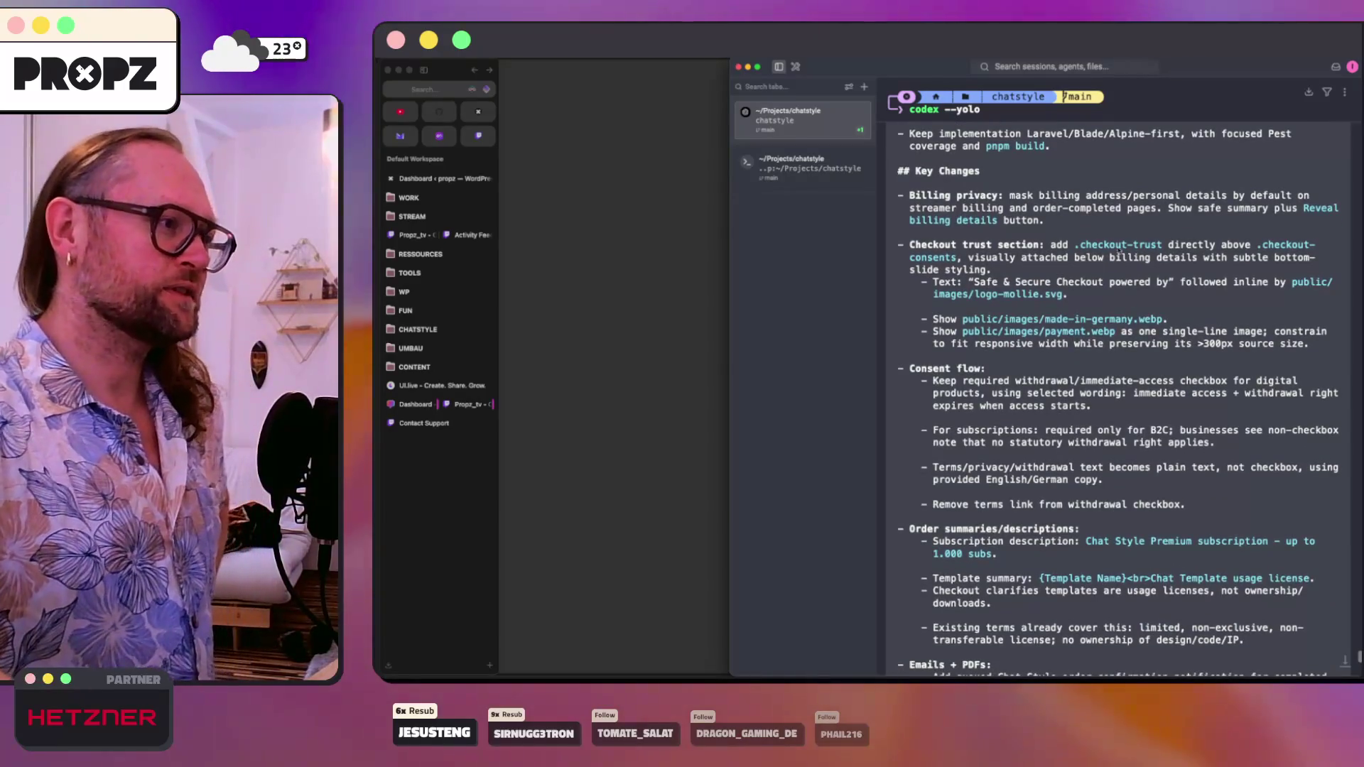
scroll(1110, 225, "down", 3)
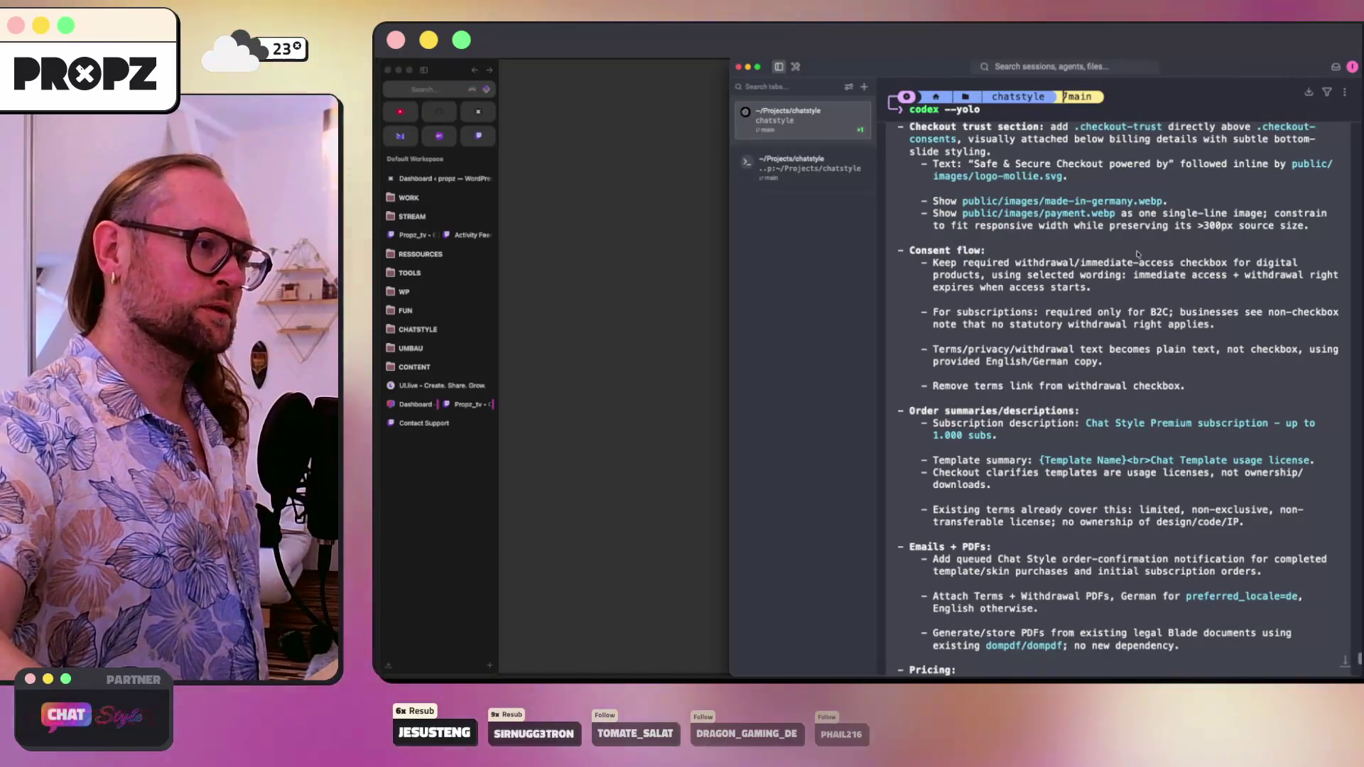
scroll(1137, 253, "down", 4)
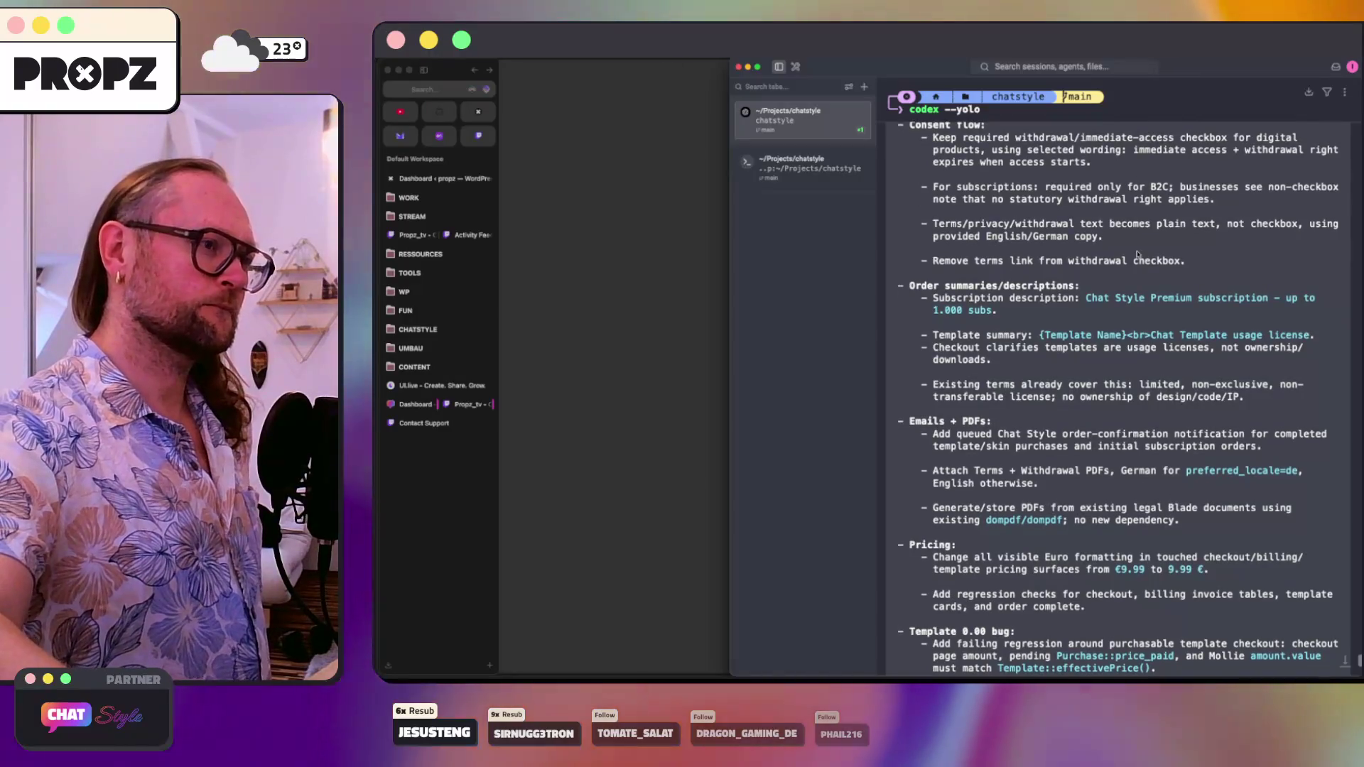
scroll(1137, 254, "up", 1)
scroll(1137, 254, "up", 1)
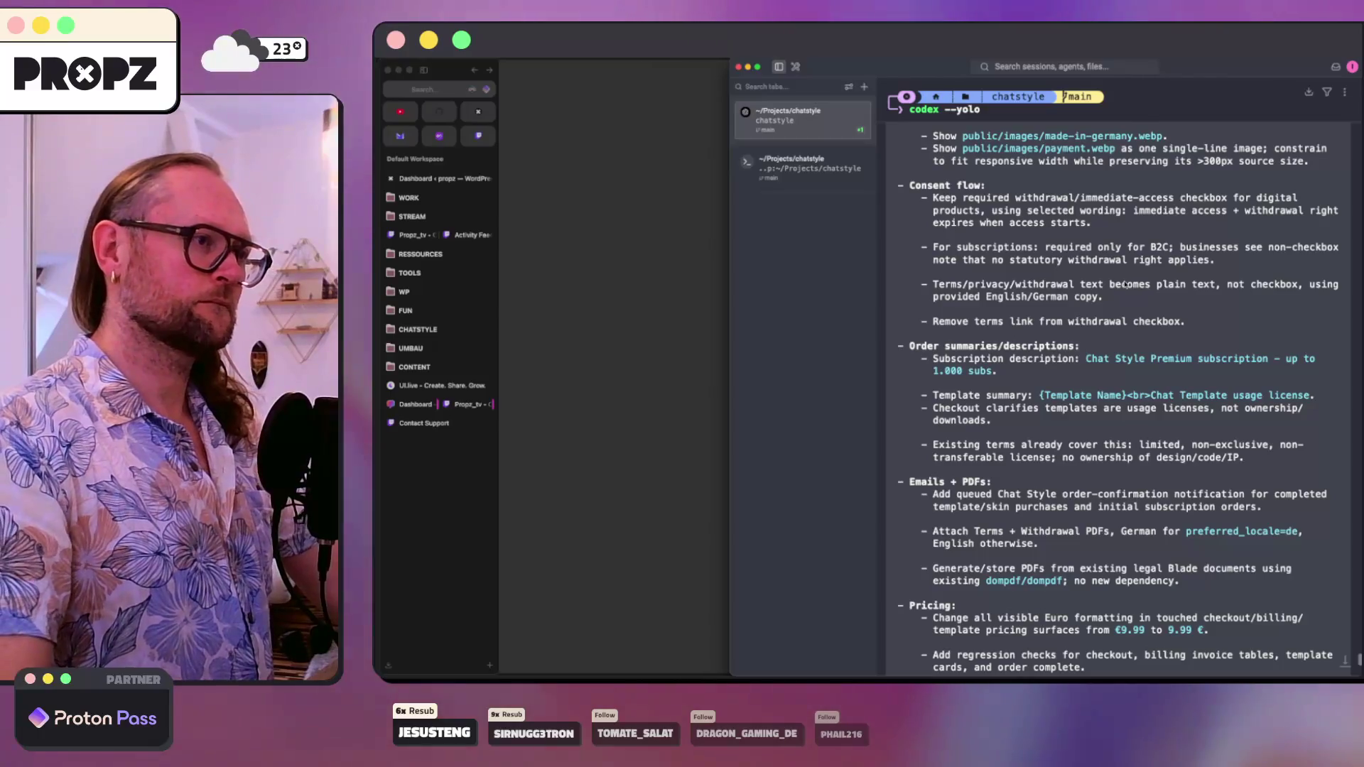
scroll(1119, 249, "down", 15)
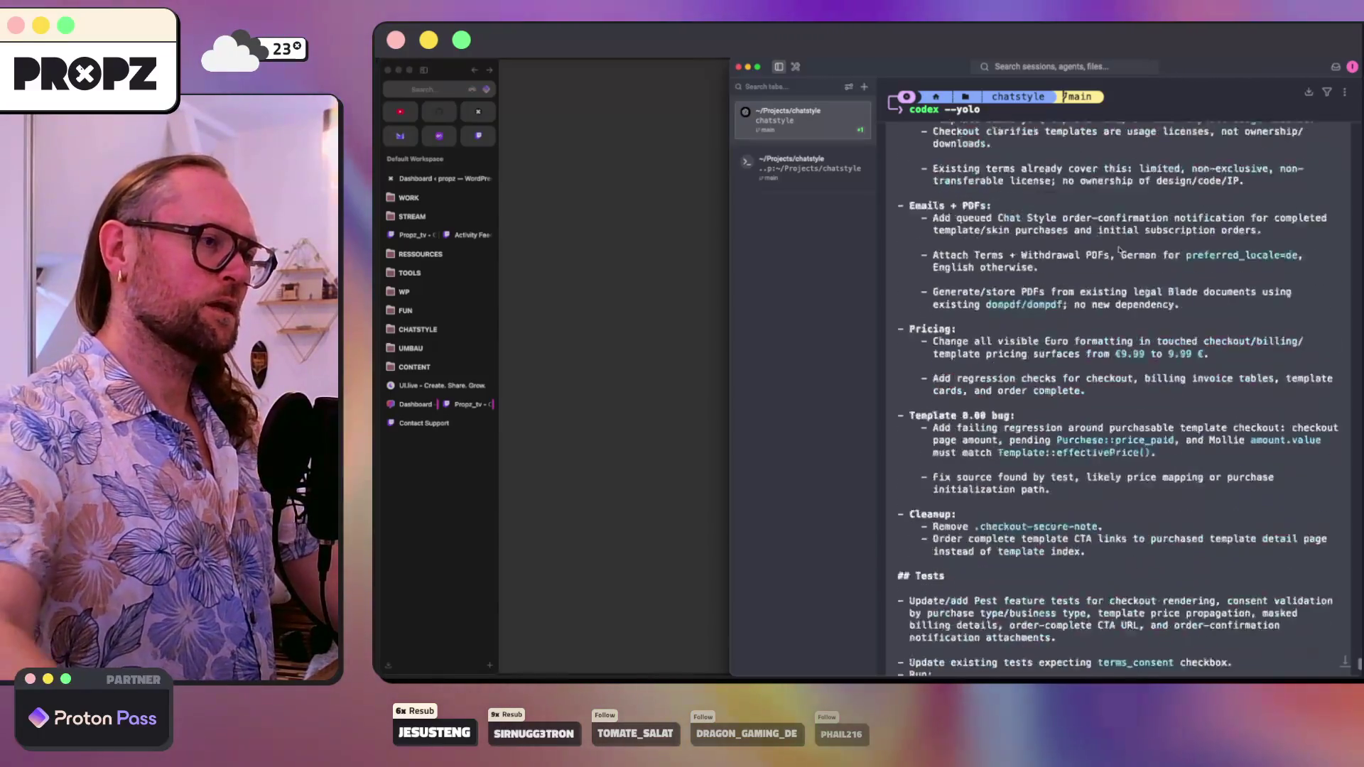
key("Return")
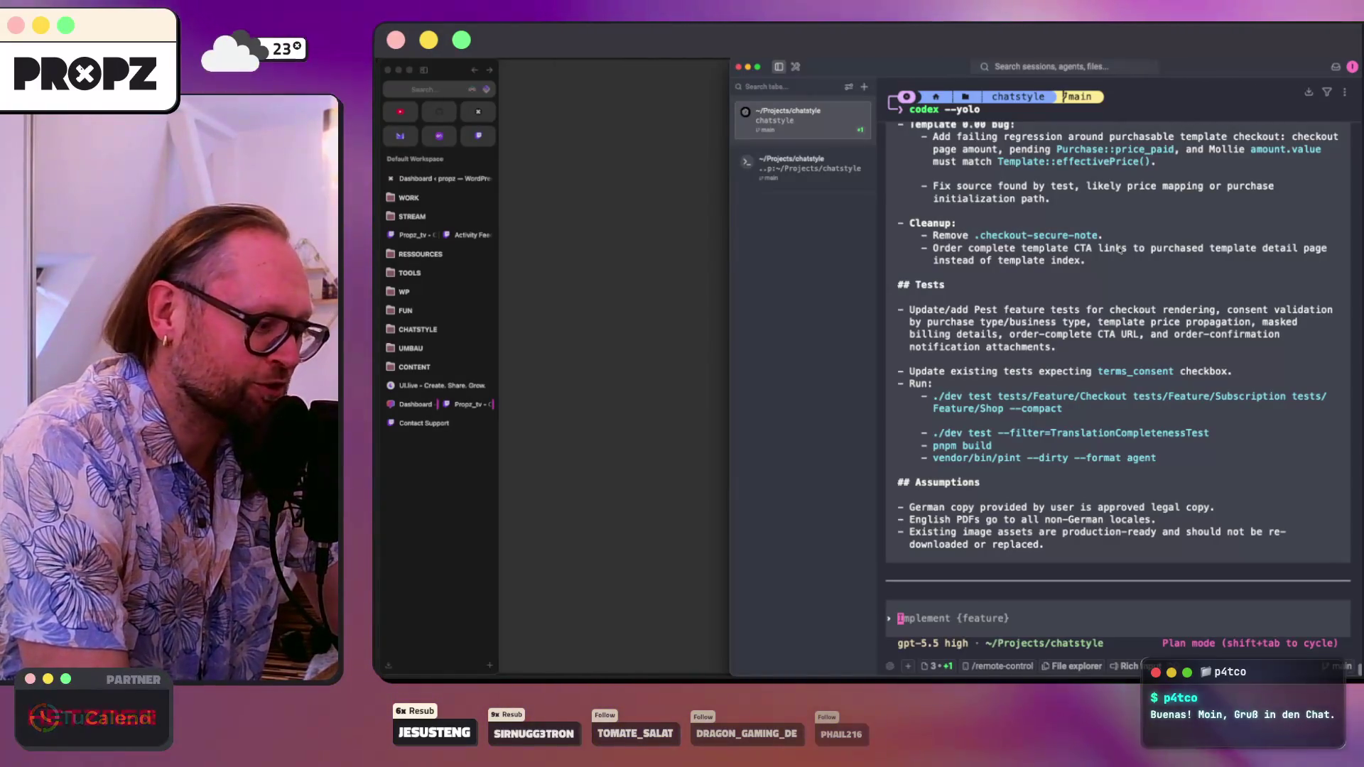
- Tell Codex no withdrawal is offered for any order, keeping only a withdrawal checkbox and no terms link
type("Important for the withdrawal. We are not offering any withdrawal possibility anymore. So we're revoking the withdrawal from the get-go for the subscription and templates.")
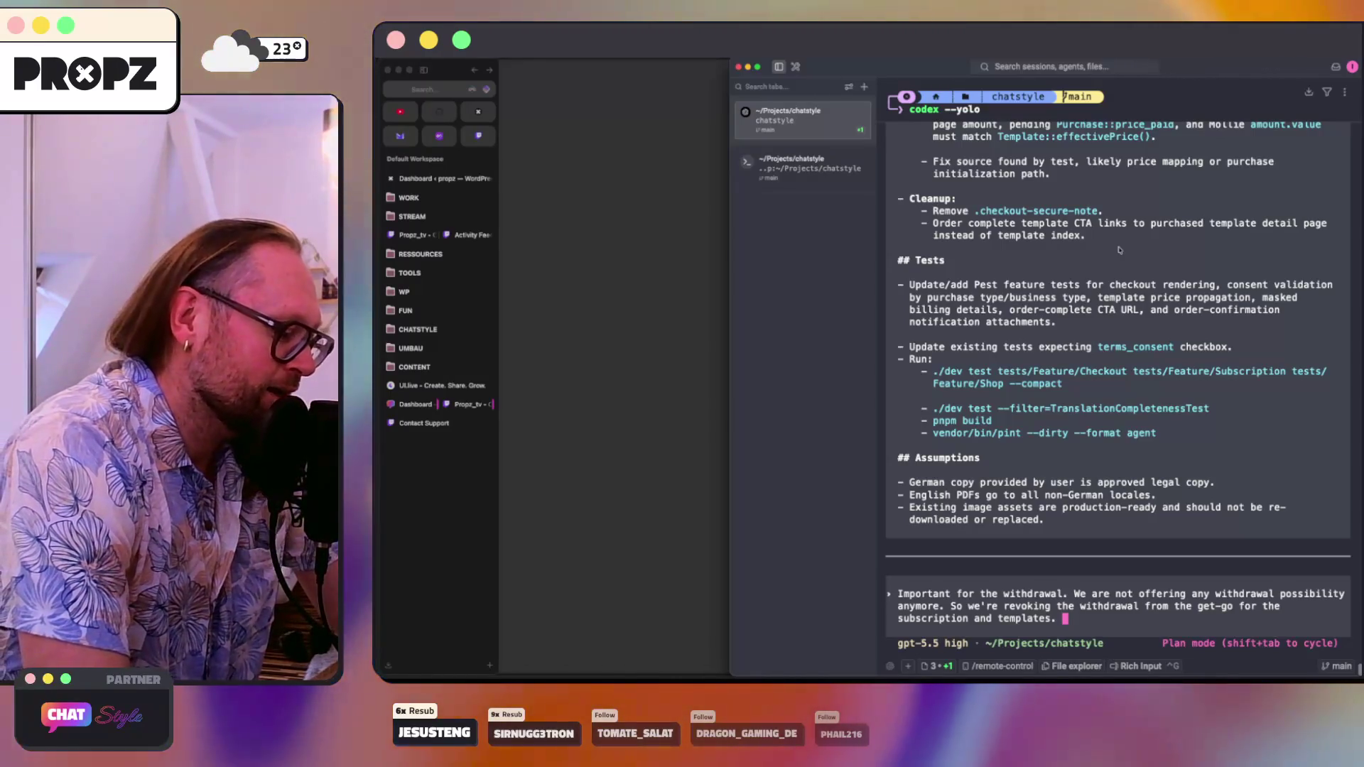
type("So we need uh the current checkbox needs to stay for the withdrawal, but it's a withdrawal only message.")
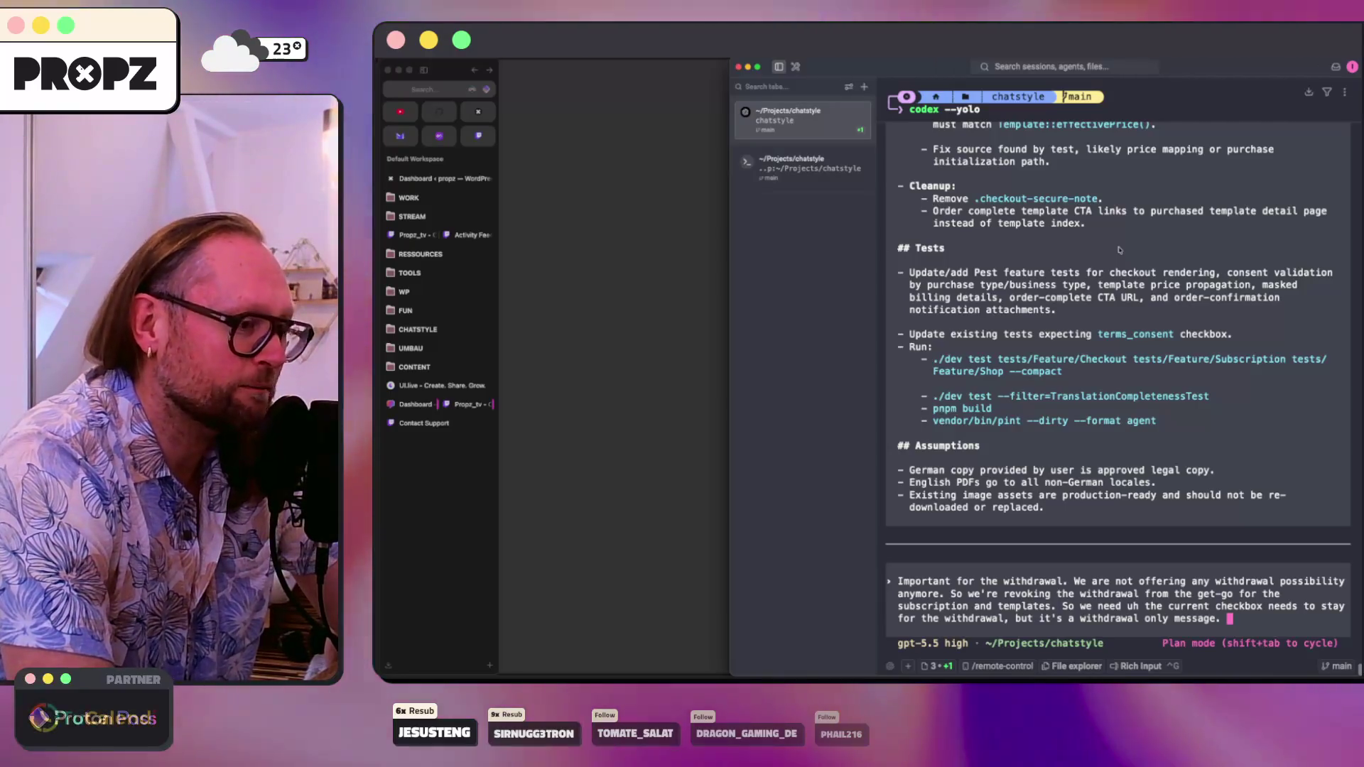
type("For the text below where we are talking about the terms and privacy, there we don't need the withdrawal link anymore since we would link the withdrawal page from the first checkbox.")
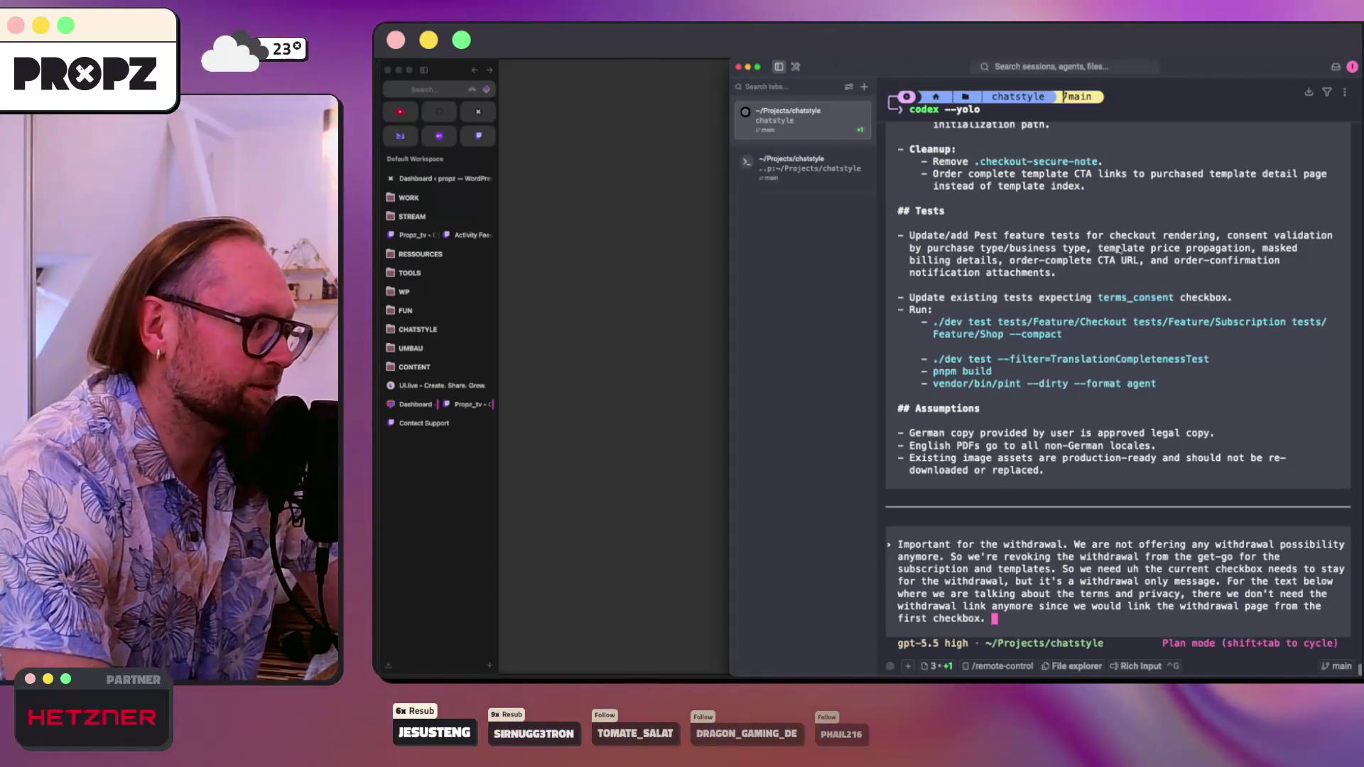
type("This is for all orders. Templates, skins, subscriptions, does matter.")
key("Return")
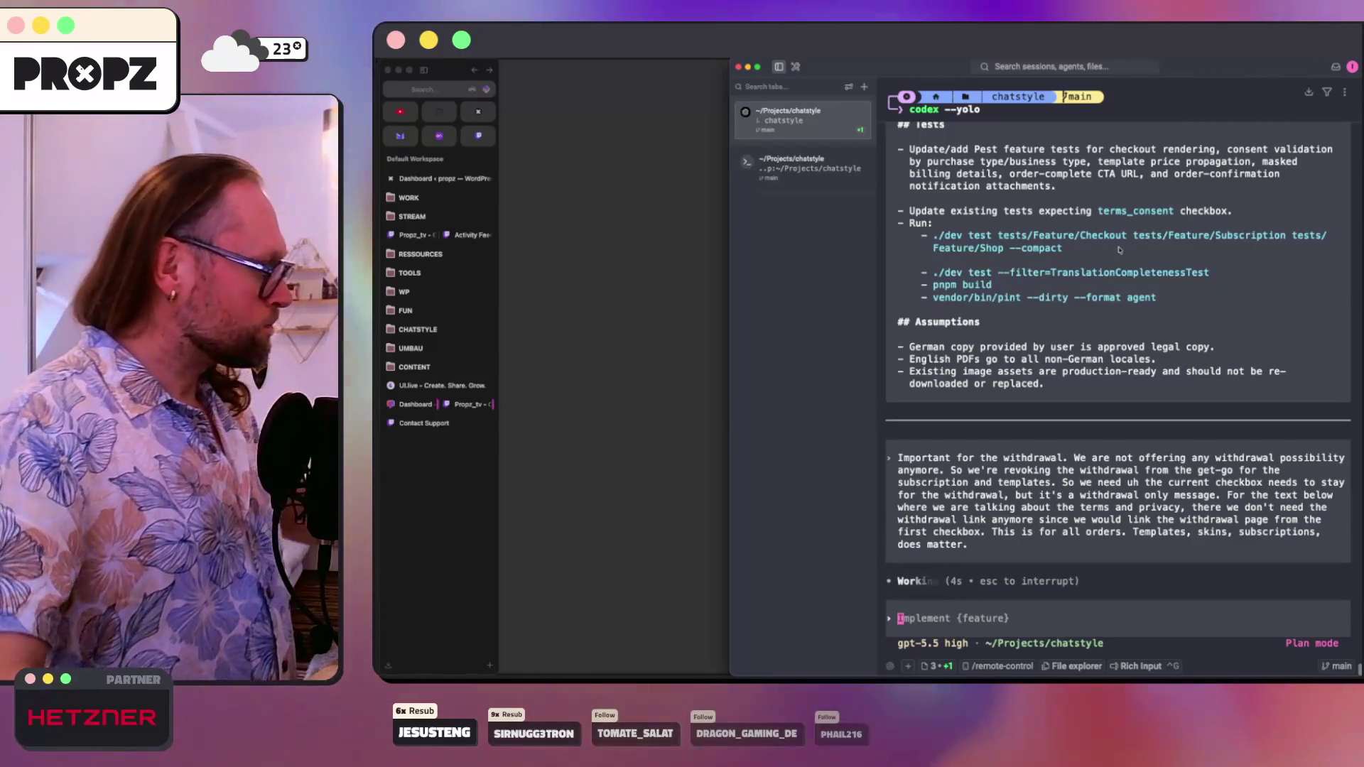
left_click(572, 525)
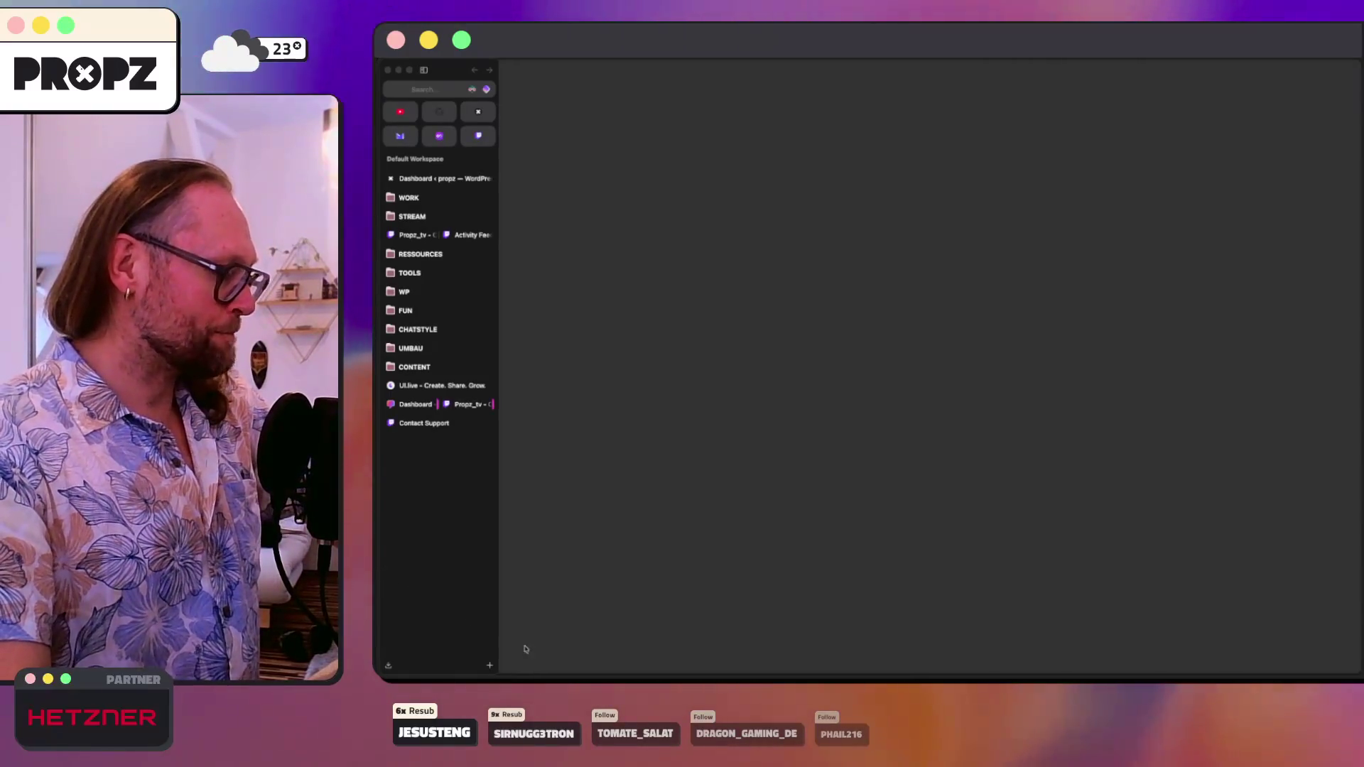
- Look over the Terms PDF and consent notes in prompts.txt, then start a new browser address
left_click(560, 675)
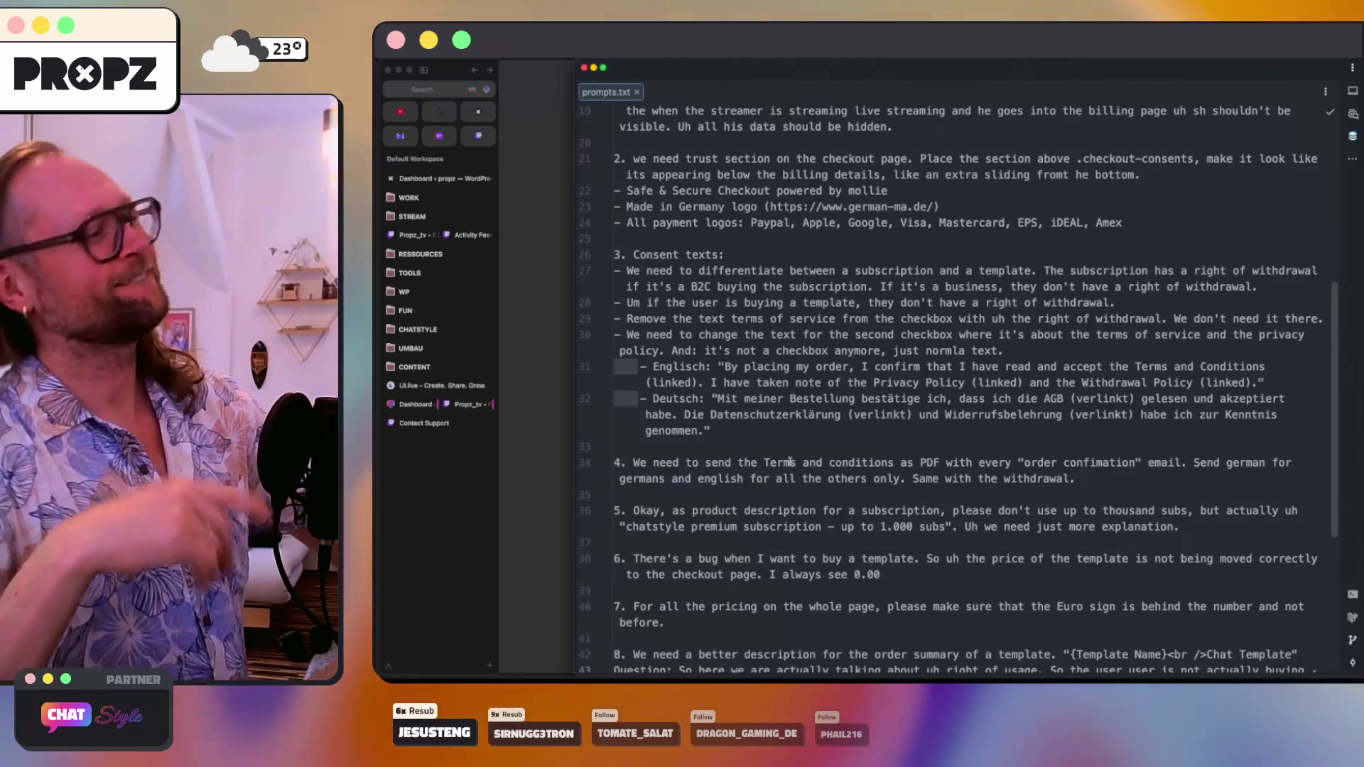
left_click(822, 462)
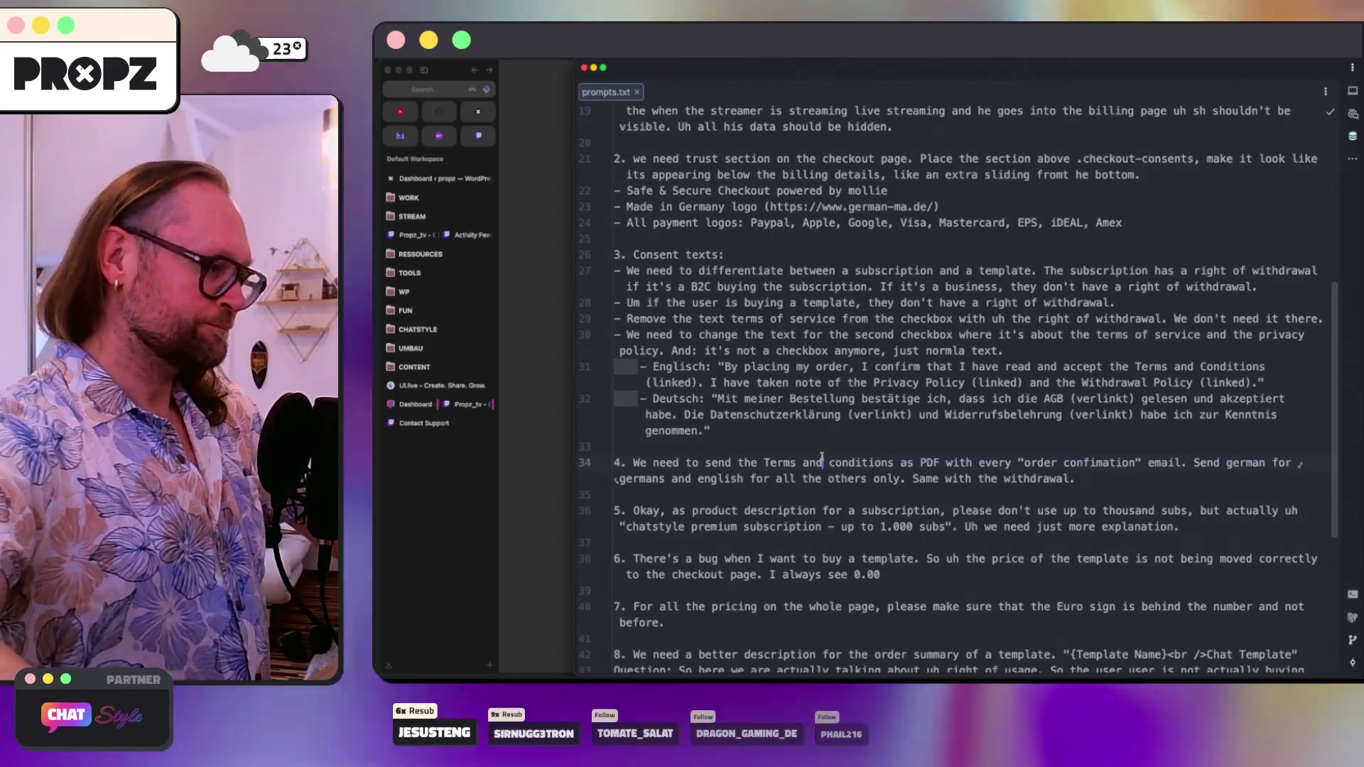
scroll(816, 455, "down", 5)
scroll(810, 448, "up", 10)
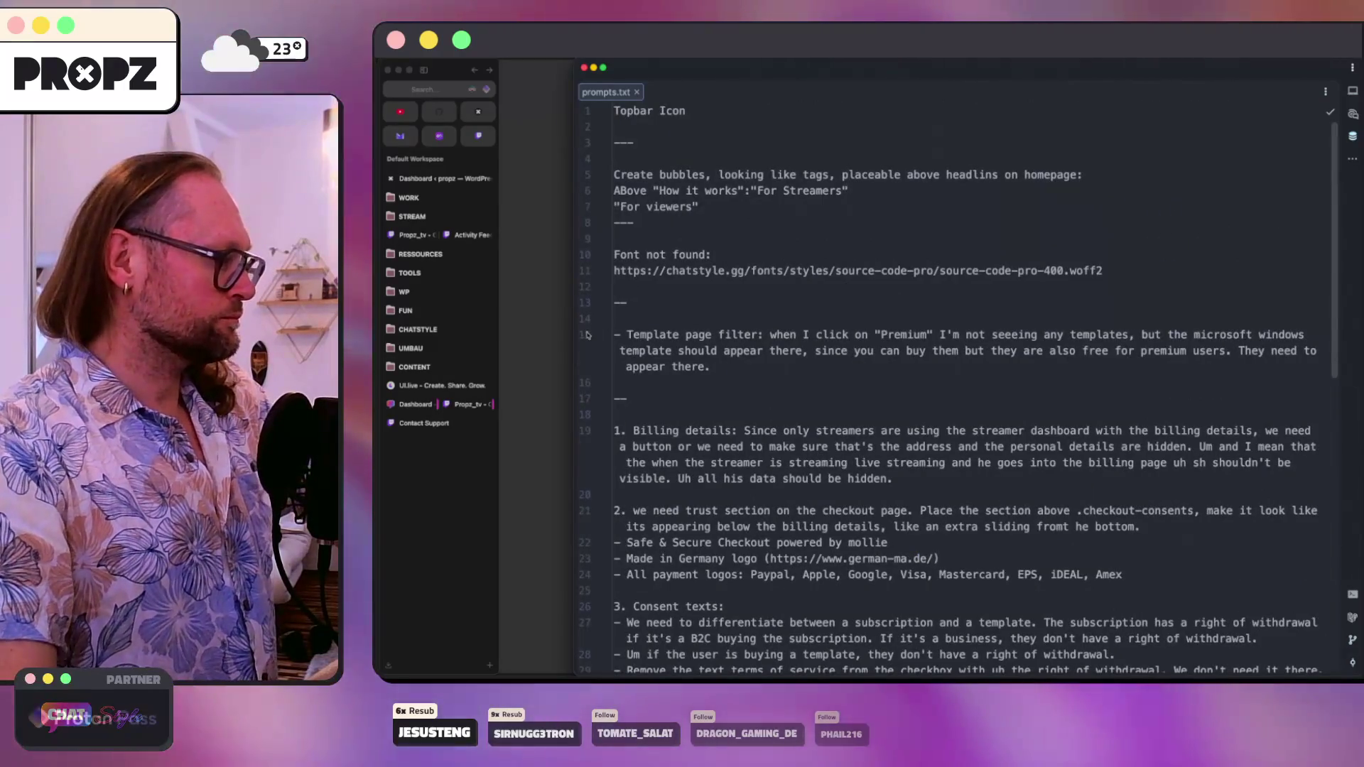
left_click(554, 345)
key("super+t")
- Load the local Chat Style site at localhost, then switch to the pinned Twitch channel page
type("localhost:2026/")
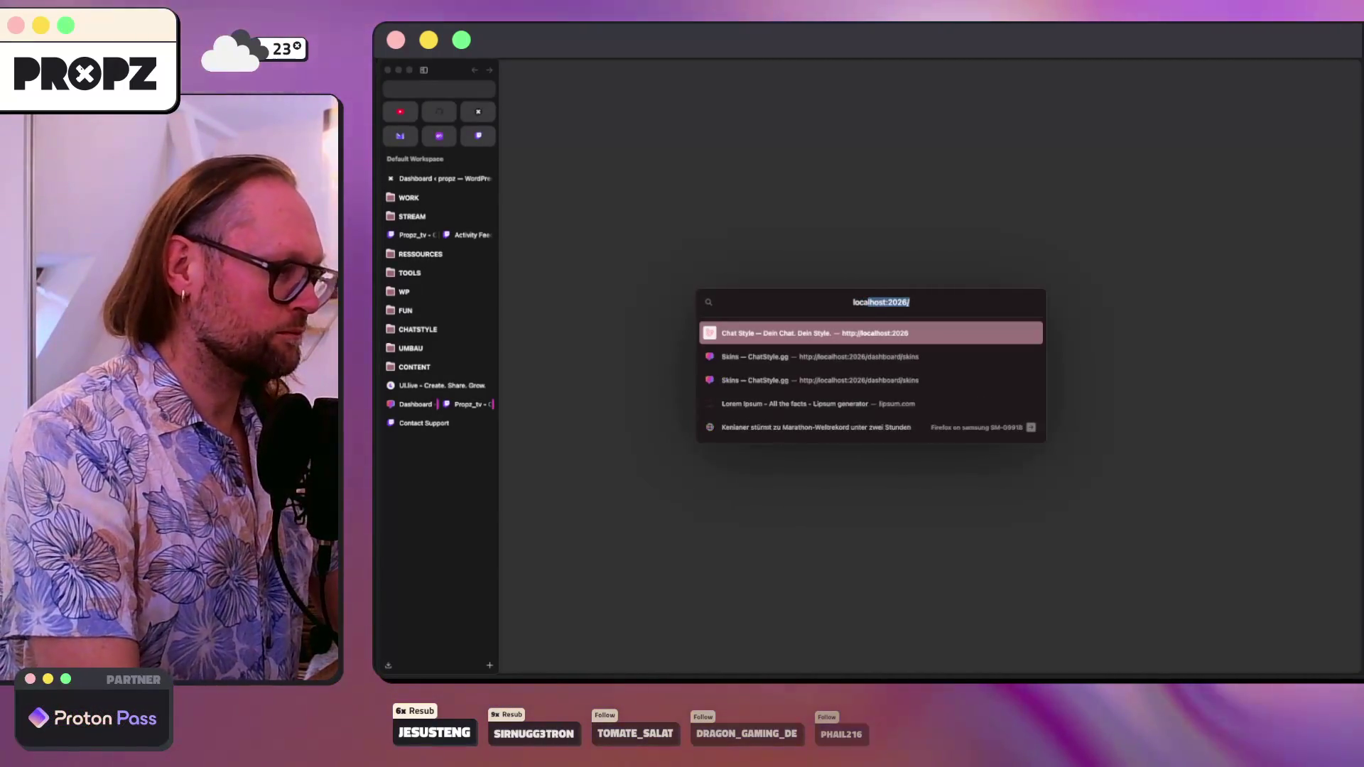
key("Return")
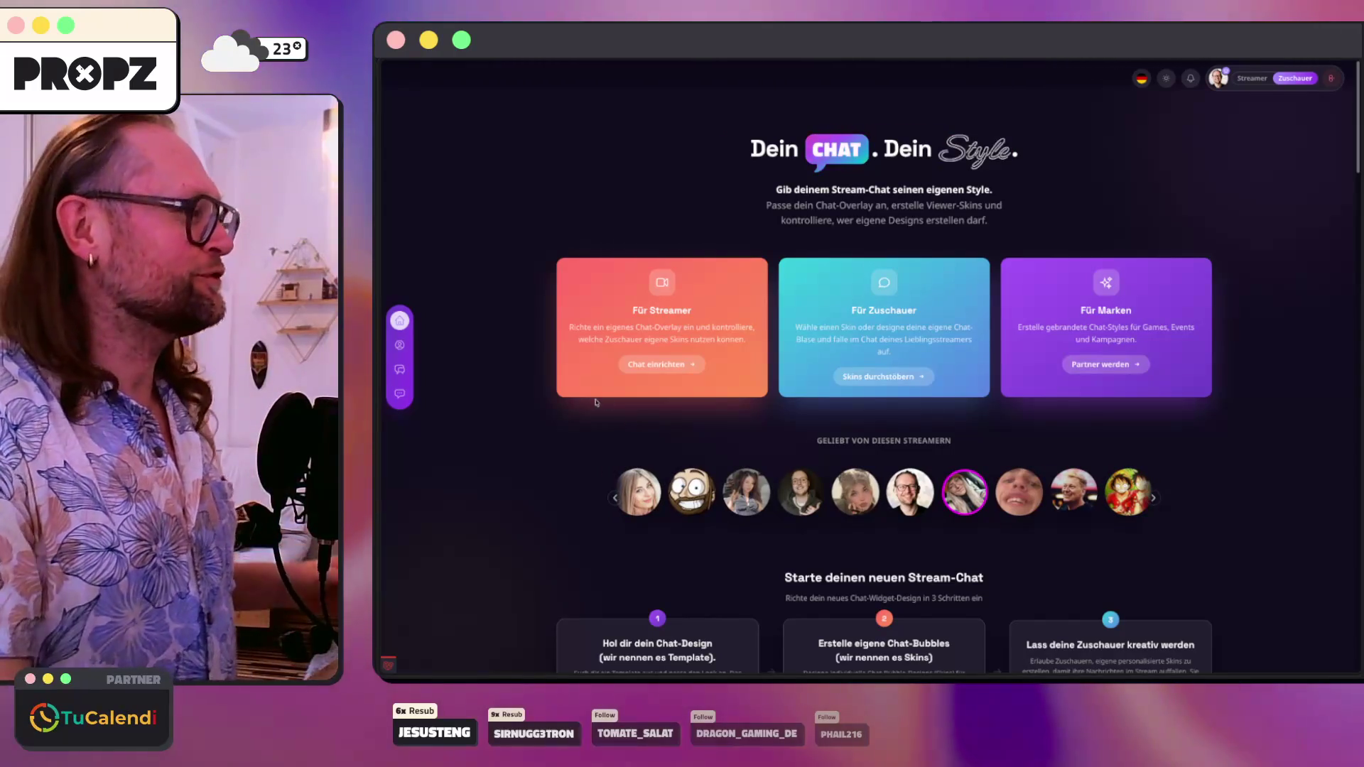
mouse_move(385, 180)
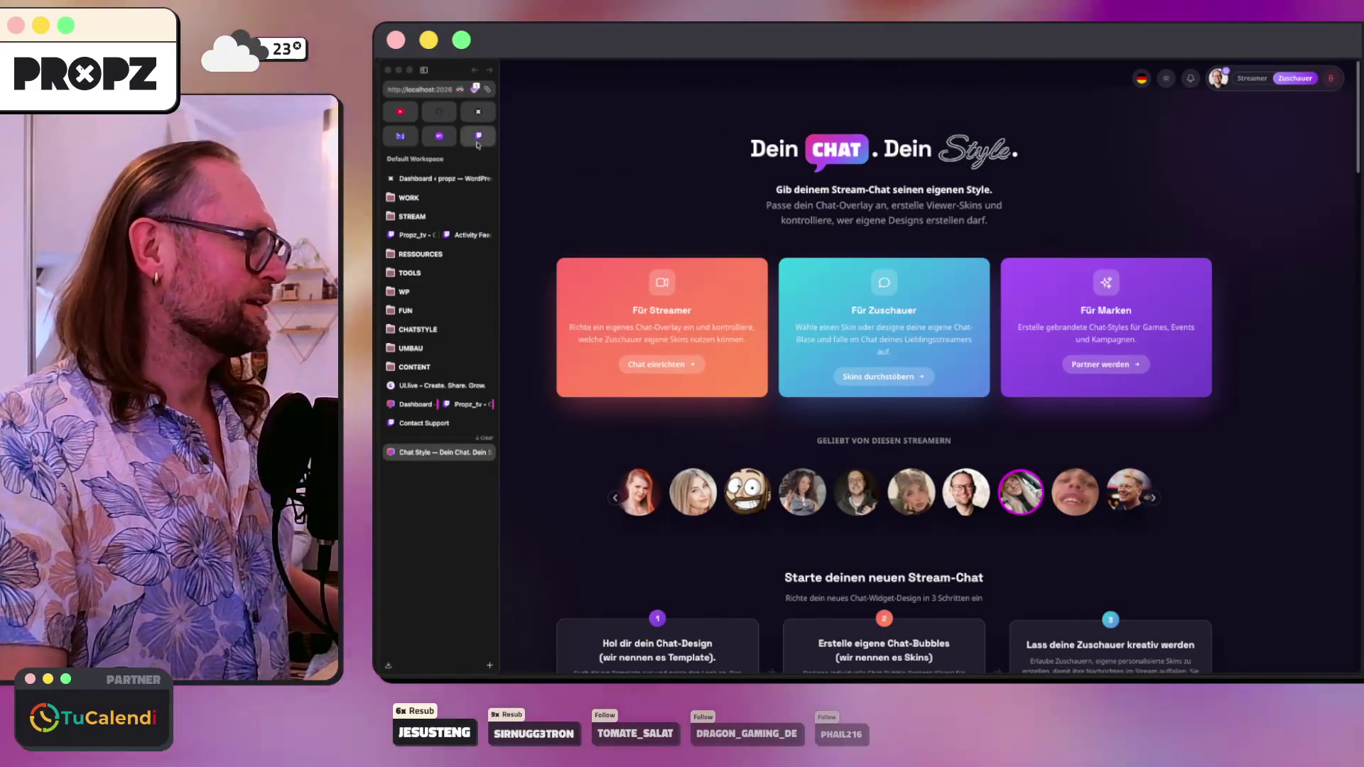
left_click(477, 142)
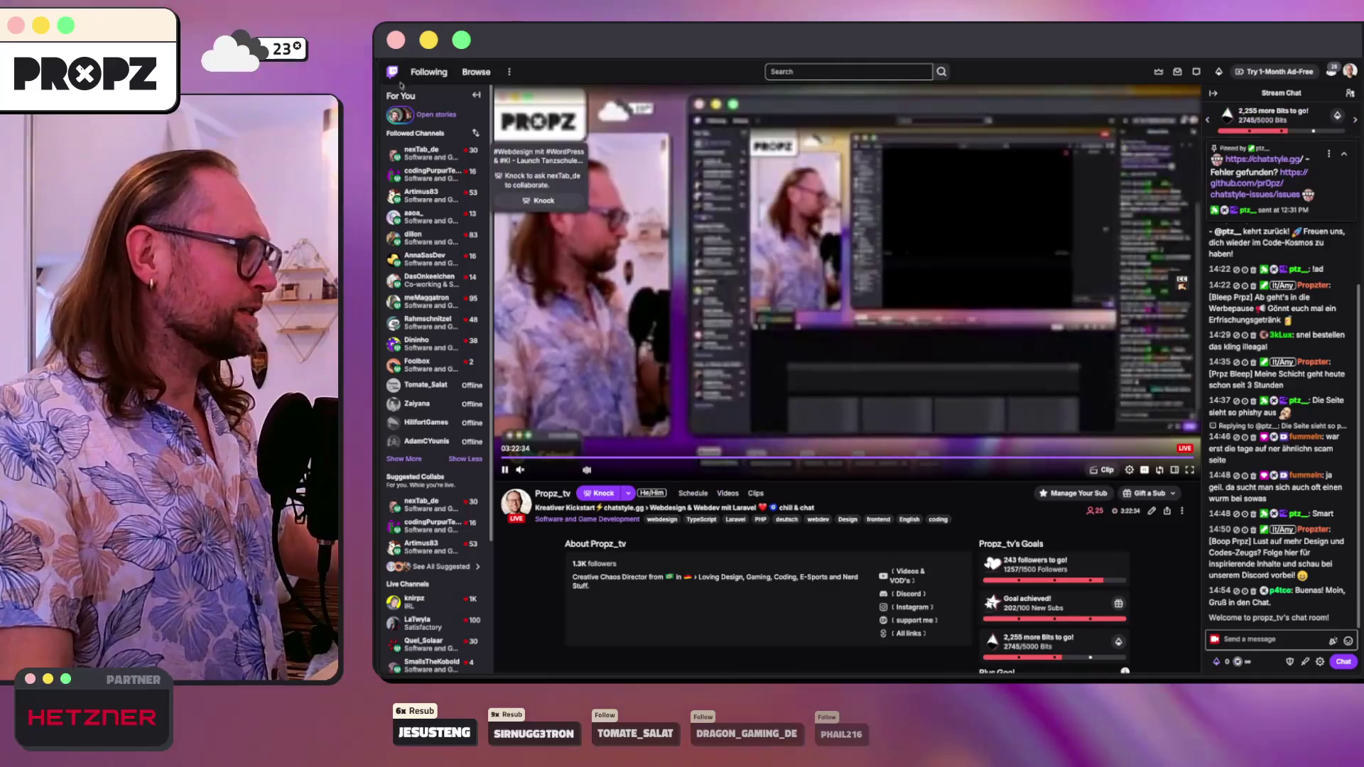
- Close the Propz_tv mini player, browse and reload Twitch home, then return to Chat Style and Codex
left_click(392, 71)
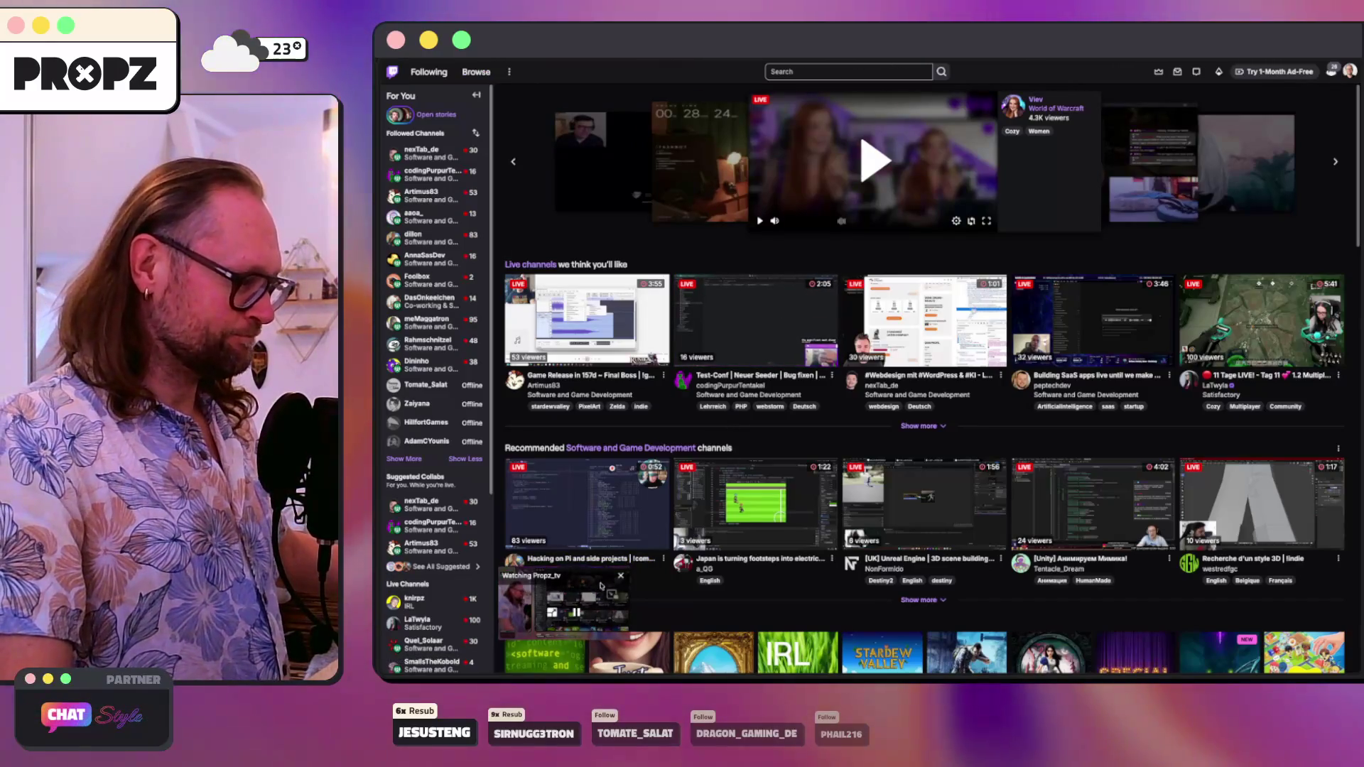
left_click(620, 576)
scroll(964, 419, "down", 3)
scroll(963, 419, "down", 5)
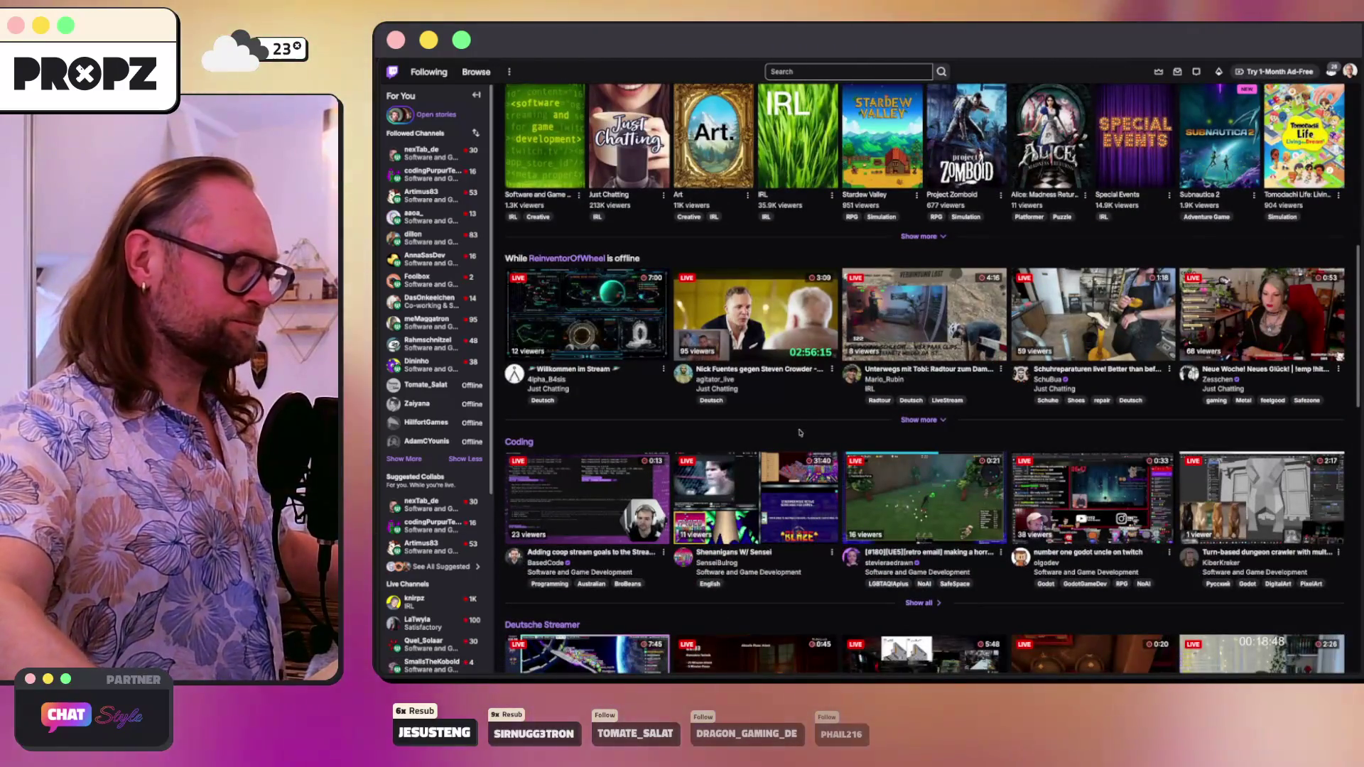
scroll(799, 432, "down", 5)
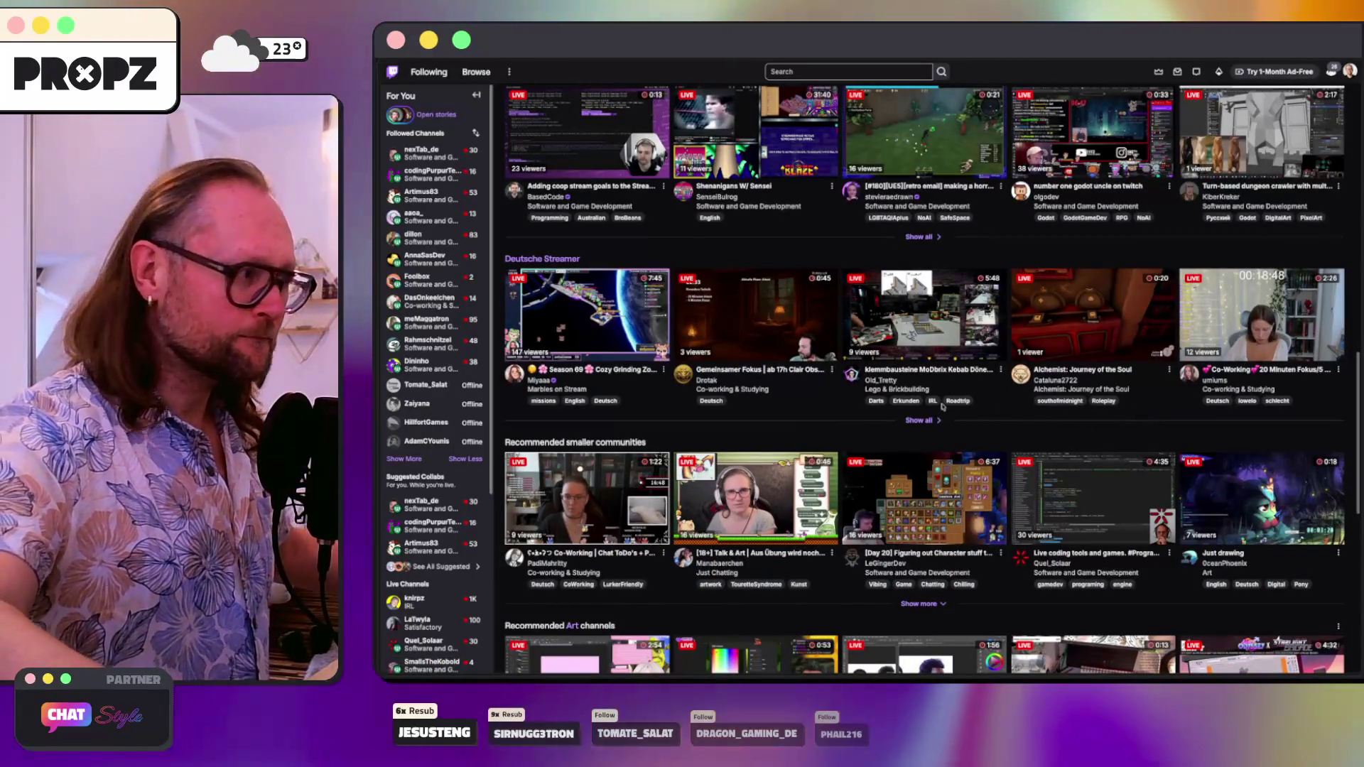
scroll(1010, 431, "down", 2)
key("super+r")
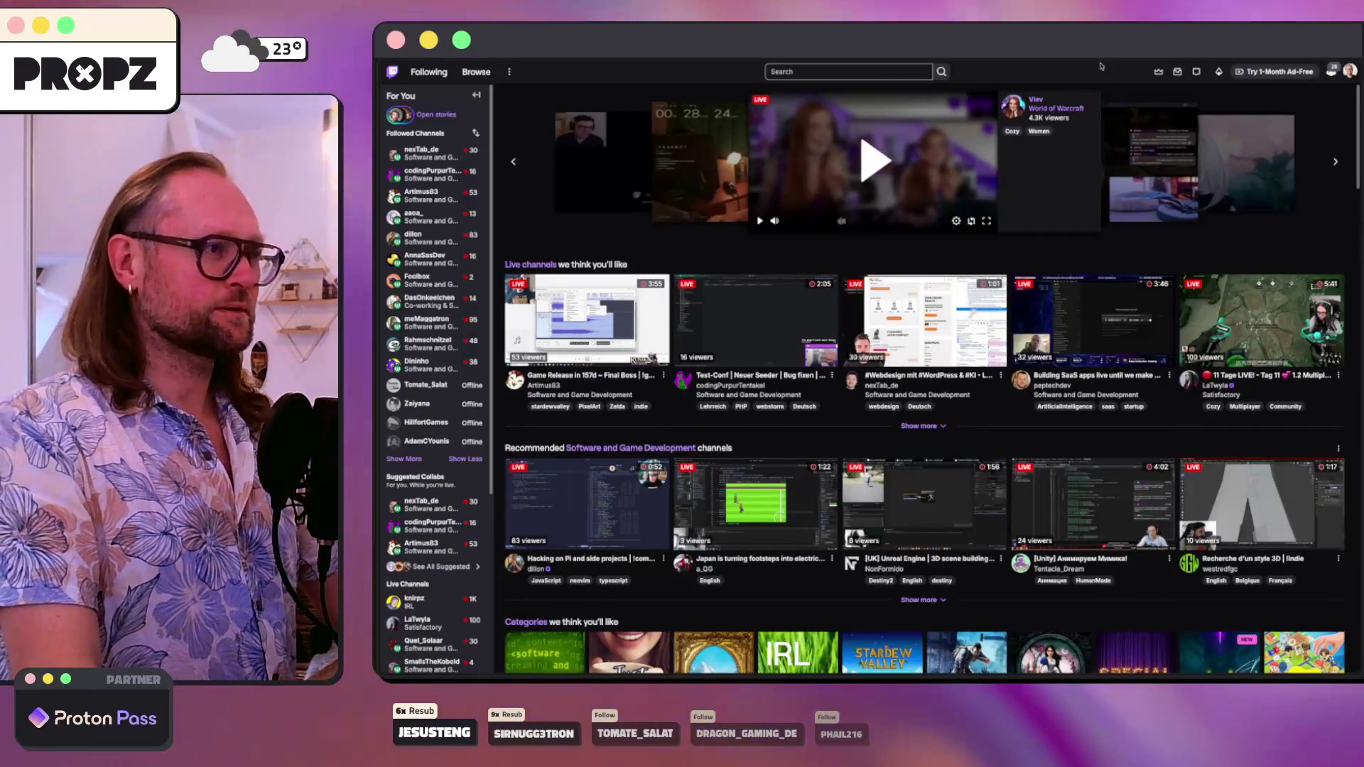
key("ctrl+Tab")
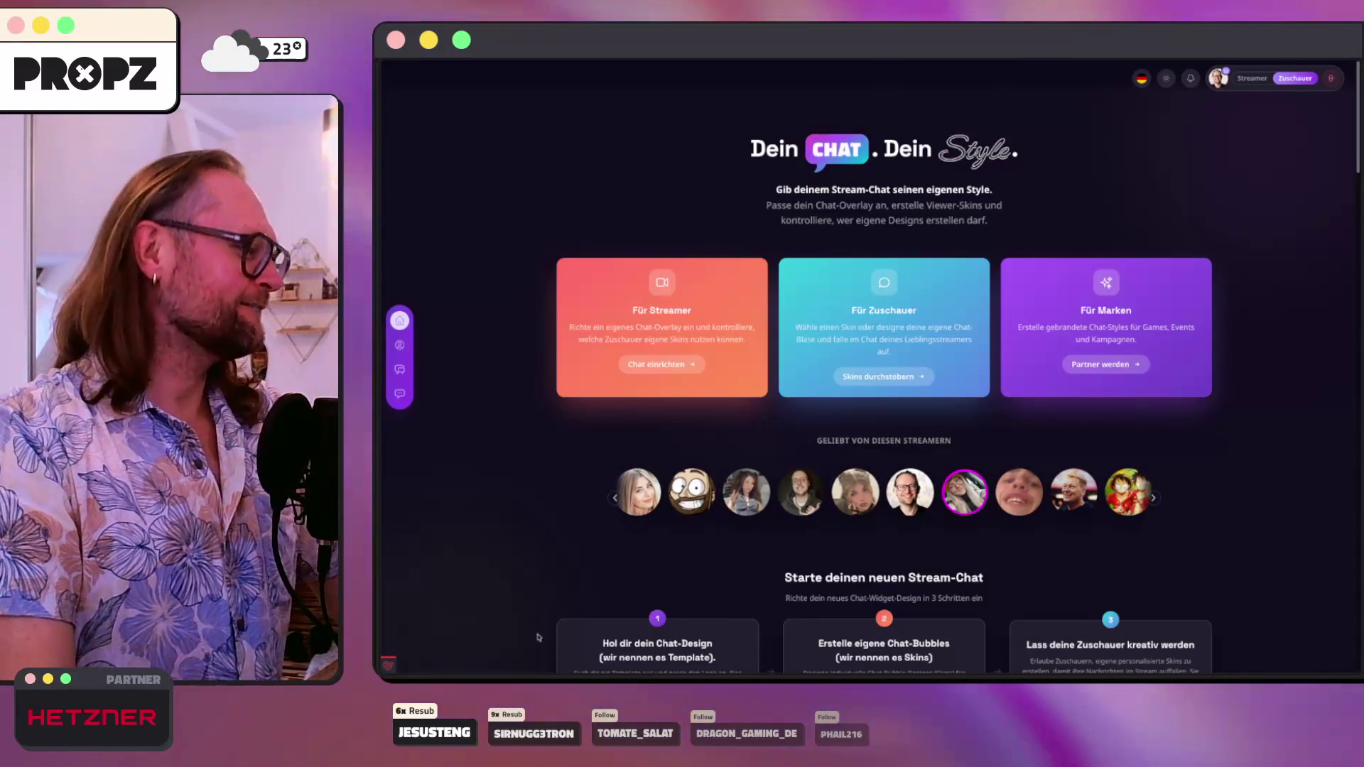
left_click(597, 659)
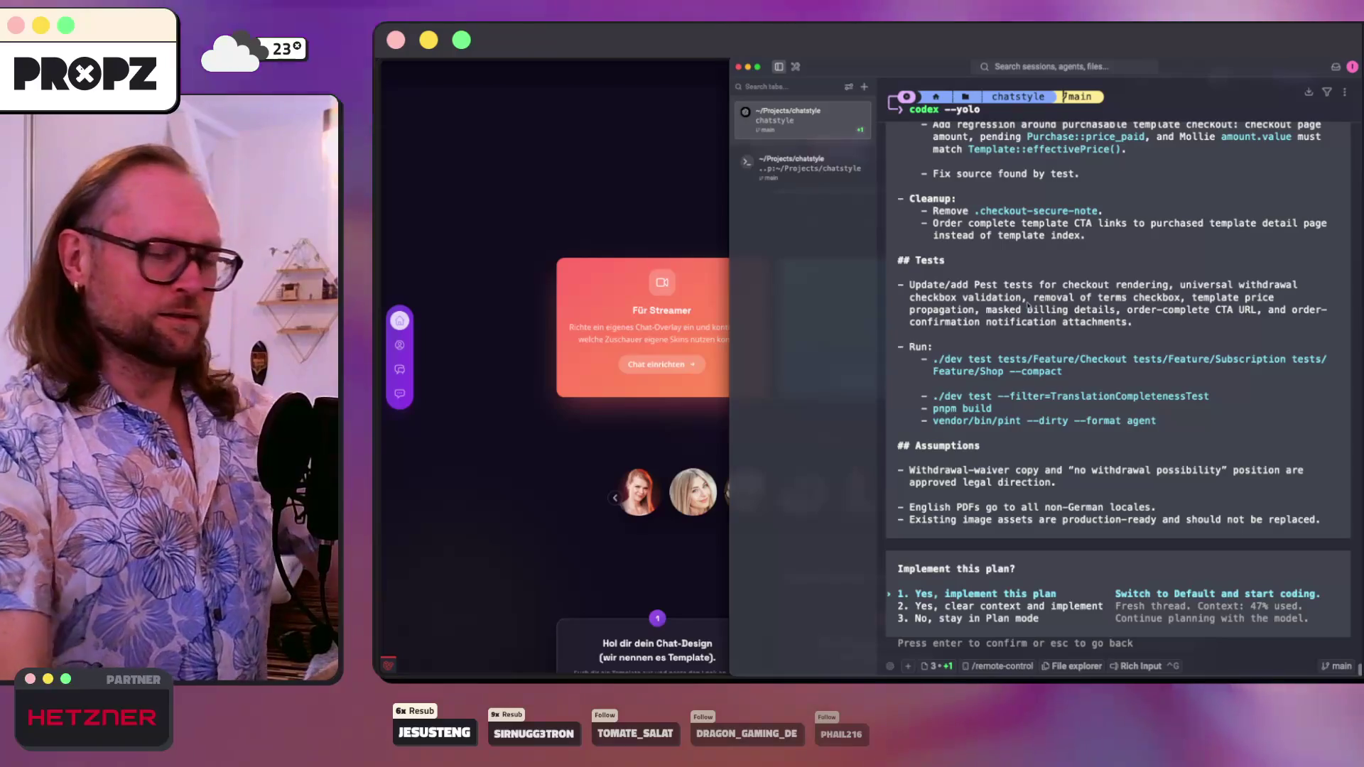
- Read through Codex's revised consent, PDF and pricing plan, then bring the Chat Style page back
scroll(1027, 304, "up", 10)
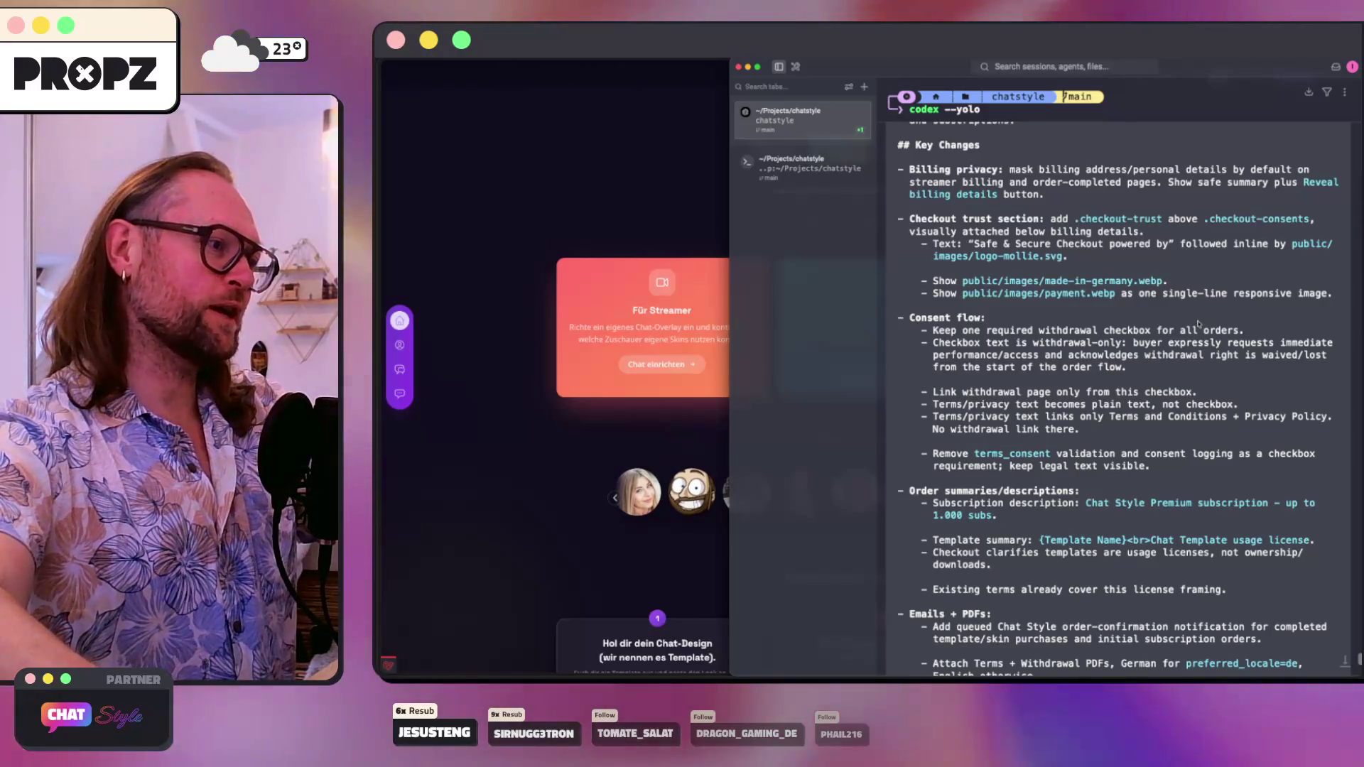
scroll(1199, 324, "down", 1)
scroll(1199, 323, "down", 1)
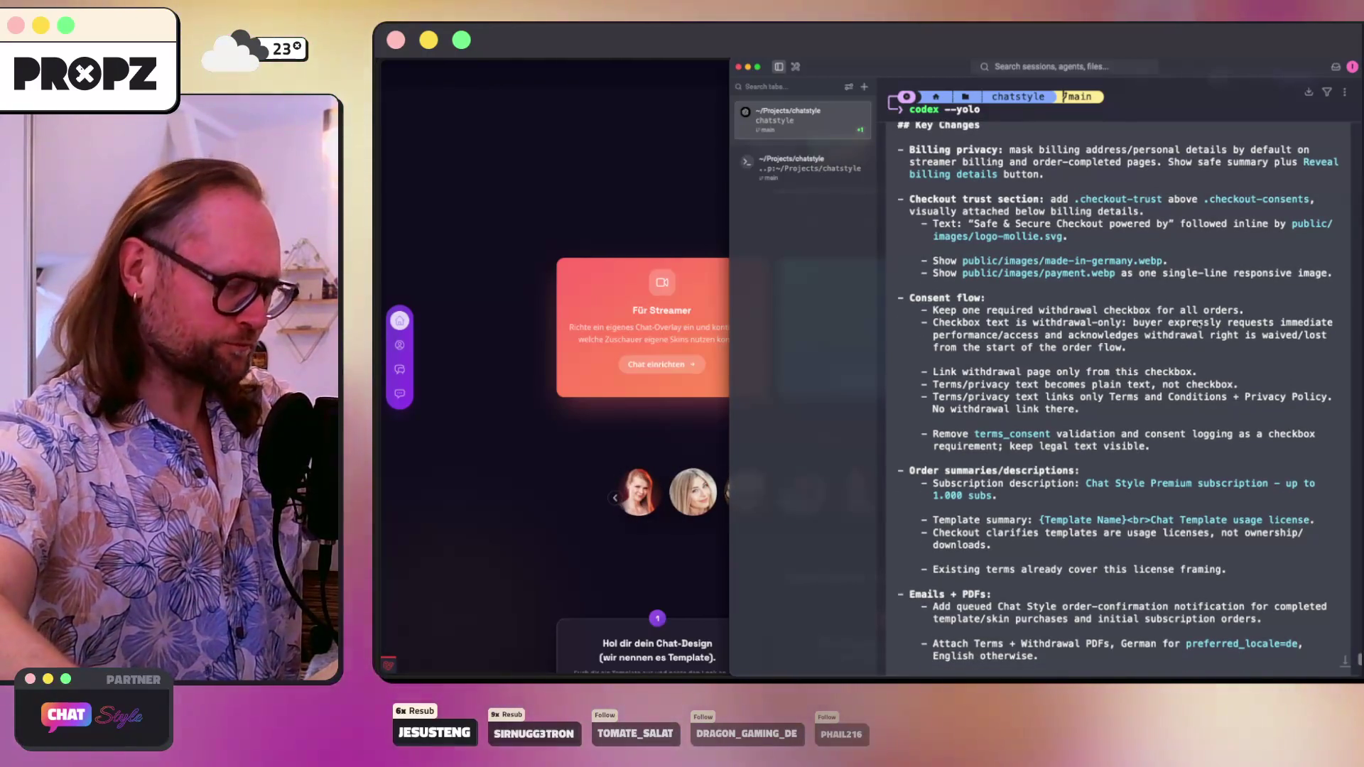
scroll(1218, 331, "down", 5)
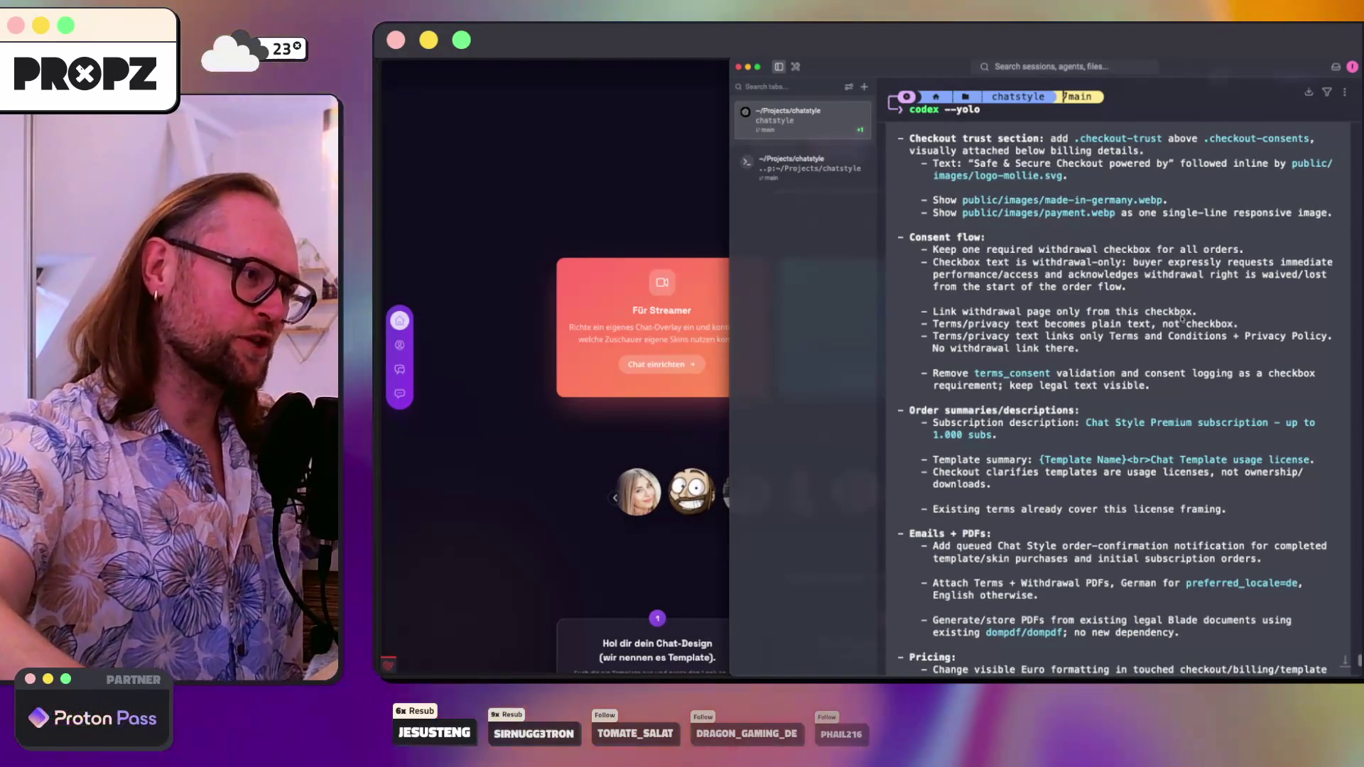
scroll(1182, 319, "down", 6)
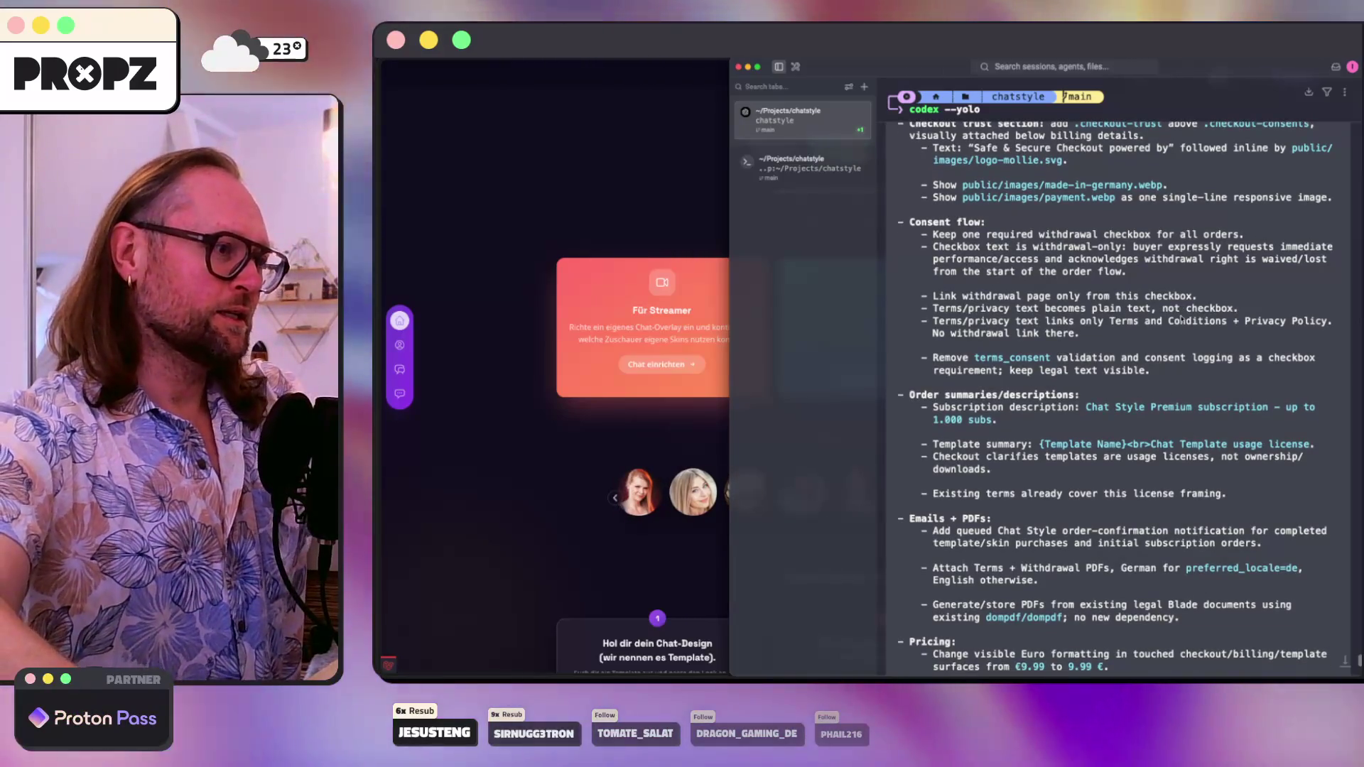
scroll(1182, 319, "down", 2)
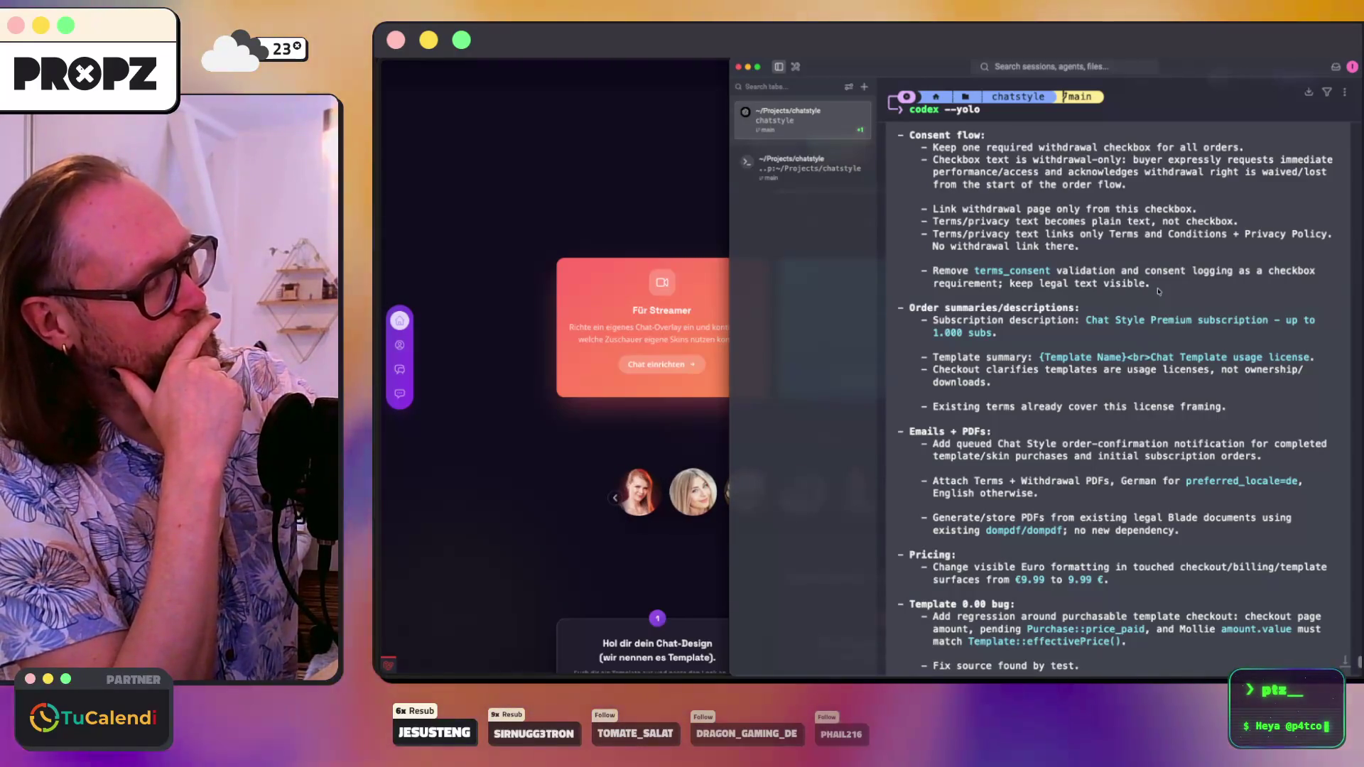
left_click(509, 445)
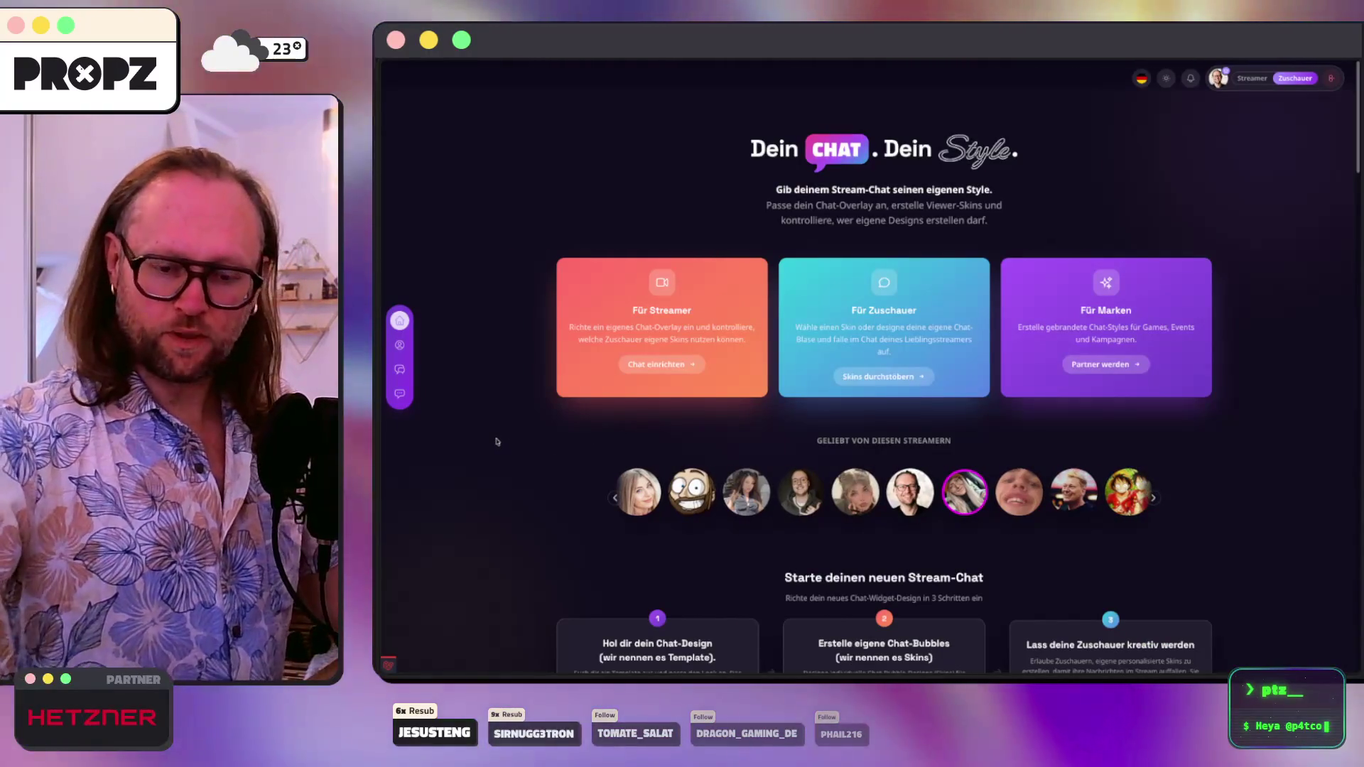
- Launch the top Spotlight result, choose the second login option and pick the folder in the picker
key("super+space")
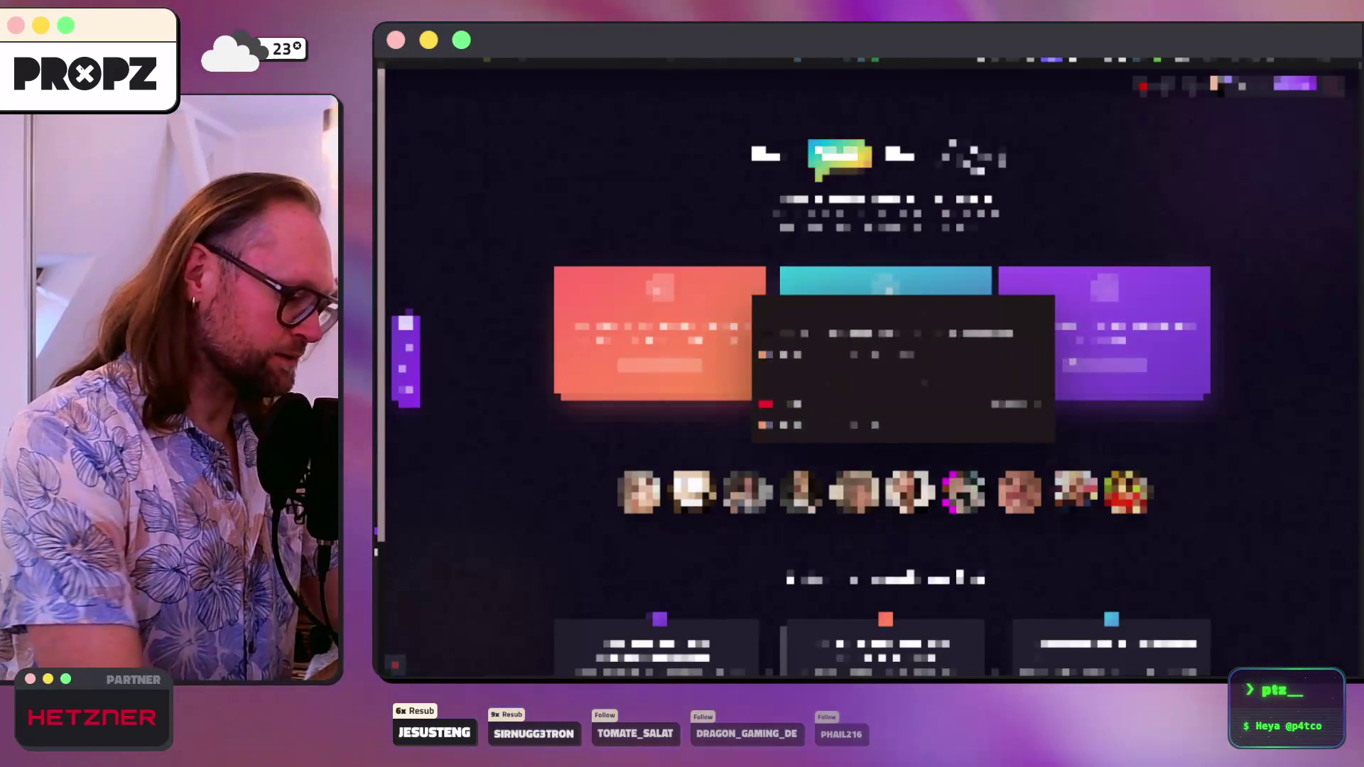
key("Return")
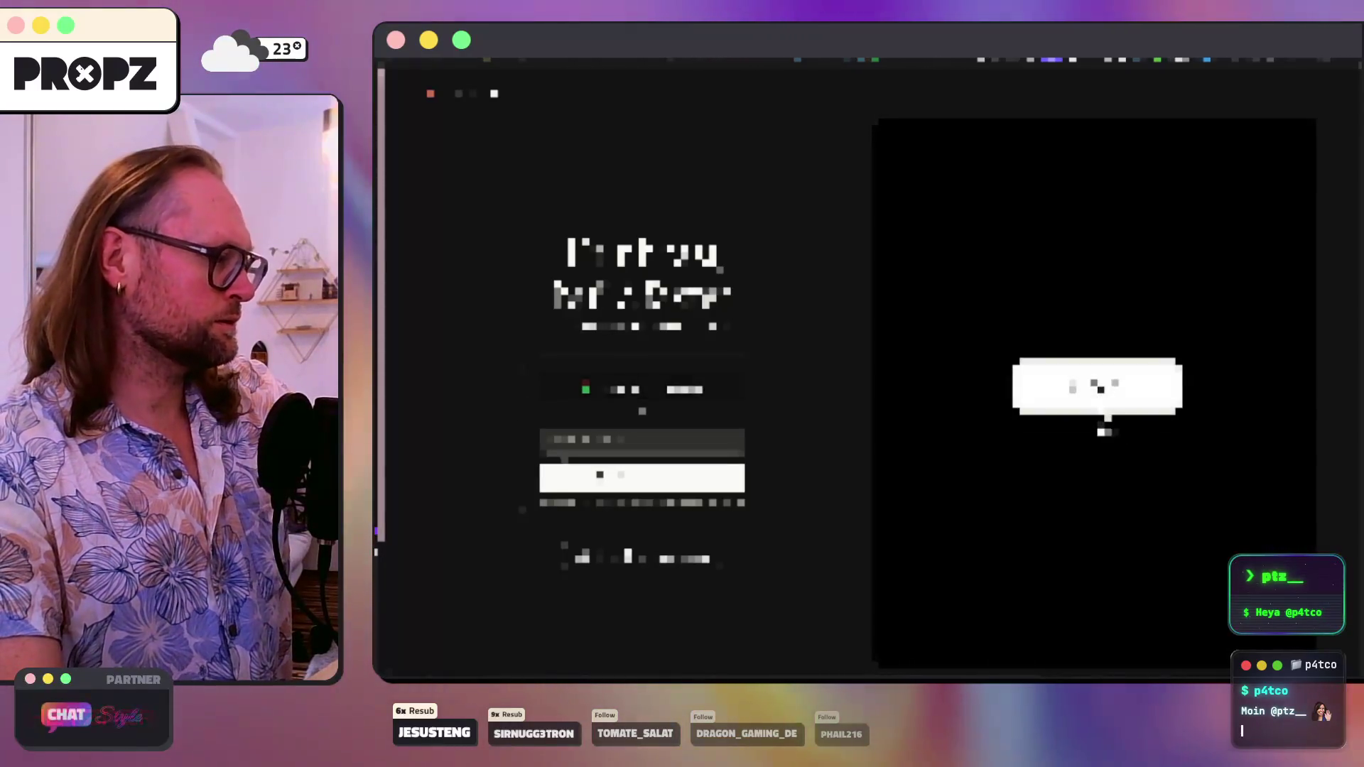
left_click(1182, 402)
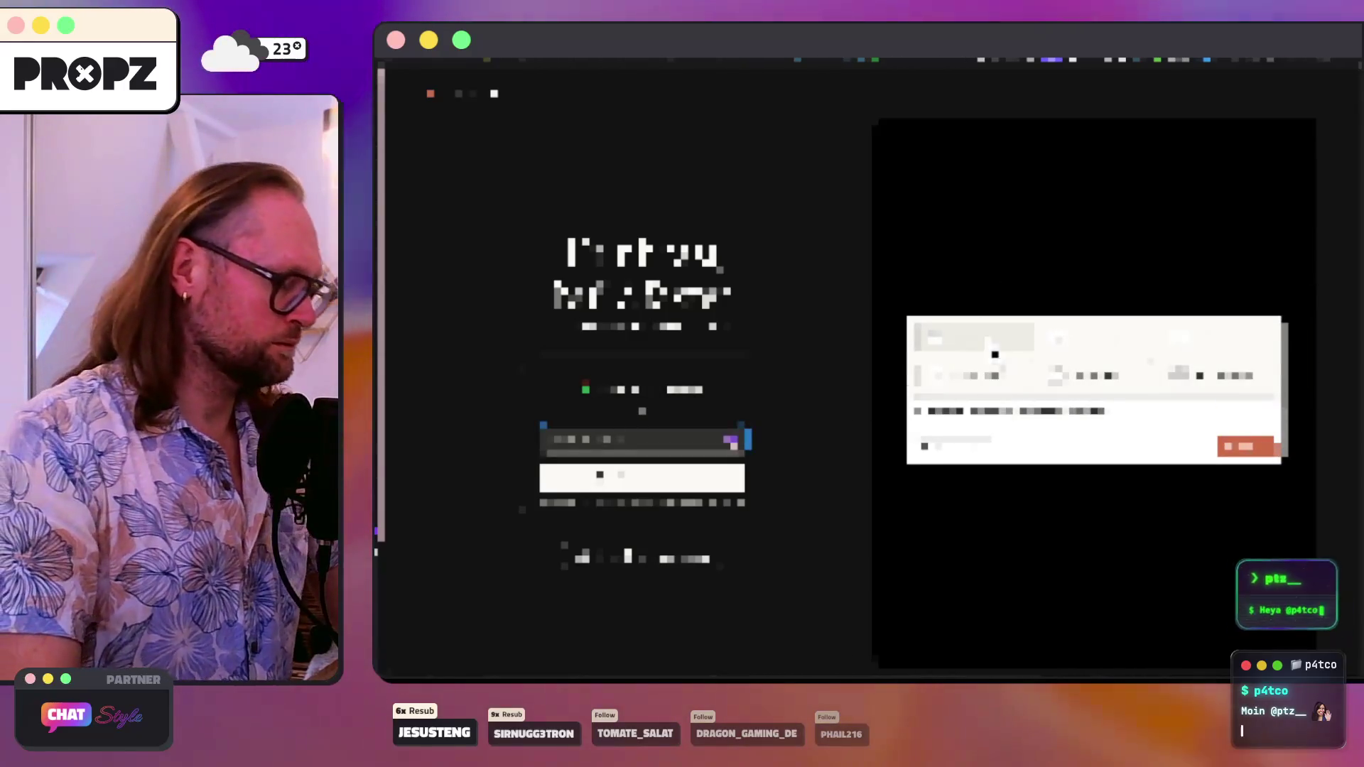
left_click(969, 458)
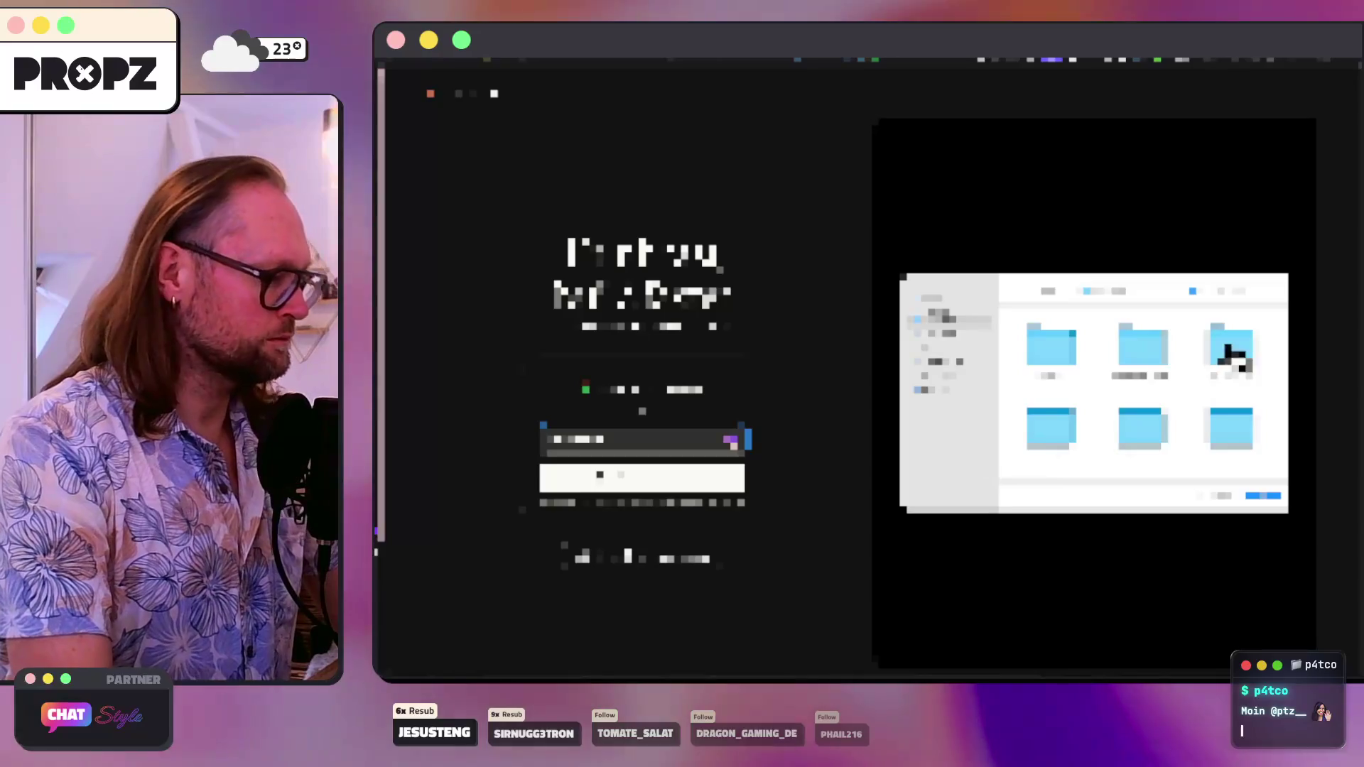
double_click(1231, 363)
left_click(1241, 446)
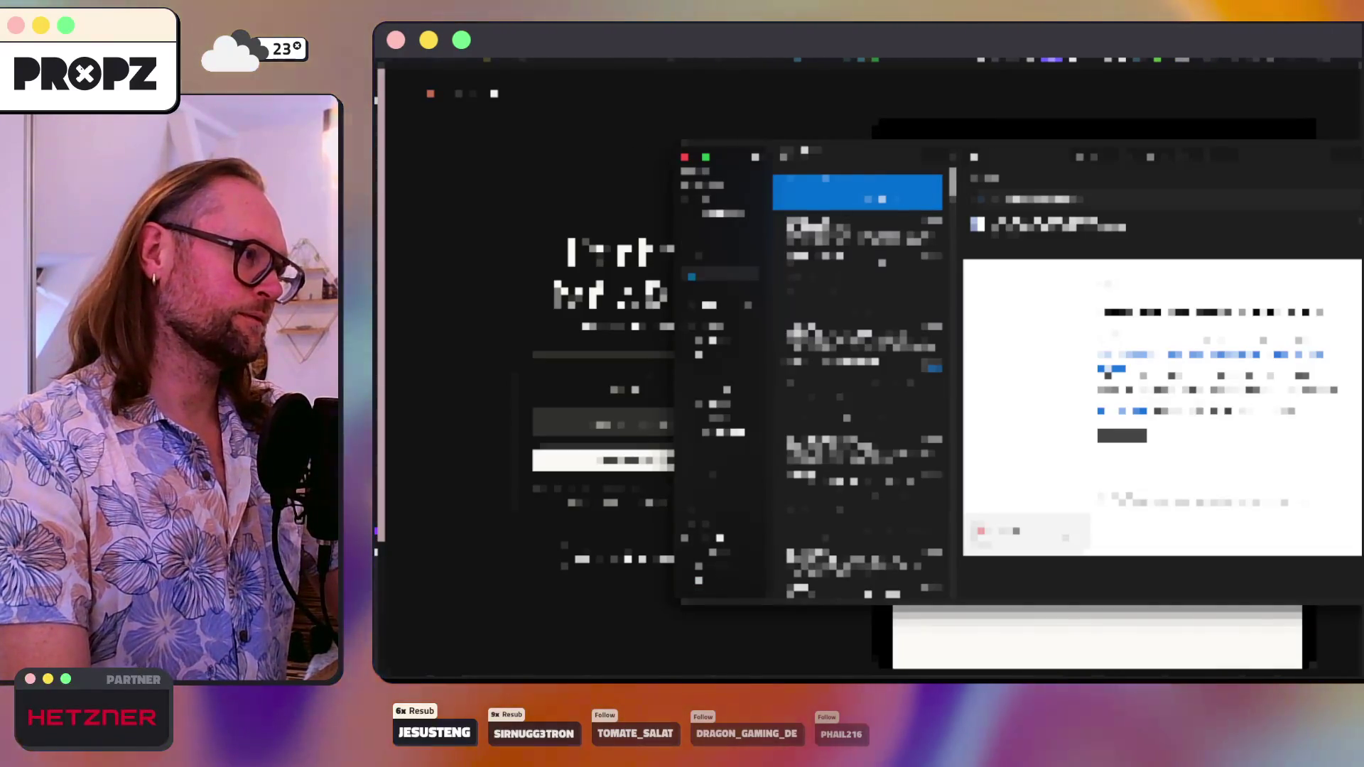
- Open the newest email in Mail, follow its link, accept the prompt and pick the folder to sign in
left_click(709, 305)
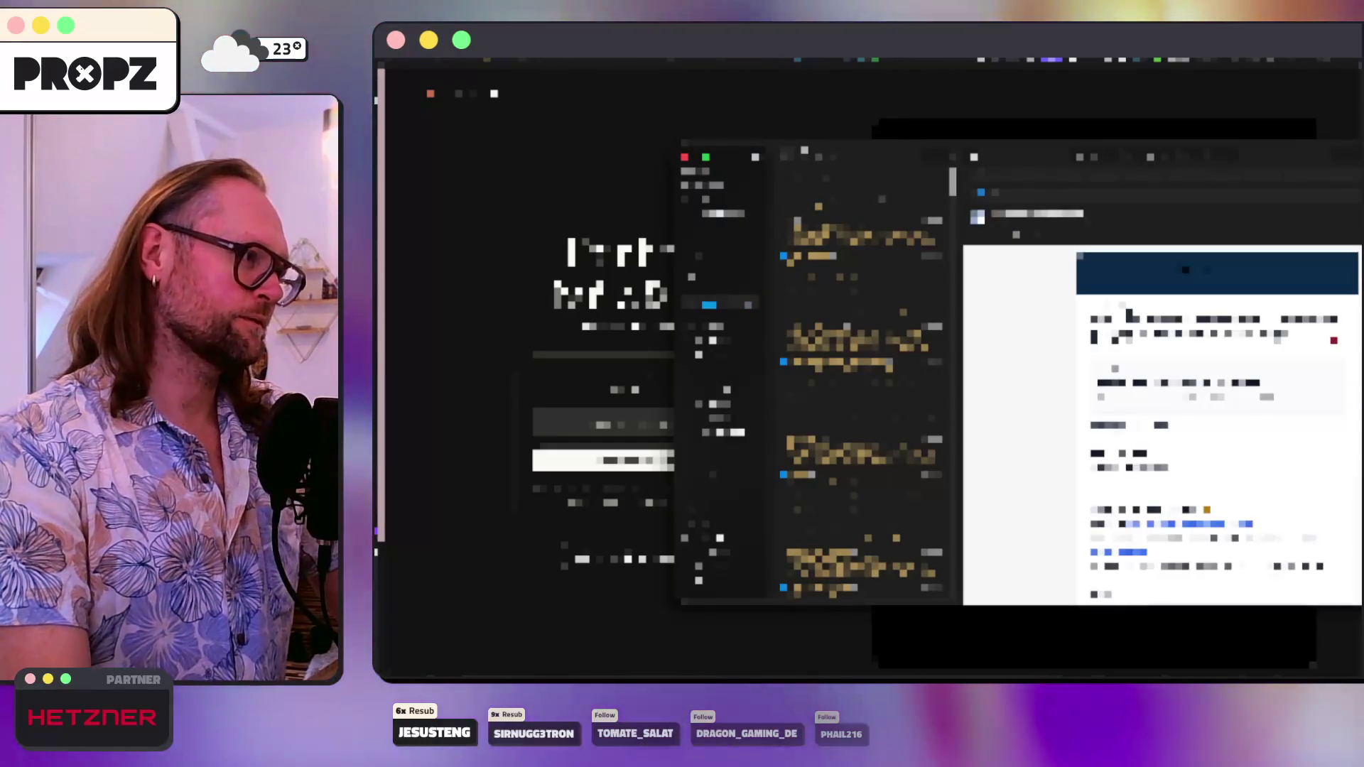
left_click(858, 228)
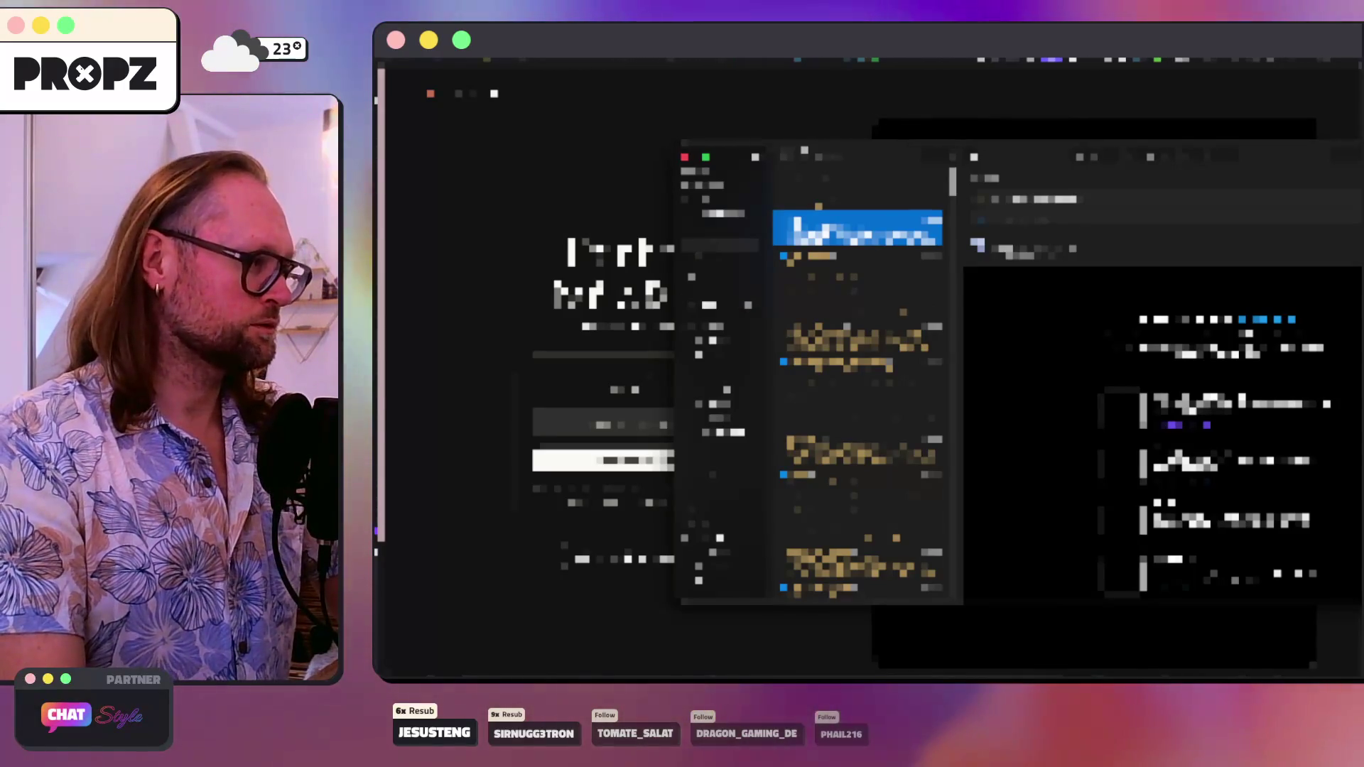
left_click(857, 192)
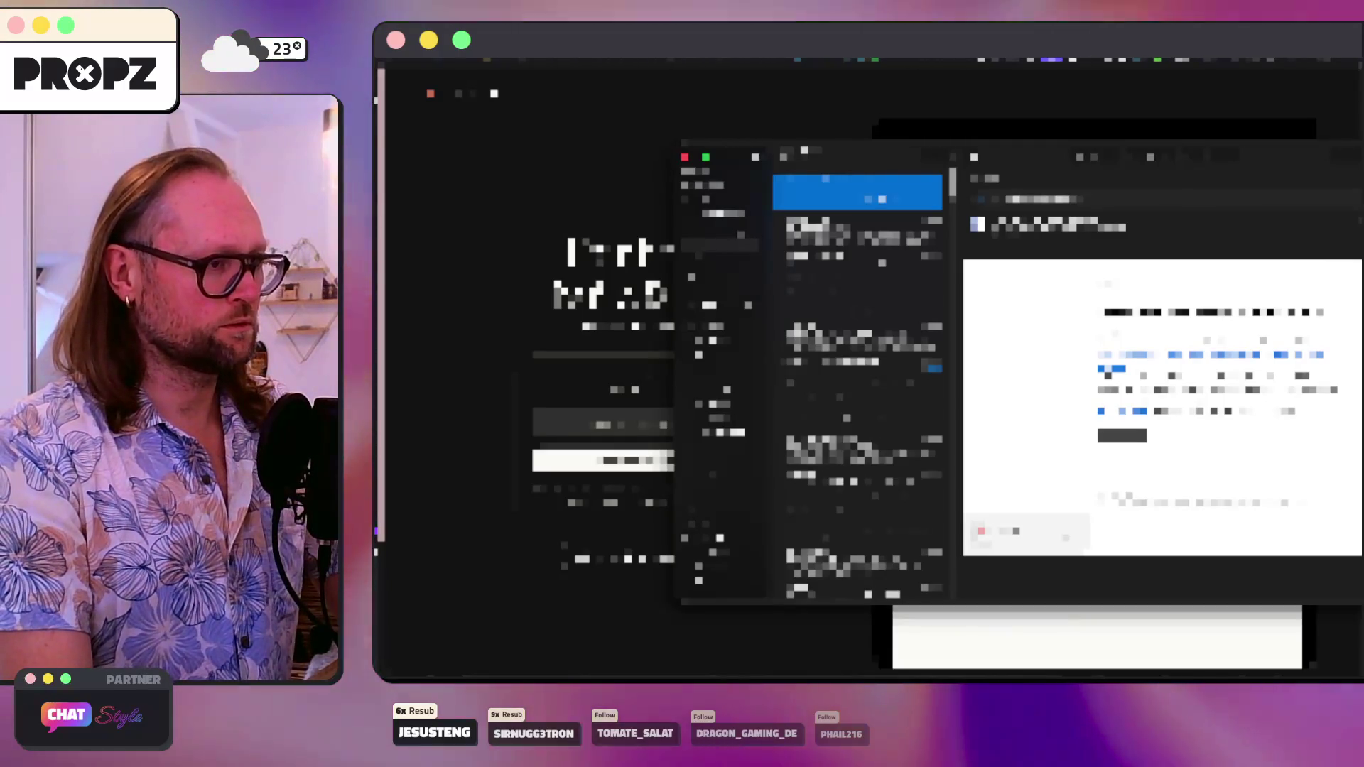
left_click(1121, 436)
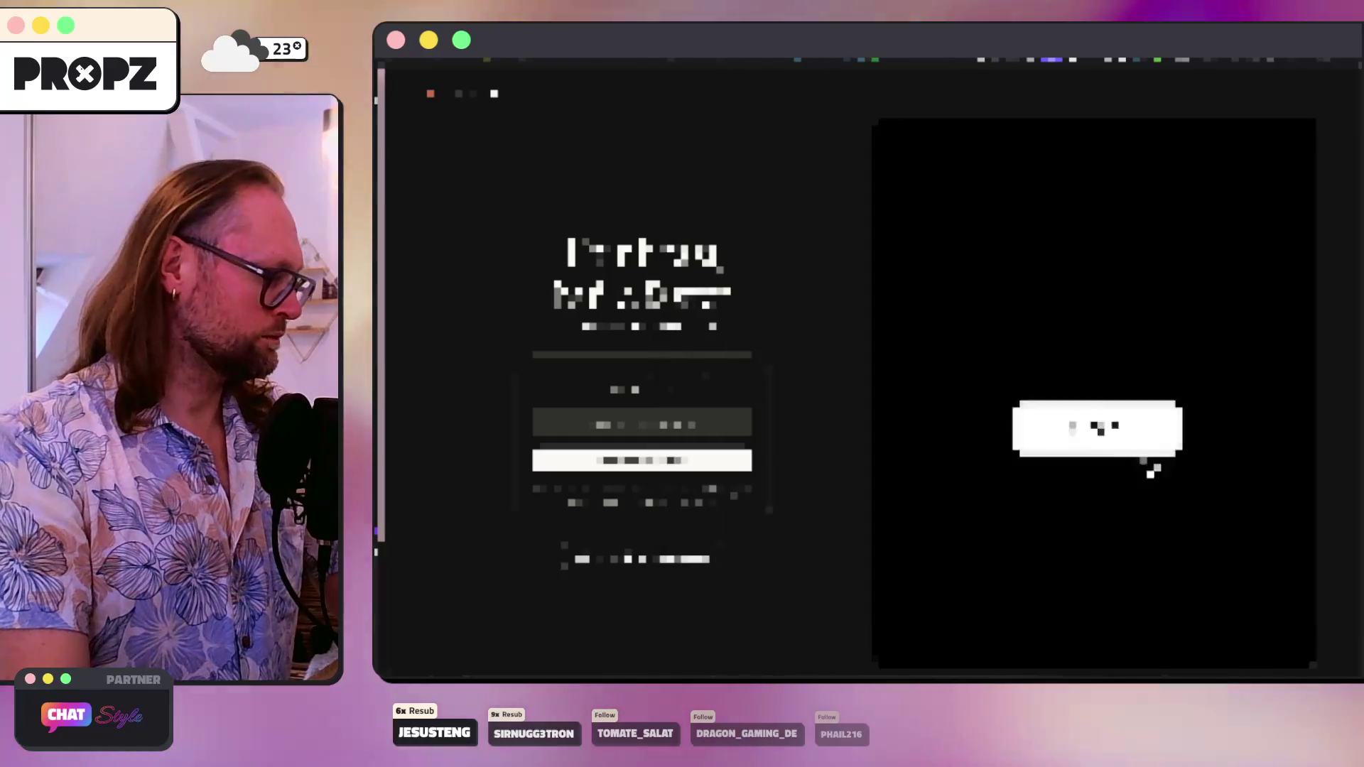
left_click(1182, 400)
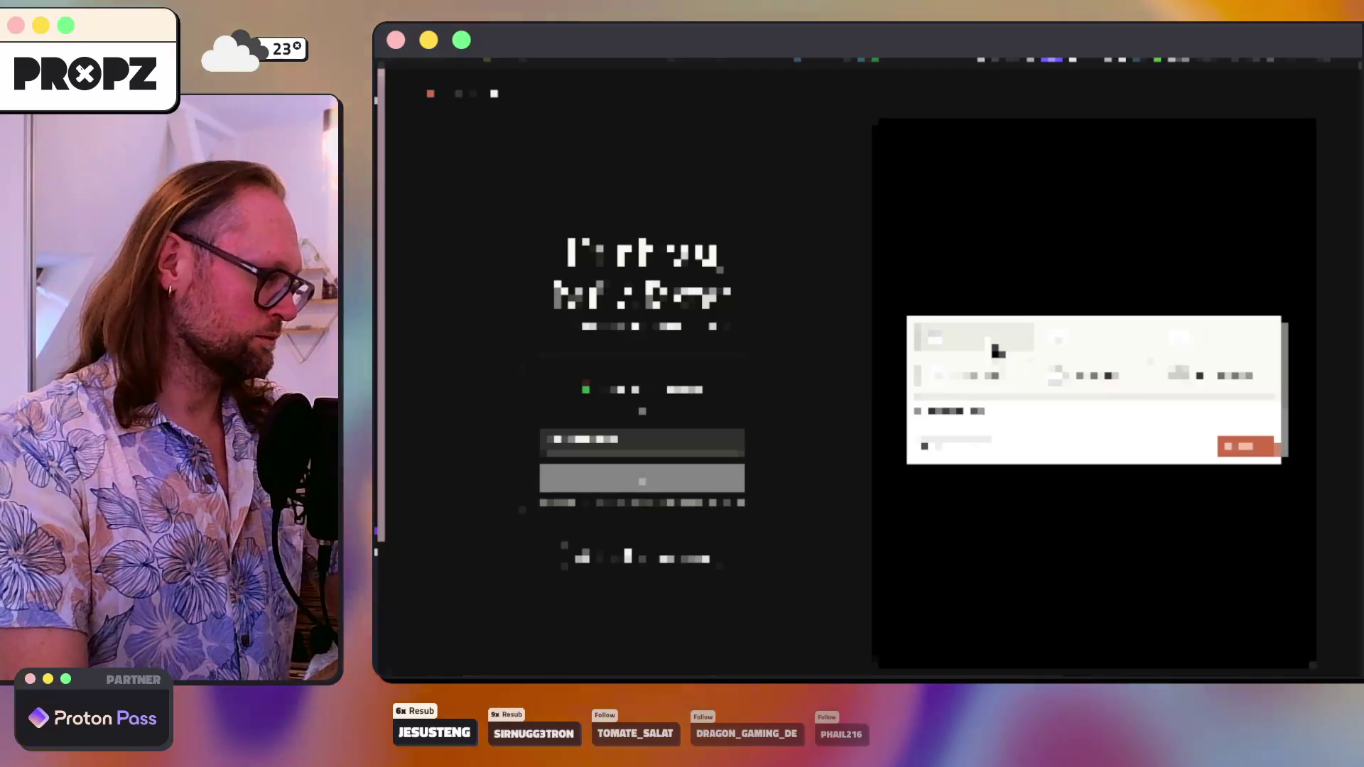
left_click(963, 455)
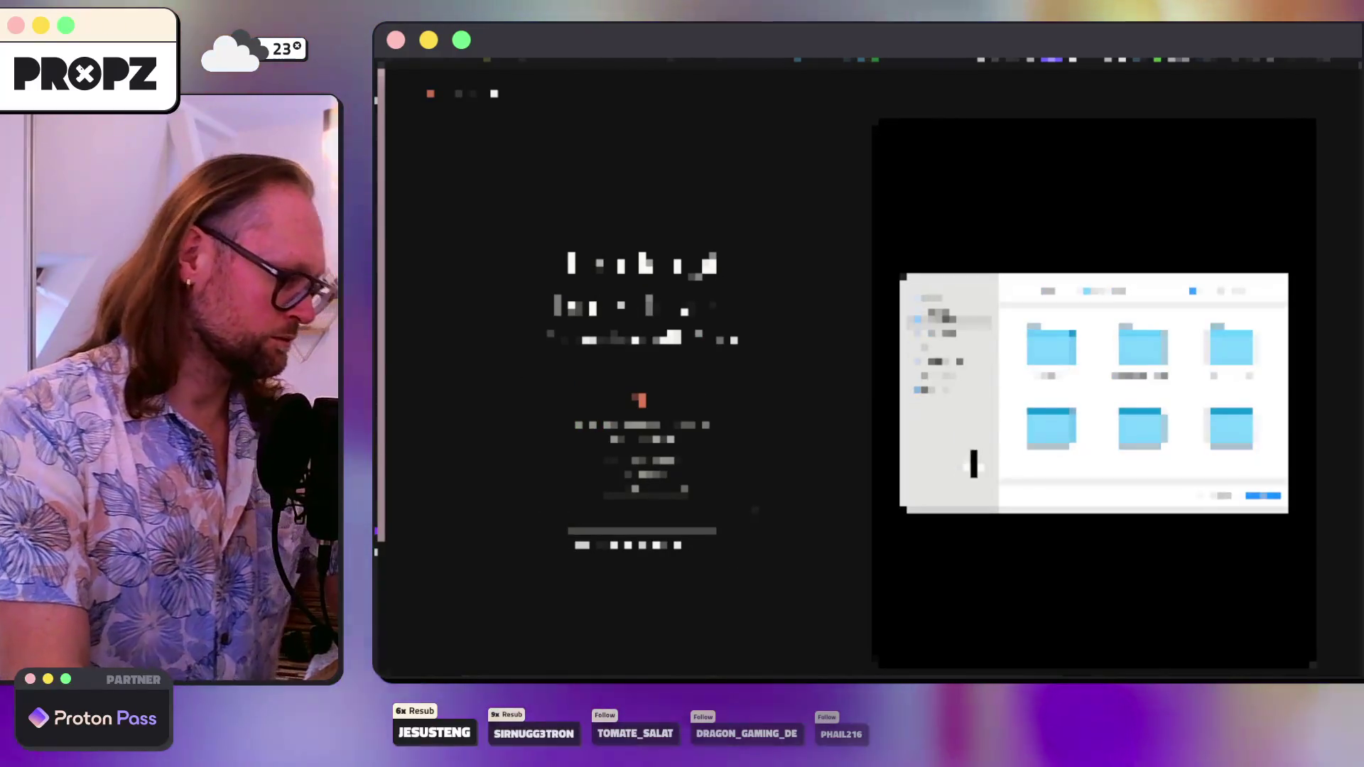
double_click(1233, 359)
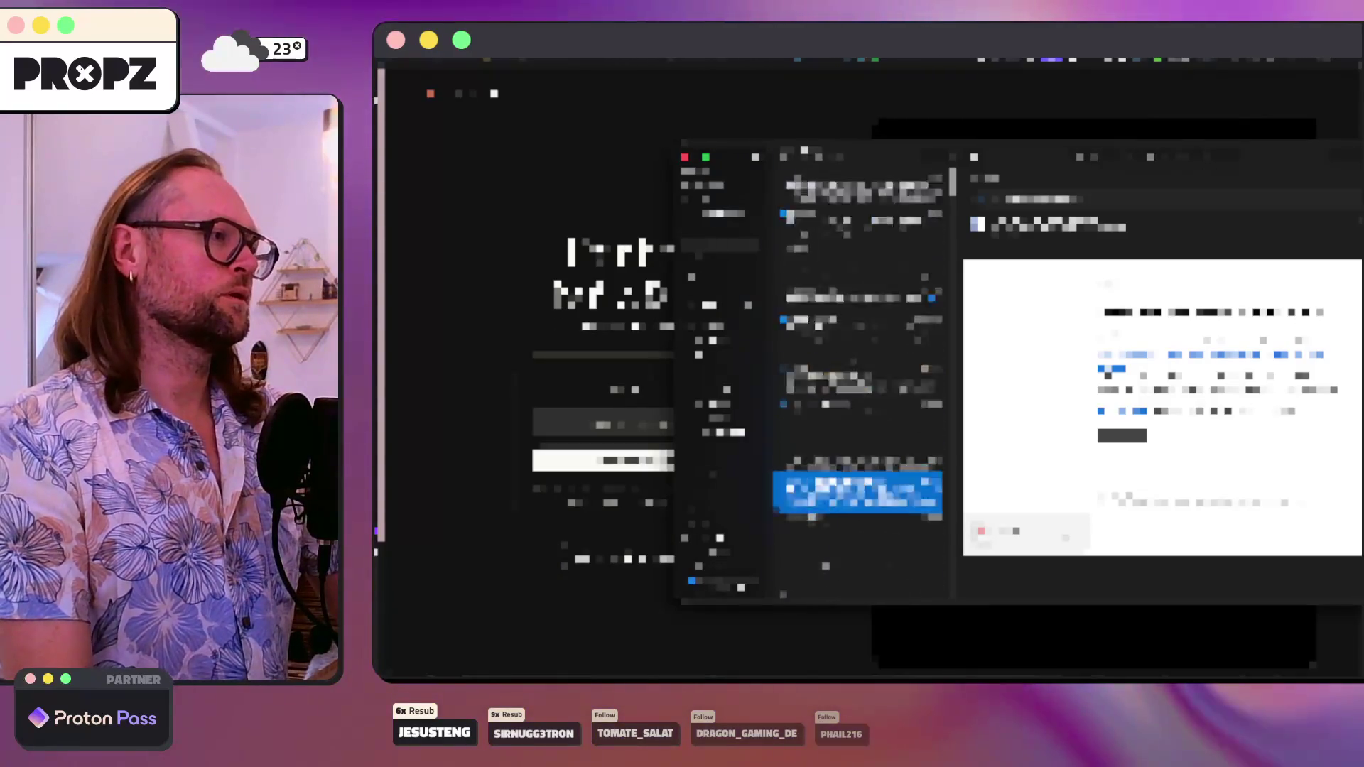
left_click(858, 192)
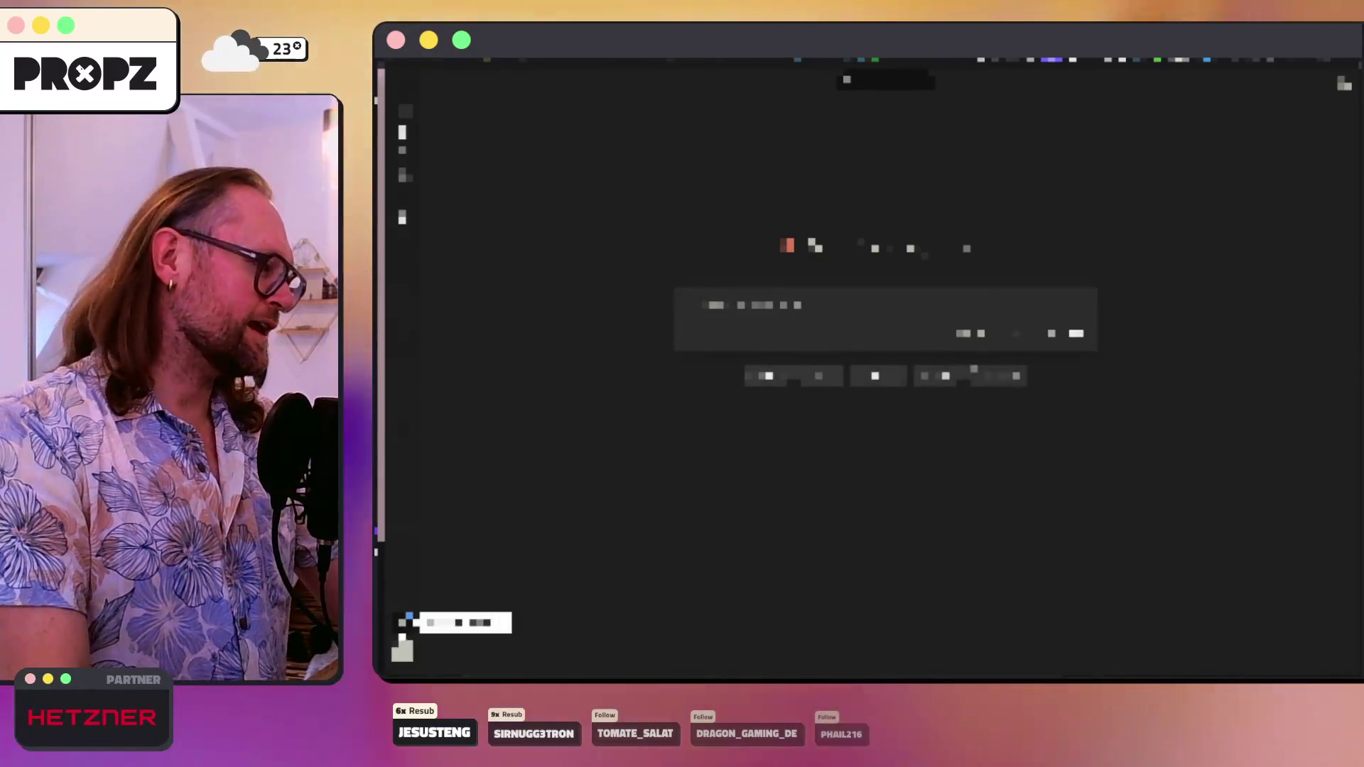
- Choose a plan from the account menu's upgrade page, tick the checkout consent checkbox and inspect its text
left_click(402, 651)
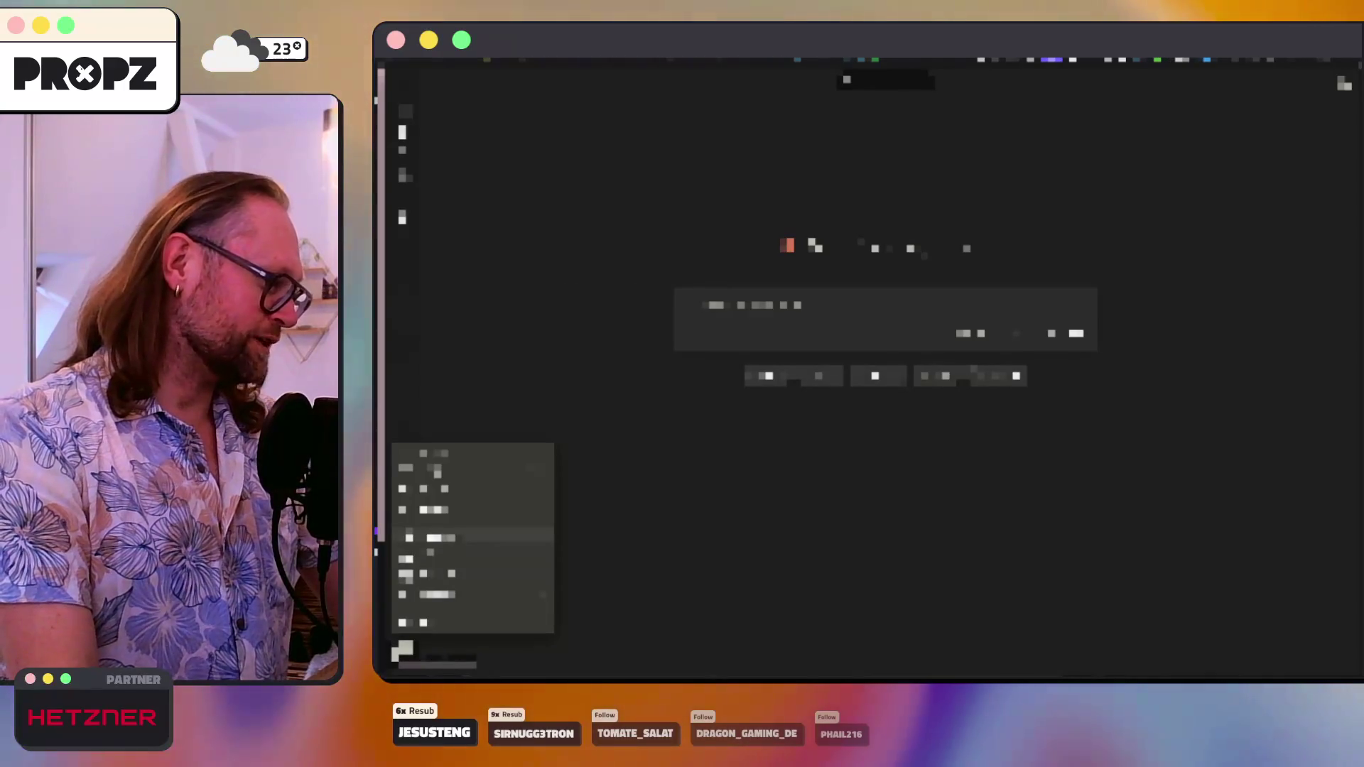
left_click(458, 537)
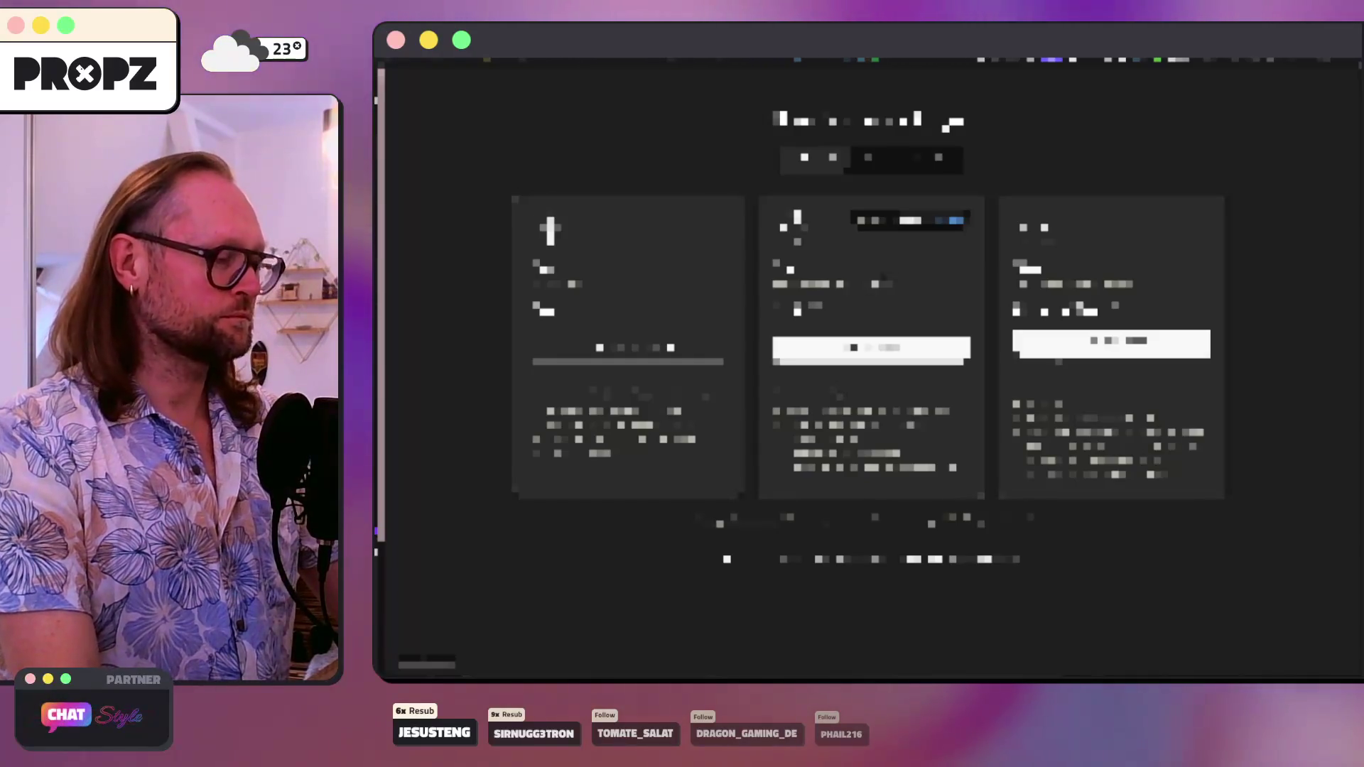
left_click(1110, 344)
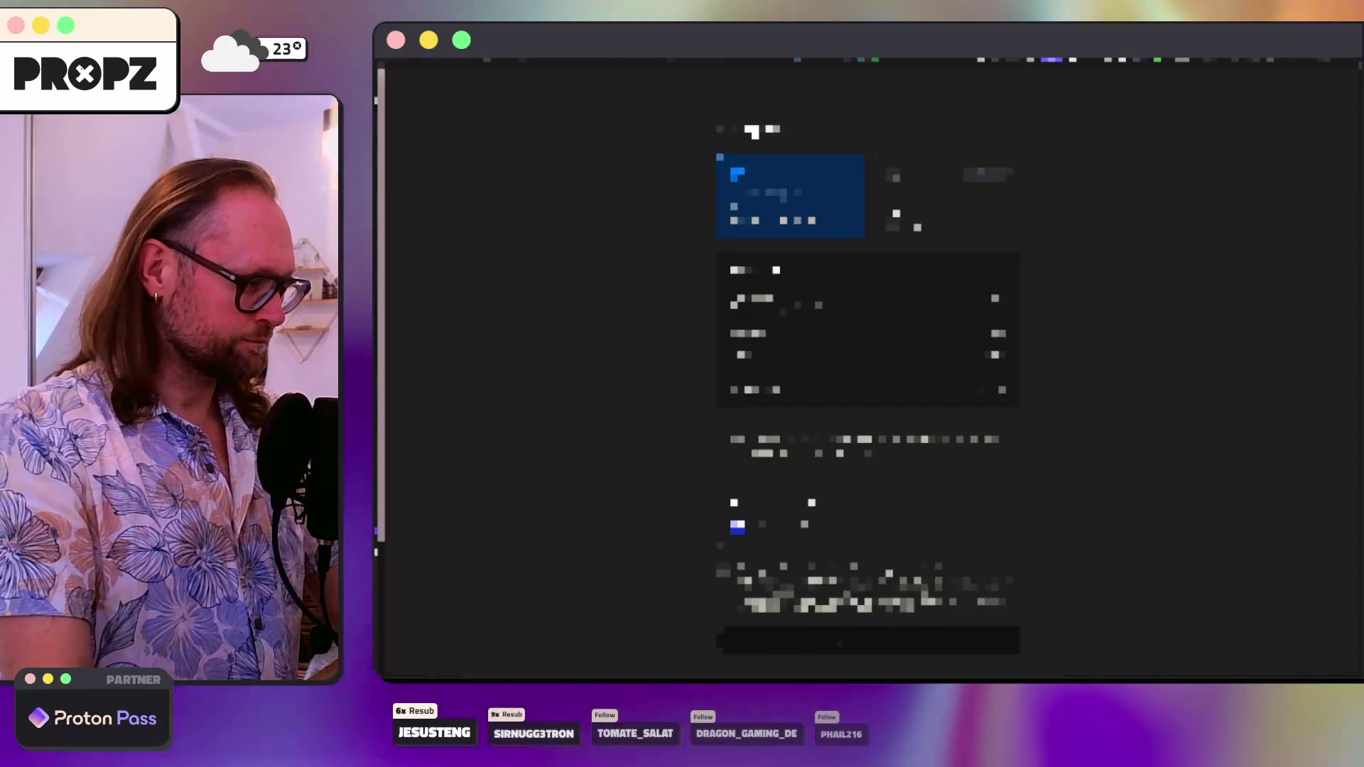
left_click(723, 570)
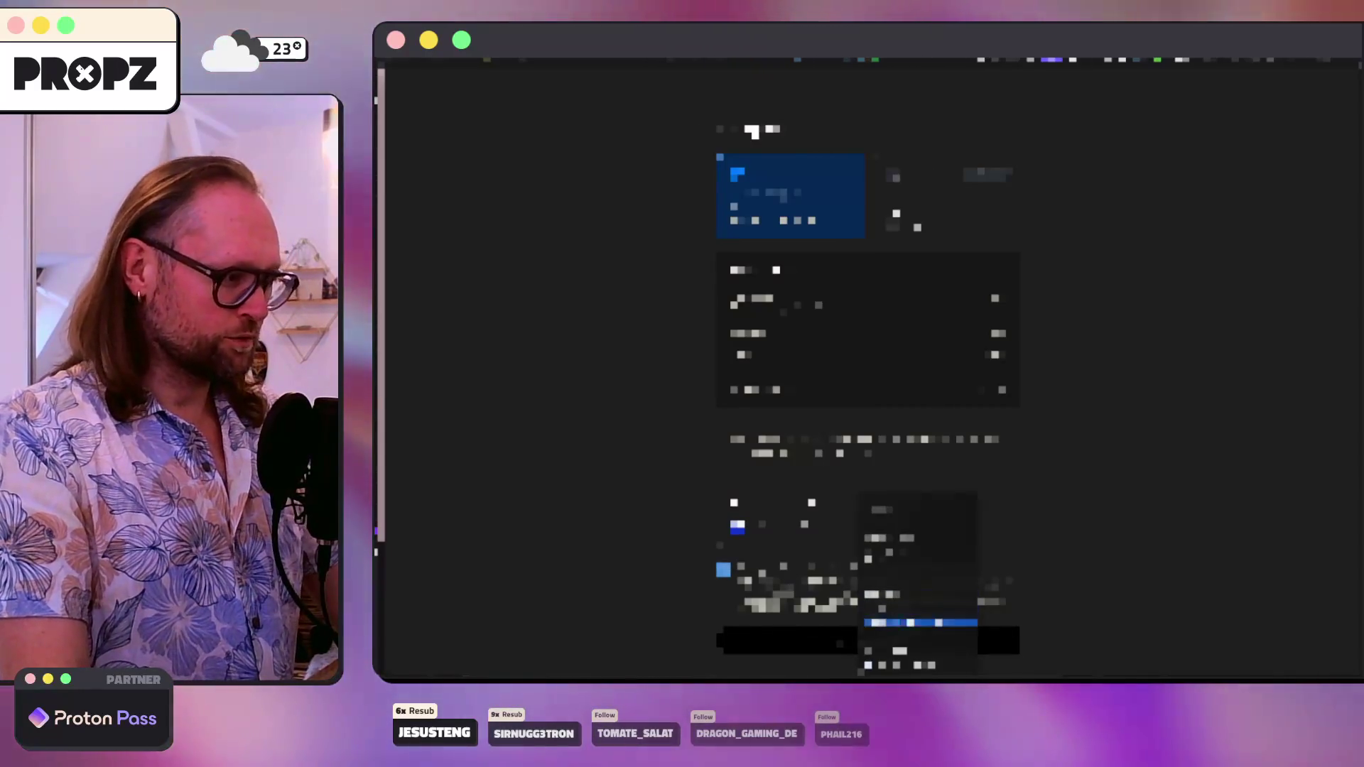
left_click(896, 665)
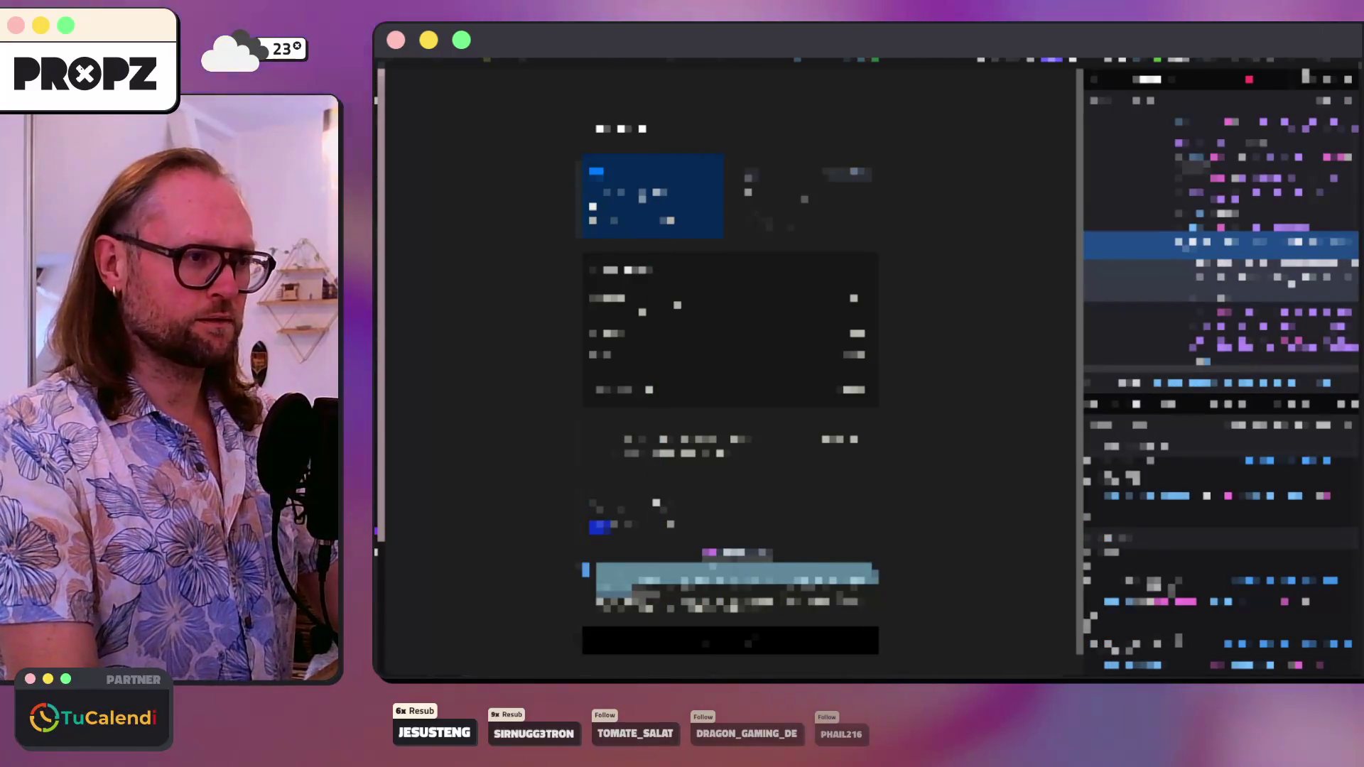
- Copy the consent span's HTML from the Elements tree, close DevTools and switch to the prompts file
right_click(1198, 246)
left_click(1218, 418)
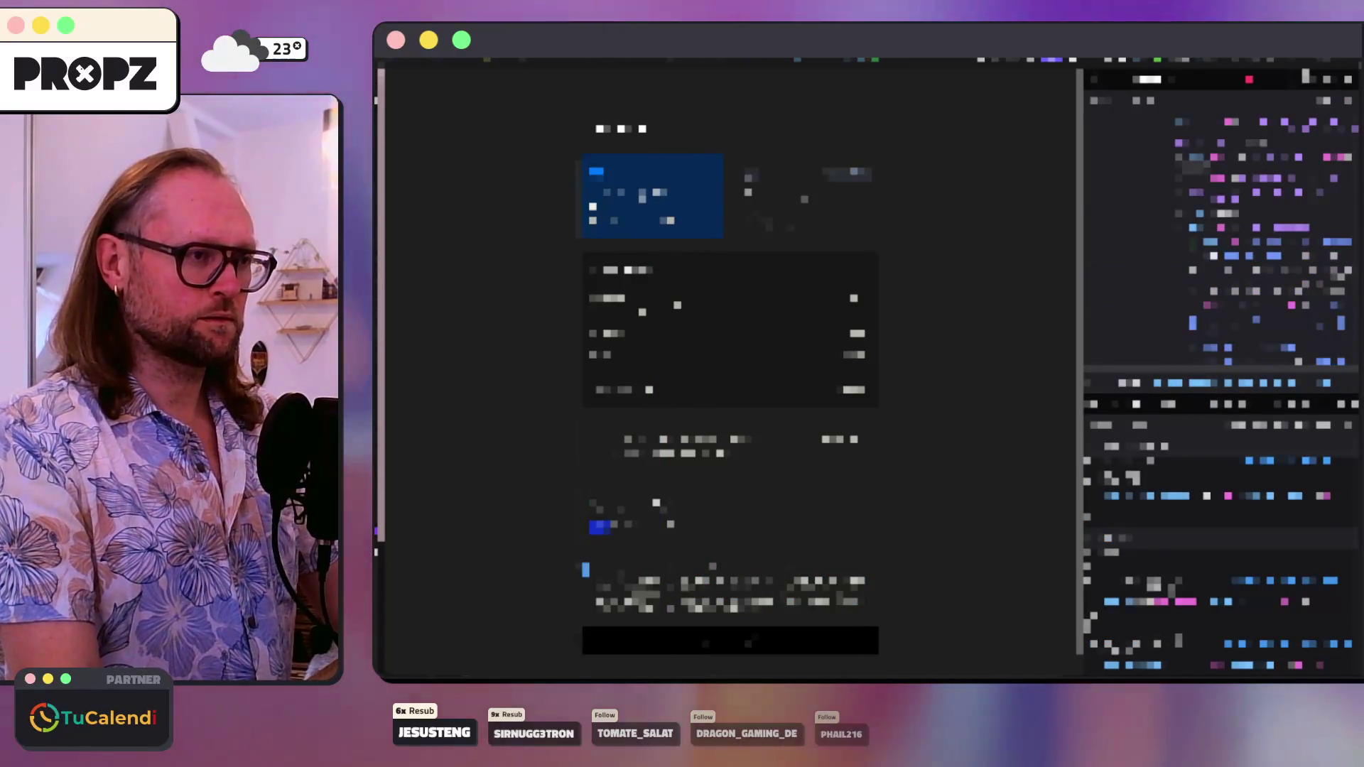
left_click(1208, 242)
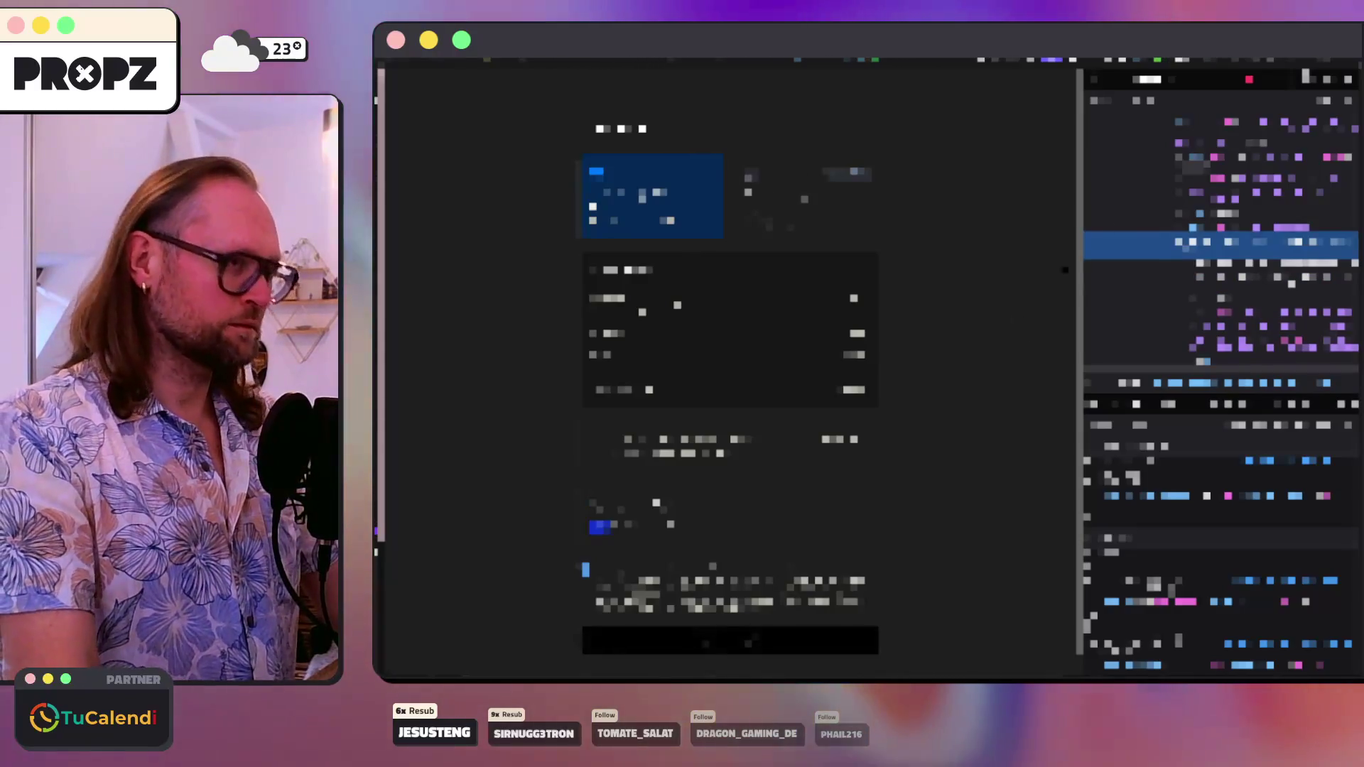
left_click(1347, 78)
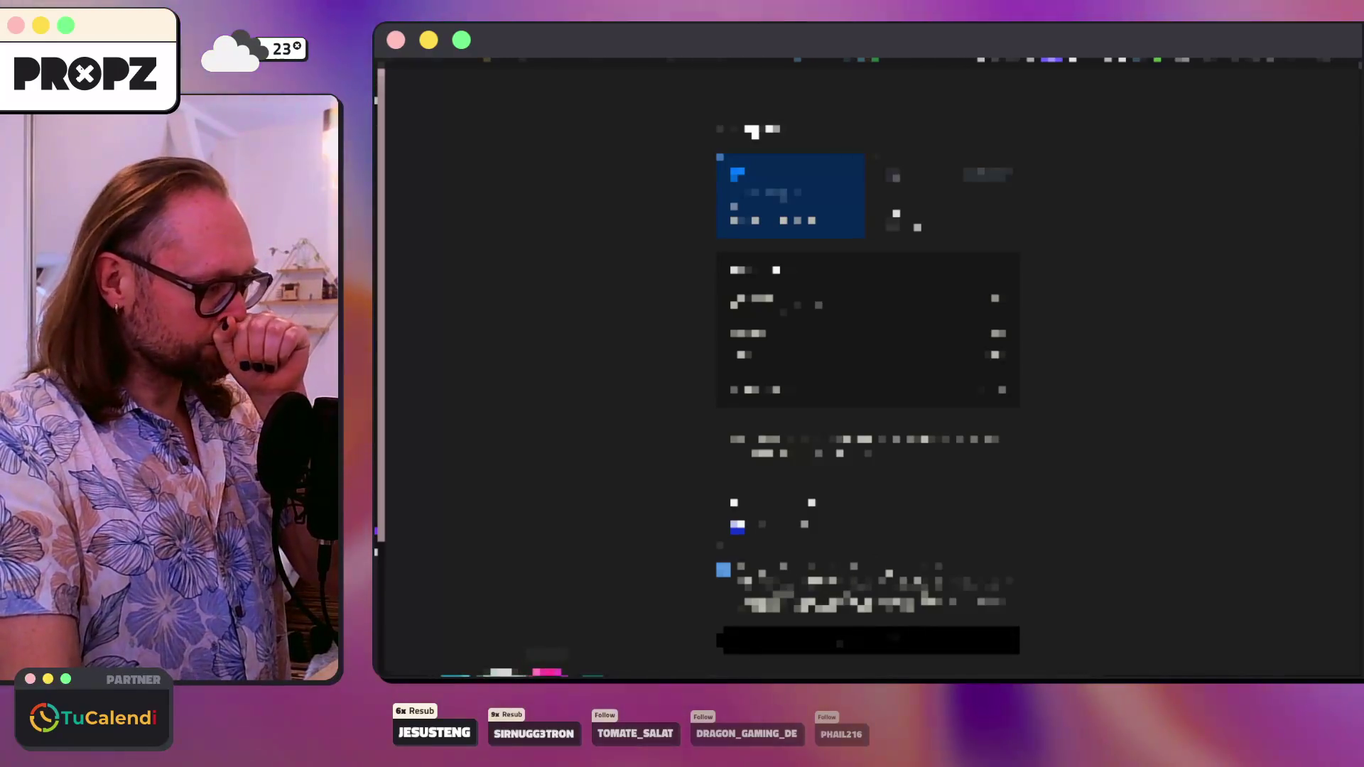
key("ctrl+shift+i")
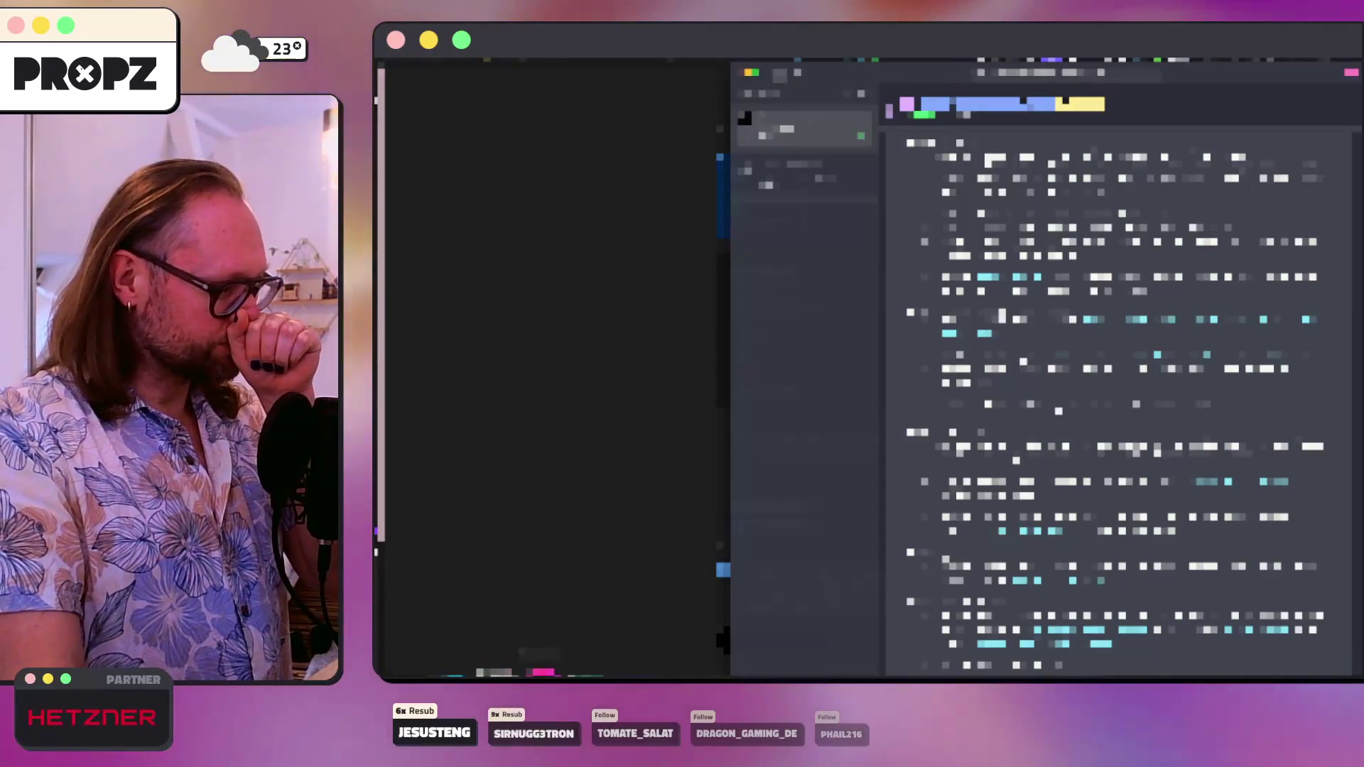
key("ctrl+]")
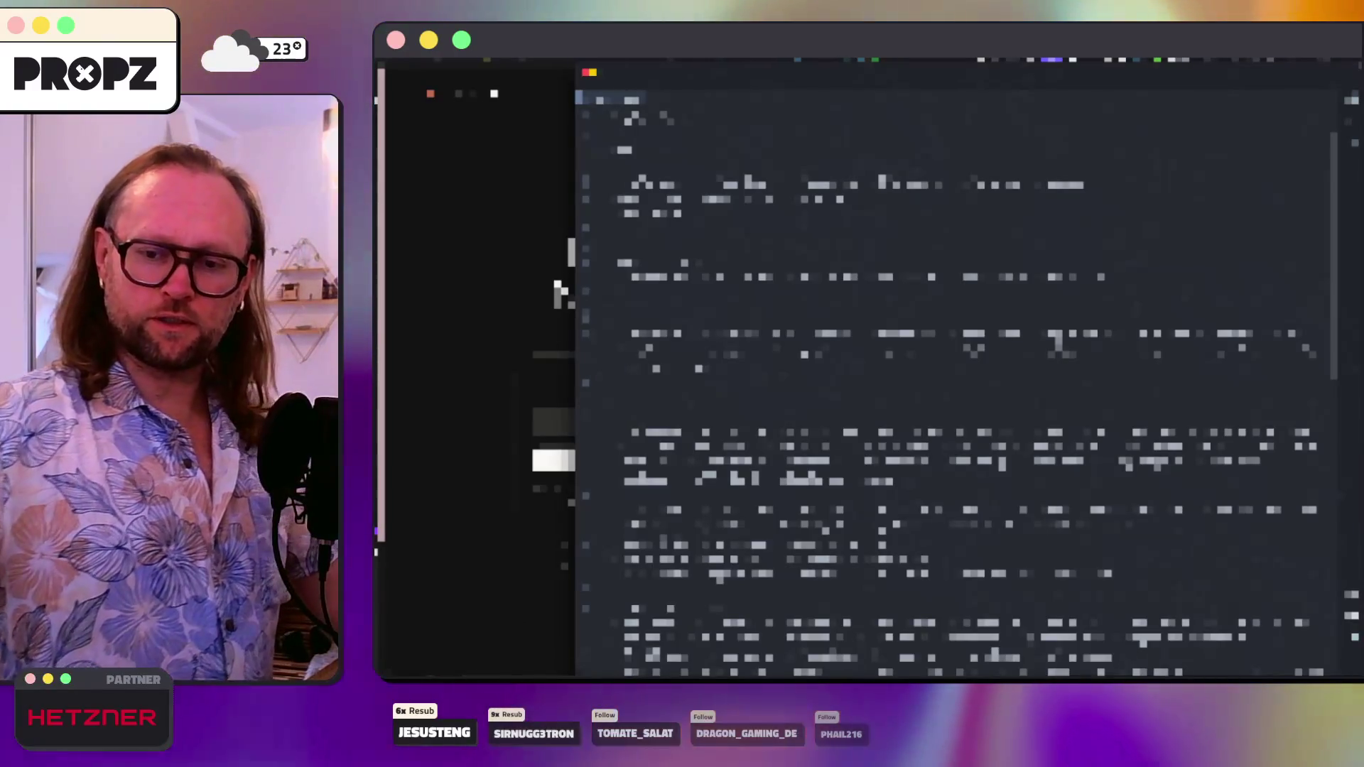
- Paste the consent HTML into prompts.txt, removing the span and link tags and the 14-day cancellation clause
scroll(983, 484, "down", 15)
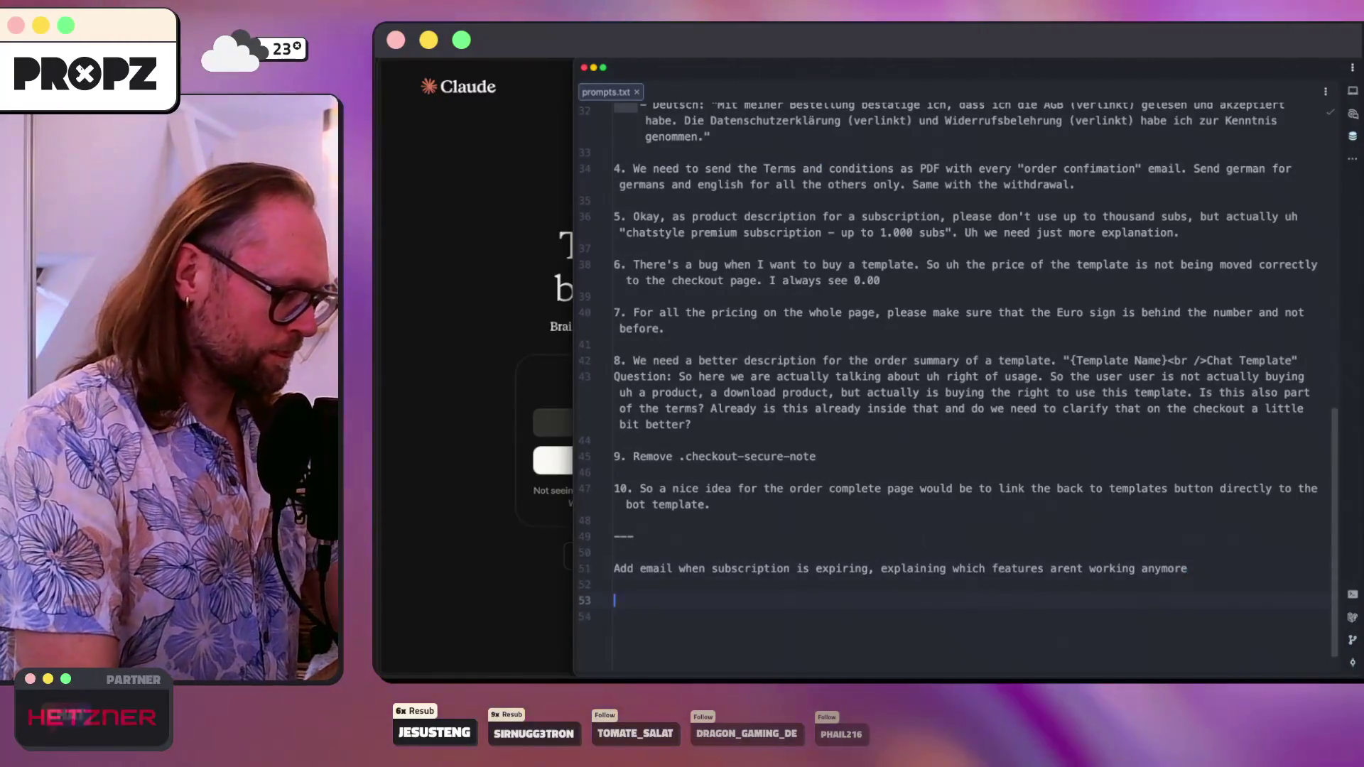
type("<span class=\"text-text-300 text-sm leading-4 font-ui\">You agree that Anthropic will charge your card in the amount above now and on a recurring monthly basis until you cancel in accordance with our <a target=\"_blank\" class=\"inline underline underline-offset-[3px] [&amp;:not(:is(:hover,:focus))]:decoration-[color-mix(in_srgb,currentColor,transparent_60%)] cursor-pointer\" href=\"https://www.anthropic.com/legal/consumer-terms\">terms</a>, including by exercising your right to cancel your subscription within 14 days from the date of subscription. You can cancel at any time in your account settings.</span>")
scroll(1091, 579, "down", 1)
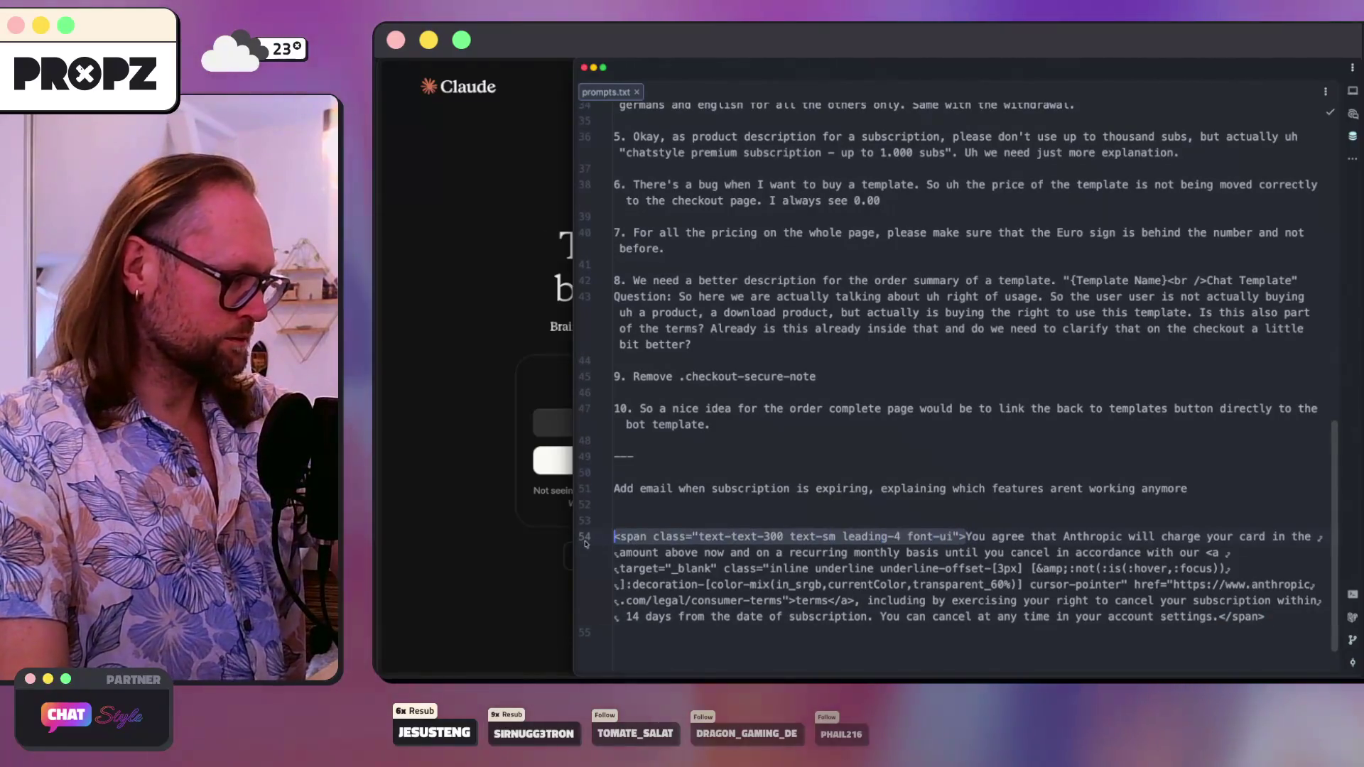
key("BackSpace")
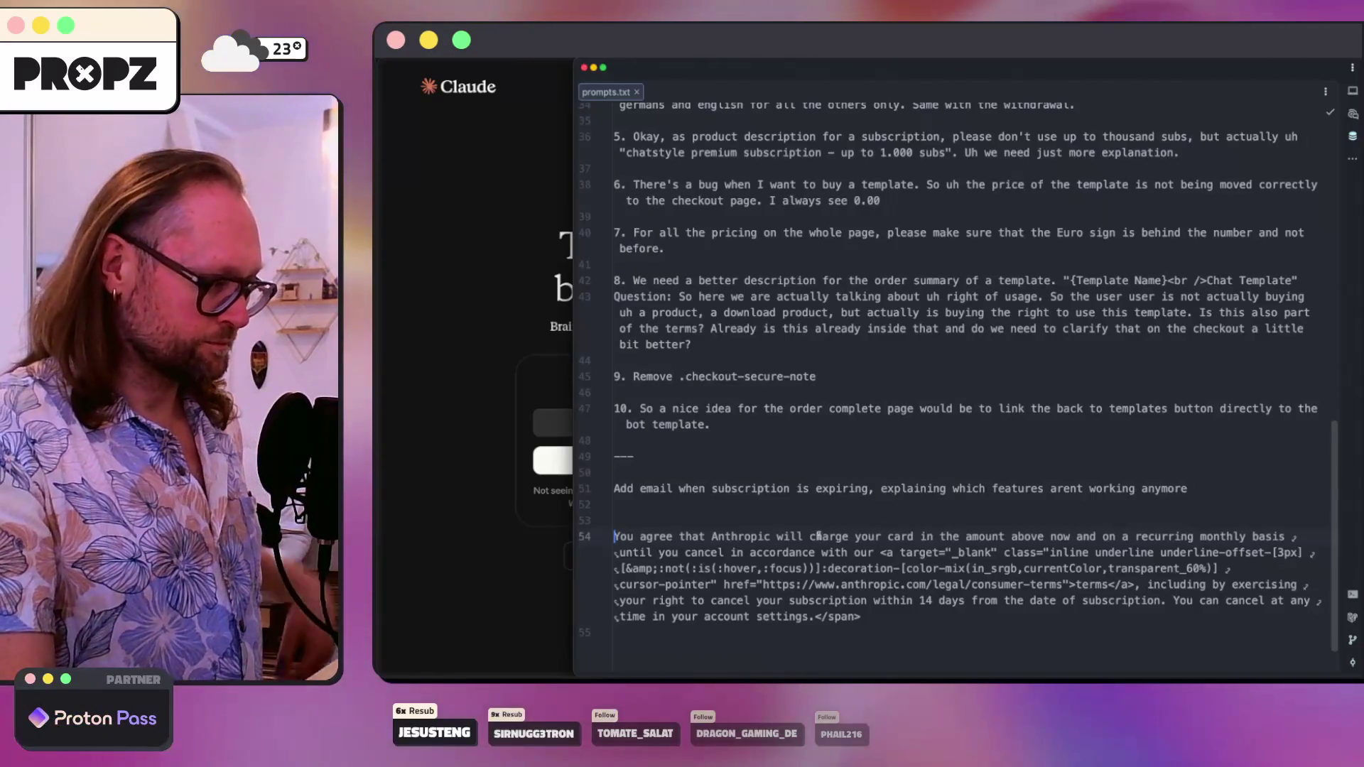
left_click_drag(809, 537, 935, 537)
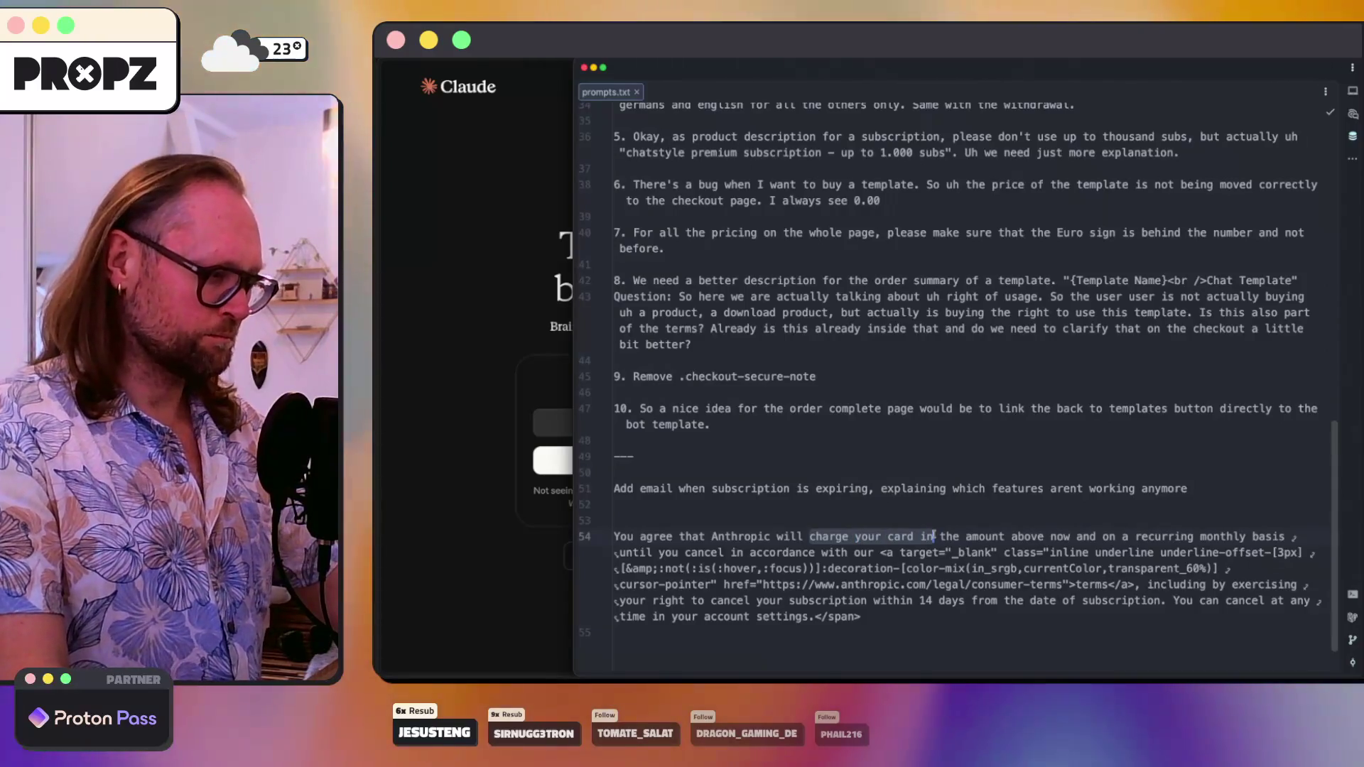
left_click(1037, 553)
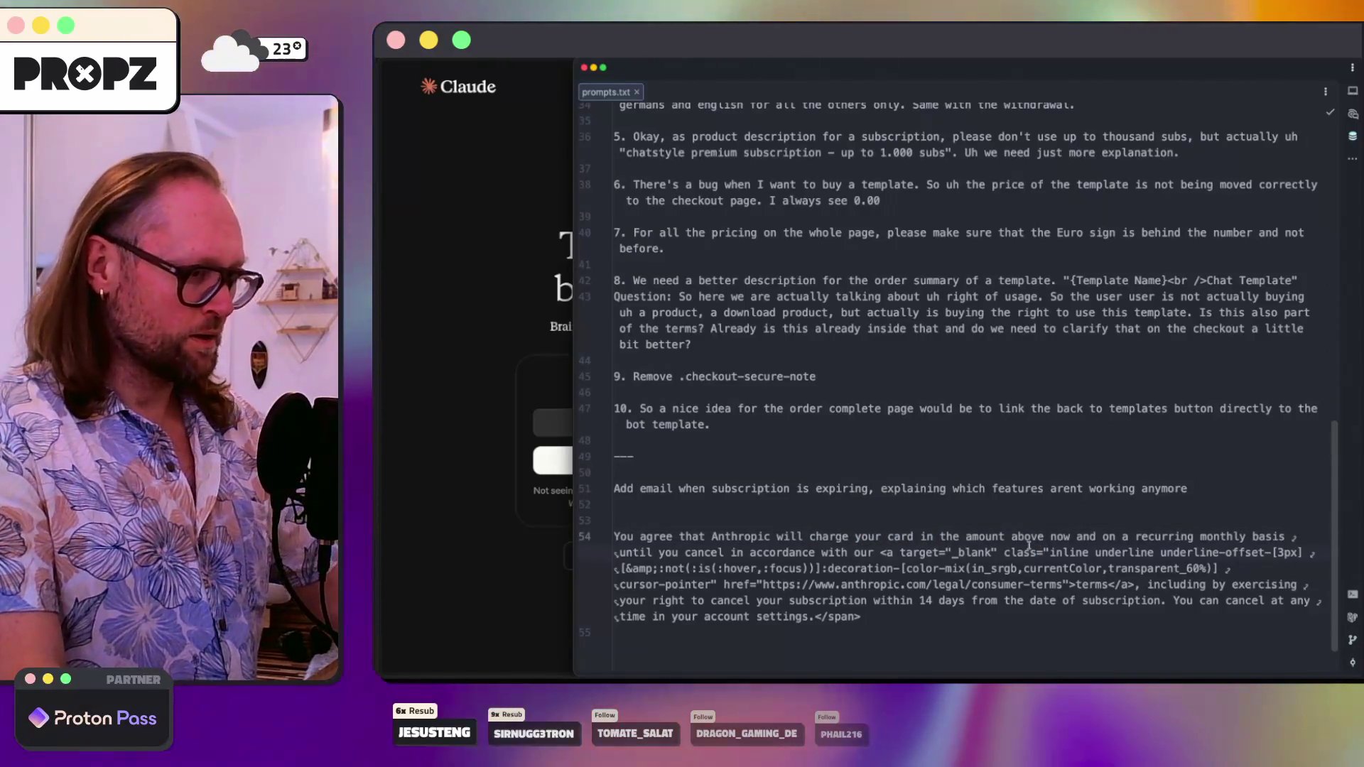
left_click(879, 552)
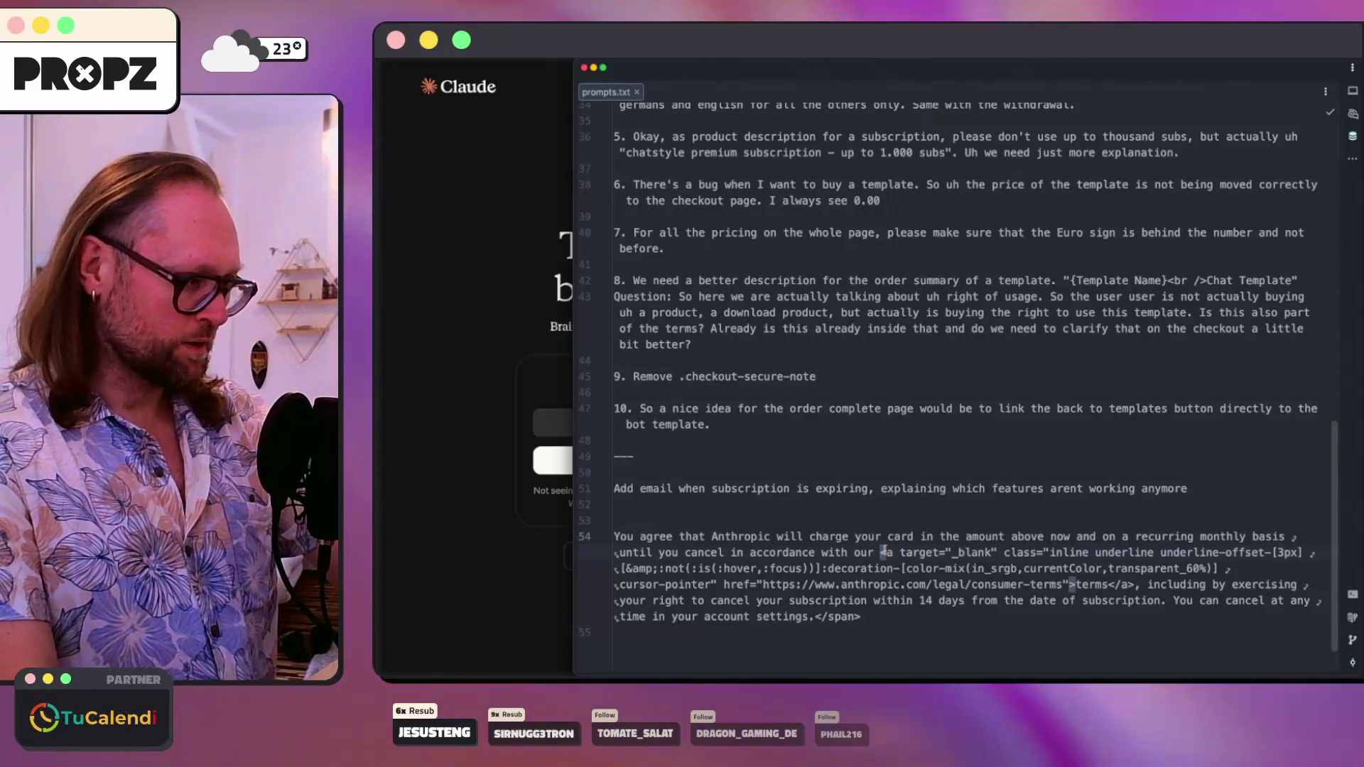
mouse_move(851, 561)
left_mouse_down()
mouse_move(835, 563)
mouse_move(1232, 584)
left_mouse_up()
key("BackSpace")
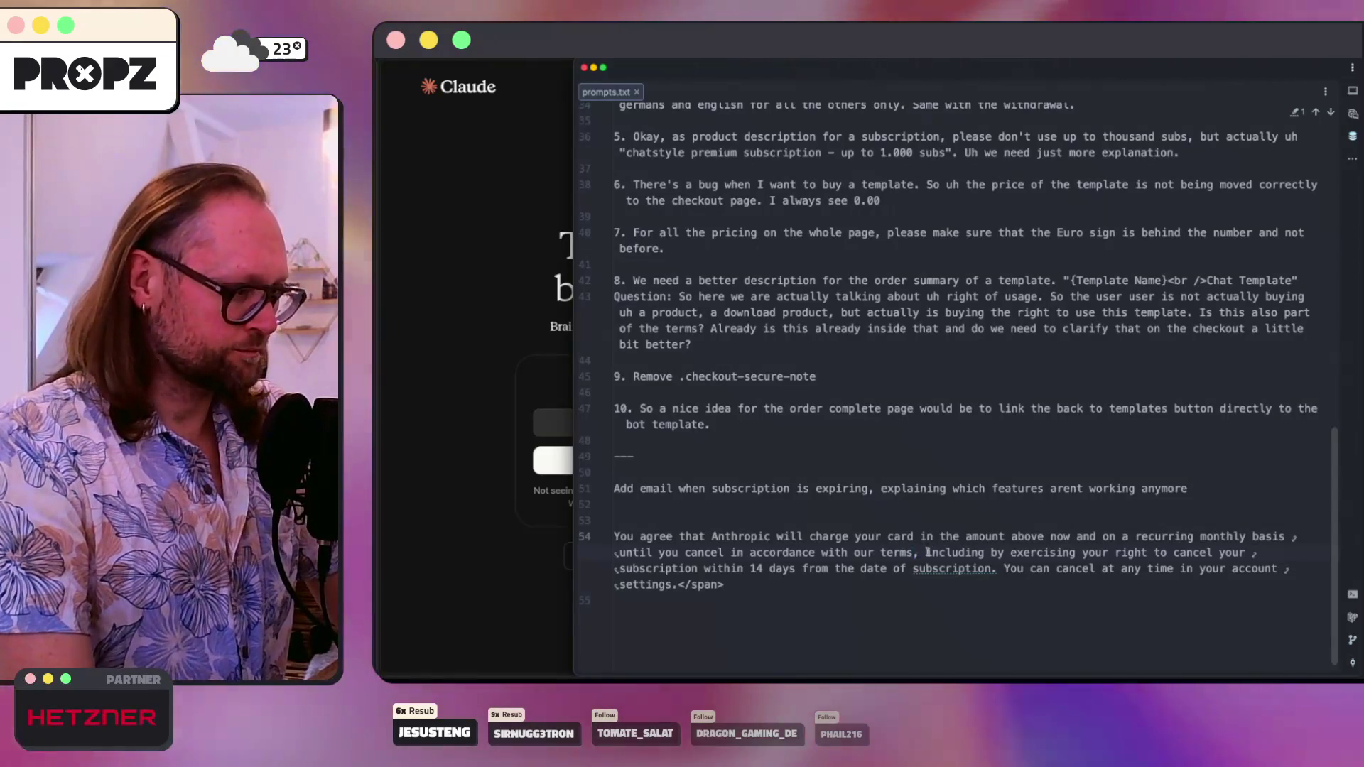
mouse_move(925, 552)
left_mouse_down()
mouse_move(1034, 568)
mouse_move(1004, 568)
left_mouse_up()
key("BackSpace")
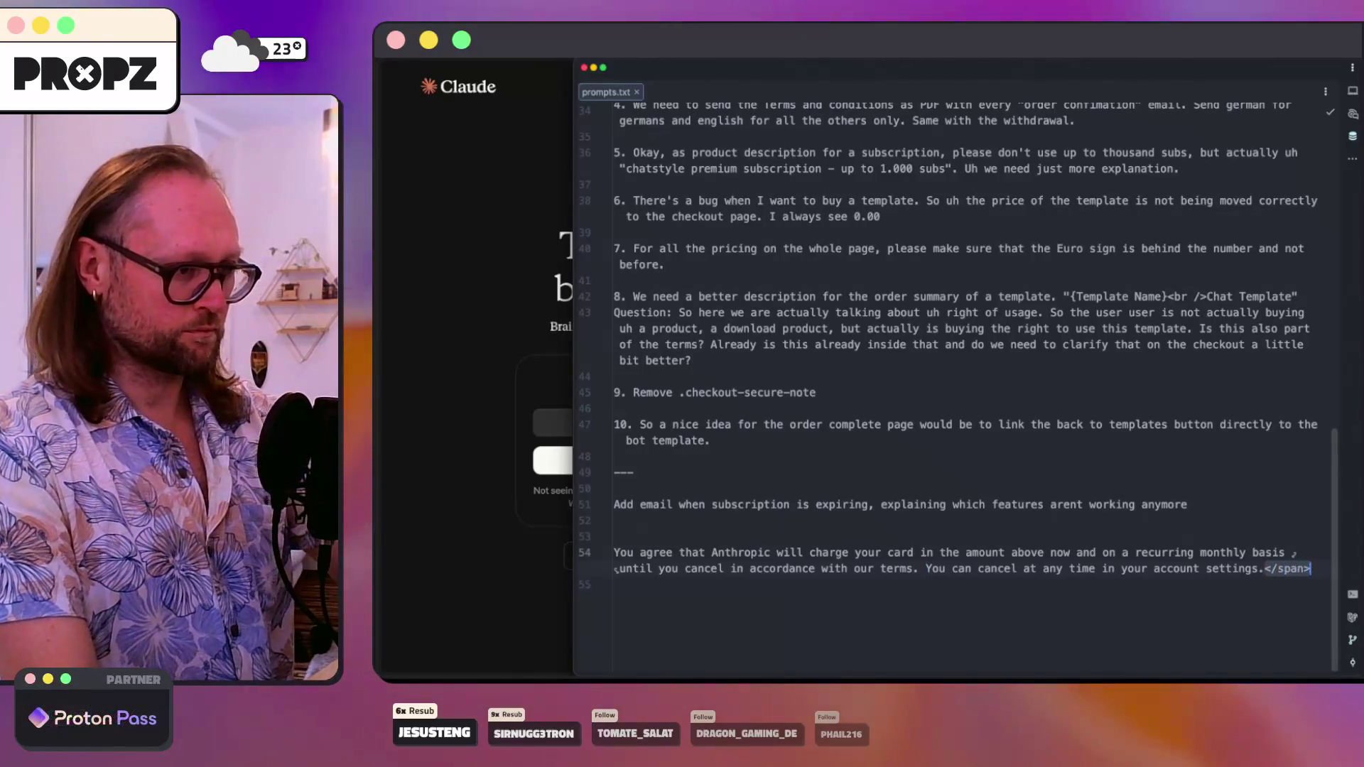
- Replace Anthropic with ChatStyle in the consent sentence and select the finished line for Codex
left_click_drag(1265, 570, 576, 552)
double_click(746, 553)
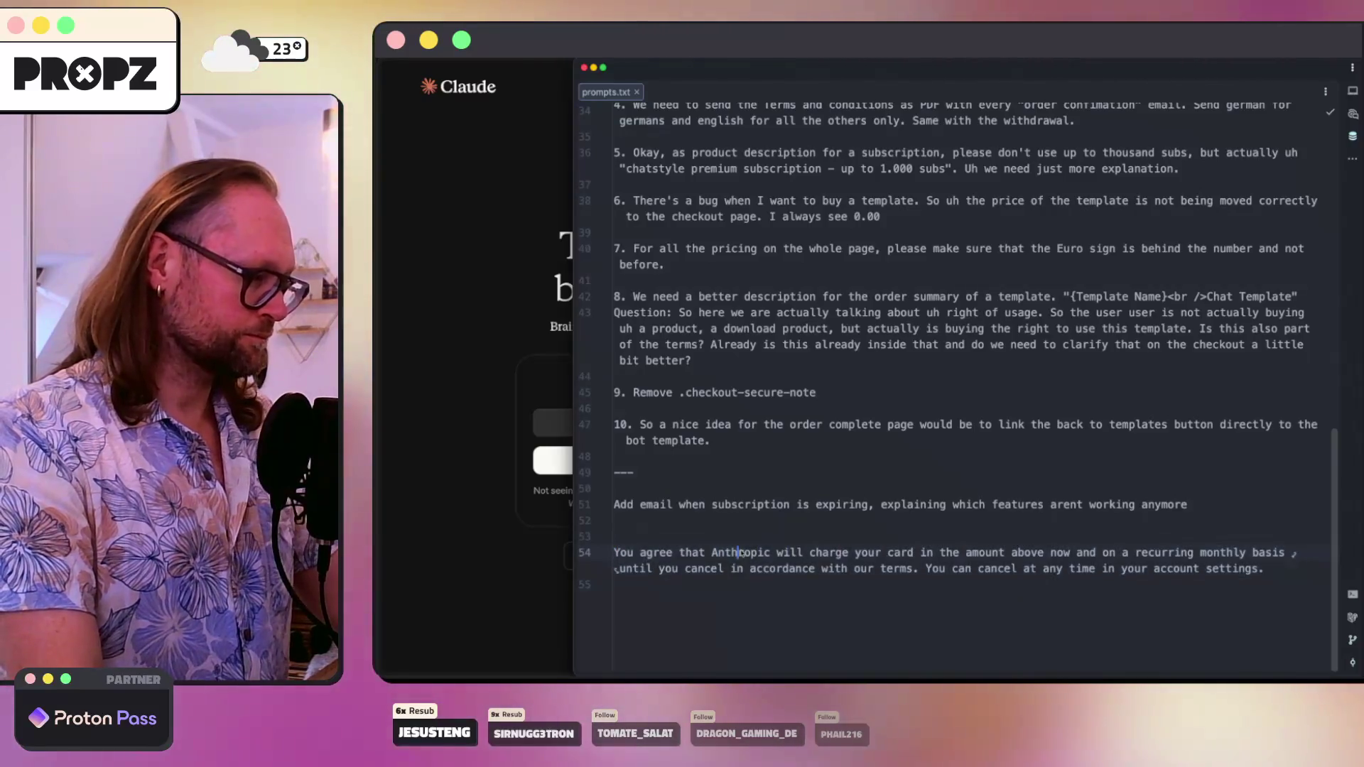
type("ChatSTyle.")
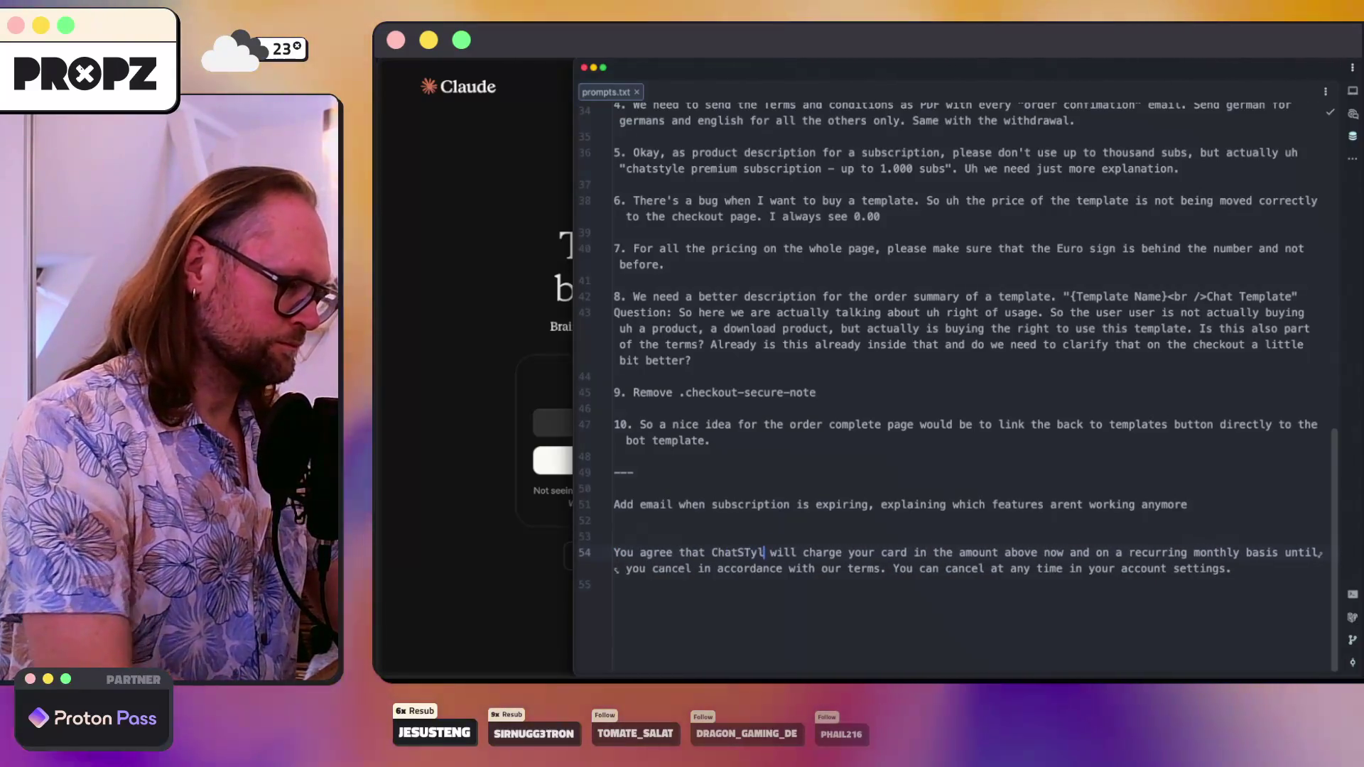
key("BackSpace")
key("Left")
key("Left")
key("Left")
key("BackSpace")
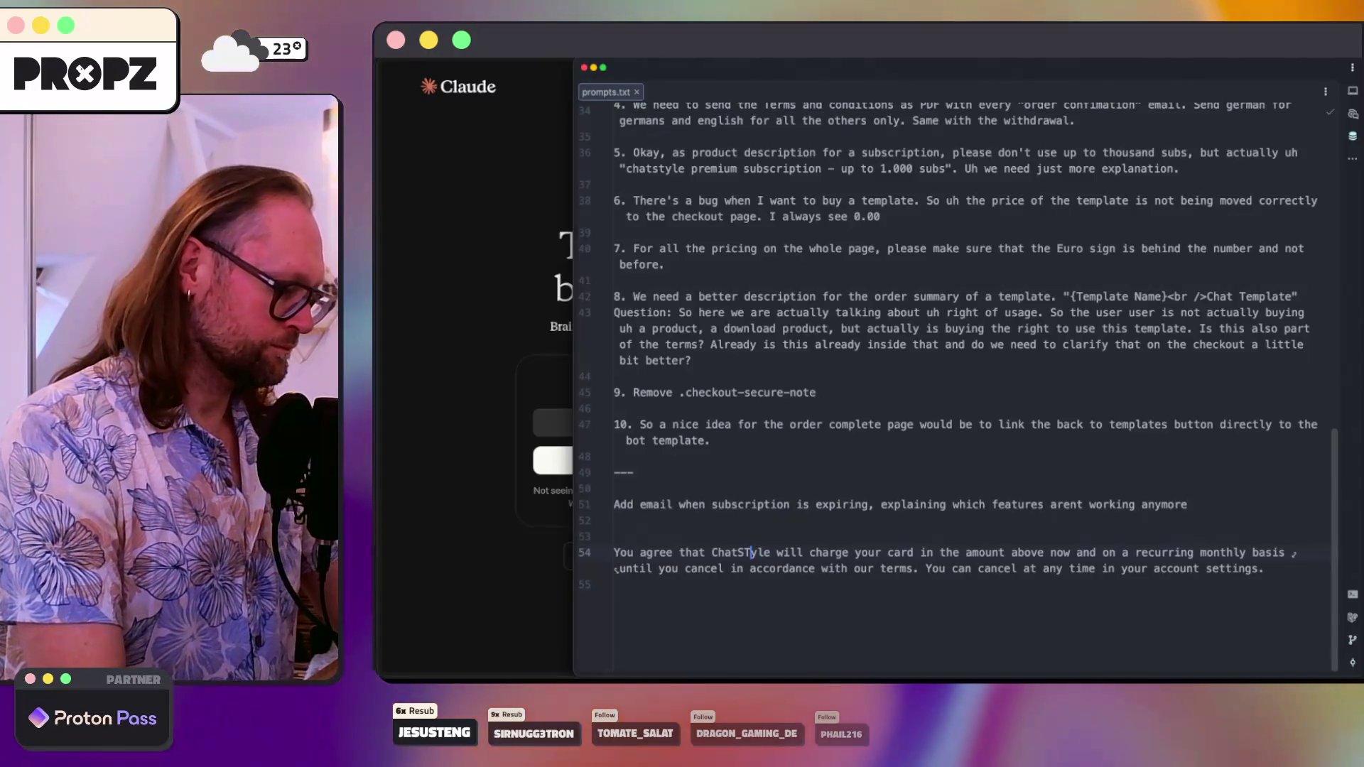
type("t")
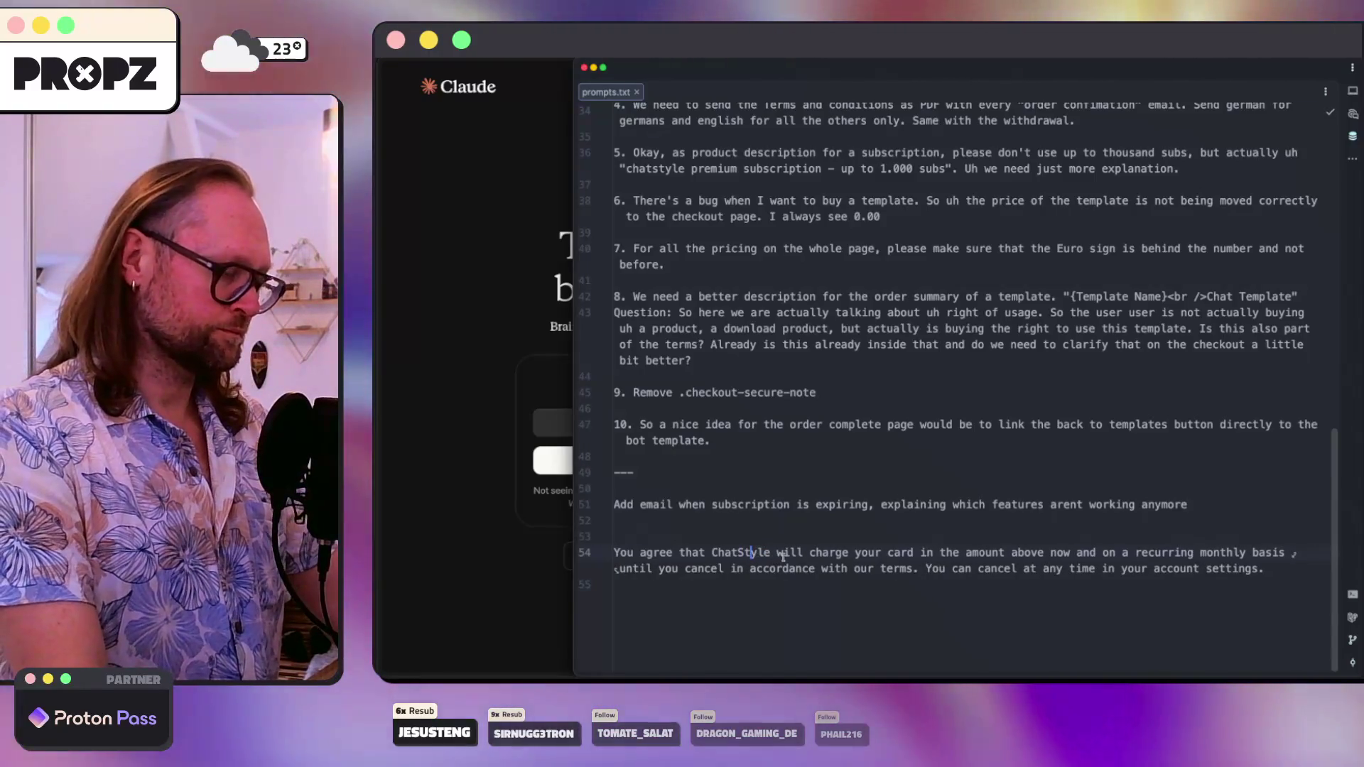
triple_click(783, 557)
key("super+Tab")
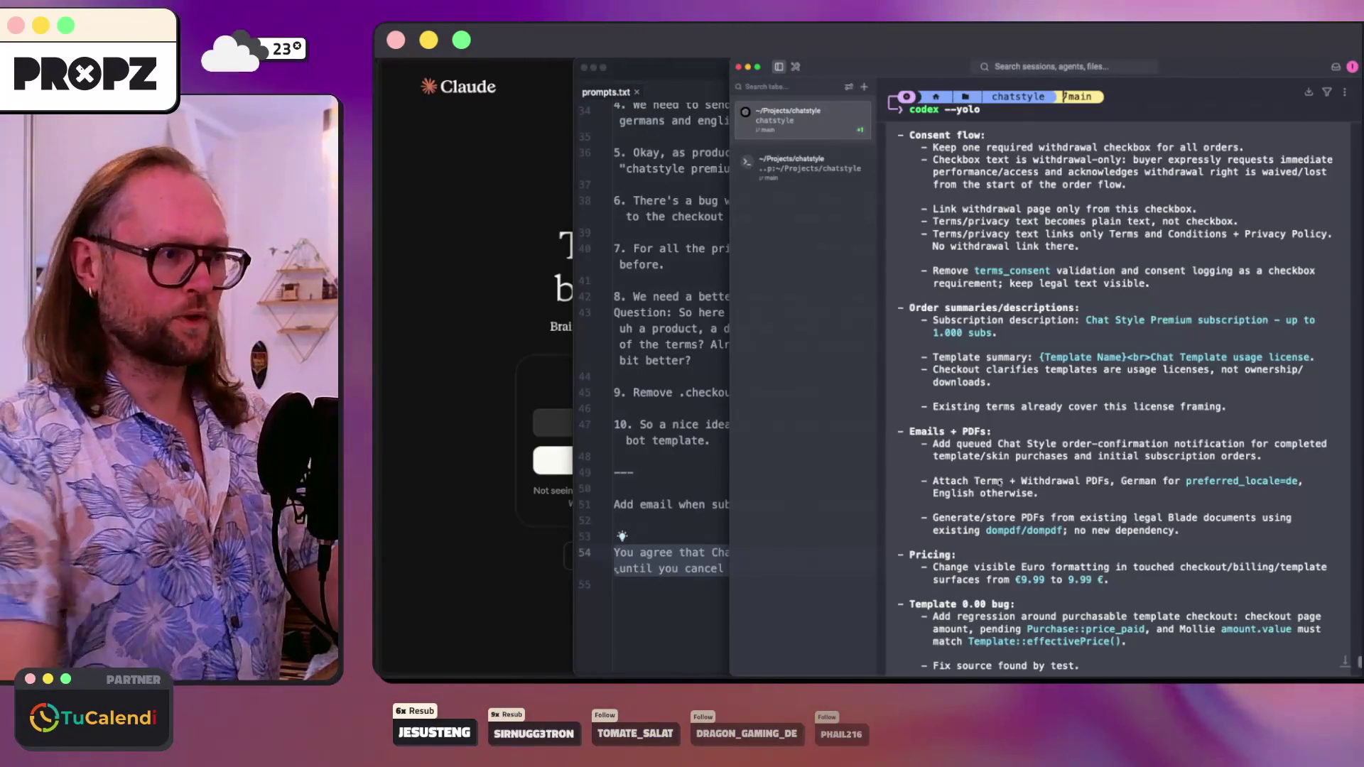
- Stay in Plan mode and paste the ChatStyle consent sentence into the prompt, followed by a -- line
scroll(1021, 397, "down", 10)
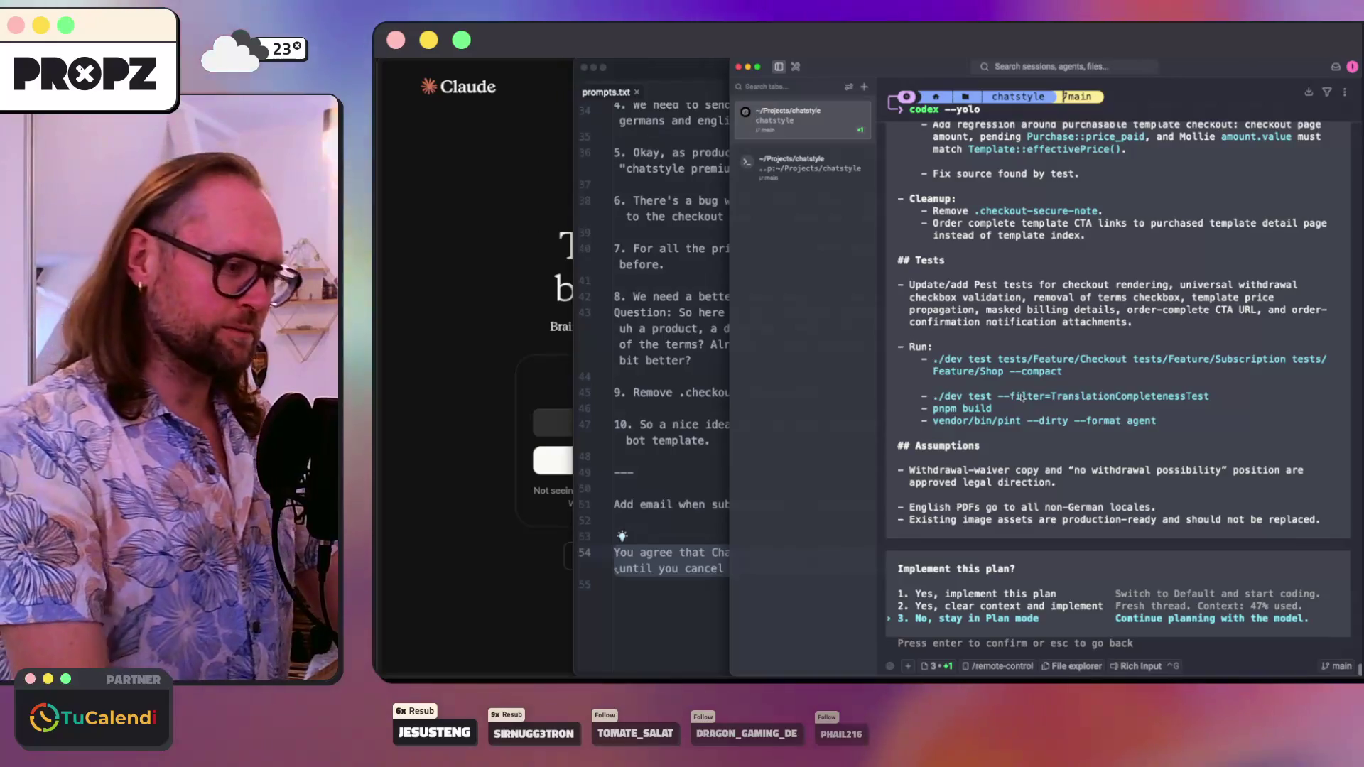
key("Return")
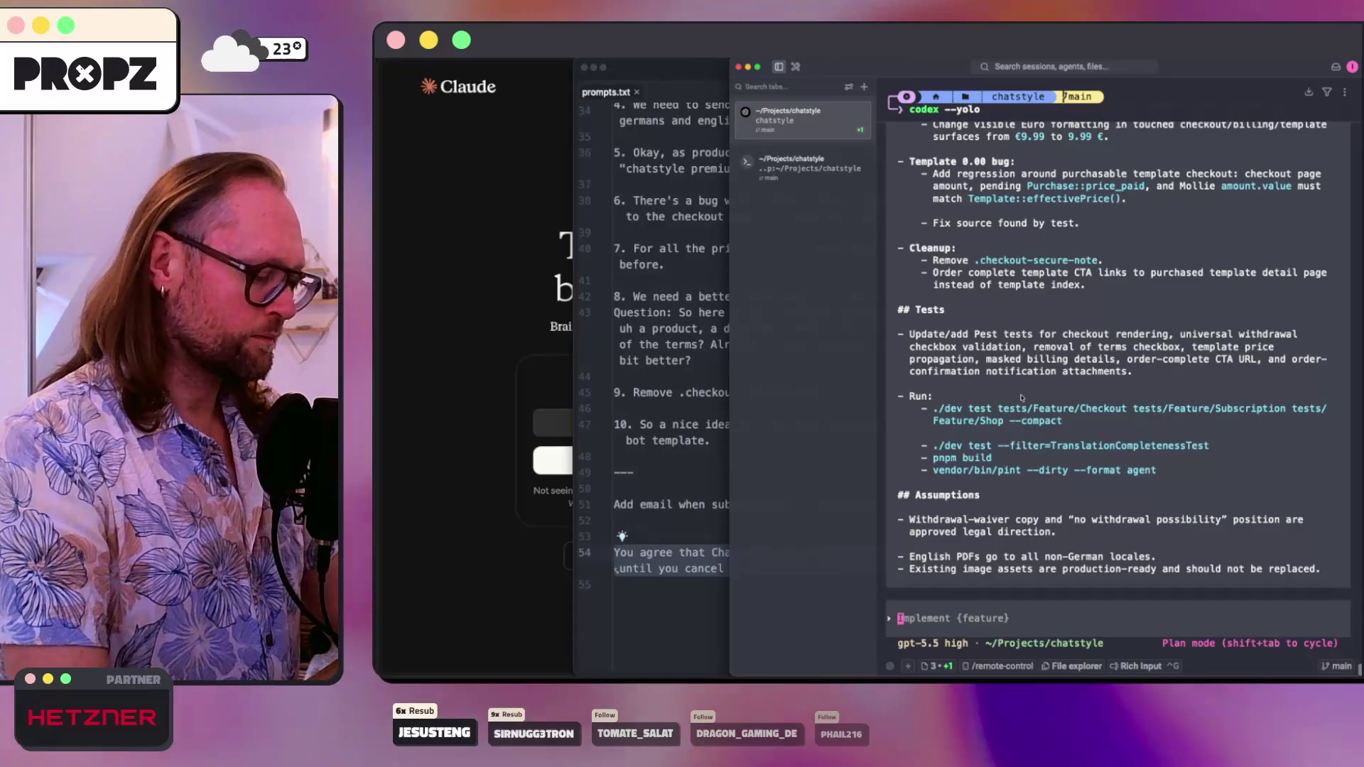
type("You agree that ChatStyle will charge your card in the amount above now and on a recurring monthly basis until you cancel in accordance with our terms. You can cancel at any time in your account settings.")
key("shift+Return")
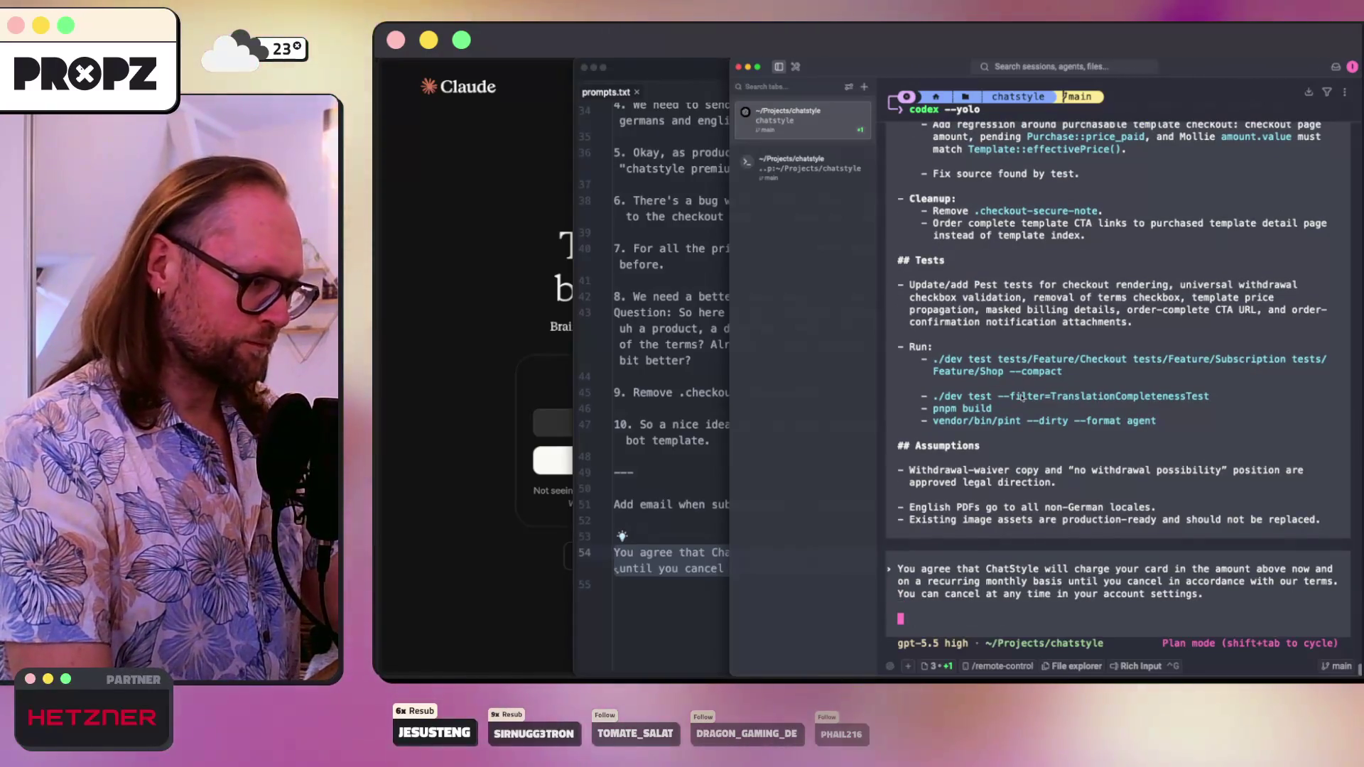
type("--")
key("shift+Return")
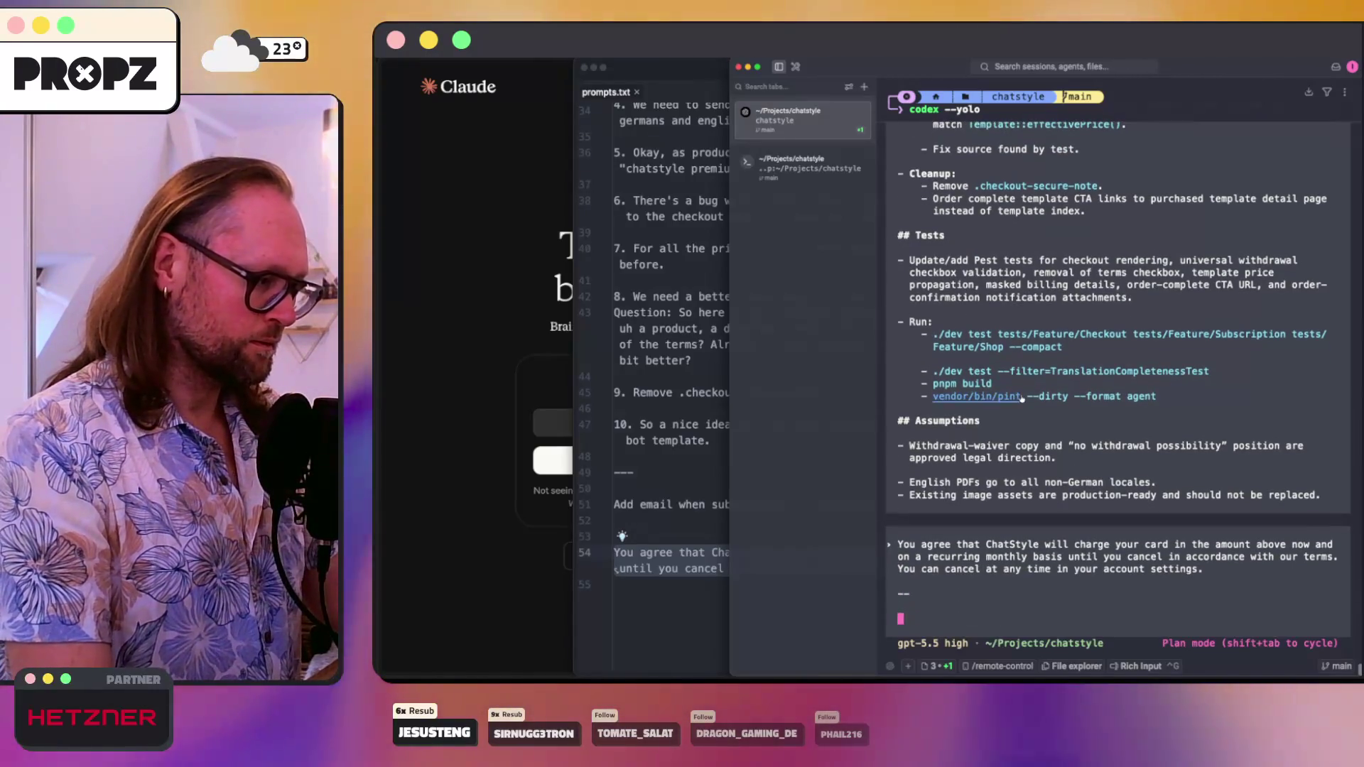